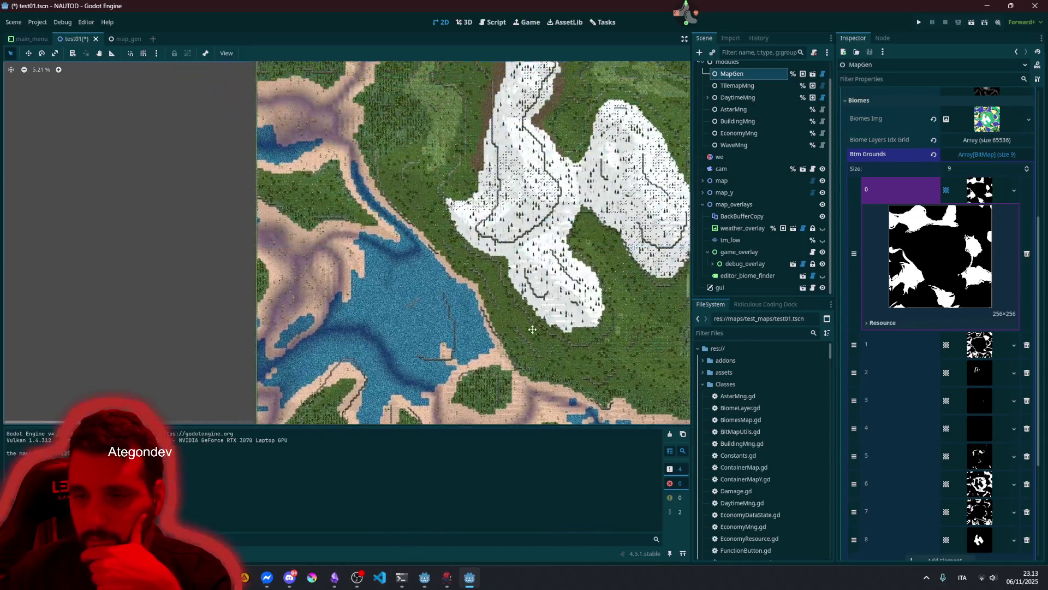
- Collapse the Btm Grounds list, expand Btm Grounds Expanded, and preview element 0 at 256×256
scroll(466, 166, "up", 5)
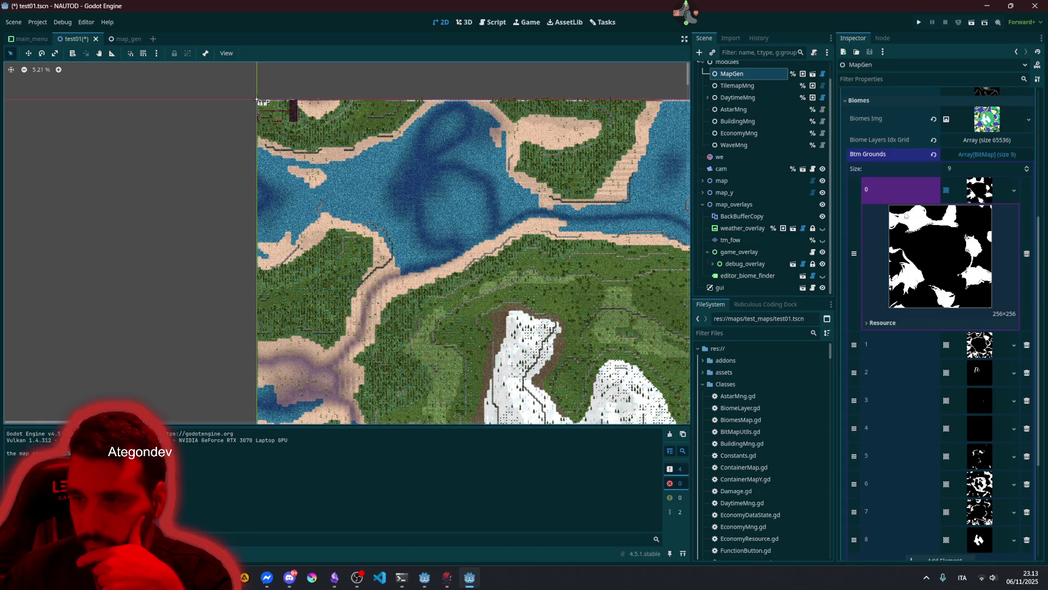
scroll(909, 240, "down", 2)
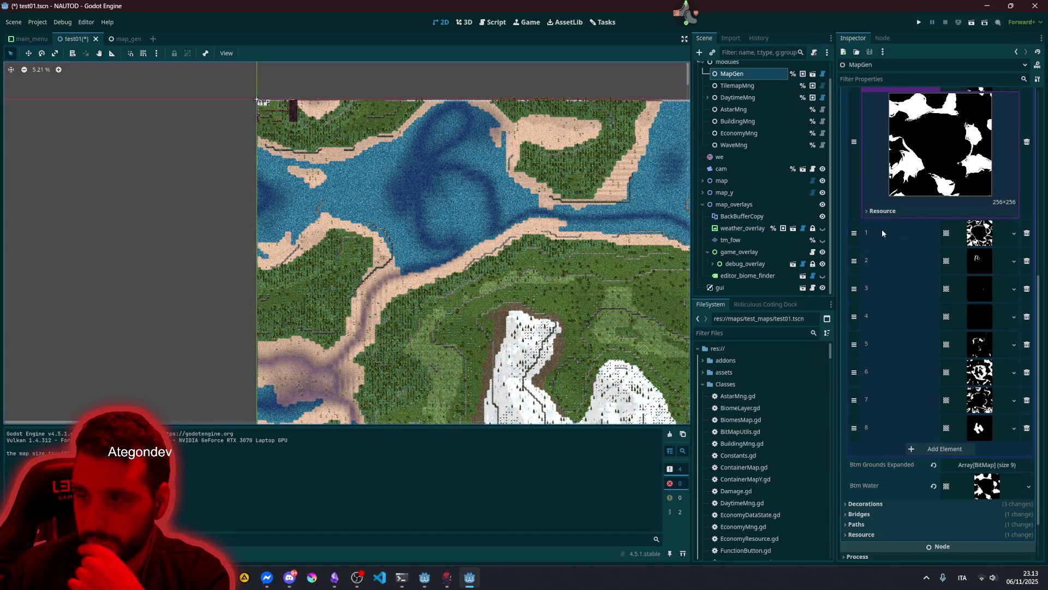
scroll(968, 215, "up", 3)
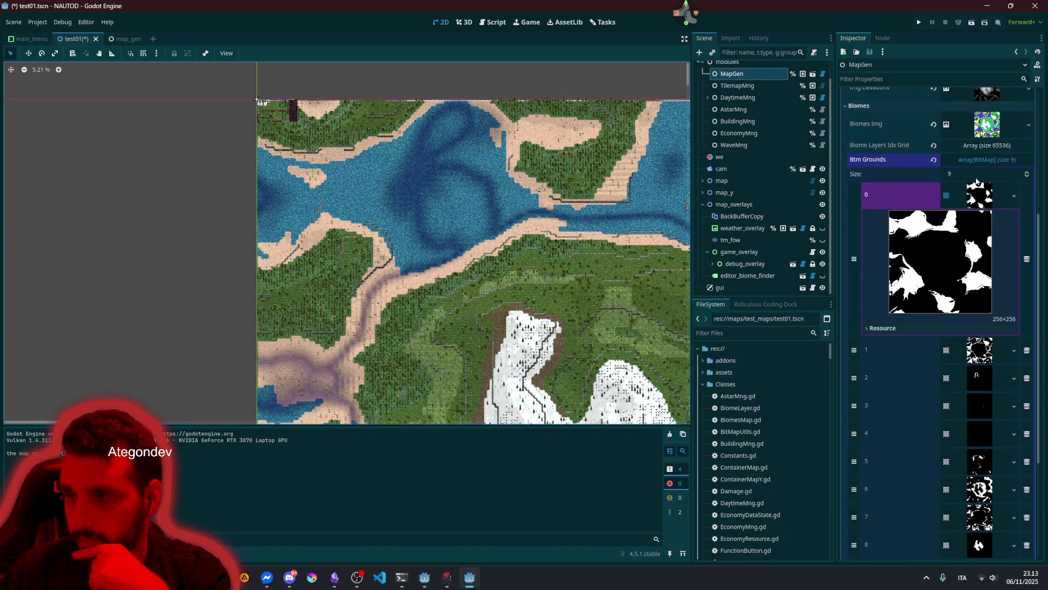
left_click(975, 195)
left_click(964, 161)
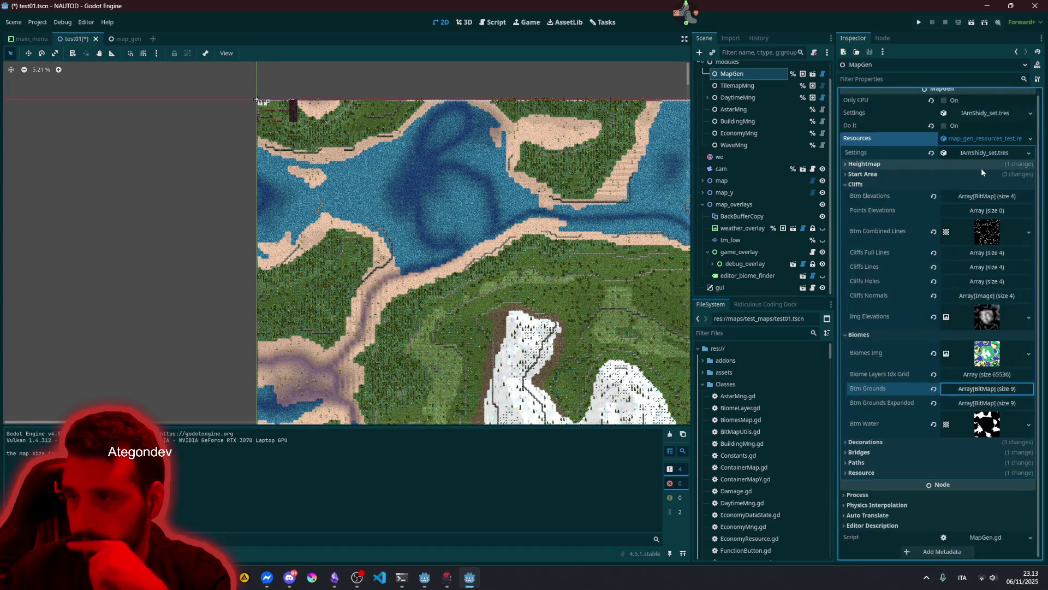
left_click(952, 403)
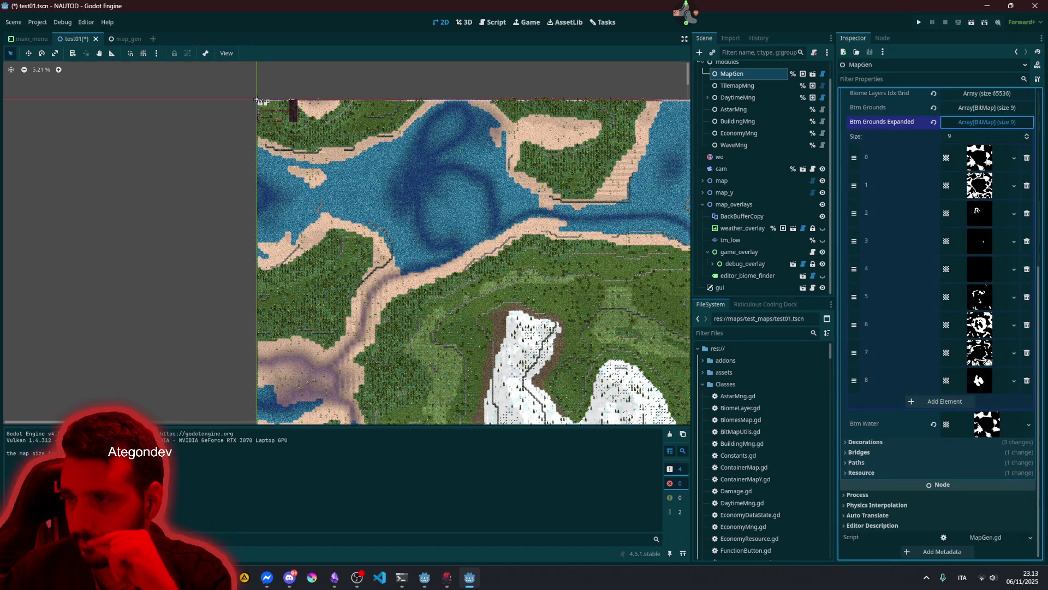
left_click(977, 158)
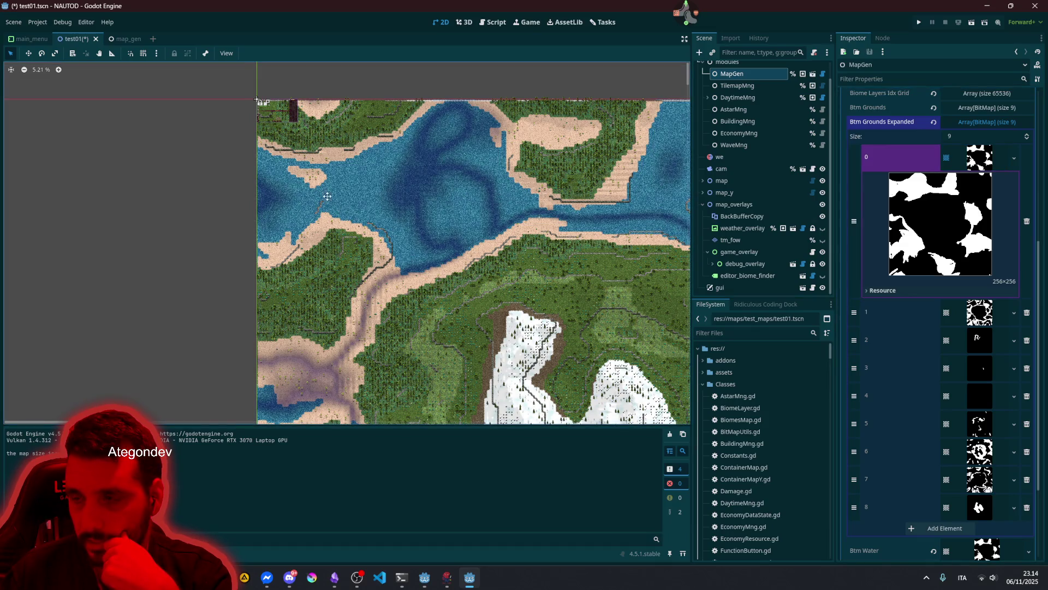
scroll(327, 196, "up", 2)
scroll(433, 251, "down", 2)
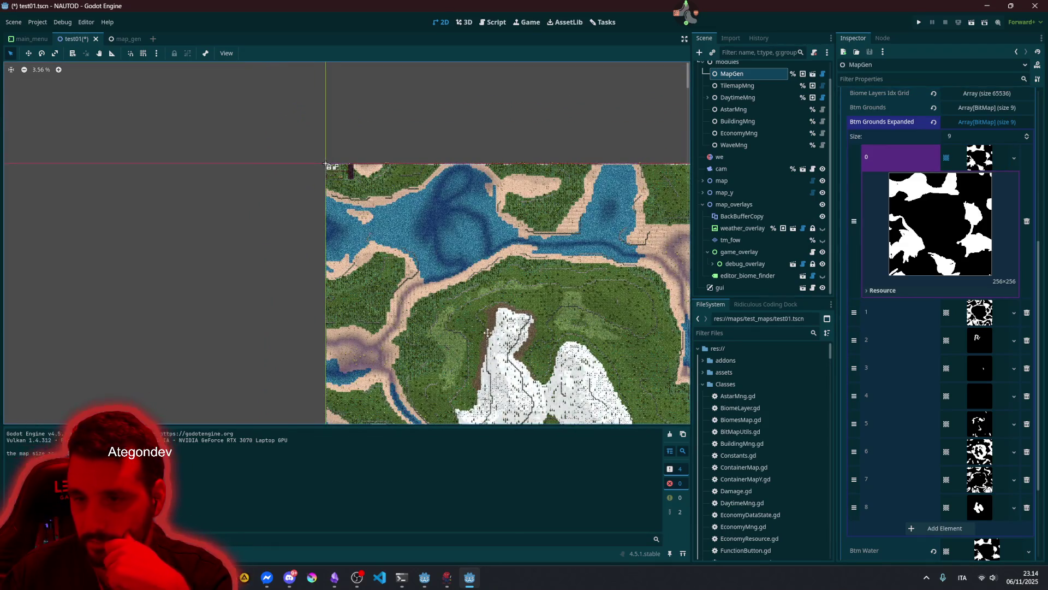
scroll(487, 332, "down", 5)
scroll(487, 332, "right", 2)
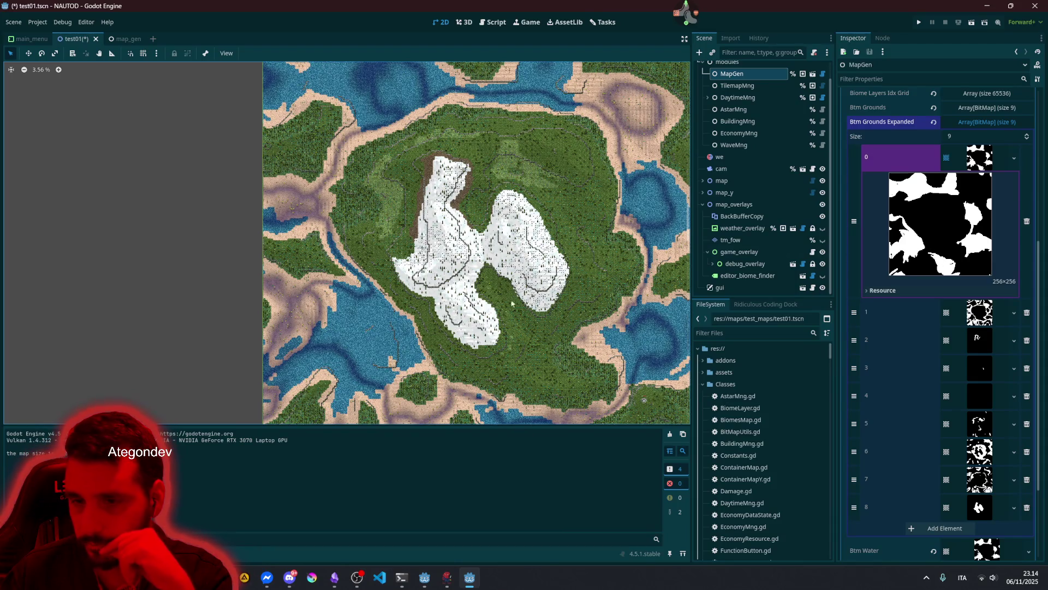
scroll(512, 304, "down", 4)
scroll(512, 304, "right", 1)
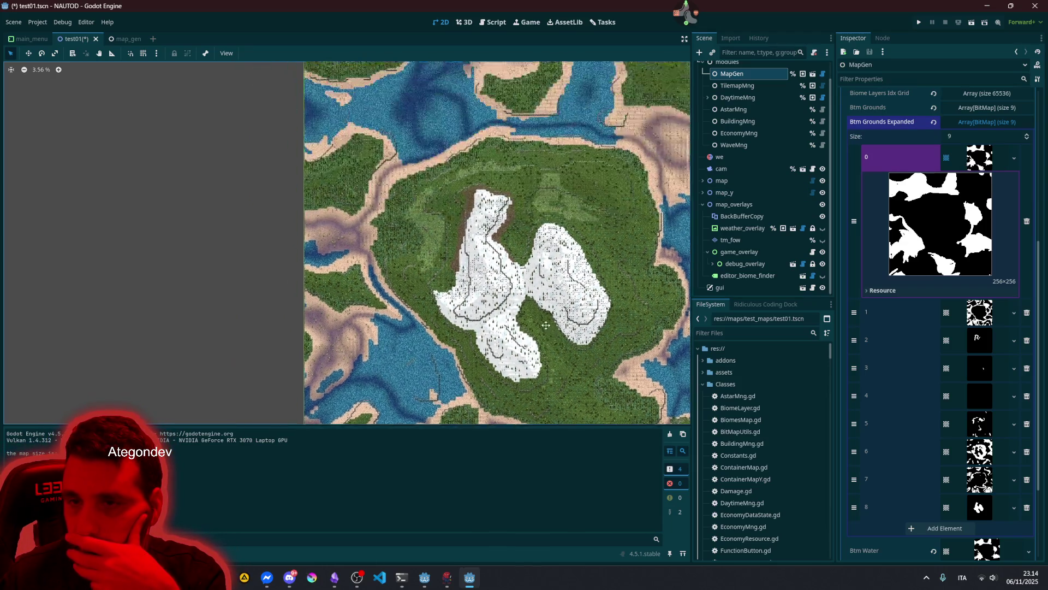
scroll(535, 286, "up", 1)
mouse_move(578, 289)
left_mouse_down()
mouse_move(466, 298)
mouse_move(453, 309)
left_mouse_up()
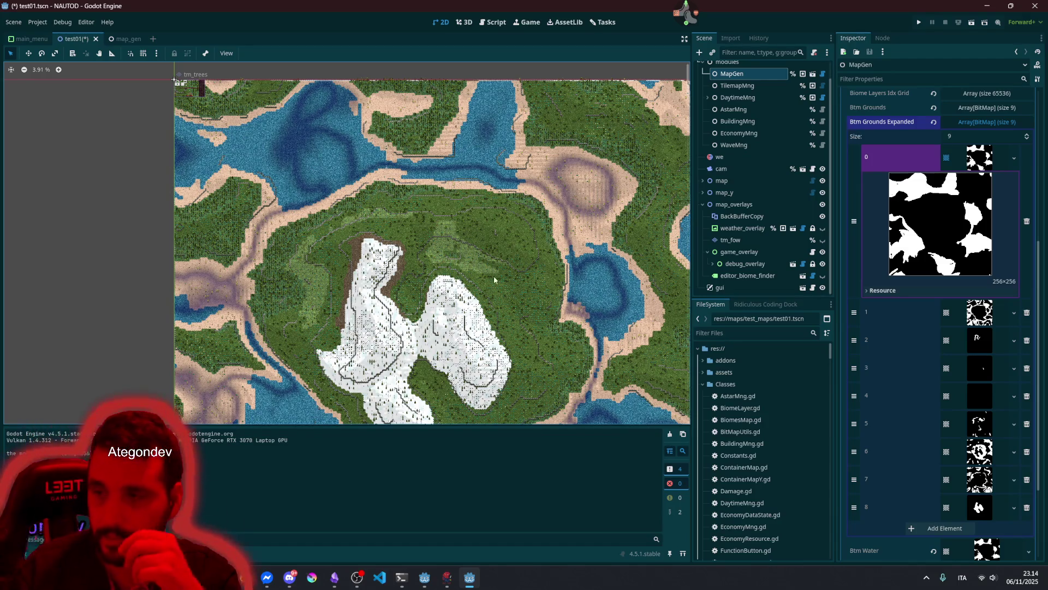
- Preview and collapse ground bitmap elements 2, 3, 4 and 5 in turn
left_click(962, 349)
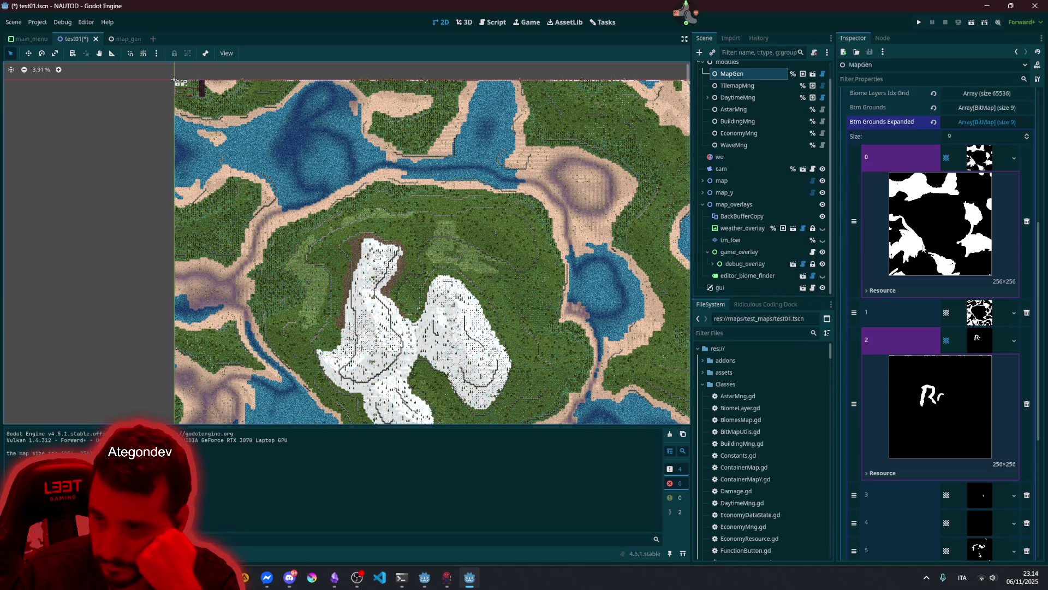
left_click(978, 341)
left_click(985, 372)
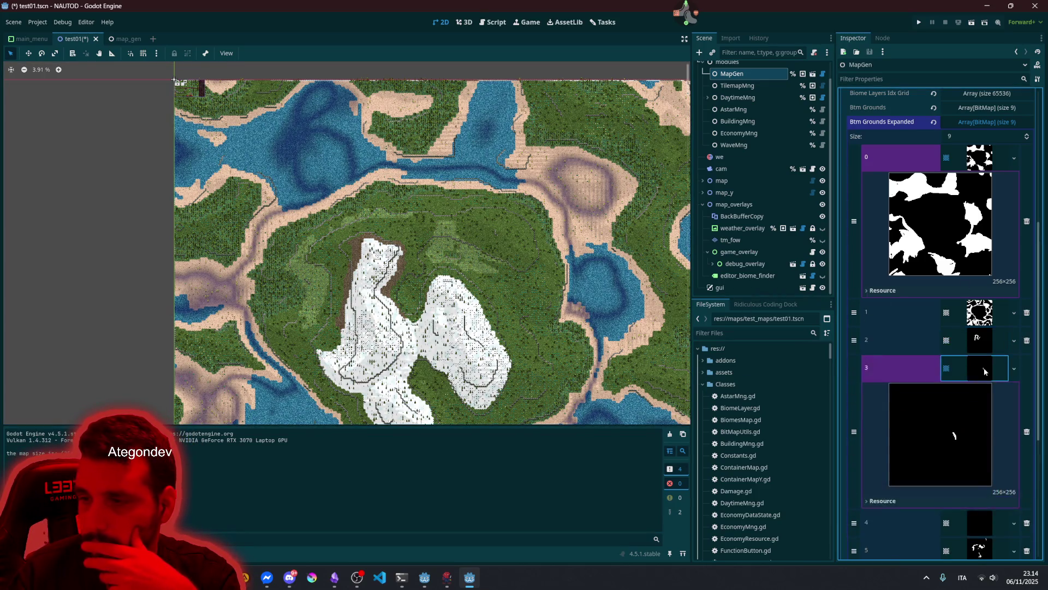
left_click(986, 372)
left_click(982, 397)
left_click(981, 402)
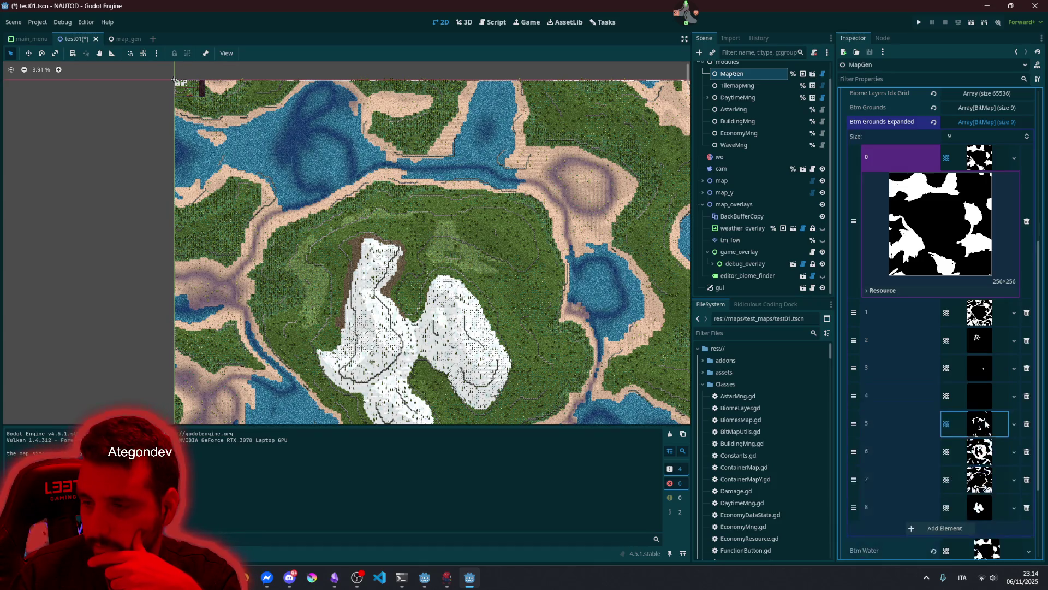
left_click(980, 424)
left_click(980, 424)
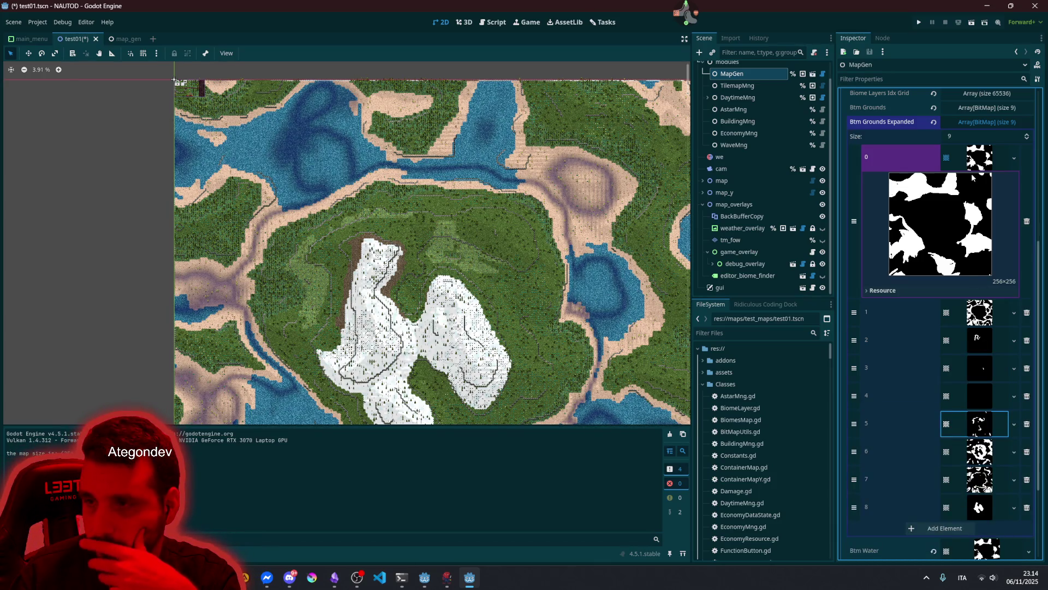
- Check bitmap elements 7 and 8, then expand the map node to list its tile layers
scroll(959, 349, "down", 3)
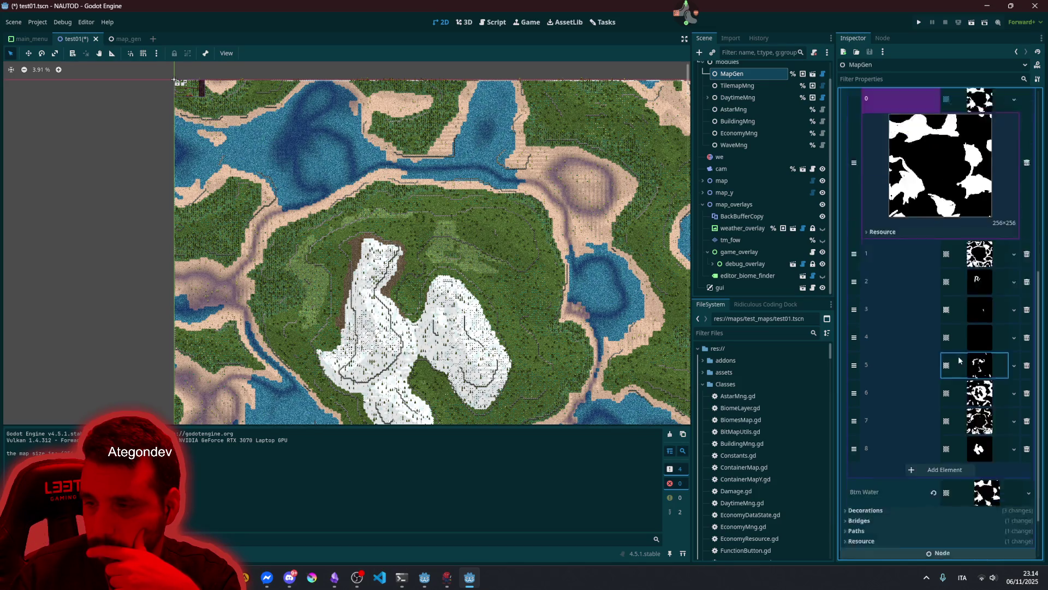
left_click(980, 352)
left_click(980, 352)
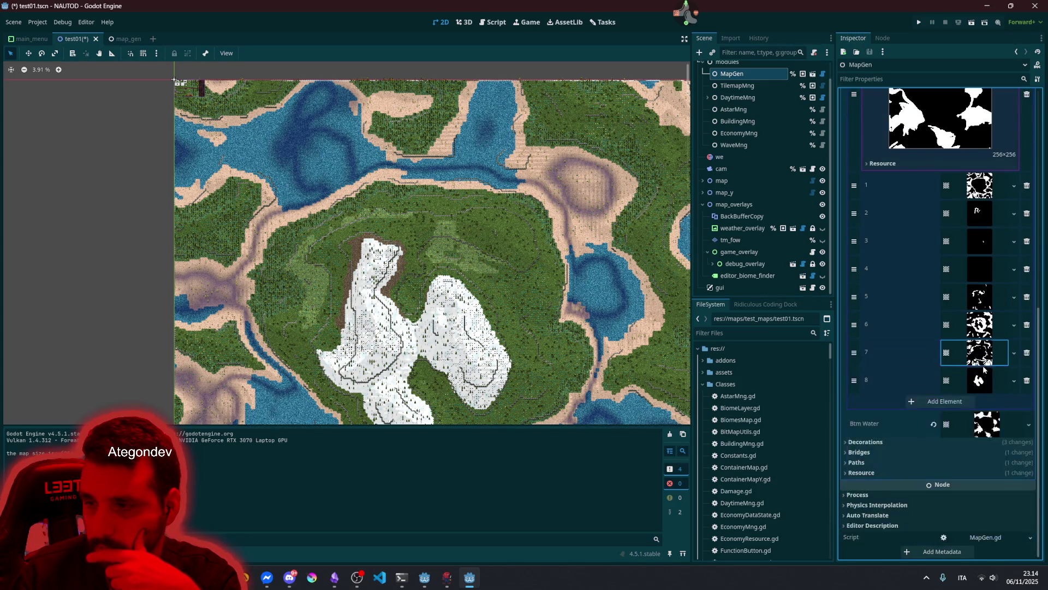
left_click(980, 381)
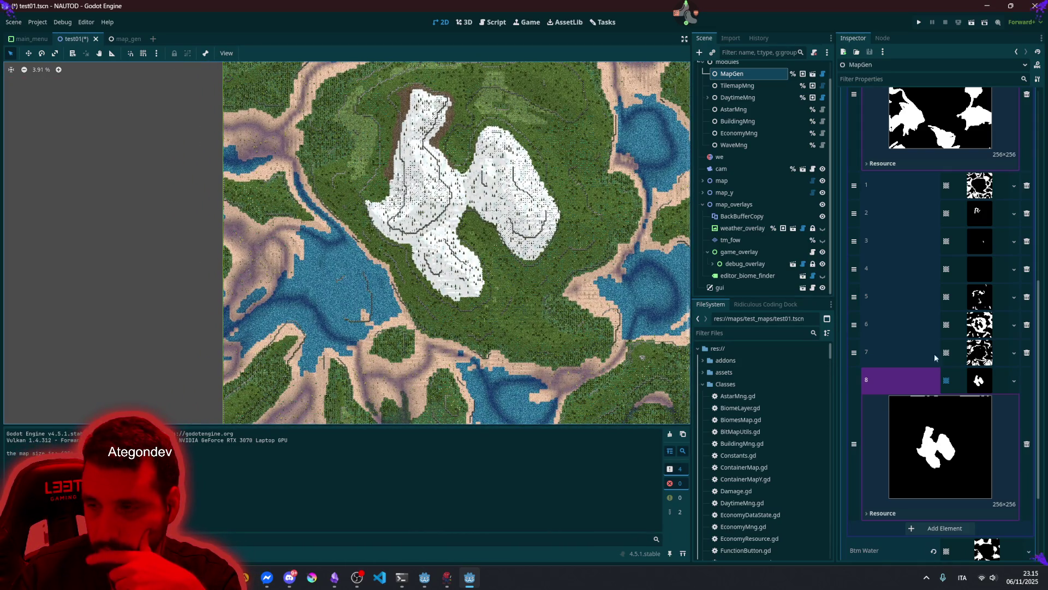
left_click(981, 378)
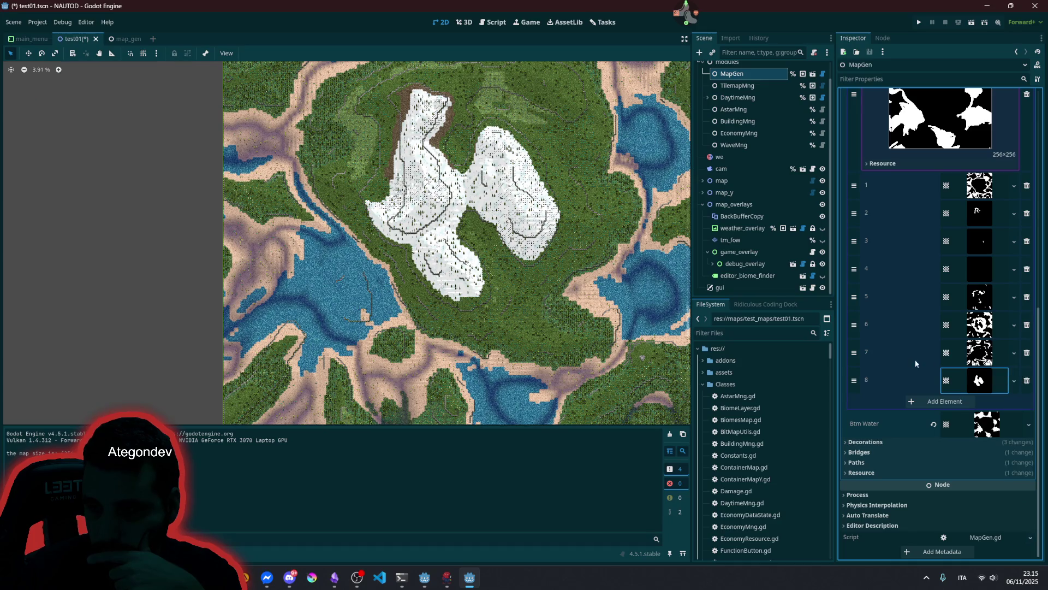
left_click(703, 181)
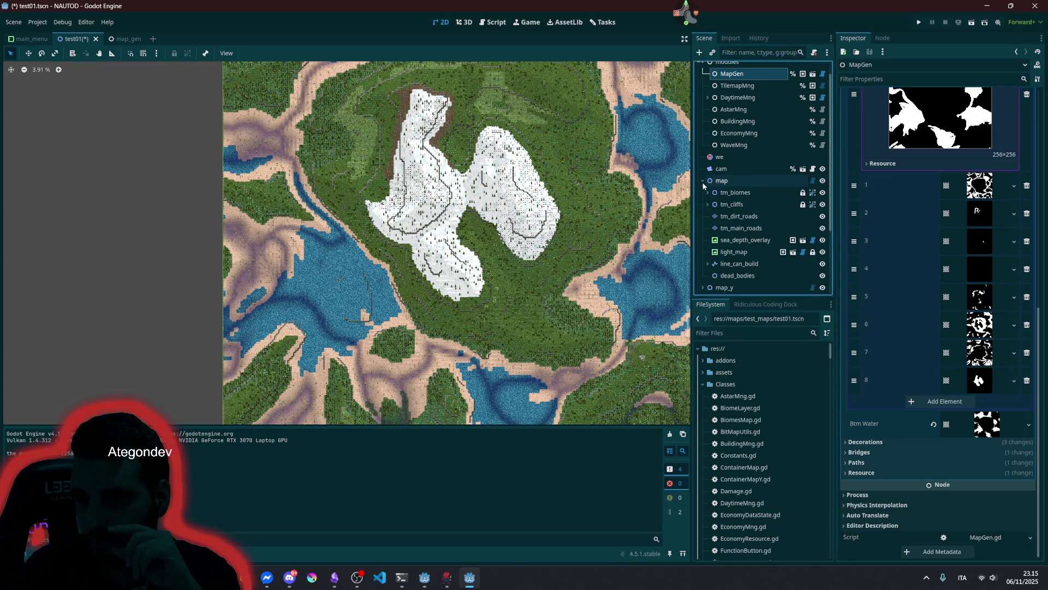
- Expand tm_biomes and hide the biome layers from tml_01_shore through tml_08_snow
left_click(706, 193)
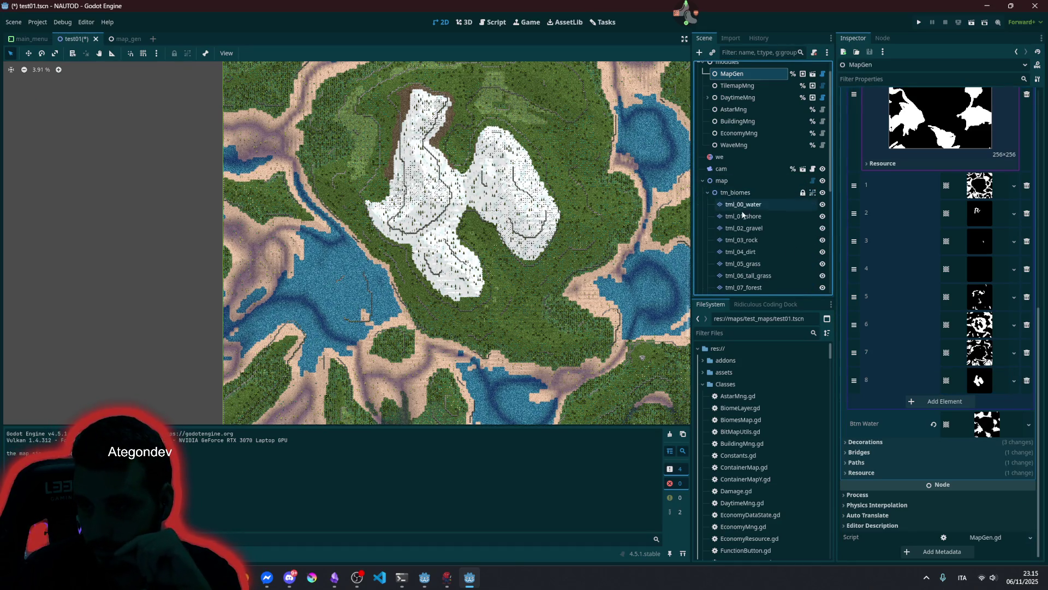
left_click(823, 216)
left_click(823, 228)
left_click(822, 241)
left_click(823, 252)
left_click(823, 264)
left_click(822, 287)
left_click(822, 276)
scroll(824, 280, "down", 3)
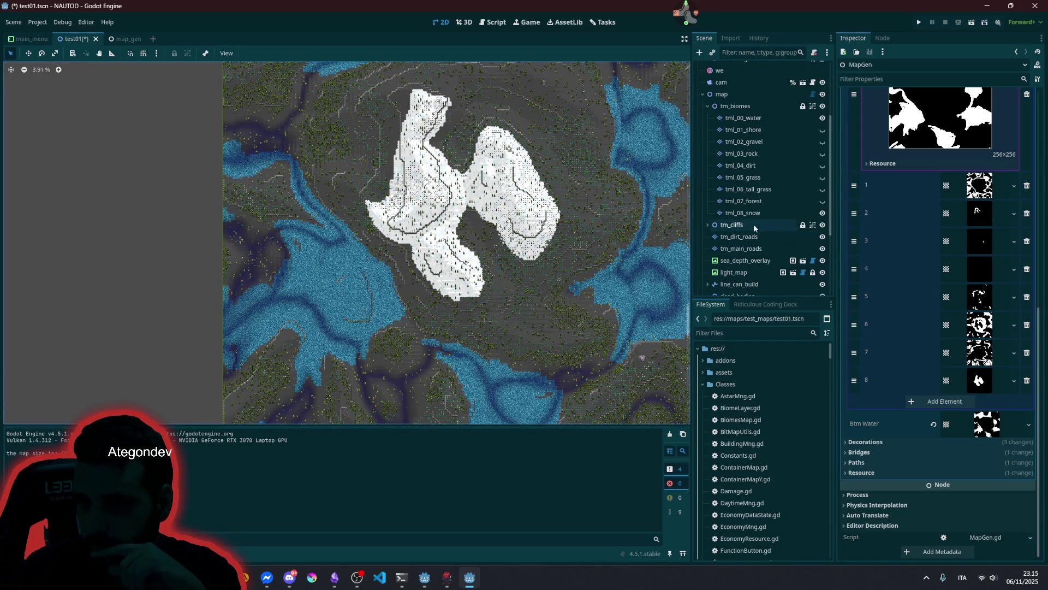
left_click(759, 213)
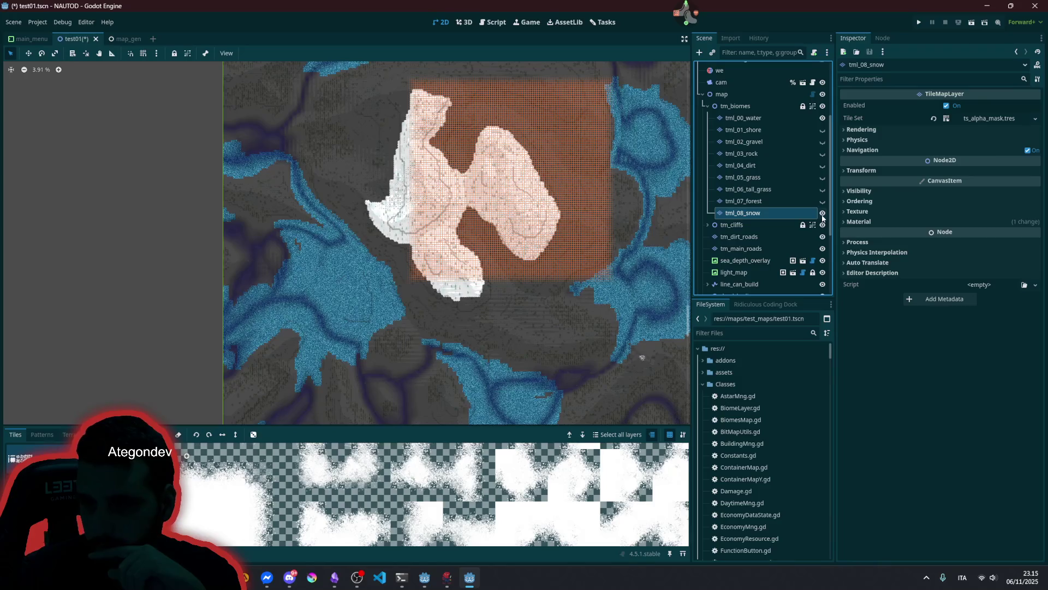
left_click(822, 213)
- Pan and zoom the map view around the former snow area
left_click_drag(407, 150, 421, 253)
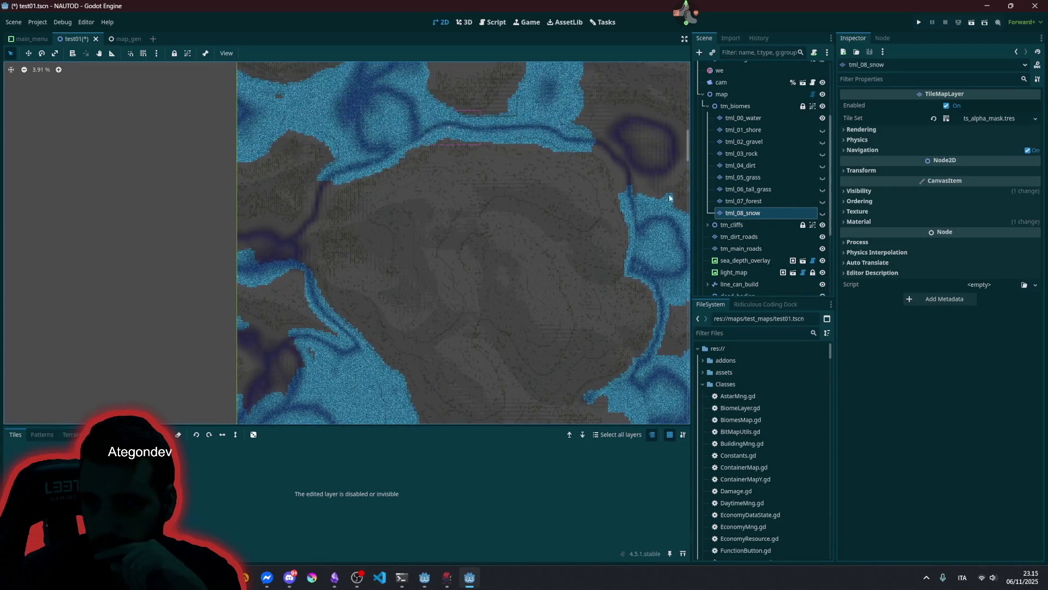
scroll(382, 144, "up", 7)
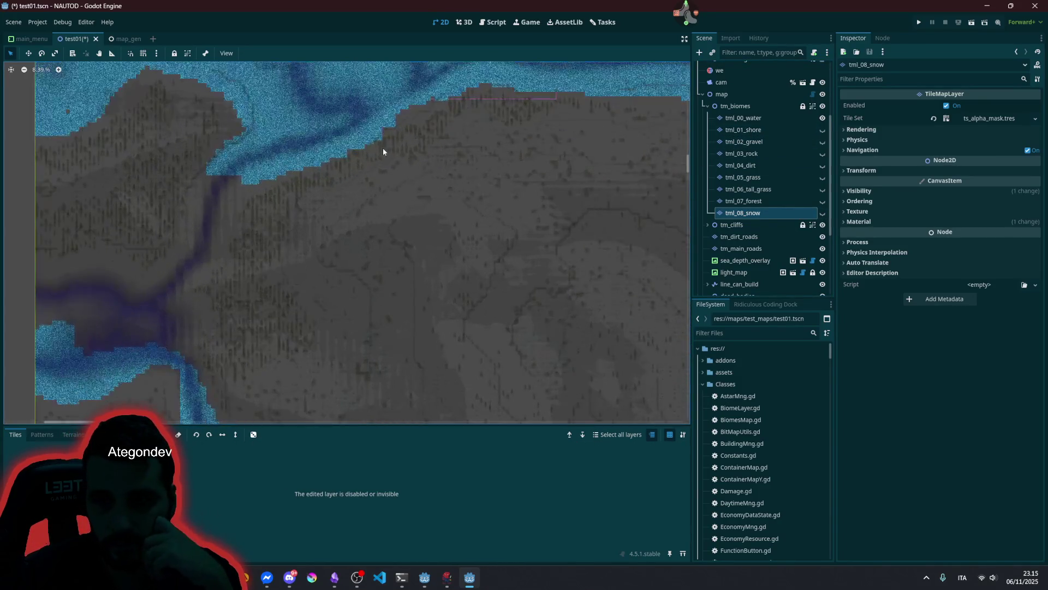
scroll(410, 227, "up", 4)
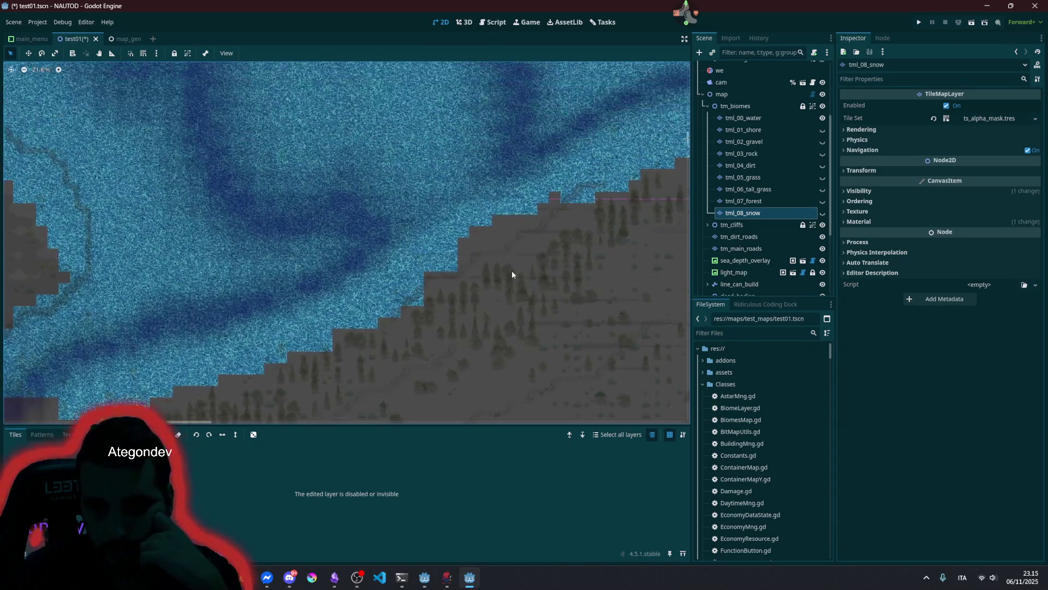
scroll(539, 186, "down", 3)
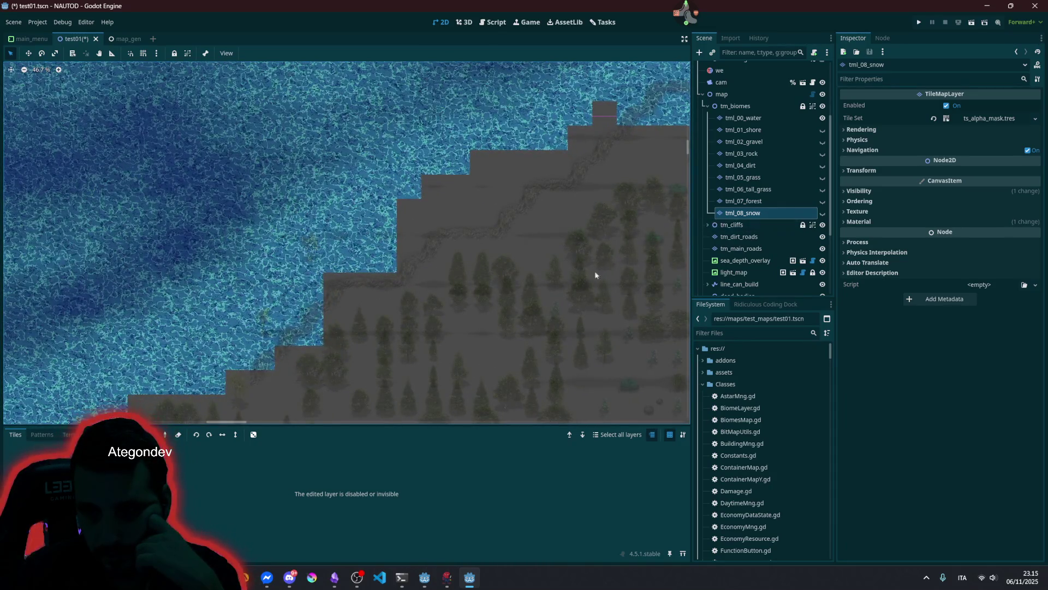
scroll(525, 238, "down", 8)
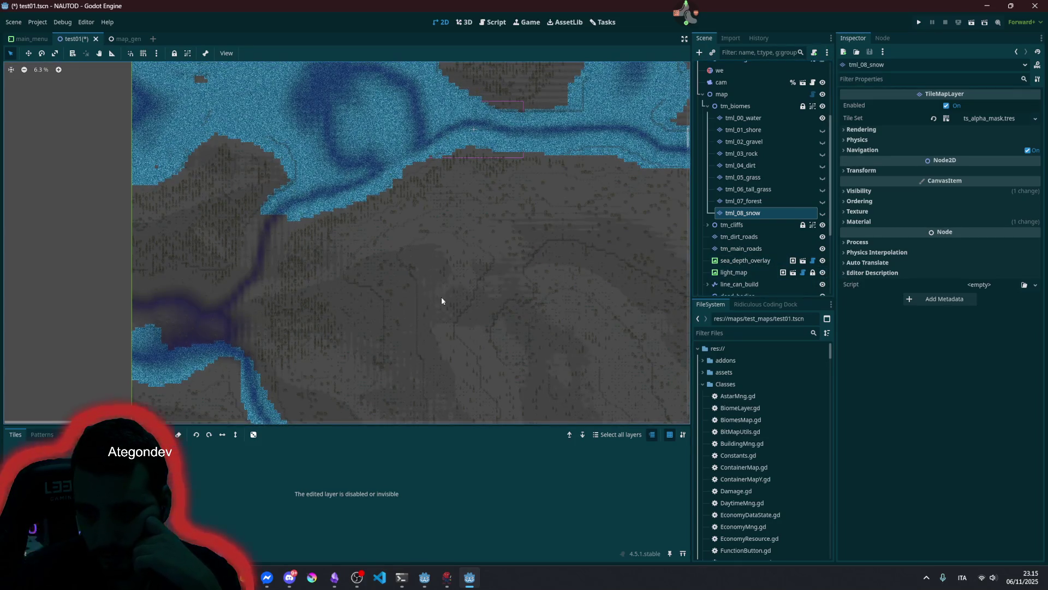
scroll(415, 251, "up", 2)
scroll(408, 243, "up", 2)
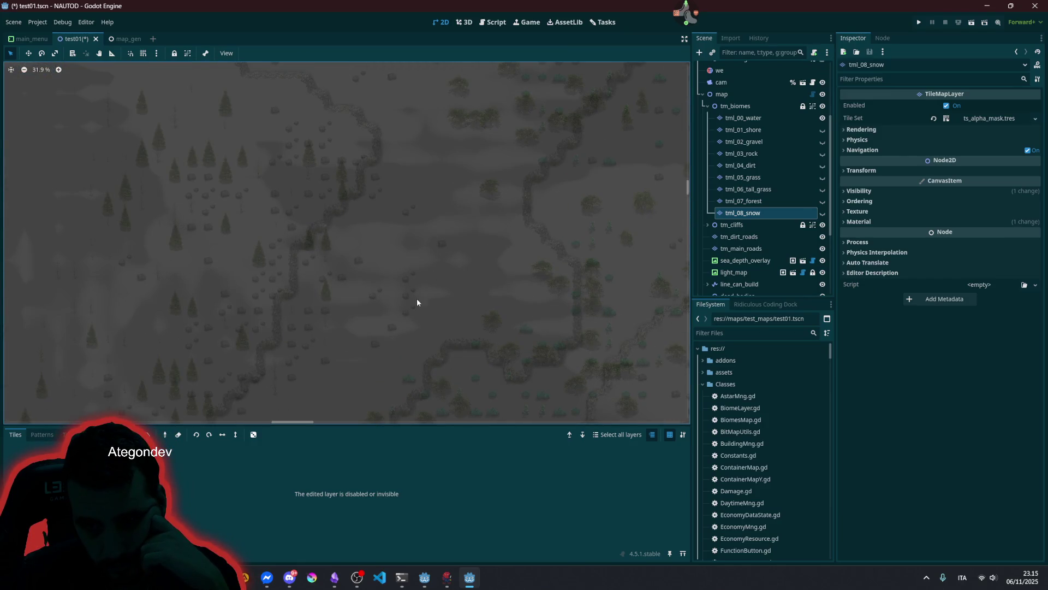
scroll(396, 306, "down", 3)
scroll(398, 307, "down", 2)
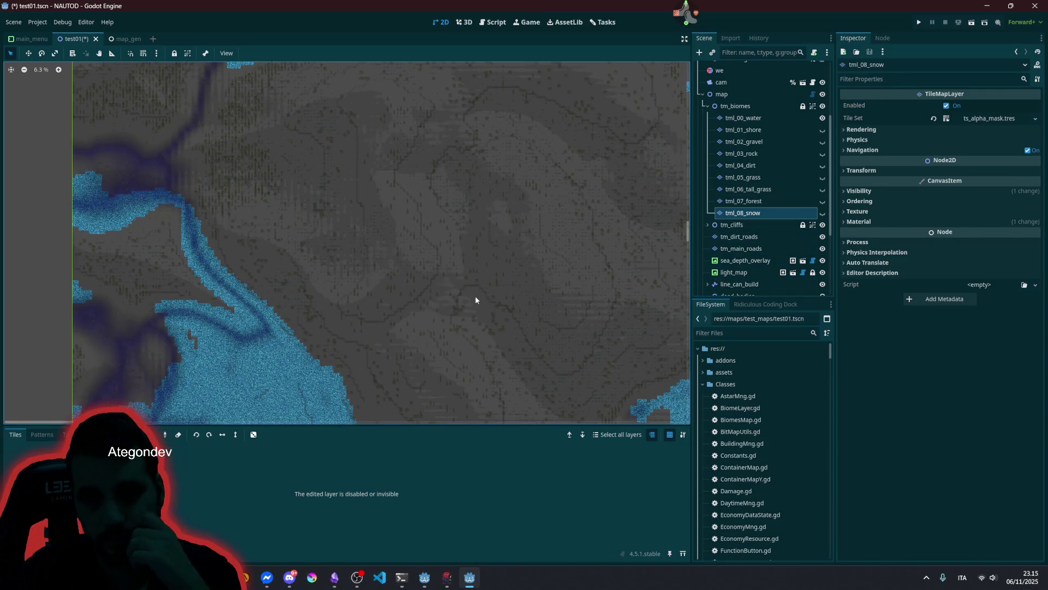
- Toggle tml_08_snow and sea_depth_overlay visibility and hide the light_map shading
left_click(823, 214)
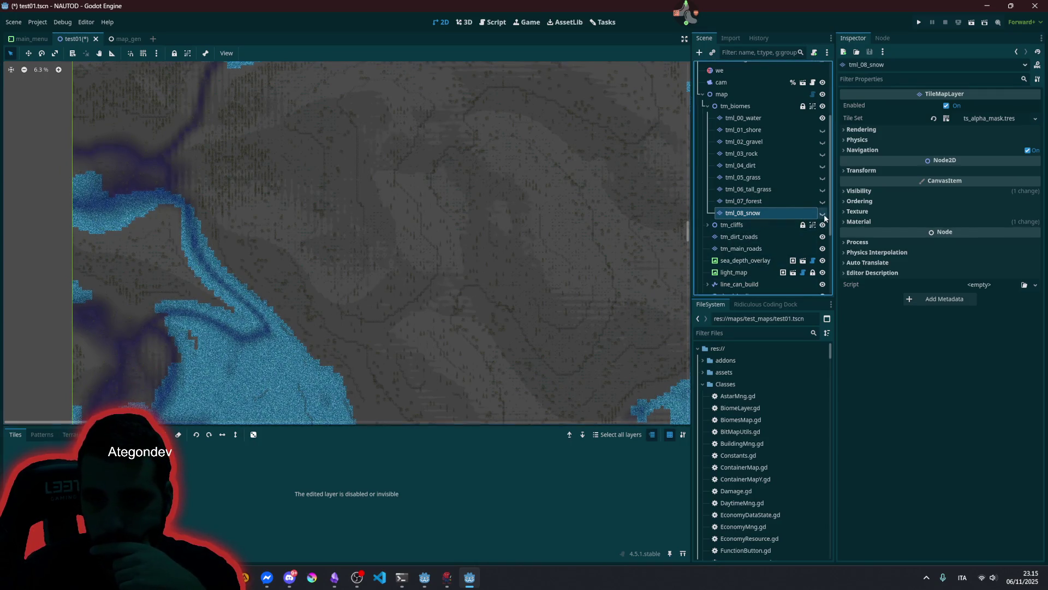
left_click(824, 214)
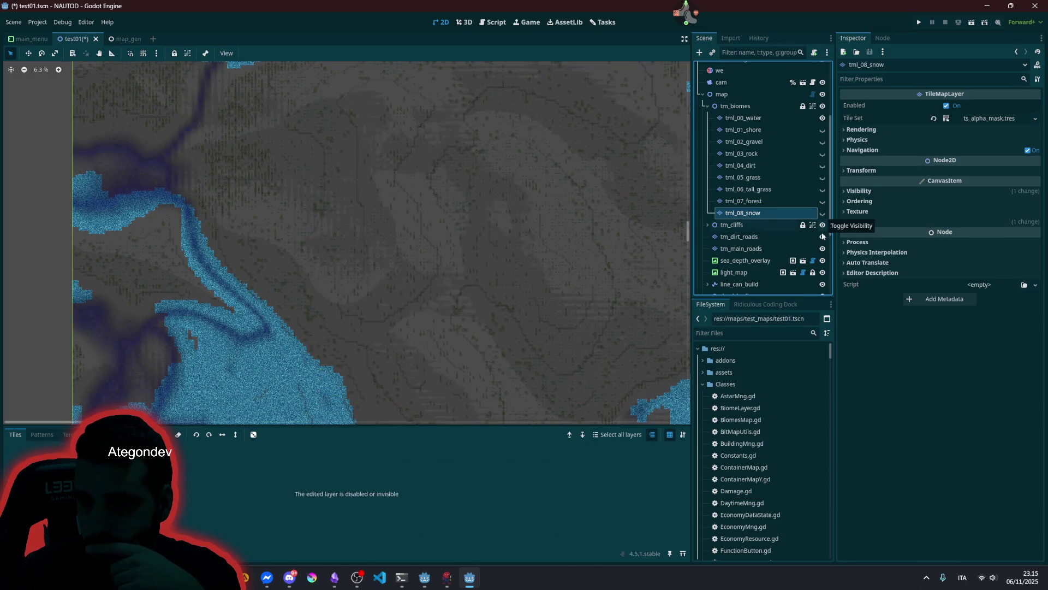
left_click(822, 273)
left_click(823, 260)
left_click(823, 261)
- Survey the river loop, then select sea_depth_overlay to show its 32768×32768 TextureRect properties
left_click_drag(271, 227, 377, 209)
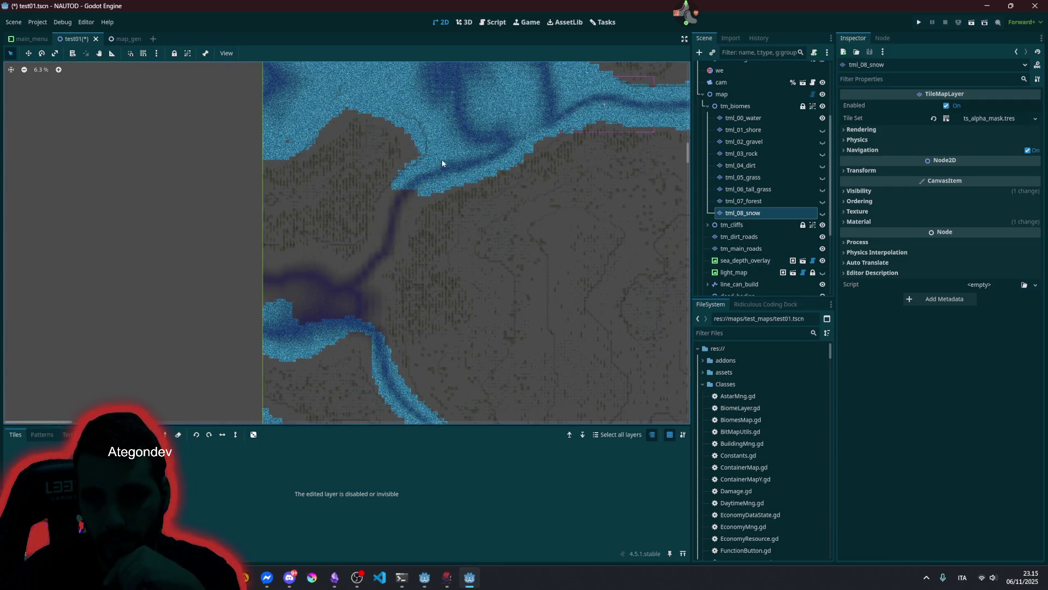
scroll(404, 201, "up", 3)
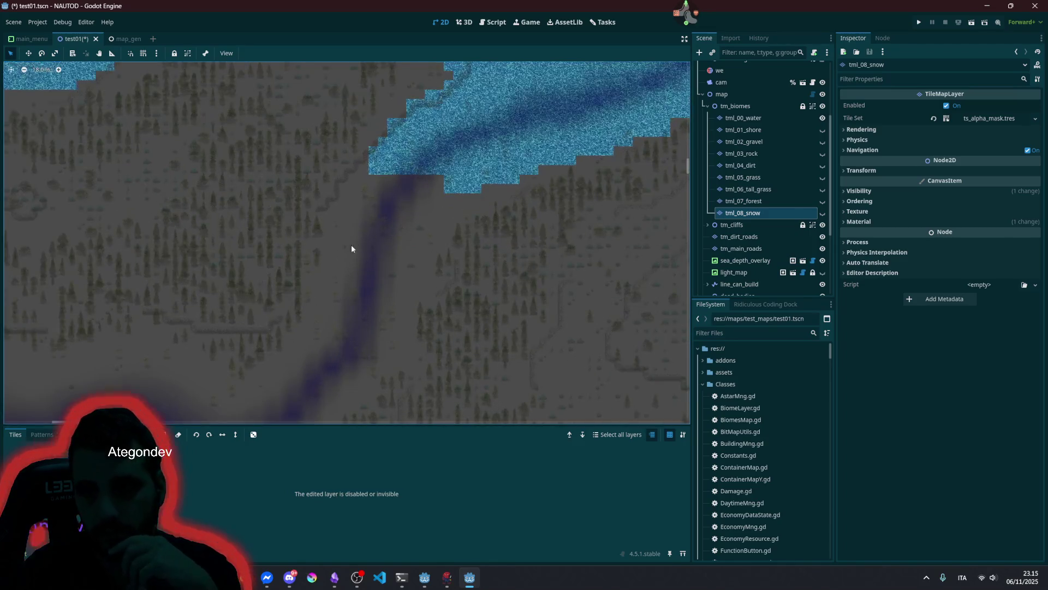
scroll(396, 207, "down", 2)
scroll(394, 211, "down", 2)
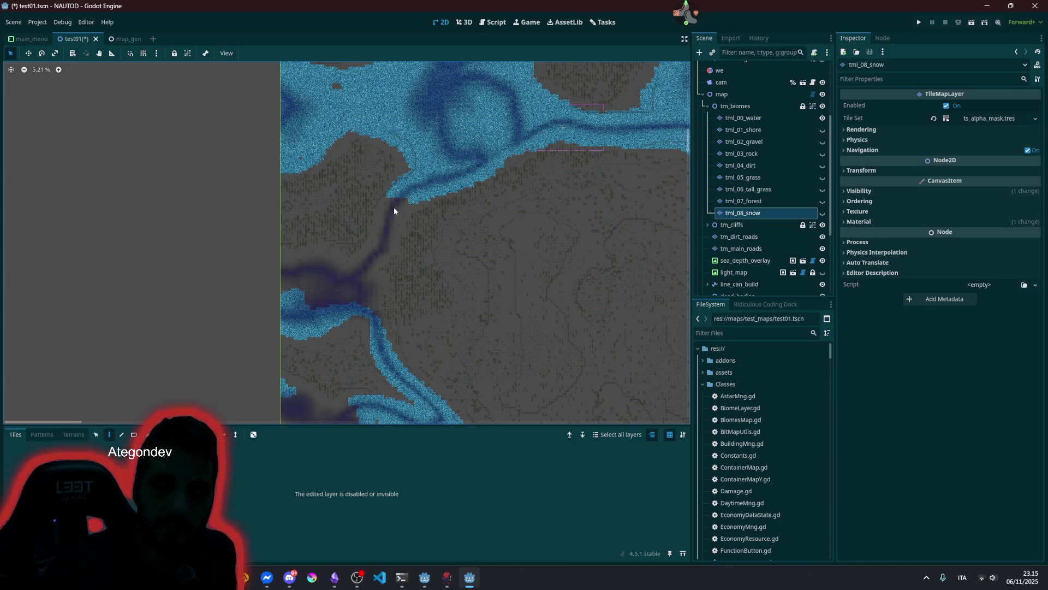
scroll(425, 177, "up", 10)
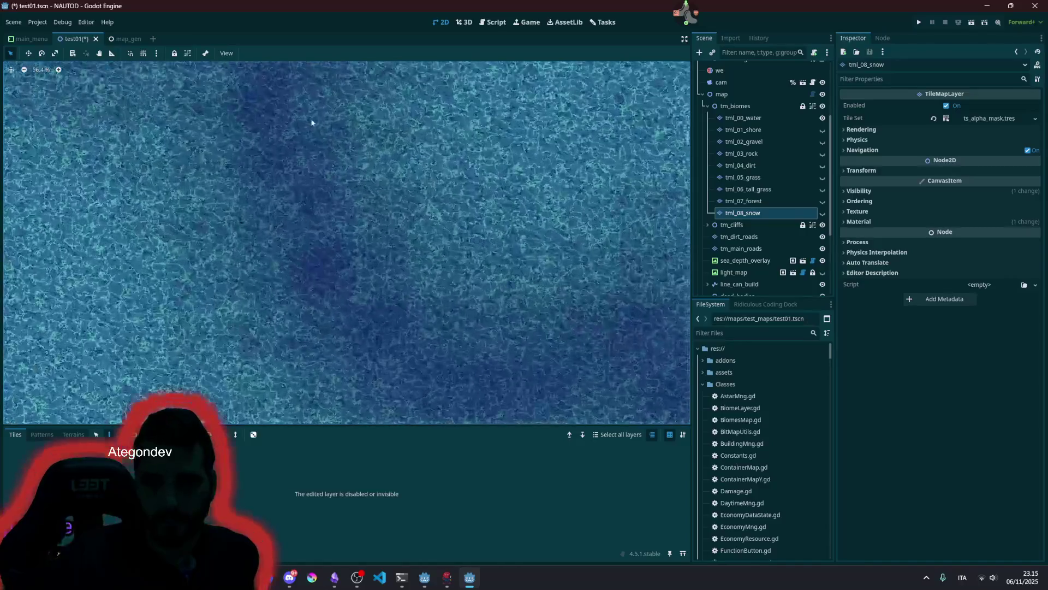
scroll(319, 205, "down", 7)
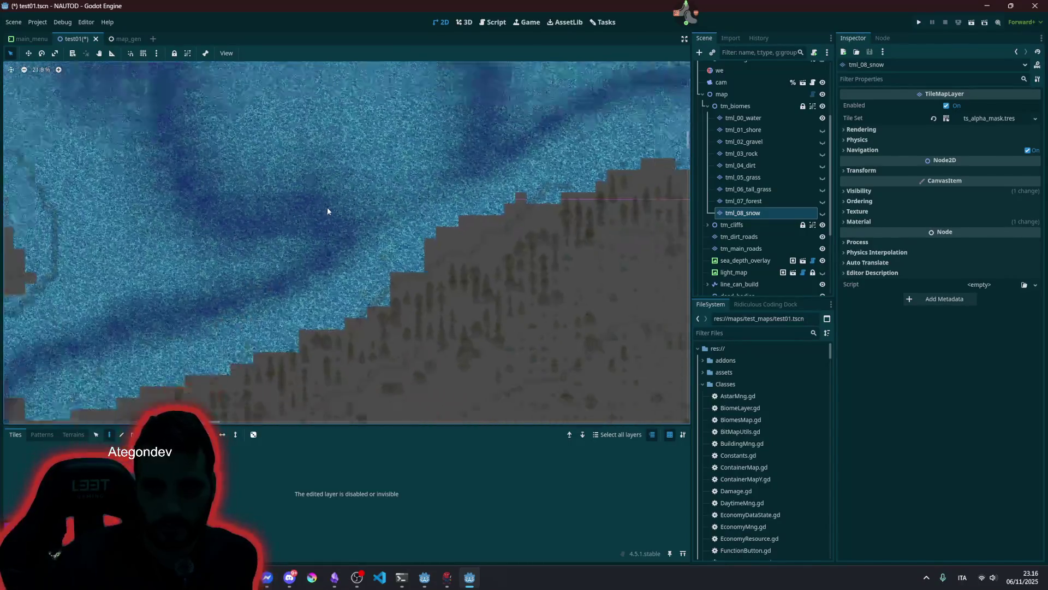
mouse_move(337, 158)
left_mouse_down()
mouse_move(368, 233)
mouse_move(358, 238)
left_mouse_up()
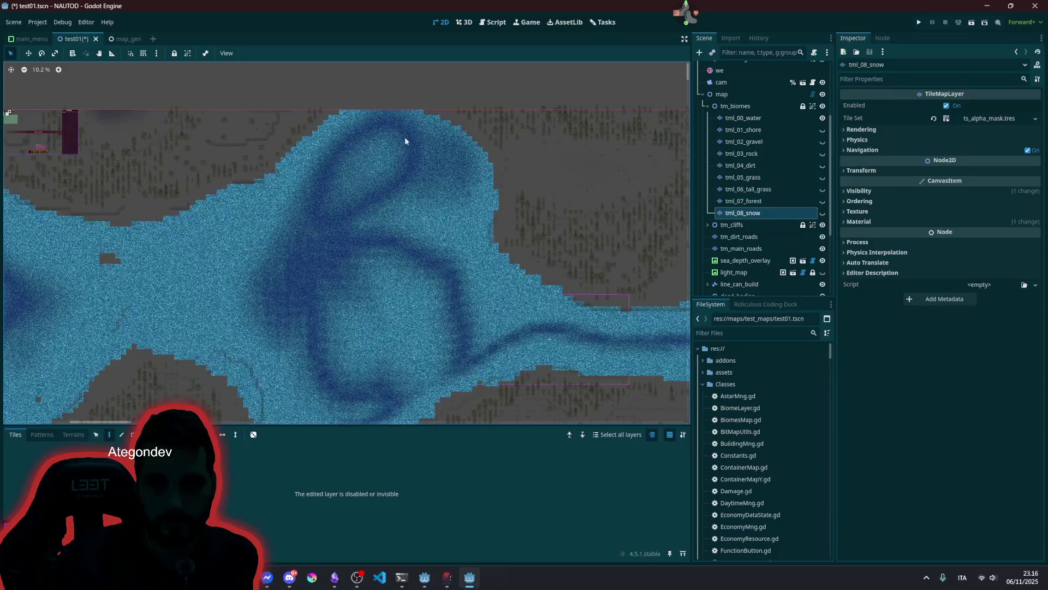
left_click(752, 261)
left_click(822, 261)
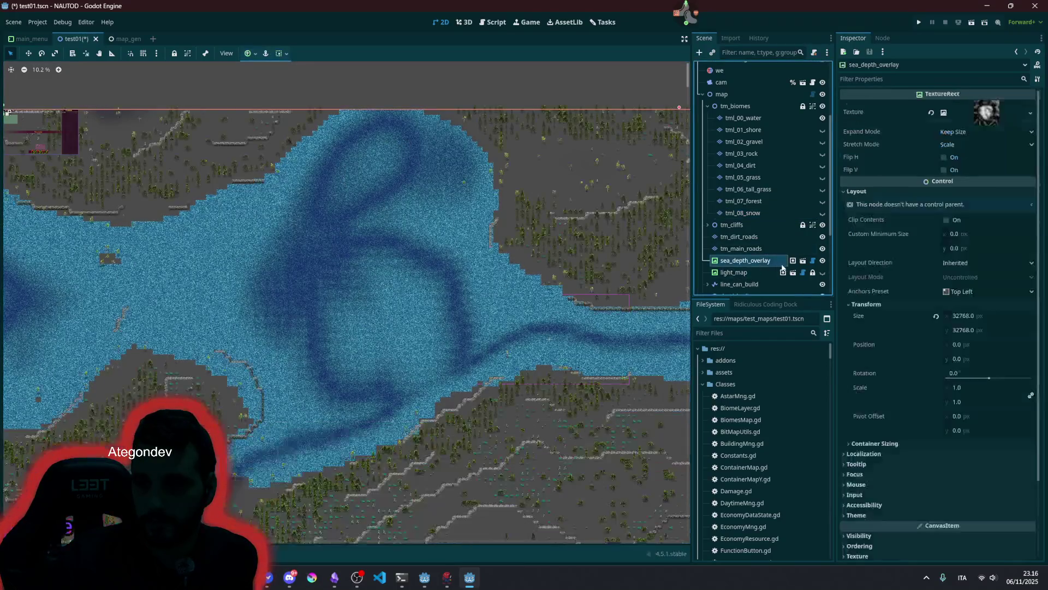
left_click(822, 260)
scroll(398, 287, "down", 3)
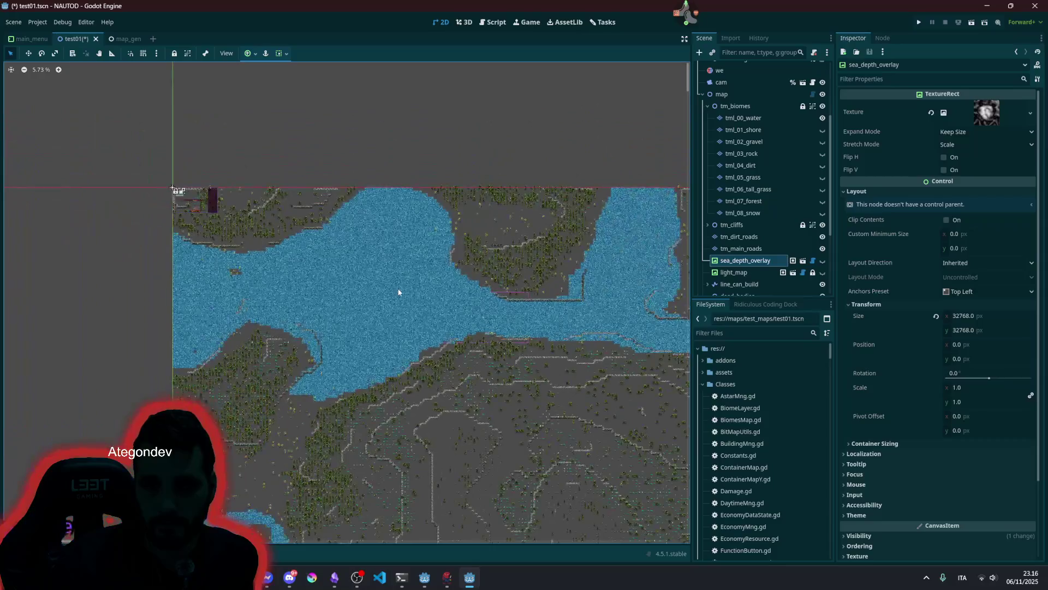
left_click(824, 261)
left_click(825, 260)
left_click(825, 261)
scroll(410, 186, "down", 3)
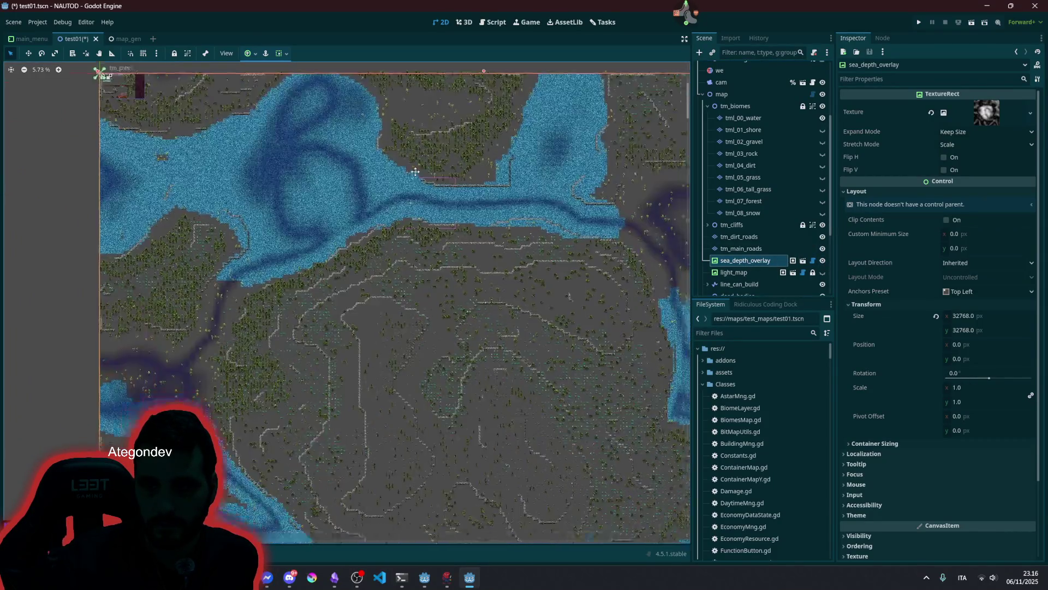
scroll(411, 185, "up", 6)
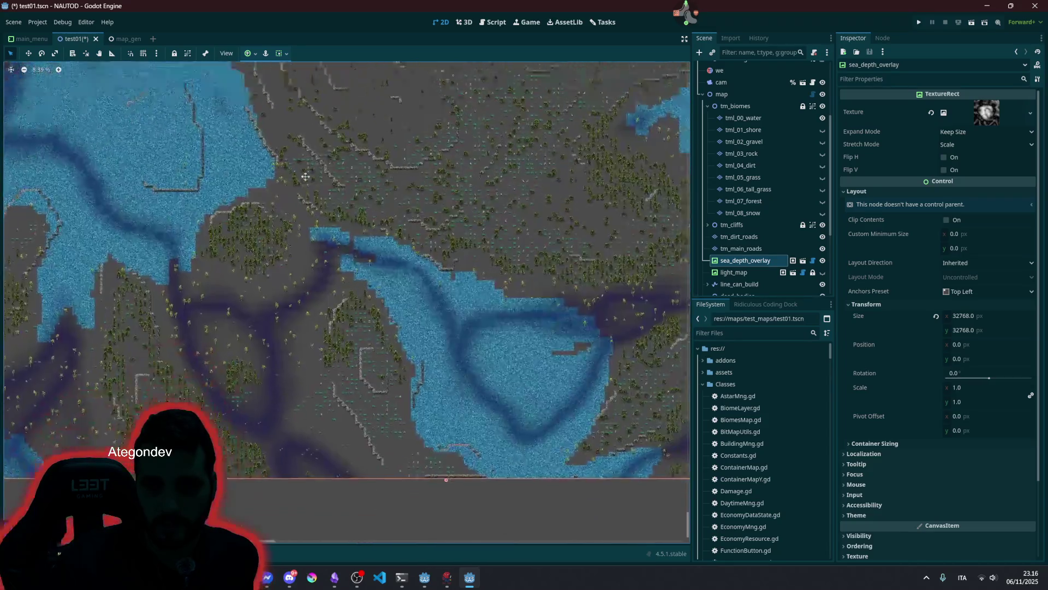
scroll(306, 340, "up", 1)
scroll(445, 136, "right", 5)
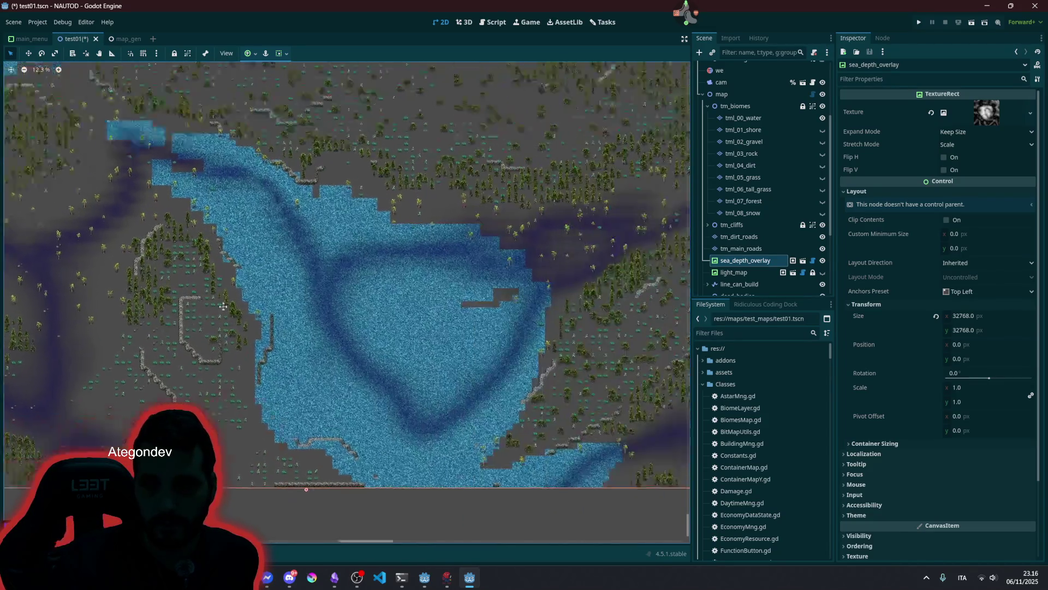
scroll(527, 217, "down", 4)
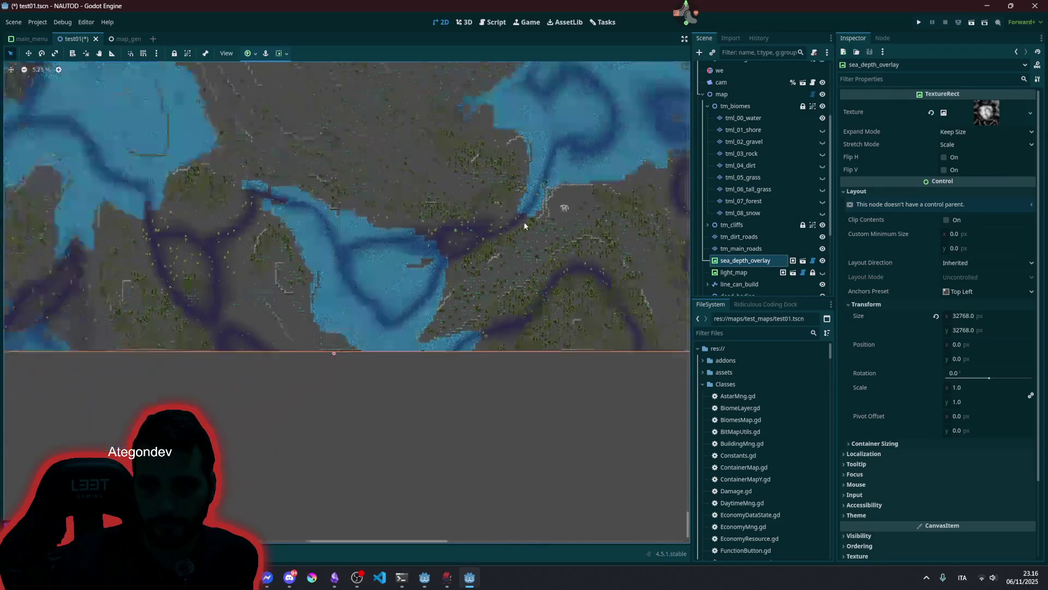
scroll(534, 265, "down", 5)
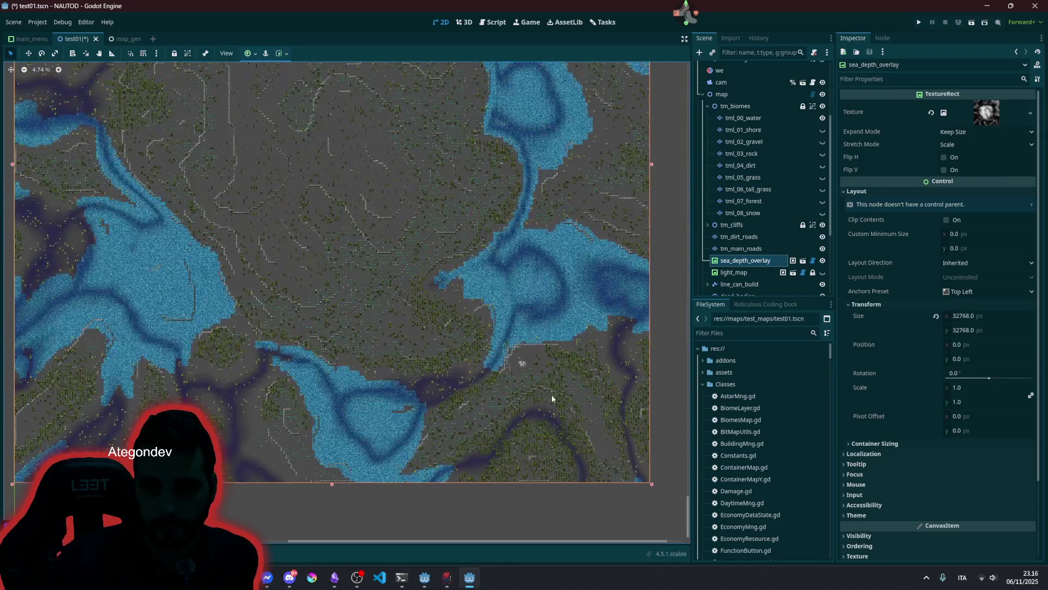
scroll(322, 176, "up", 9)
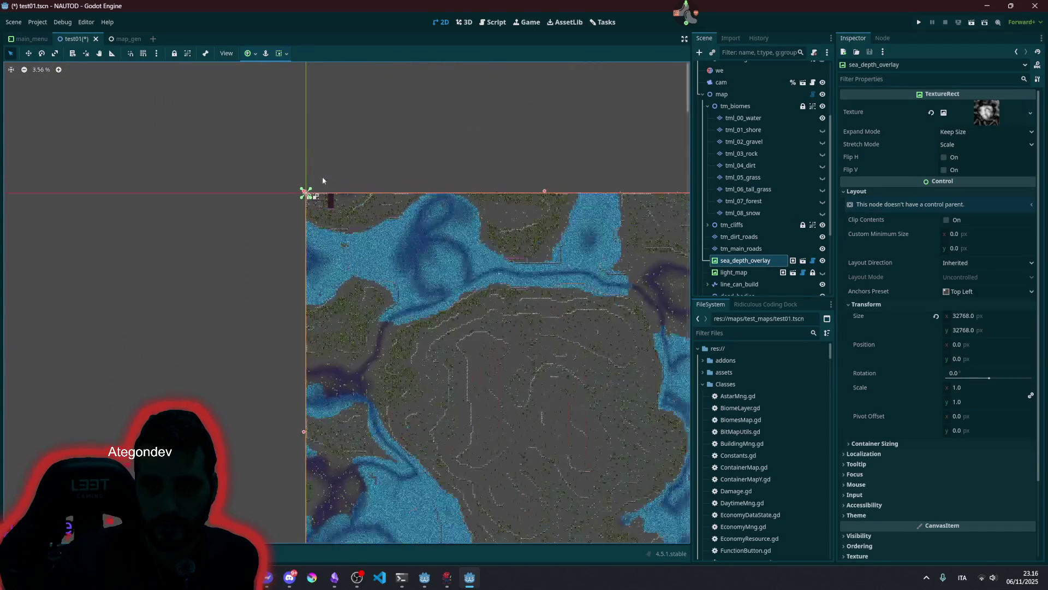
scroll(384, 215, "up", 4)
scroll(377, 188, "down", 6)
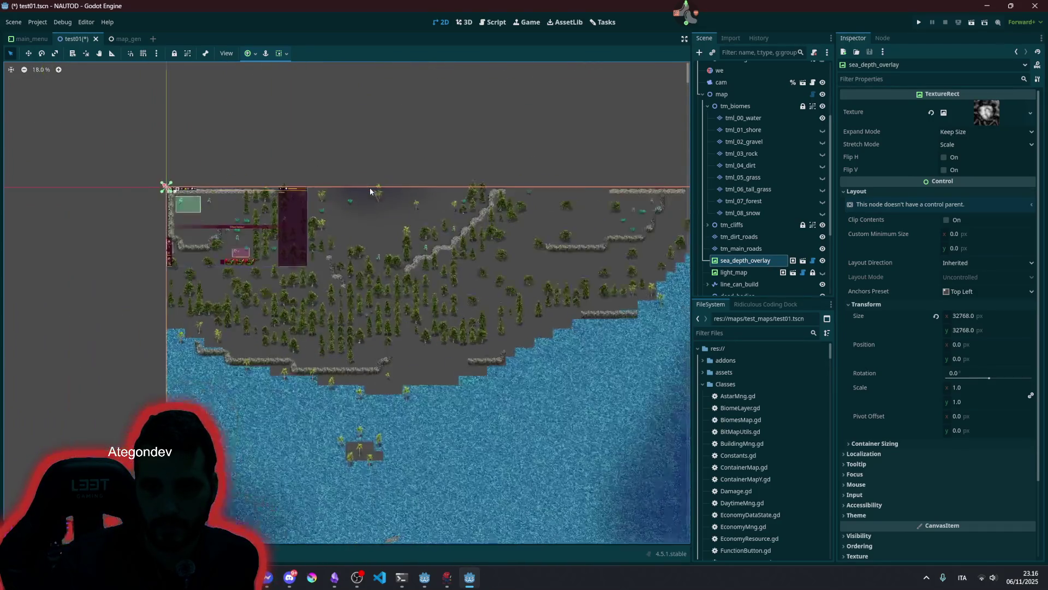
scroll(371, 186, "down", 3)
left_click_drag(447, 243, 340, 117)
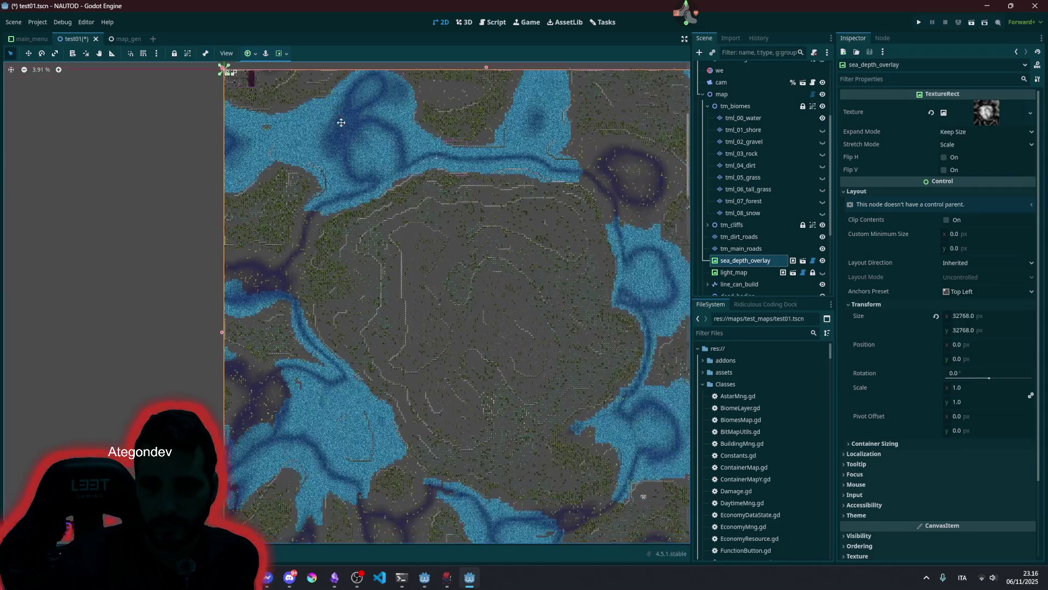
left_click_drag(616, 489, 465, 336)
scroll(464, 295, "down", 3)
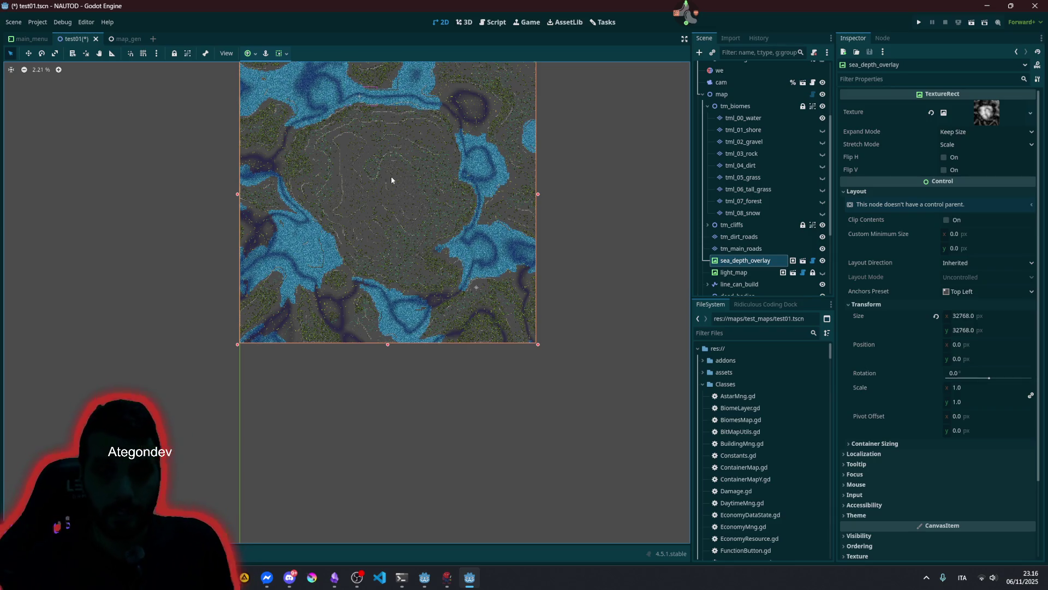
scroll(331, 196, "up", 5)
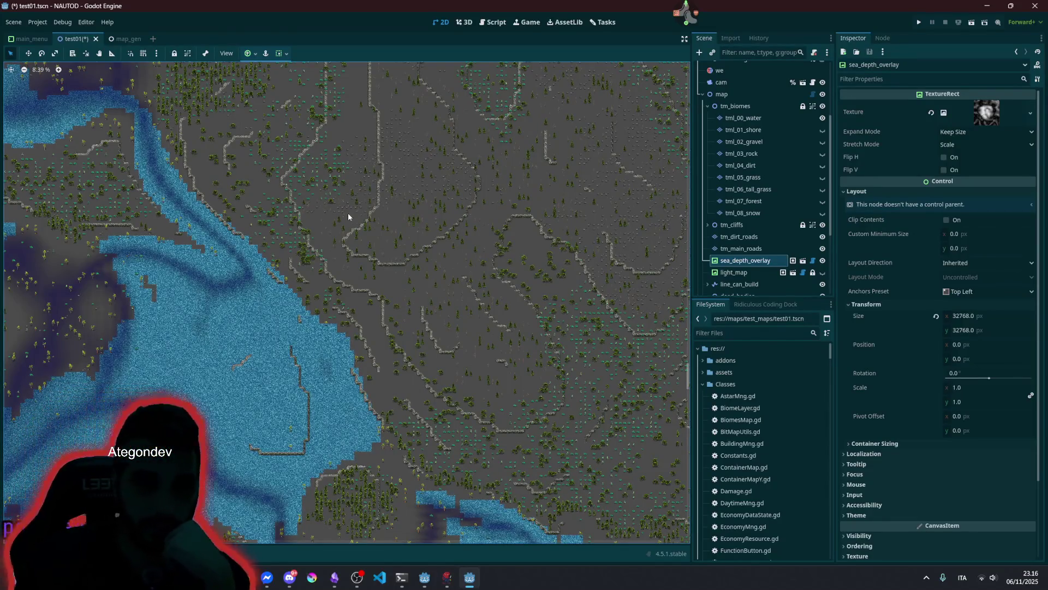
scroll(359, 162, "down", 5)
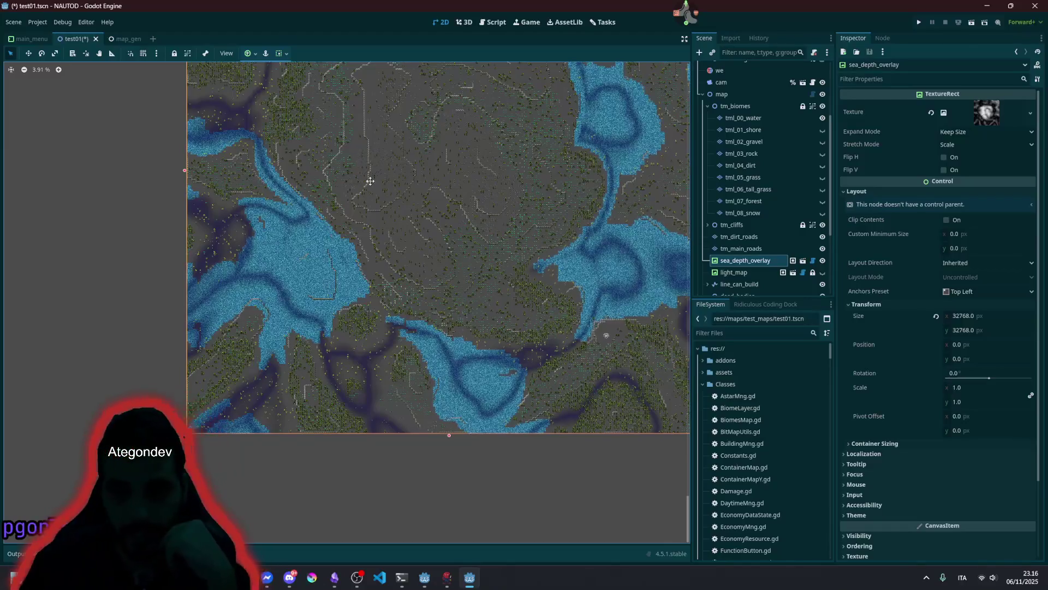
left_click_drag(360, 303, 410, 331)
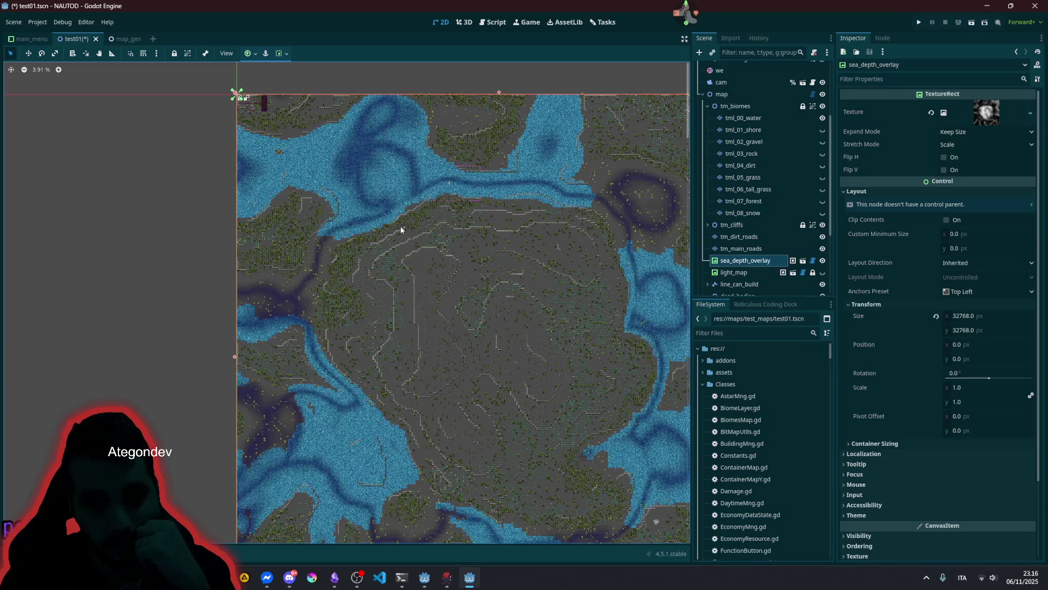
scroll(467, 203, "up", 6)
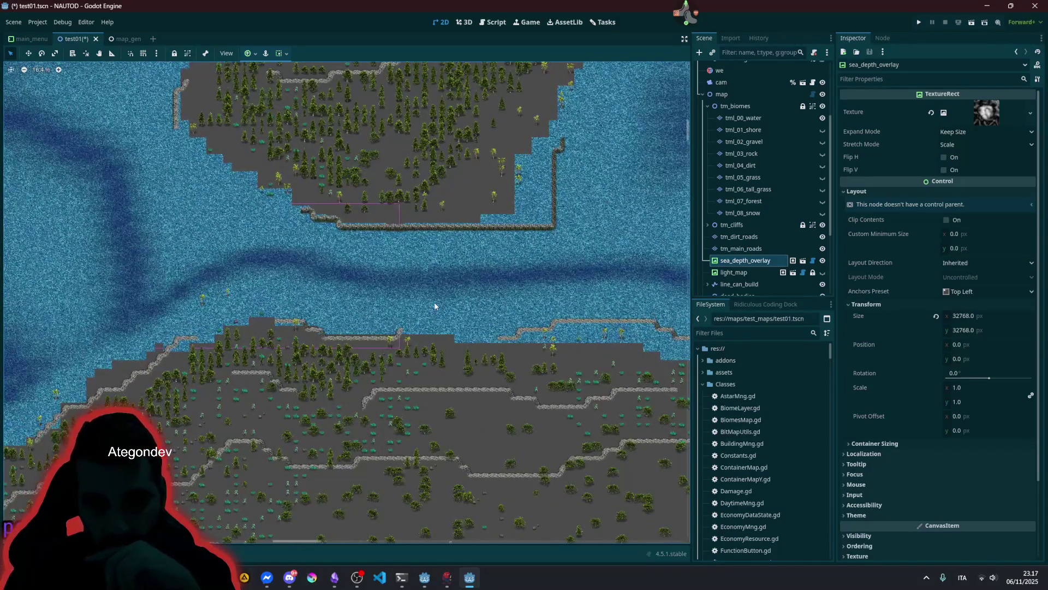
scroll(436, 306, "down", 4)
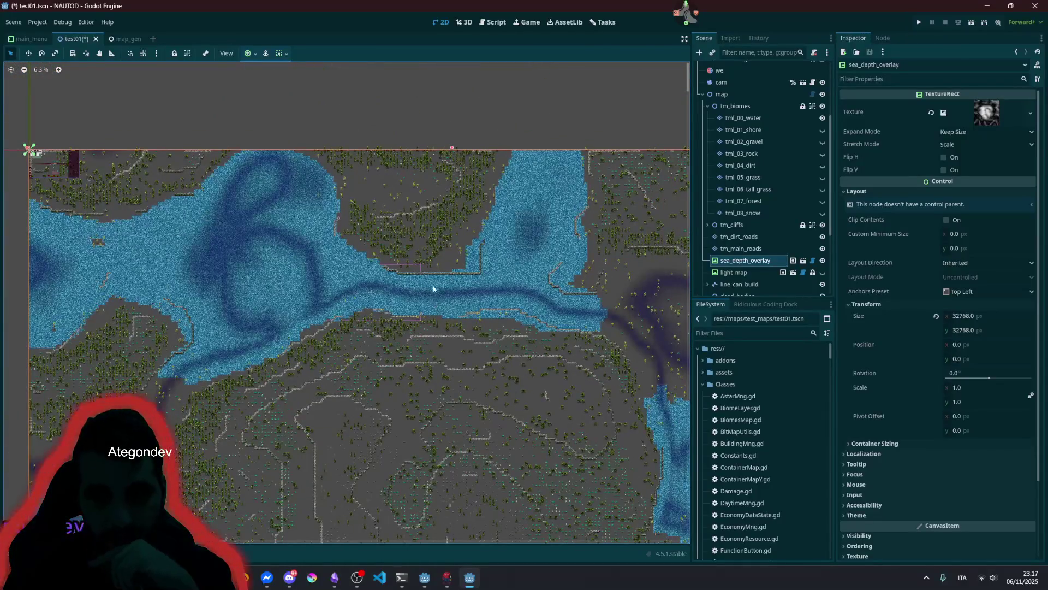
scroll(346, 278, "down", 4)
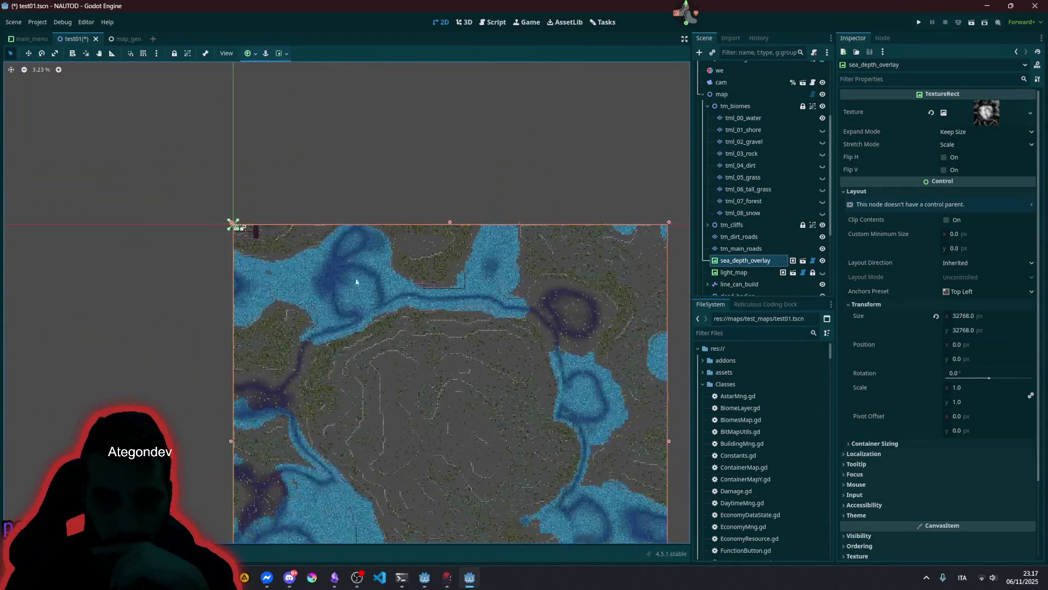
scroll(323, 267, "up", 3)
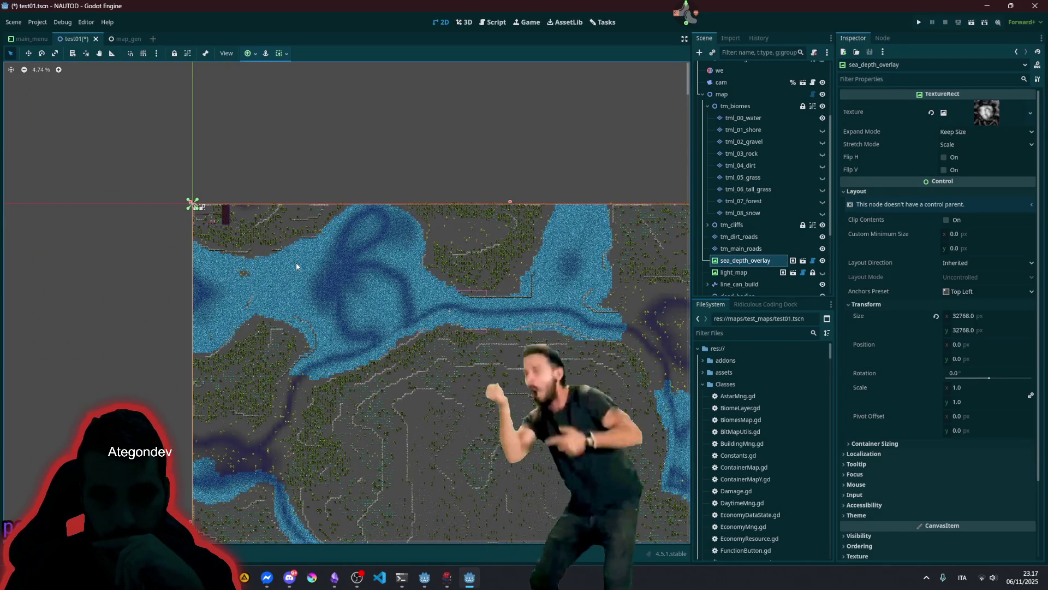
scroll(268, 287, "up", 1)
left_click_drag(268, 288, 397, 290)
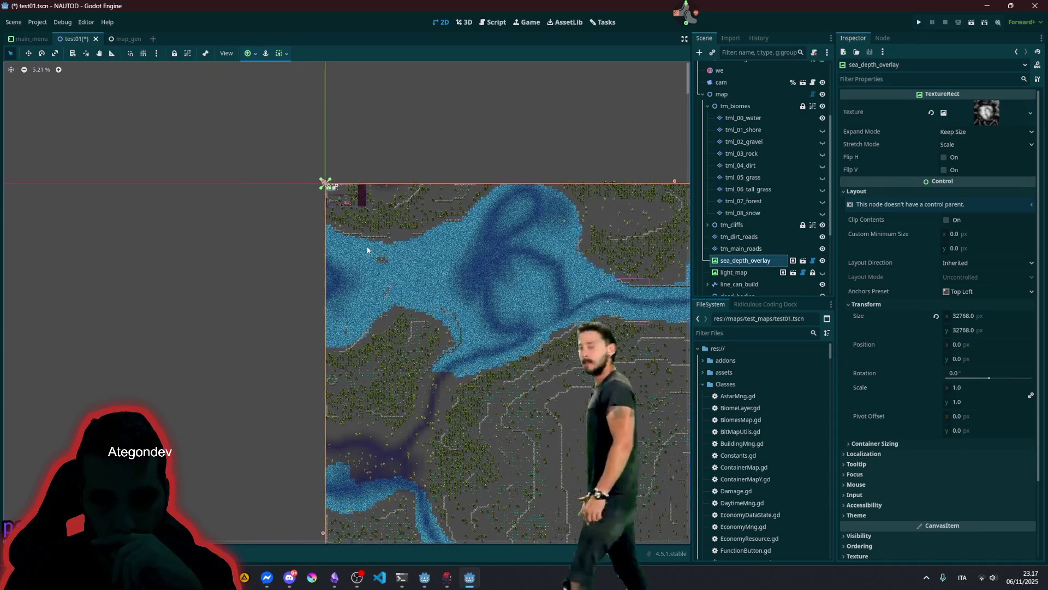
scroll(403, 279, "up", 15)
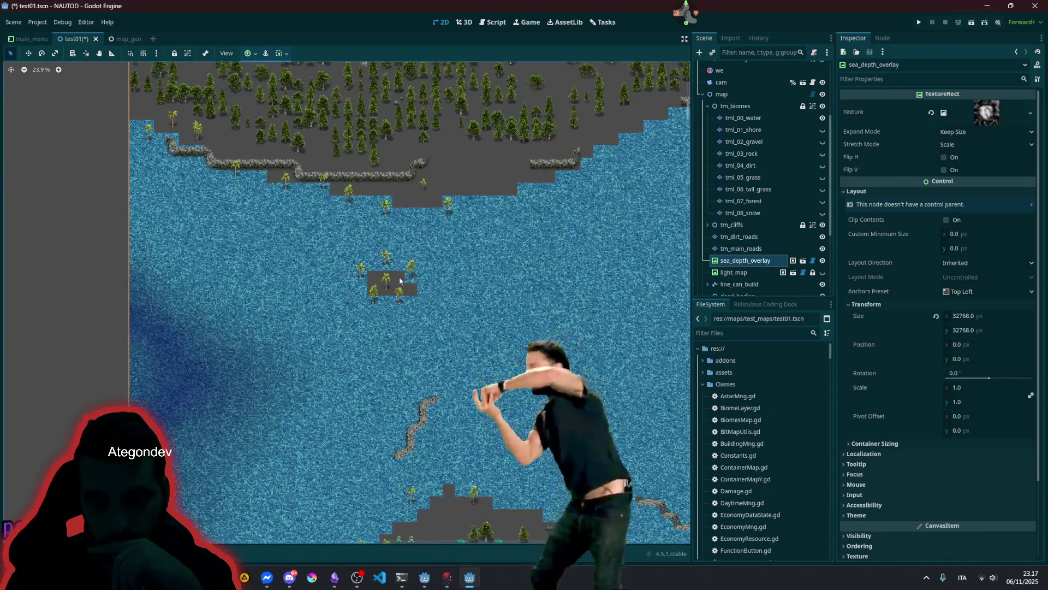
scroll(407, 276, "up", 7)
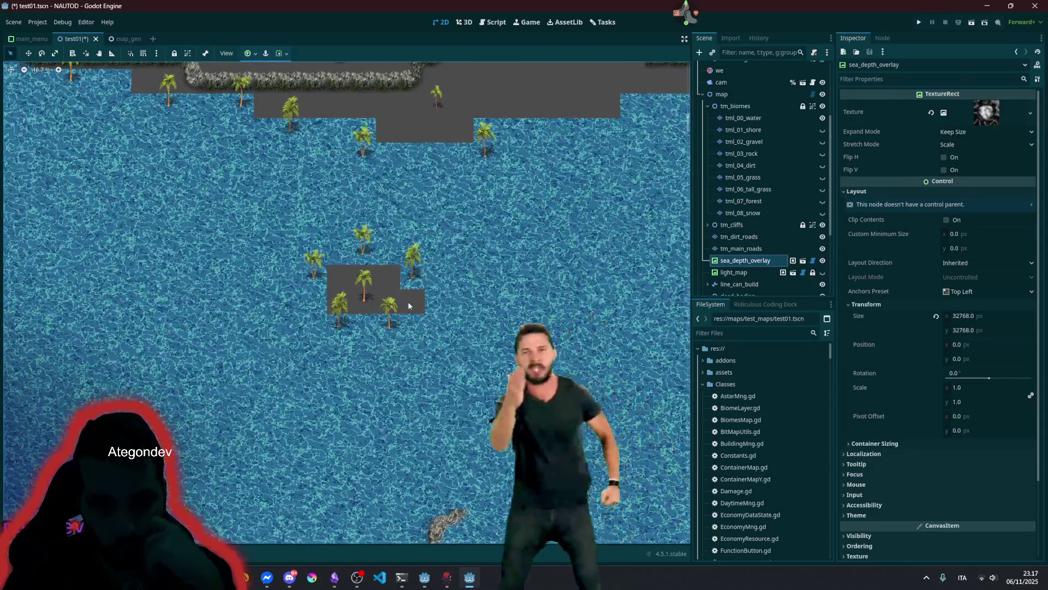
scroll(408, 302, "down", 14)
scroll(410, 304, "down", 15)
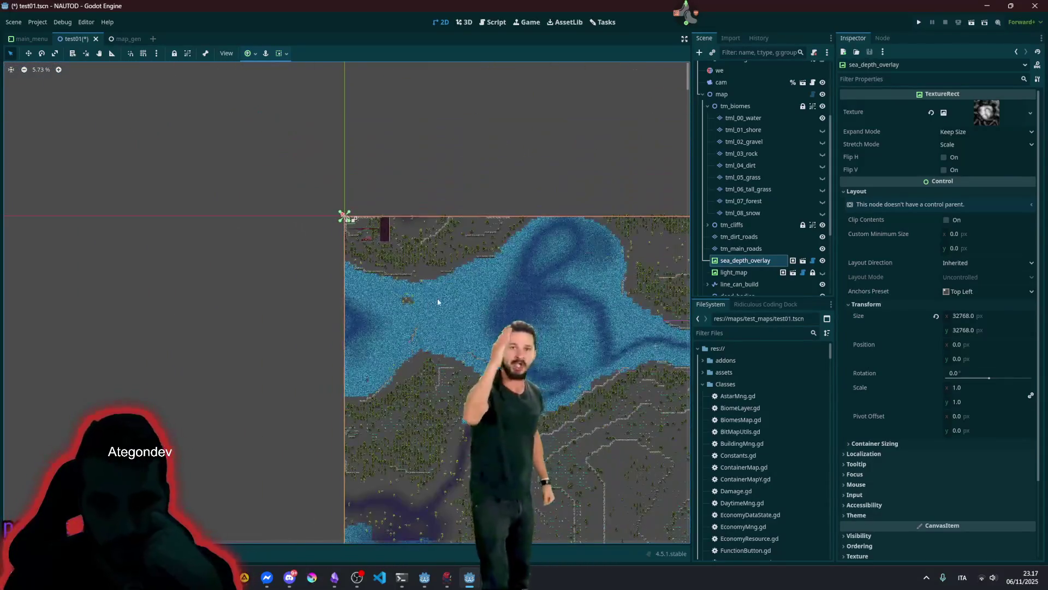
scroll(429, 275, "down", 1)
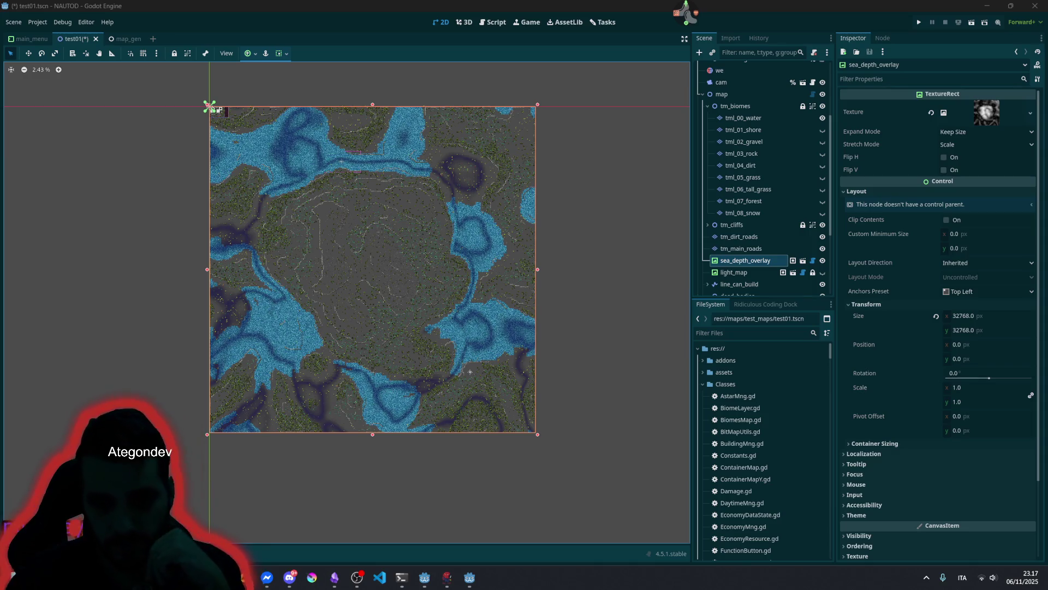
mouse_move(243, 577)
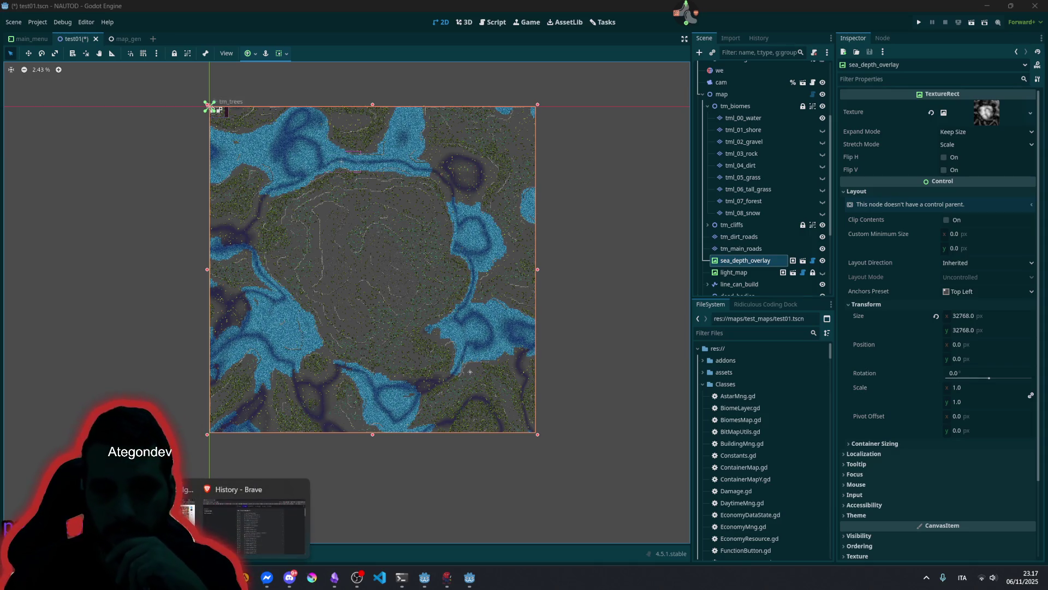
- Switch to Brave and run a web search for 'flecs' from the address bar
left_click(254, 524)
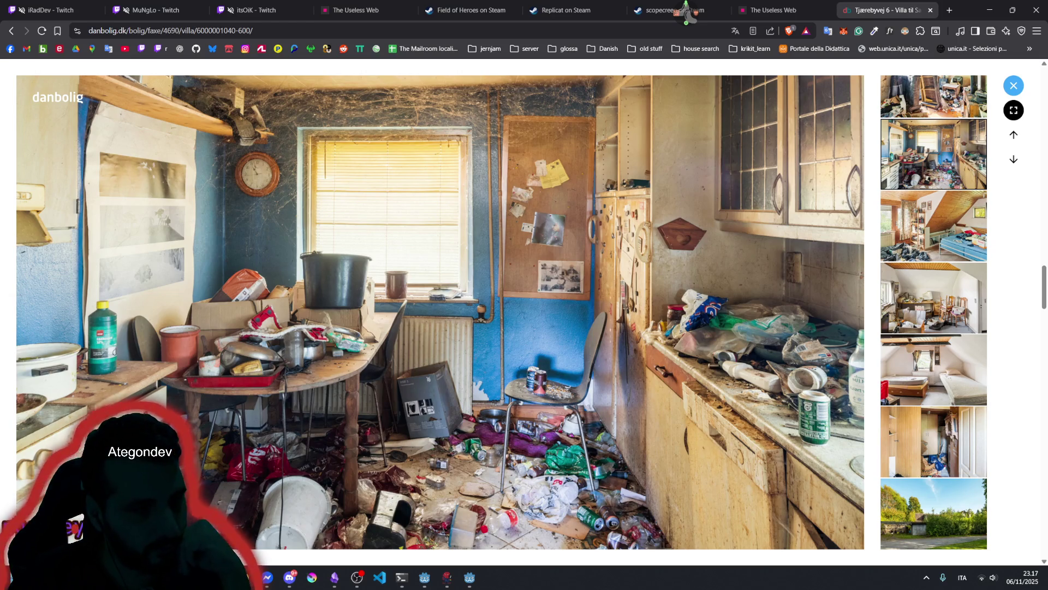
left_click(345, 31)
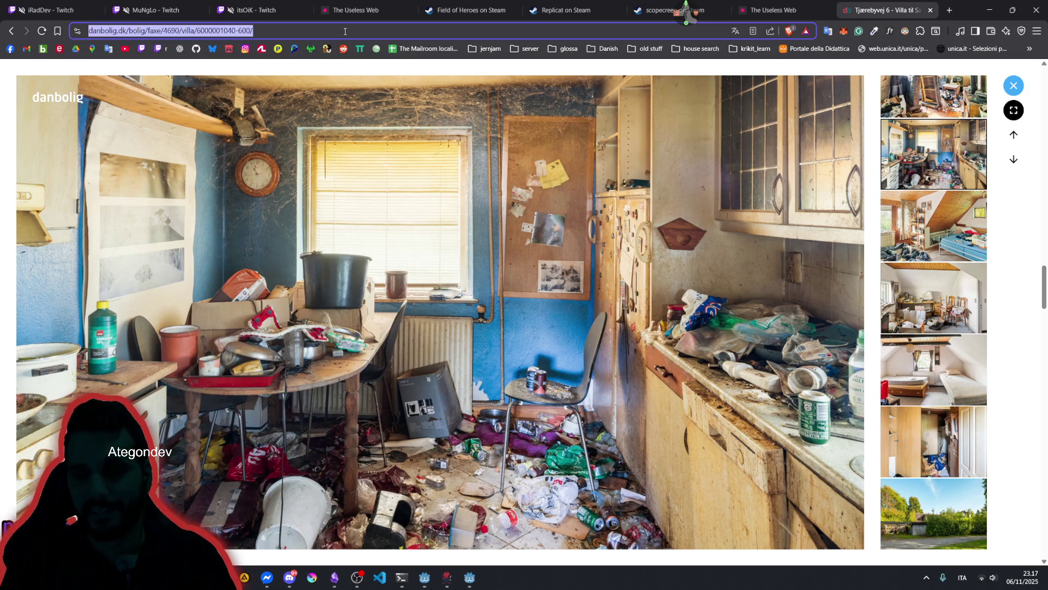
type("flecs")
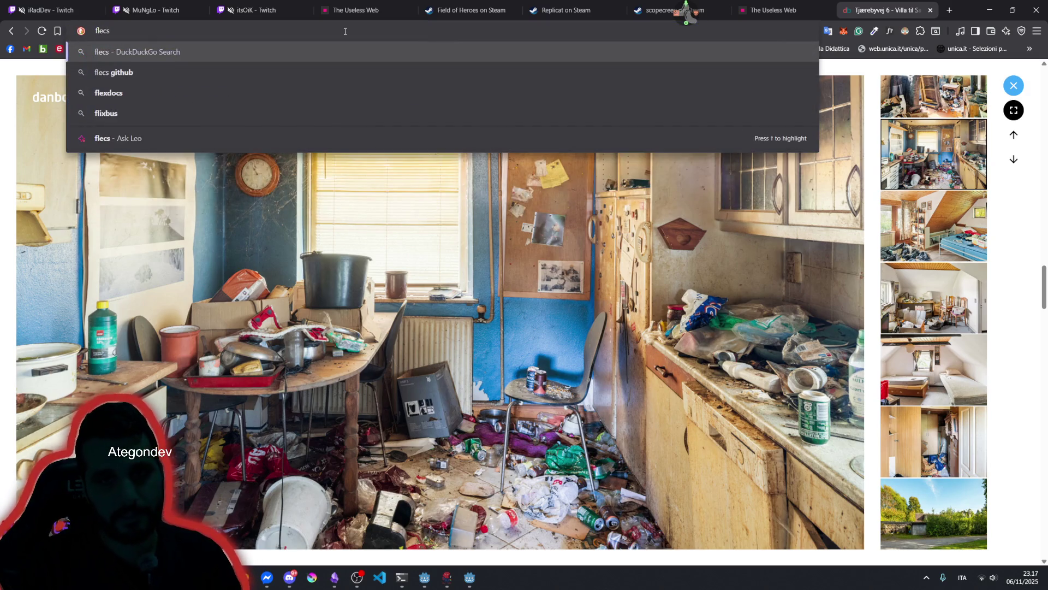
key("Return")
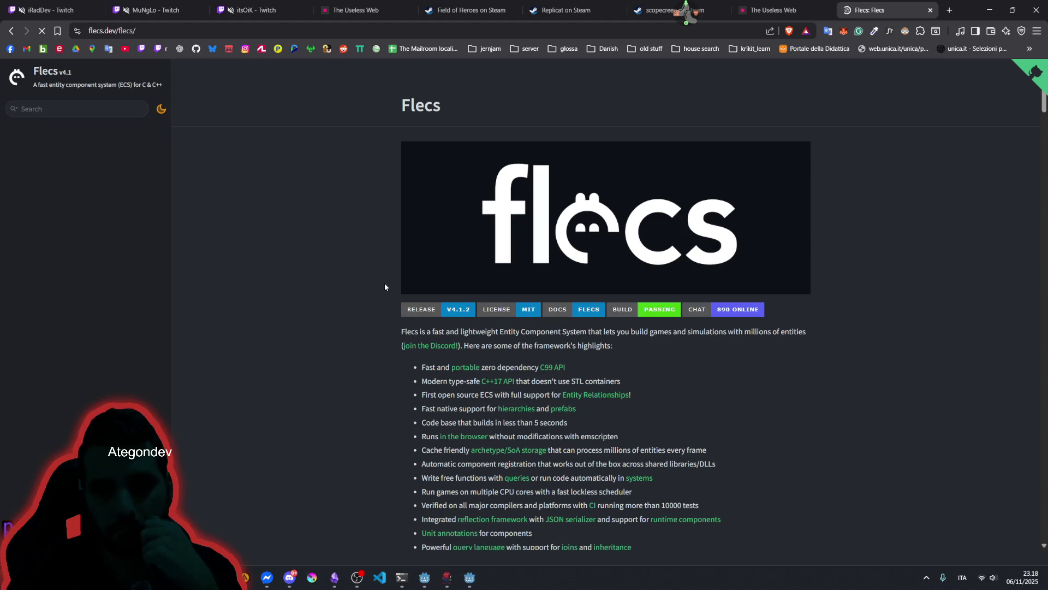
- Highlight the Flecs intro sentence and scroll past the code samples to 'Projects using Flecs'
left_click_drag(481, 334, 759, 334)
scroll(598, 333, "down", 2)
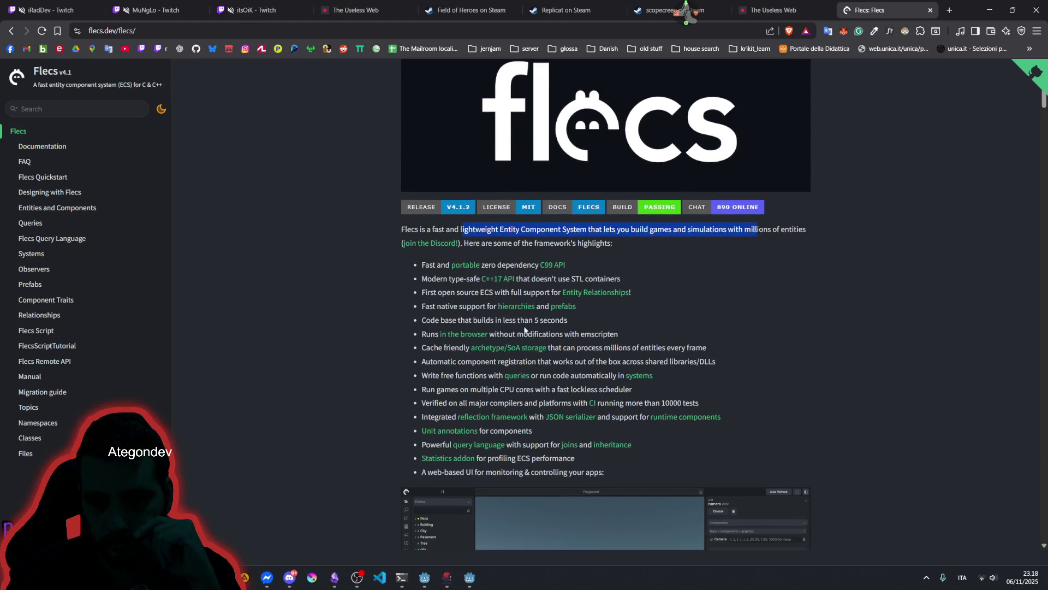
scroll(444, 306, "down", 6)
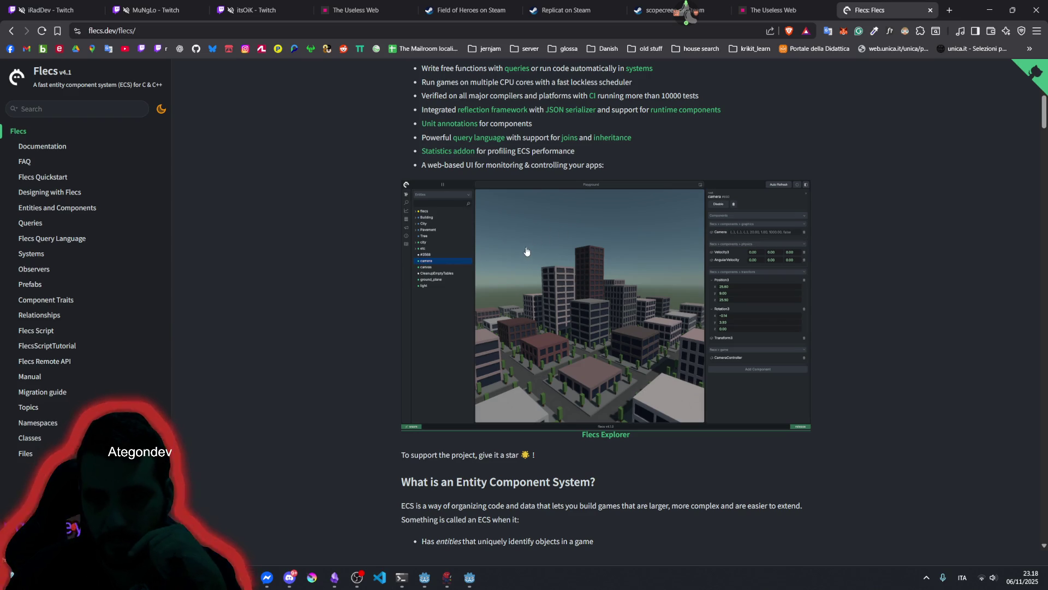
scroll(510, 279, "down", 7)
scroll(512, 281, "up", 3)
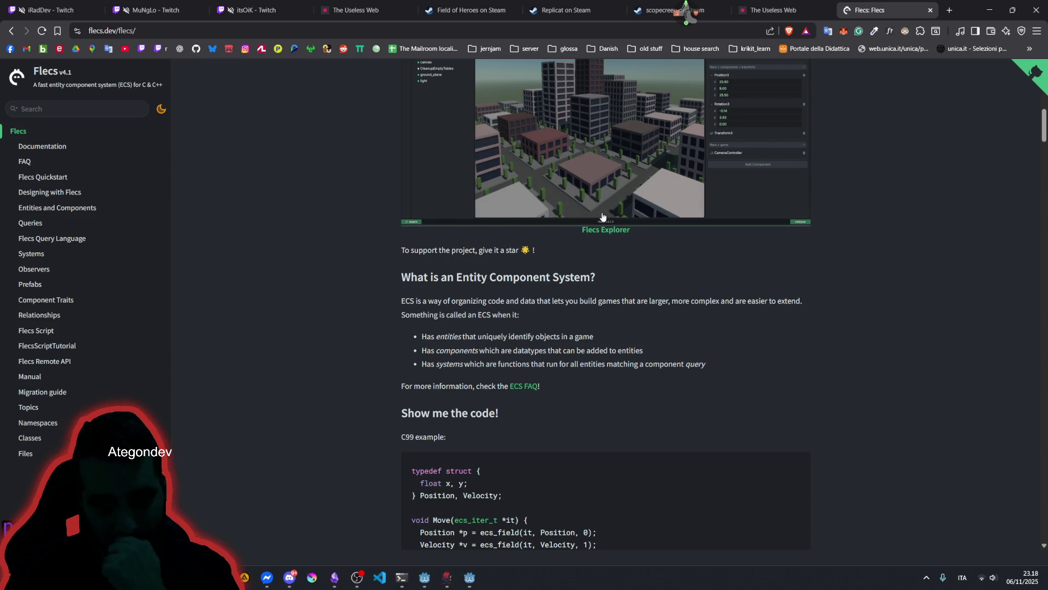
scroll(497, 290, "down", 7)
scroll(496, 294, "down", 3)
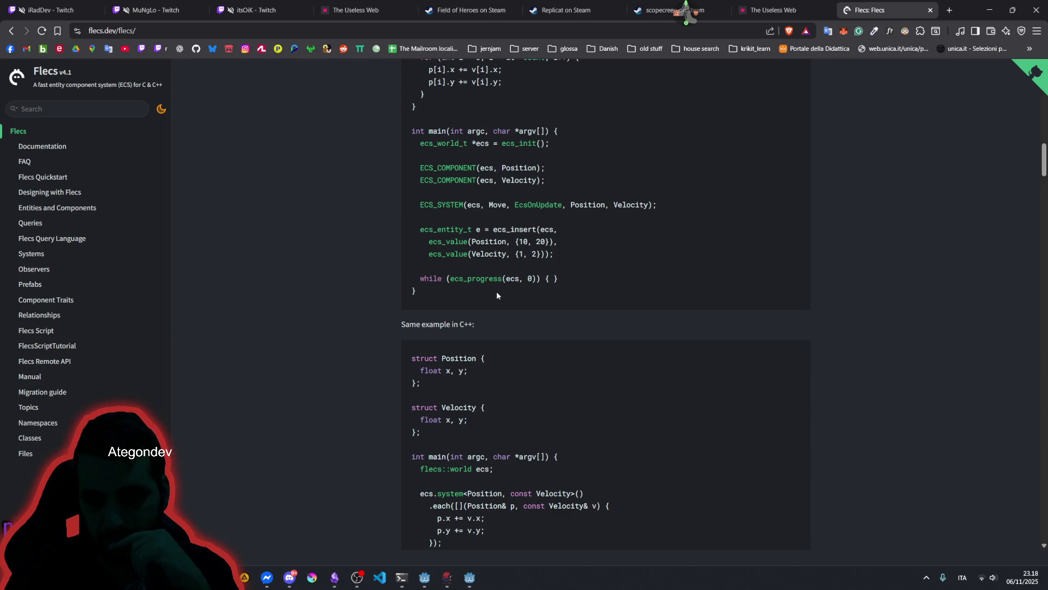
scroll(496, 295, "down", 15)
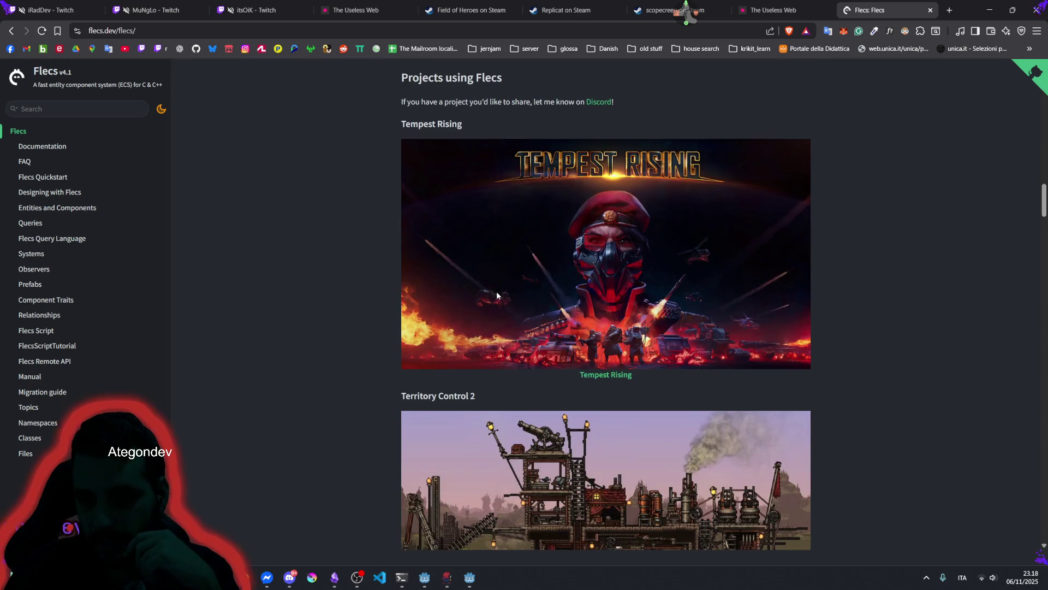
scroll(497, 296, "down", 2)
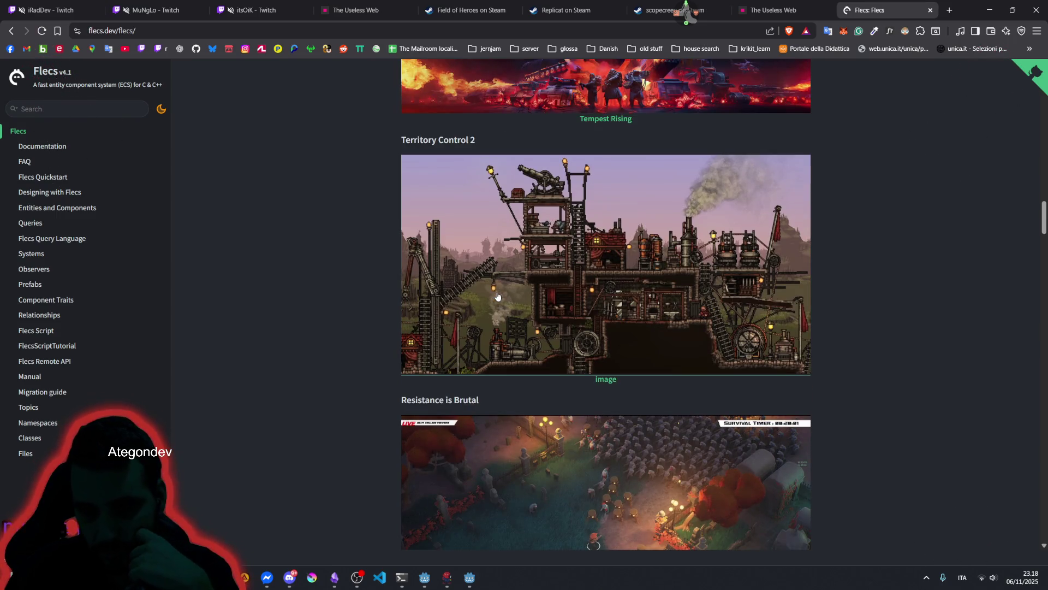
scroll(597, 246, "up", 6)
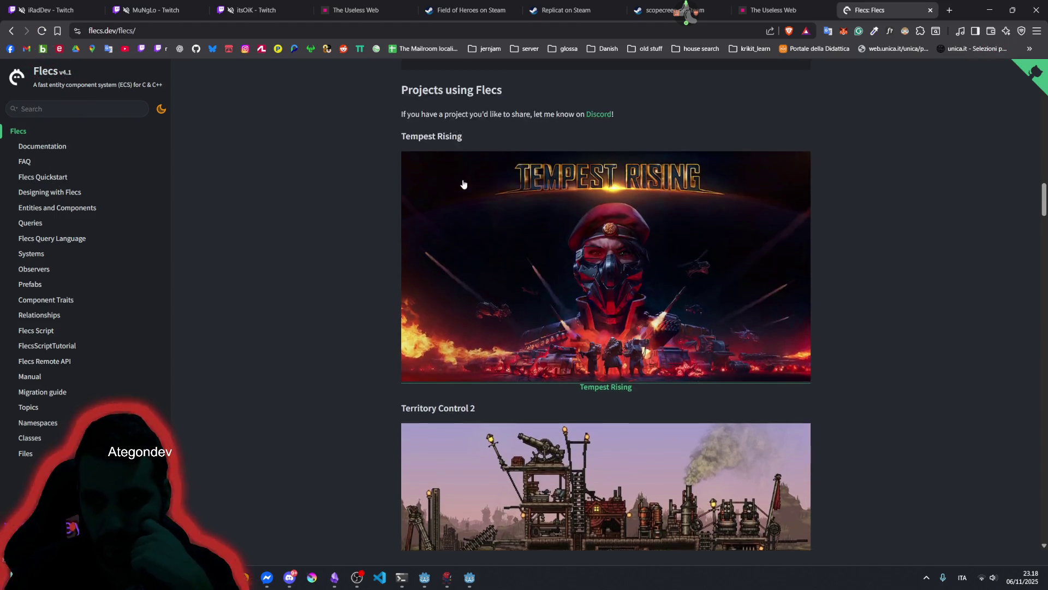
scroll(597, 246, "down", 6)
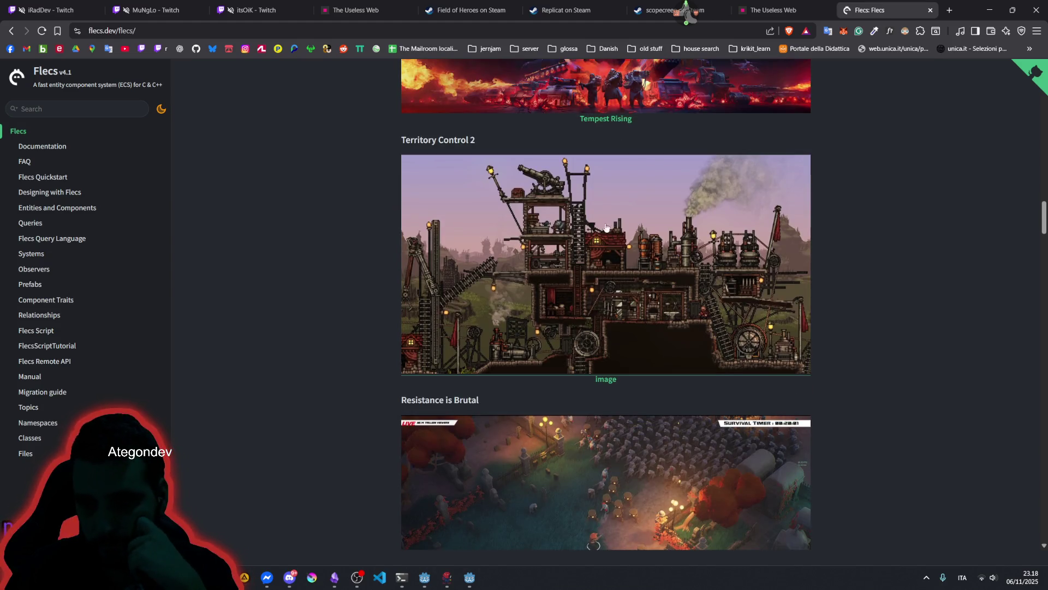
left_click(590, 235)
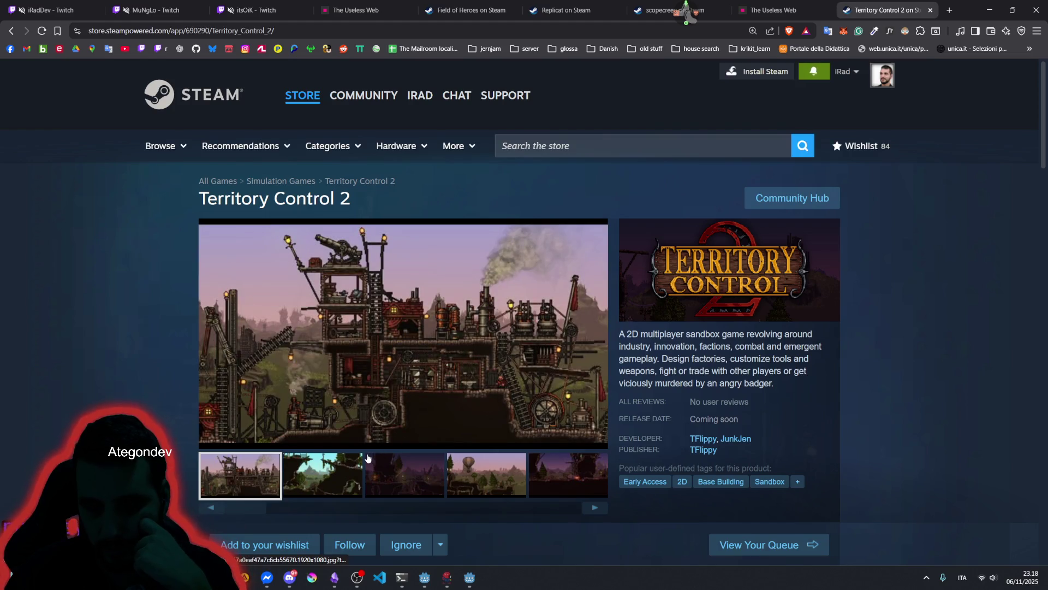
left_click(335, 477)
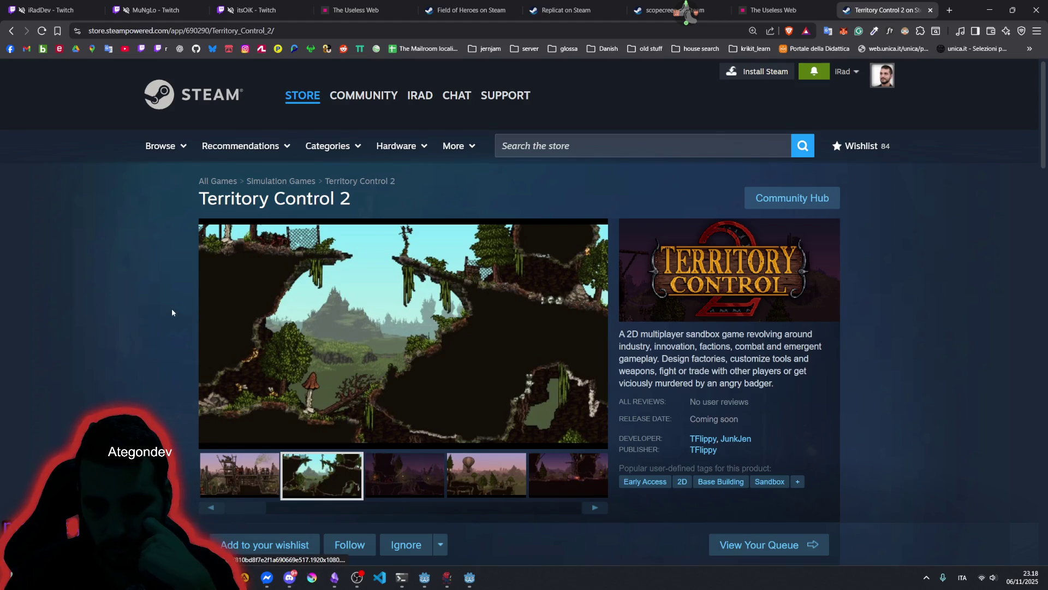
key("alt+Left")
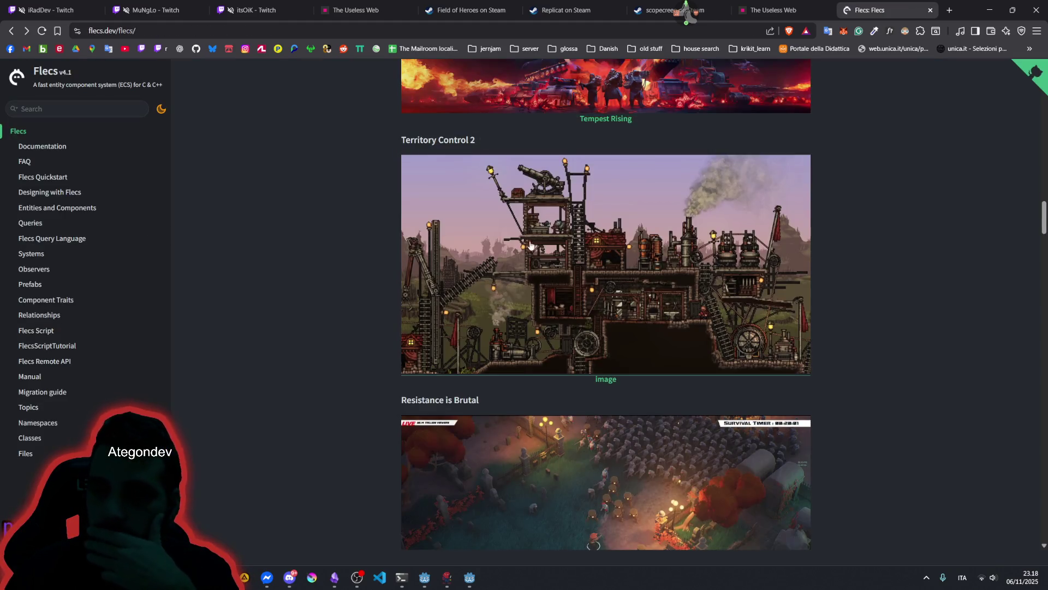
- Scroll through the Flecs page's demos and language bindings, selecting 'Resistance' in a heading
scroll(531, 251, "down", 8)
scroll(533, 249, "up", 4)
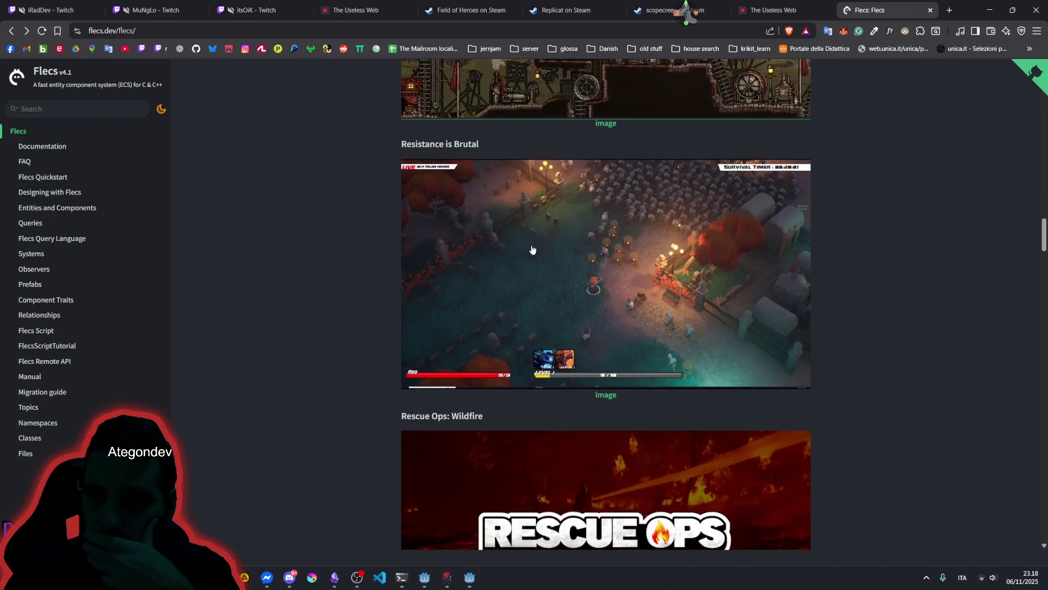
double_click(424, 144)
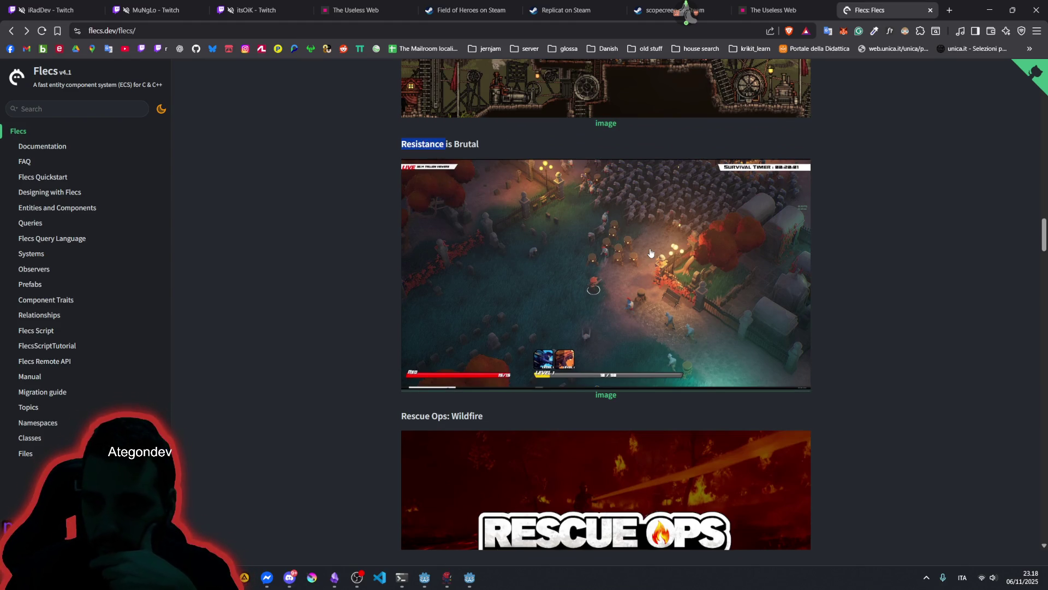
scroll(636, 257, "down", 5)
scroll(587, 155, "down", 3)
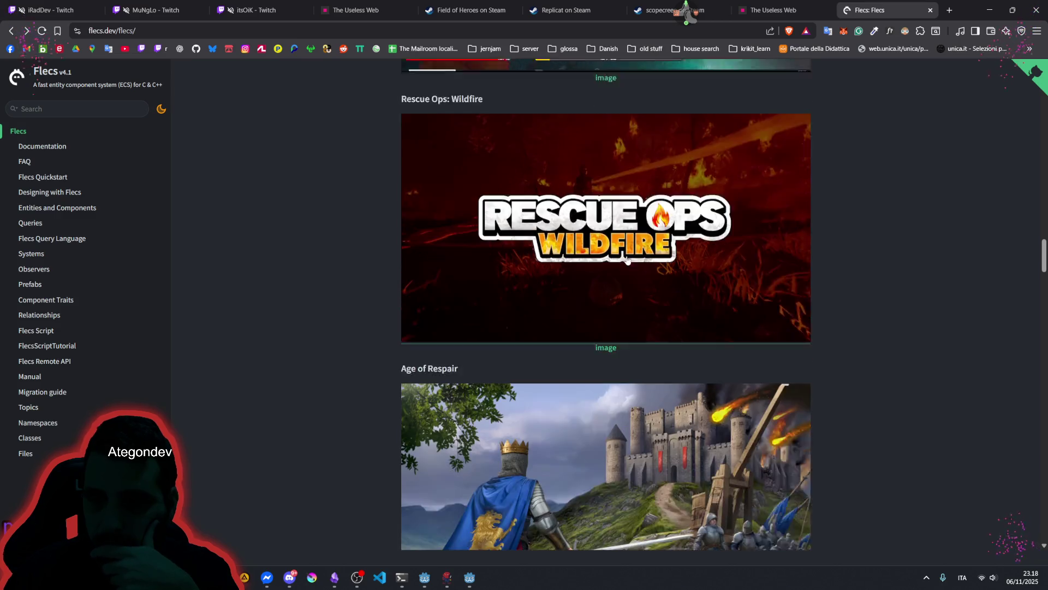
scroll(617, 203, "up", 2)
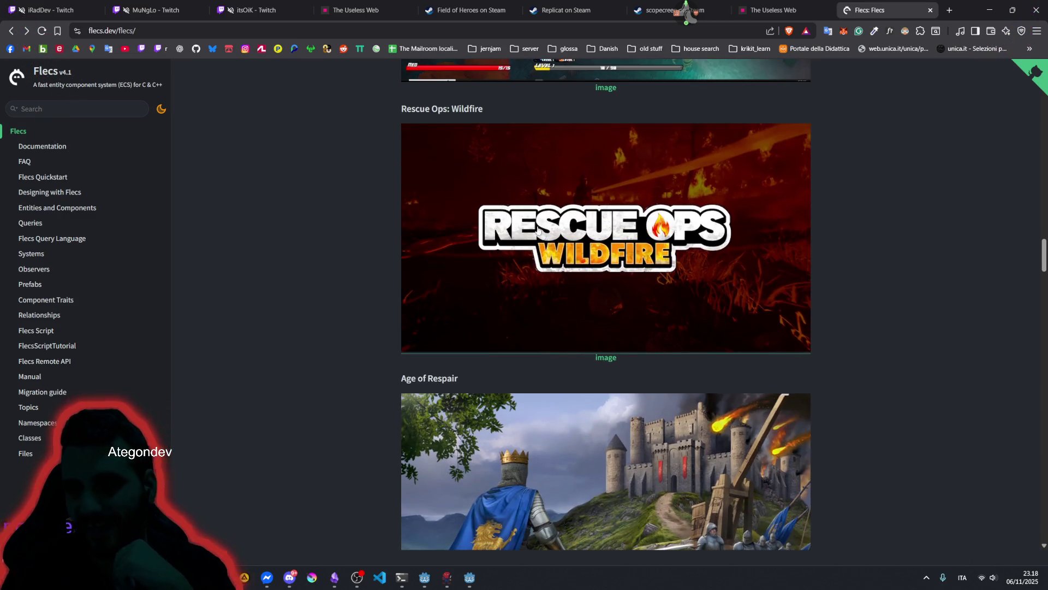
scroll(571, 260, "down", 3)
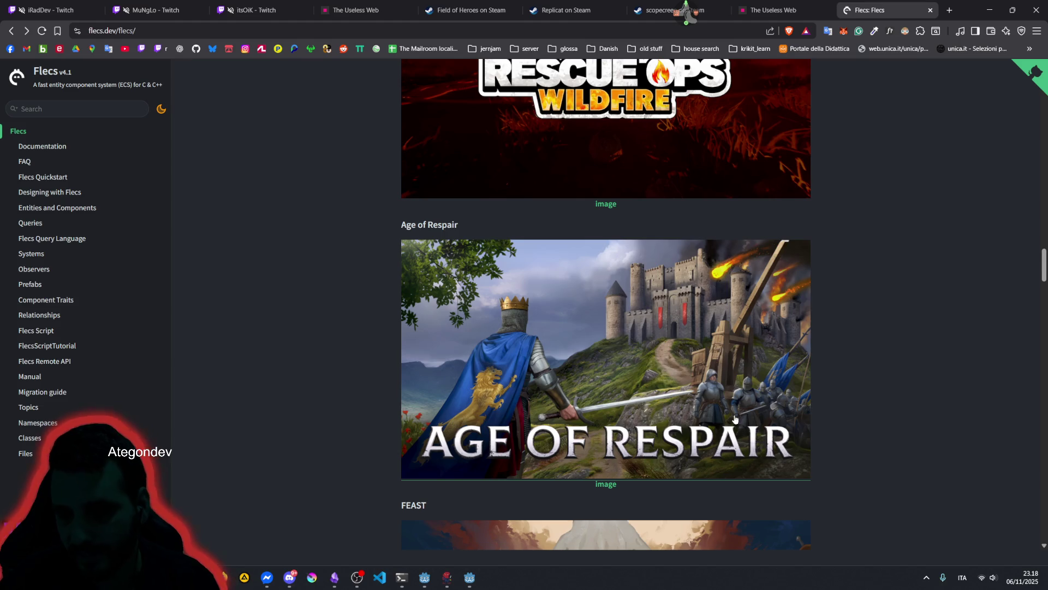
scroll(710, 393, "down", 6)
scroll(642, 332, "down", 4)
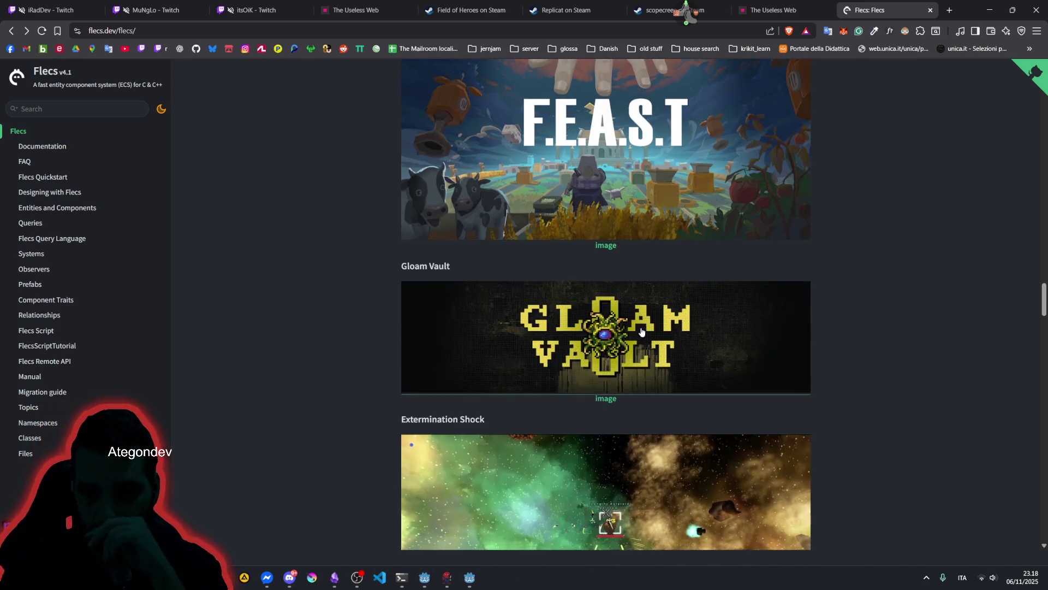
scroll(642, 331, "down", 4)
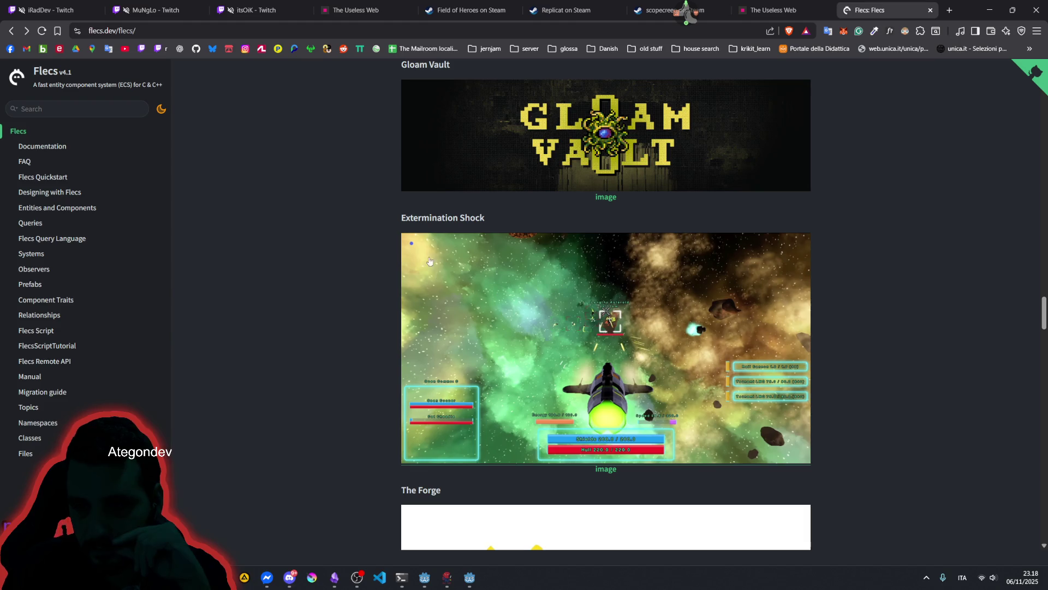
scroll(546, 333, "down", 4)
scroll(600, 276, "down", 4)
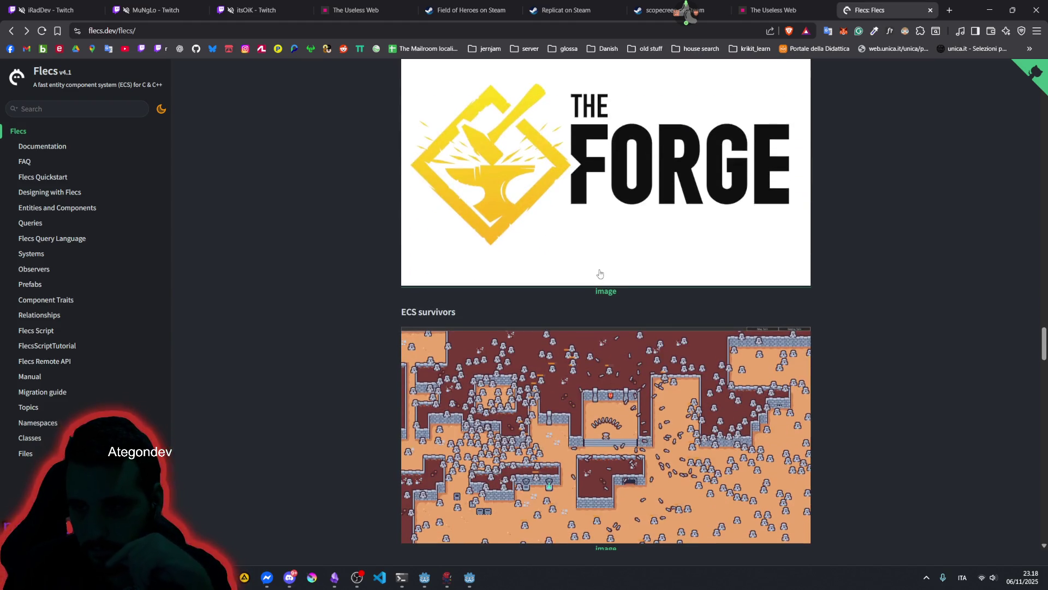
scroll(657, 188, "down", 3)
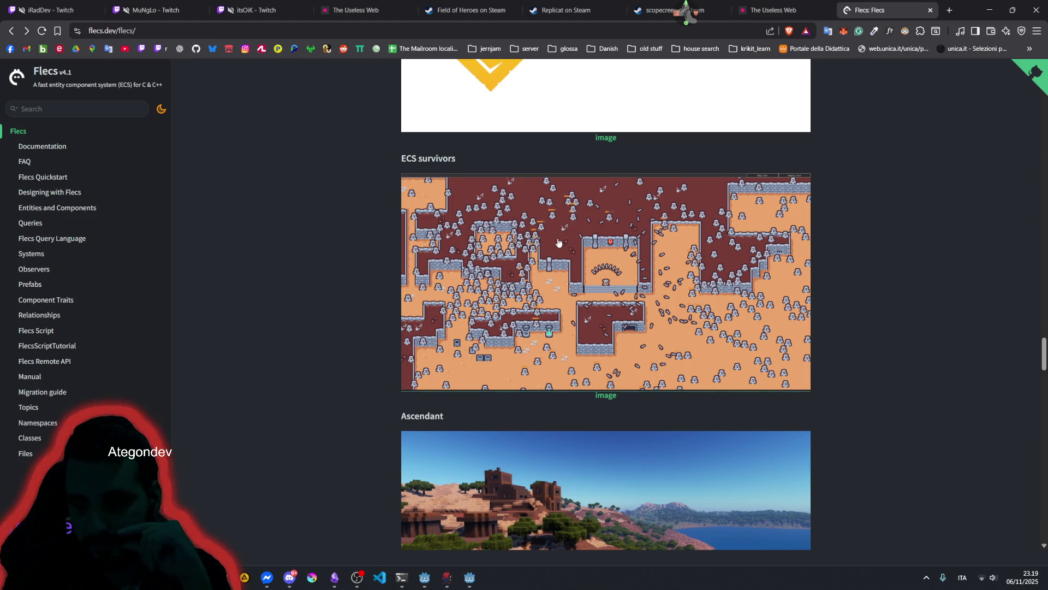
scroll(559, 242, "down", 4)
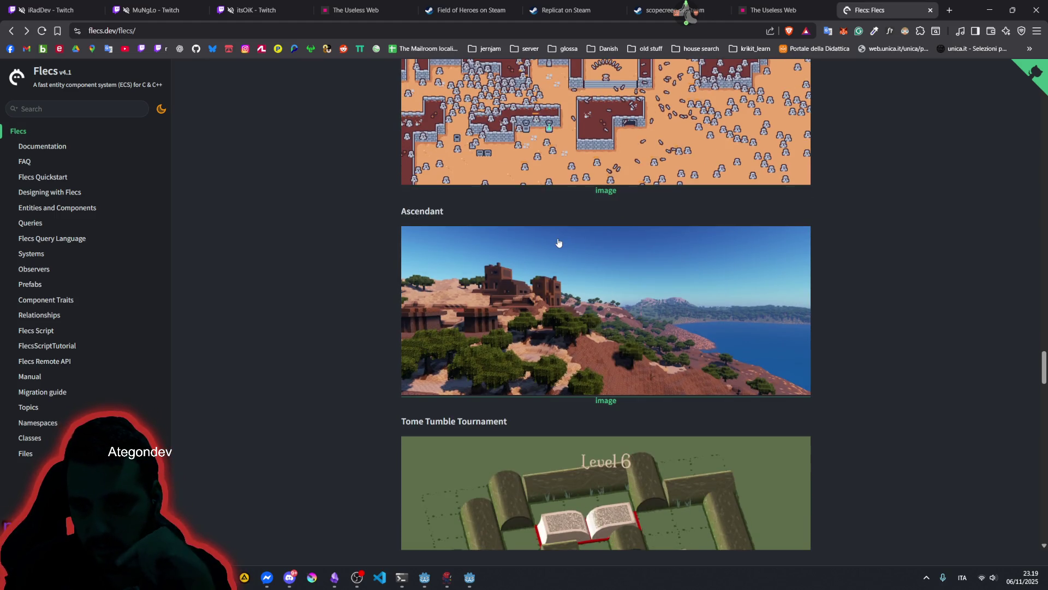
scroll(559, 242, "down", 3)
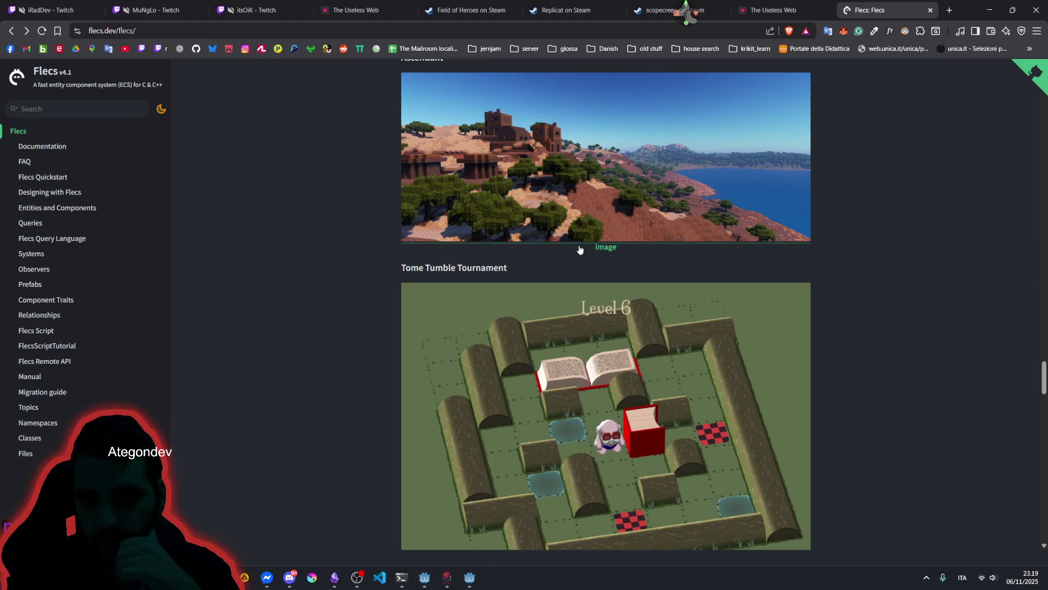
scroll(592, 227, "up", 4)
scroll(569, 302, "up", 3)
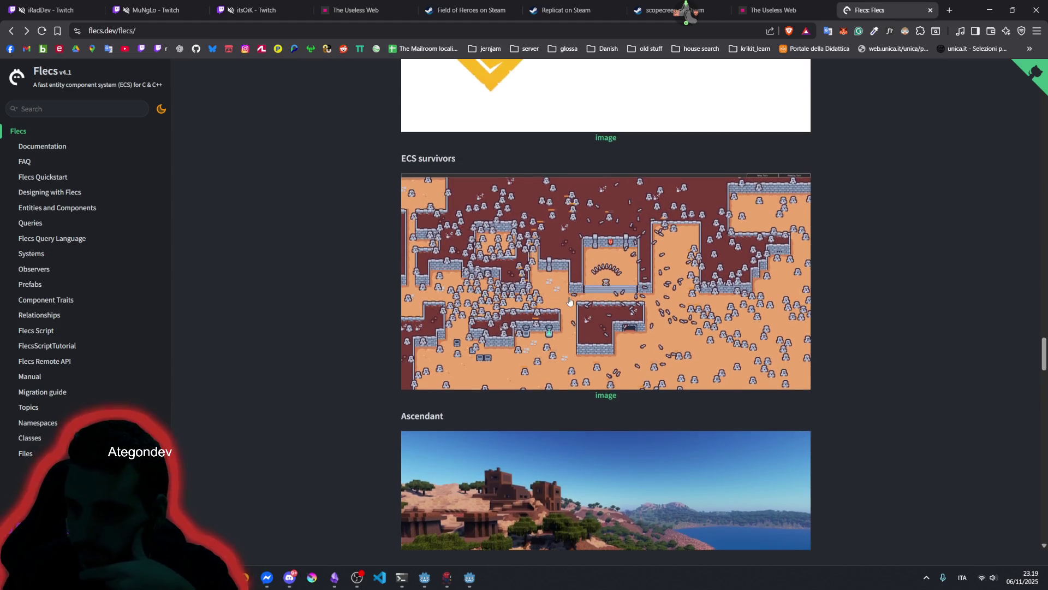
scroll(581, 306, "down", 7)
scroll(581, 306, "down", 7)
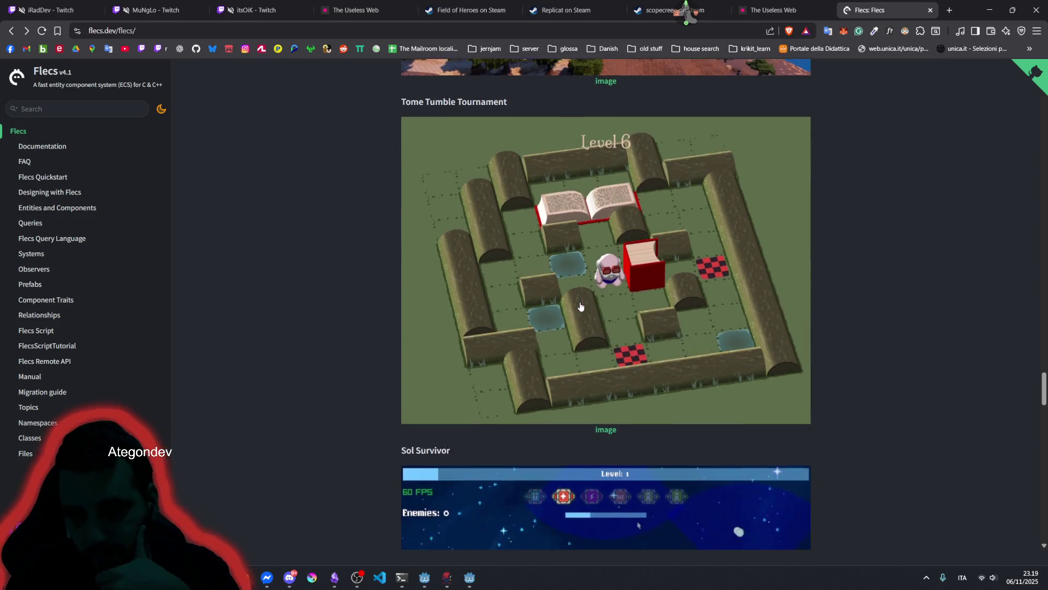
scroll(581, 305, "up", 1)
scroll(580, 306, "down", 3)
scroll(581, 305, "down", 4)
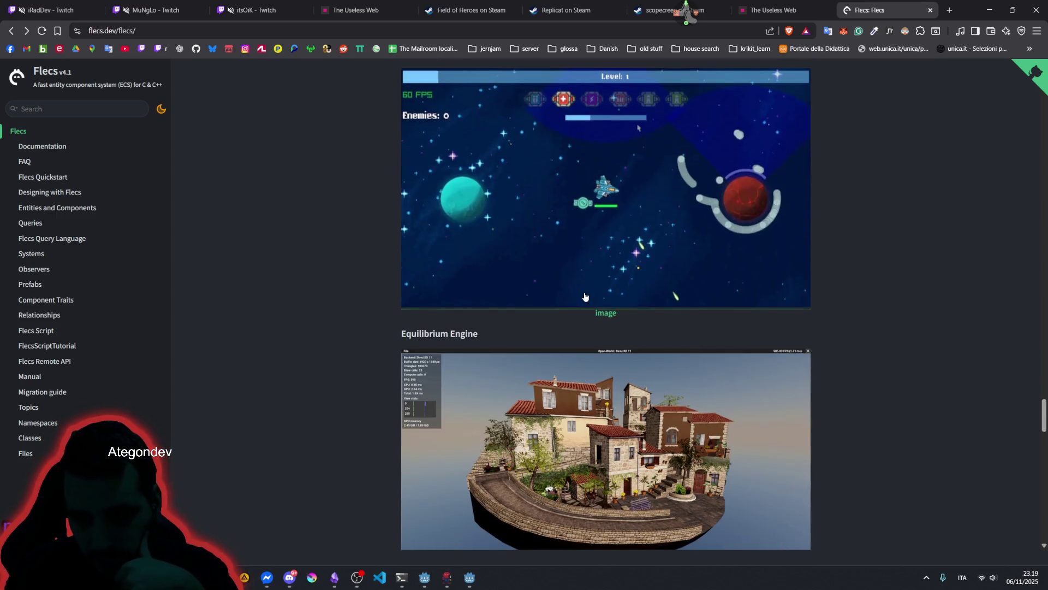
scroll(585, 296, "down", 3)
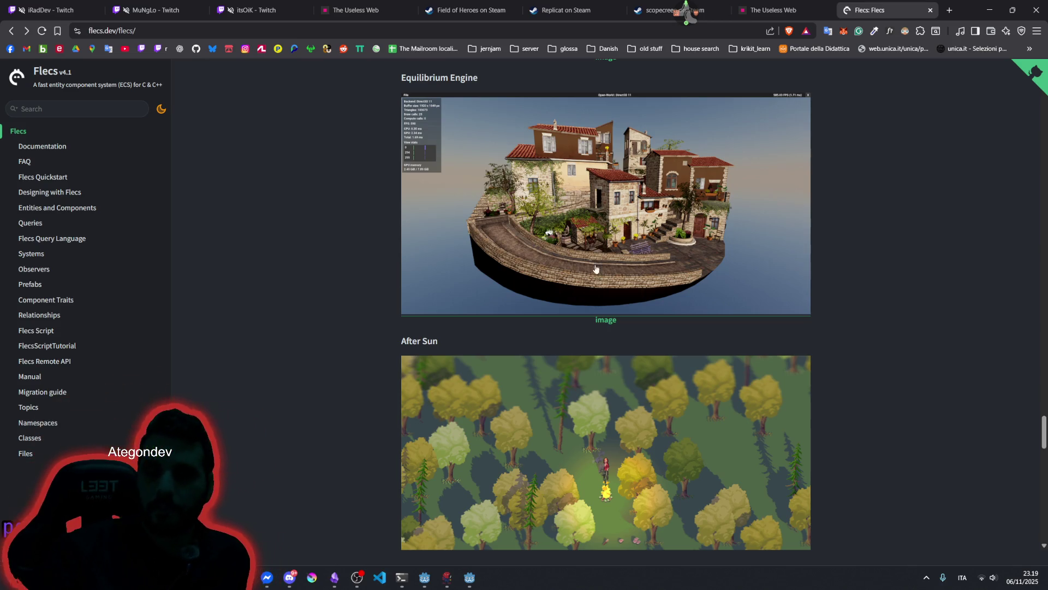
scroll(682, 250, "down", 5)
scroll(682, 250, "down", 4)
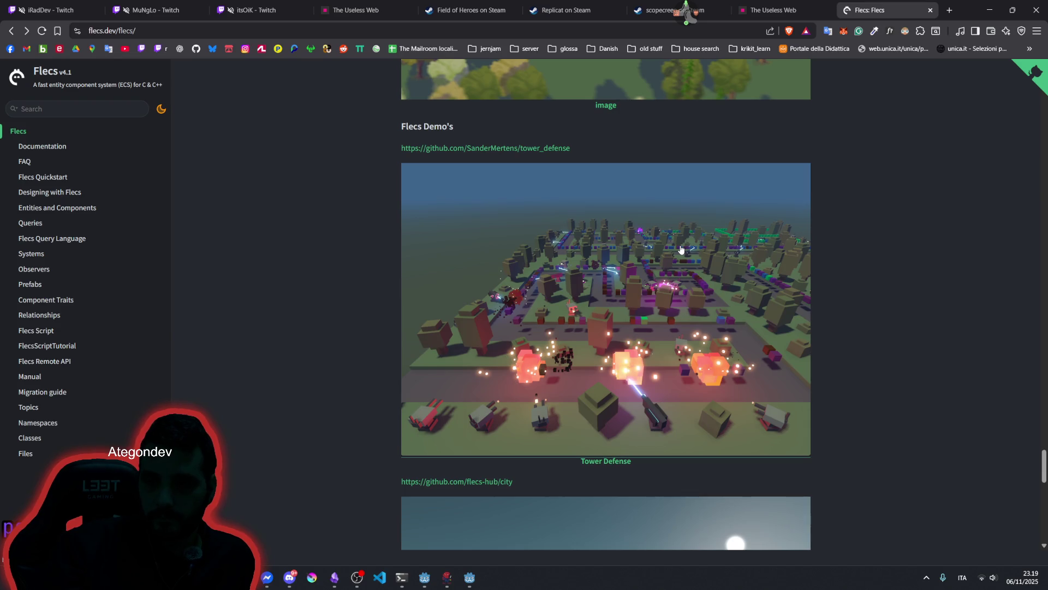
scroll(681, 250, "down", 1)
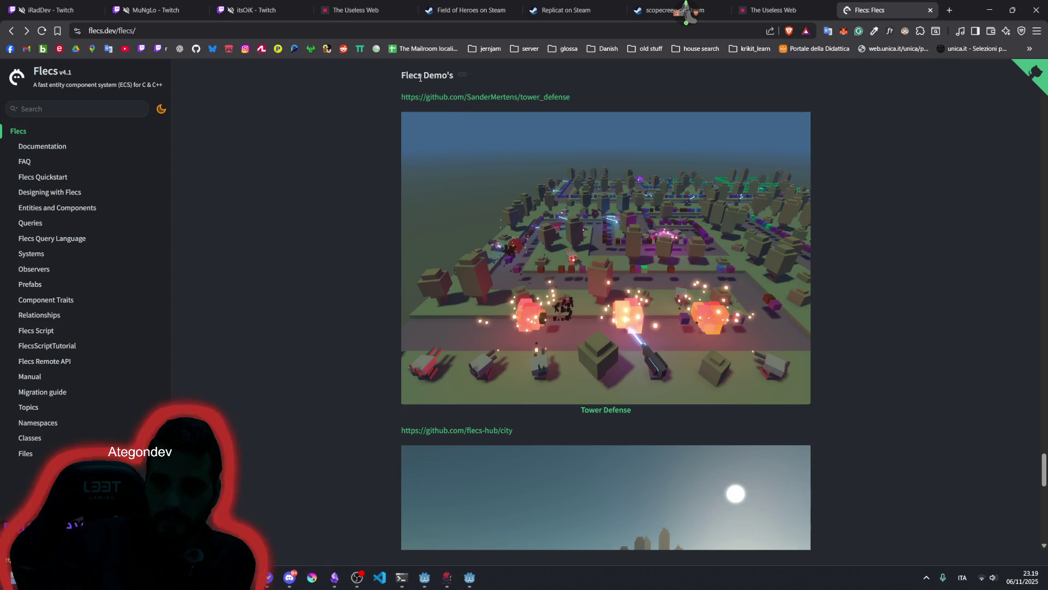
scroll(619, 256, "down", 5)
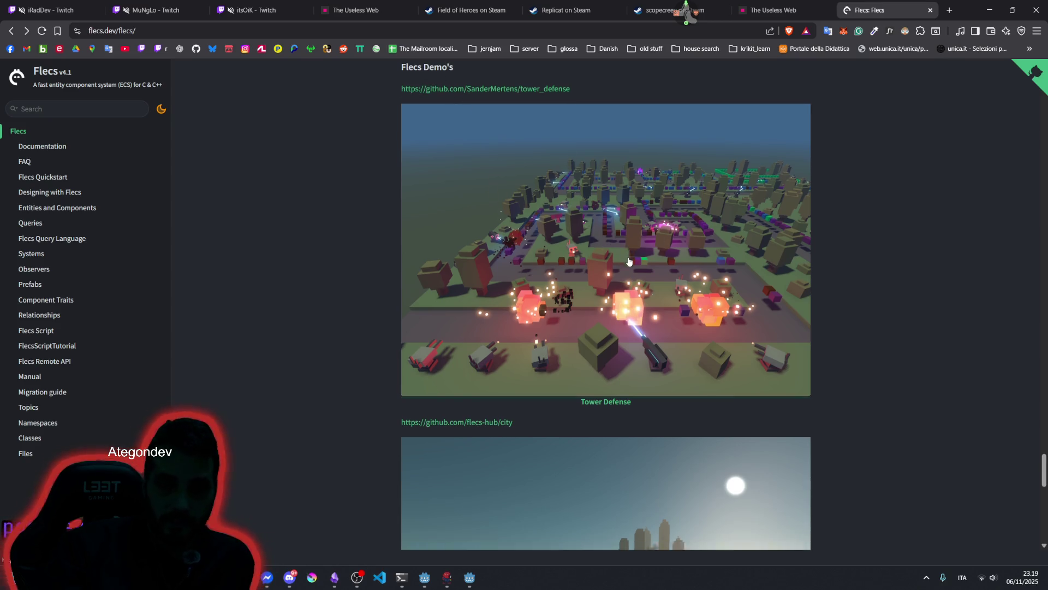
scroll(629, 262, "down", 5)
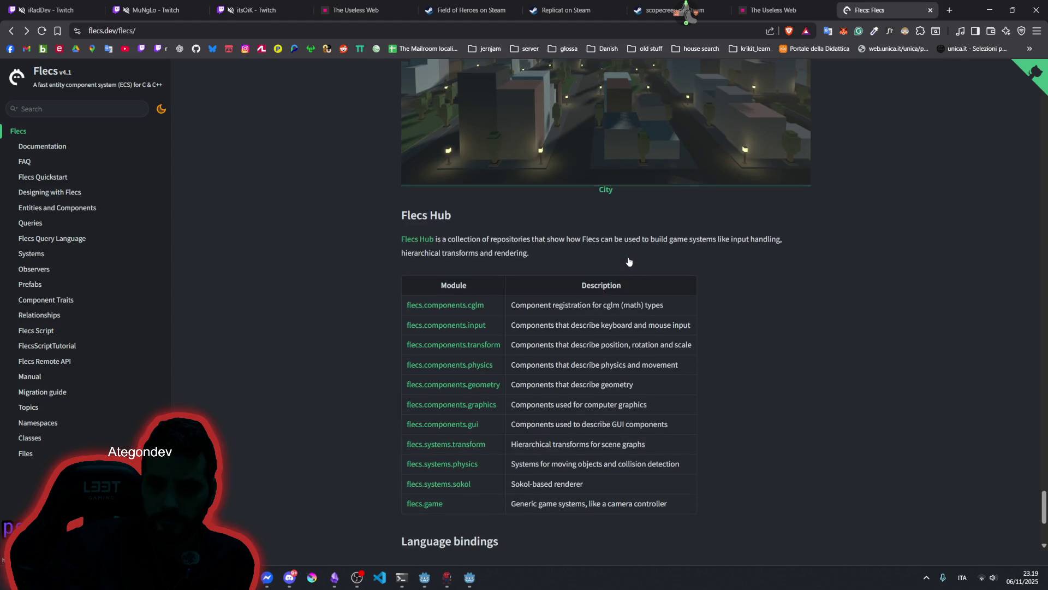
scroll(652, 260, "down", 5)
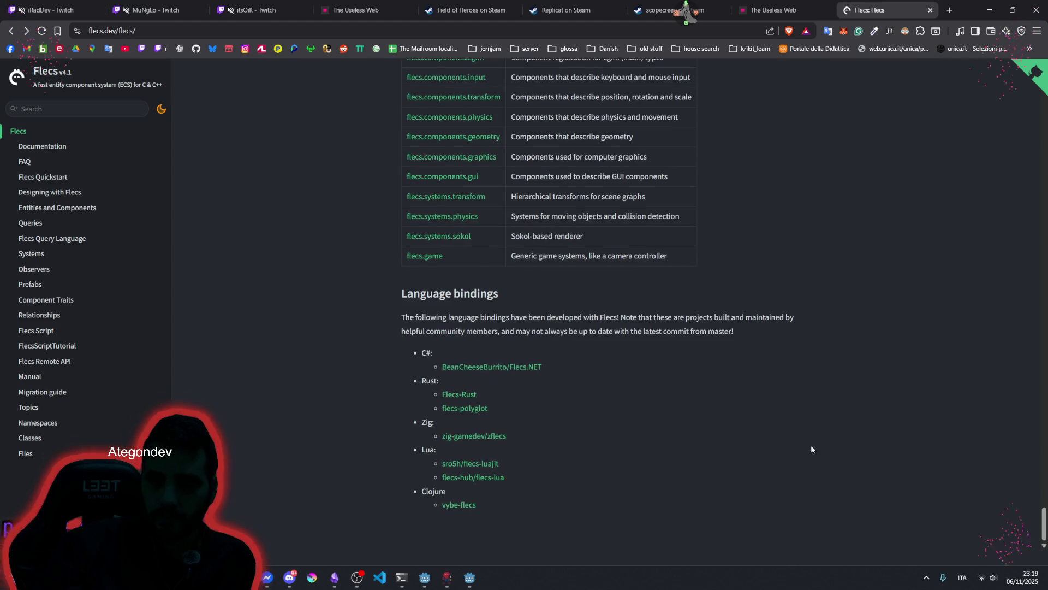
- Jump back to the top of the Flecs page and switch to the Godot editor
key("Home")
scroll(612, 216, "down", 10)
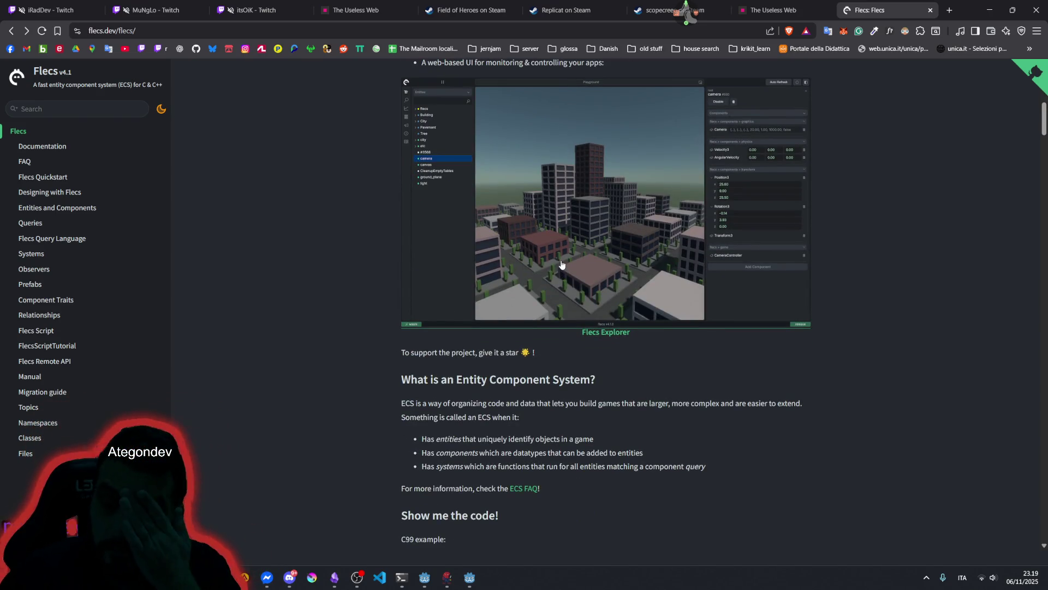
left_click(468, 582)
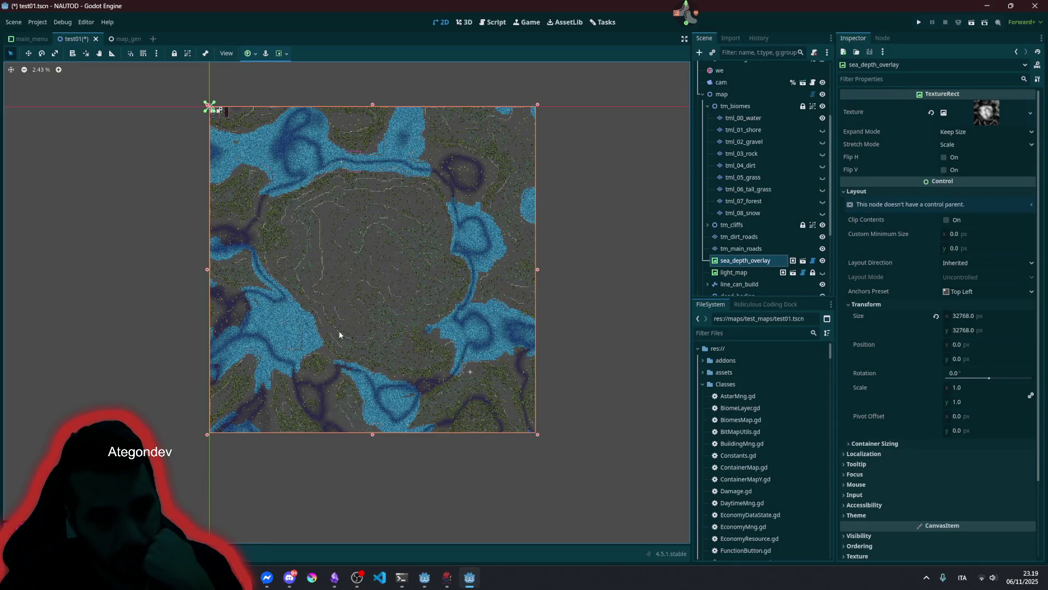
- Pan the test01 map to show its top-left corner
scroll(309, 166, "up", 4)
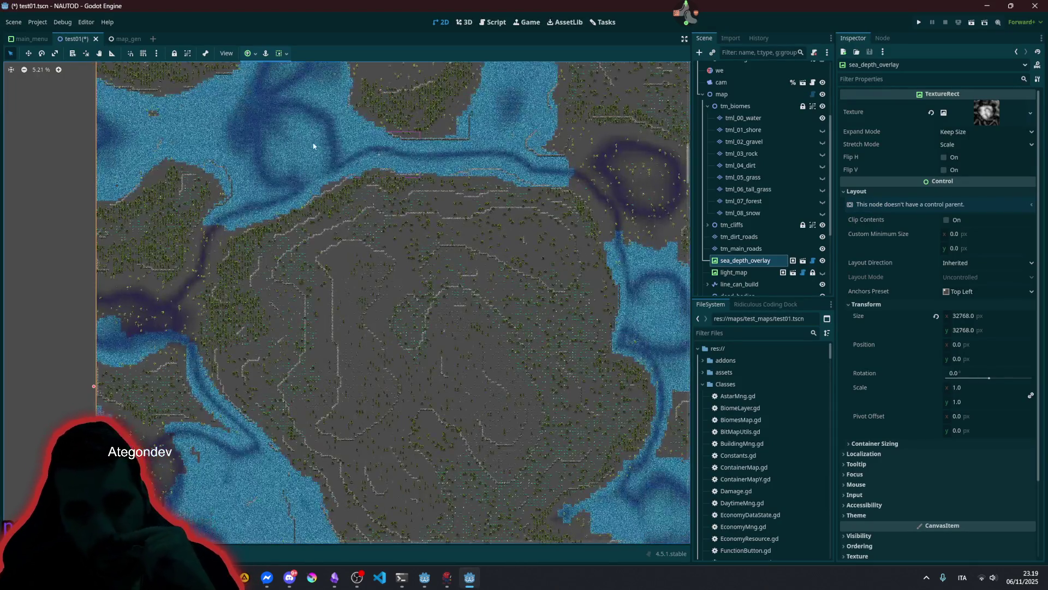
scroll(314, 146, "up", 1)
left_click_drag(313, 146, 370, 213)
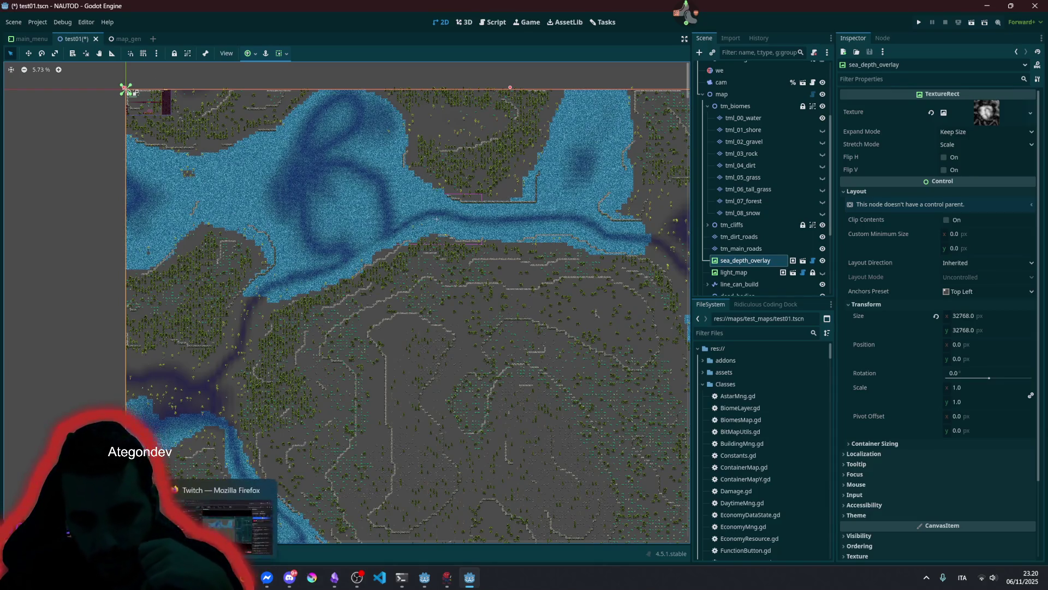
- Close the stray Brave history window and return to debug_overlay.gd, selecting 'Astar' on line 6
mouse_move(214, 525)
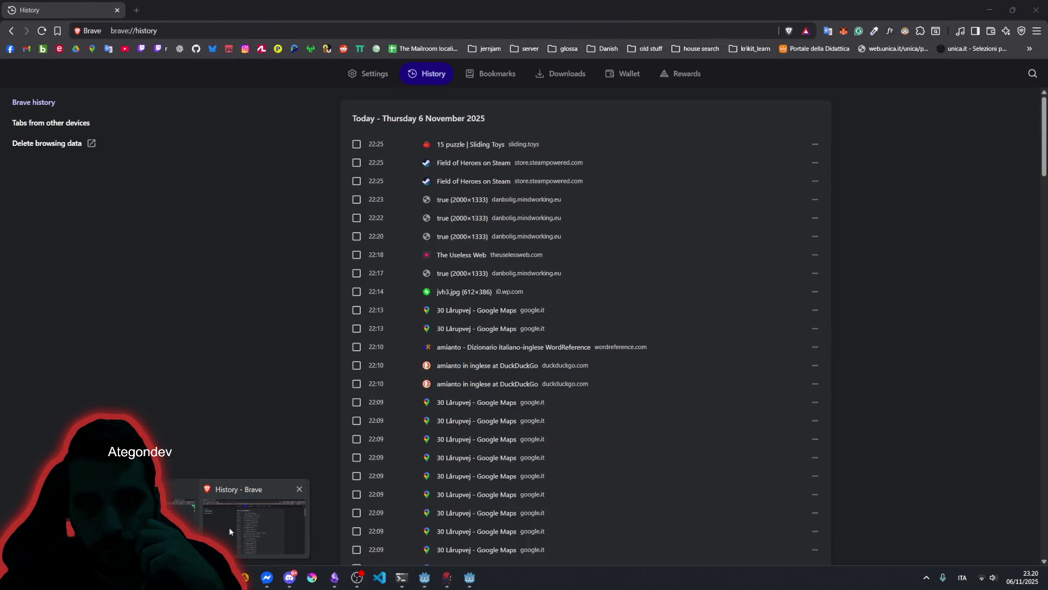
left_click(228, 526)
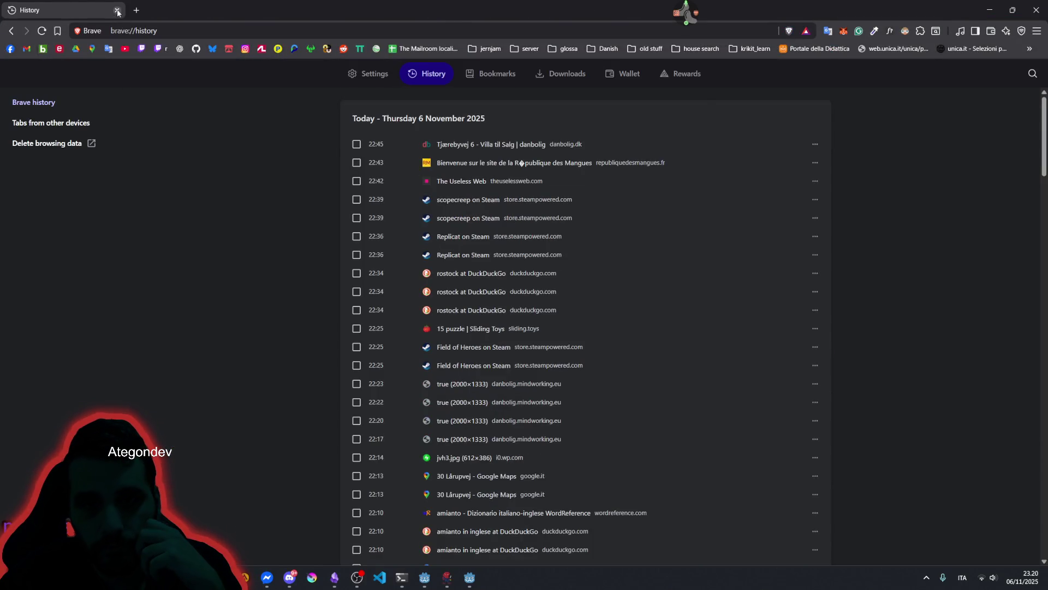
left_click(117, 12)
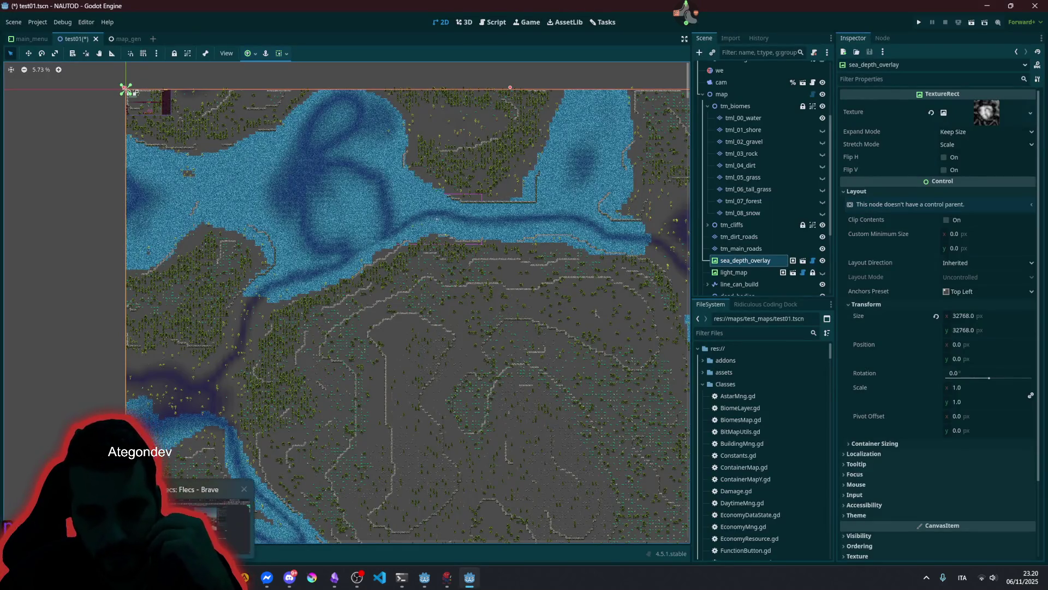
key("alt+Tab")
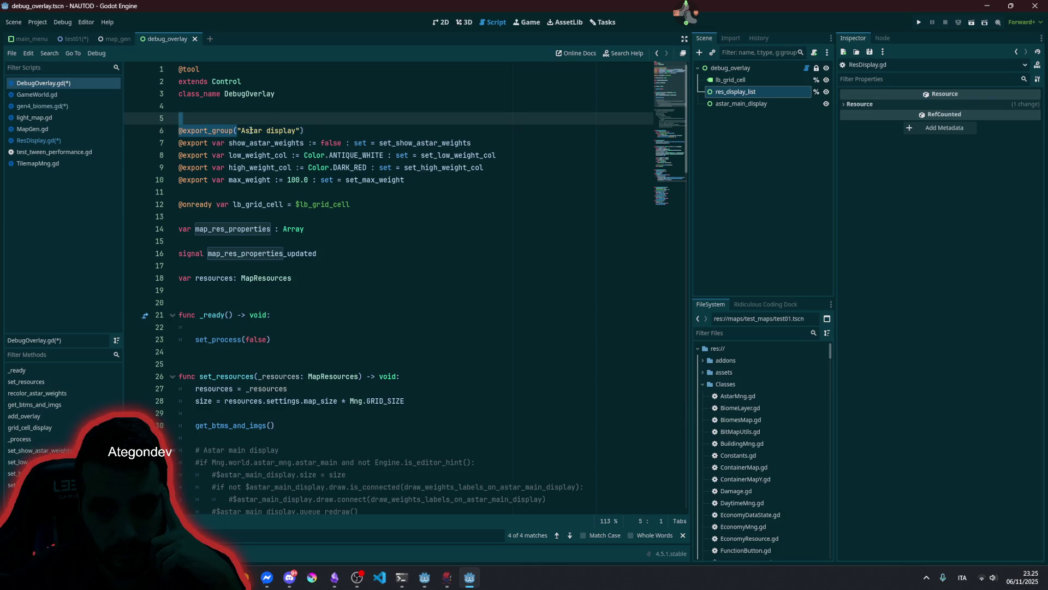
double_click(250, 130)
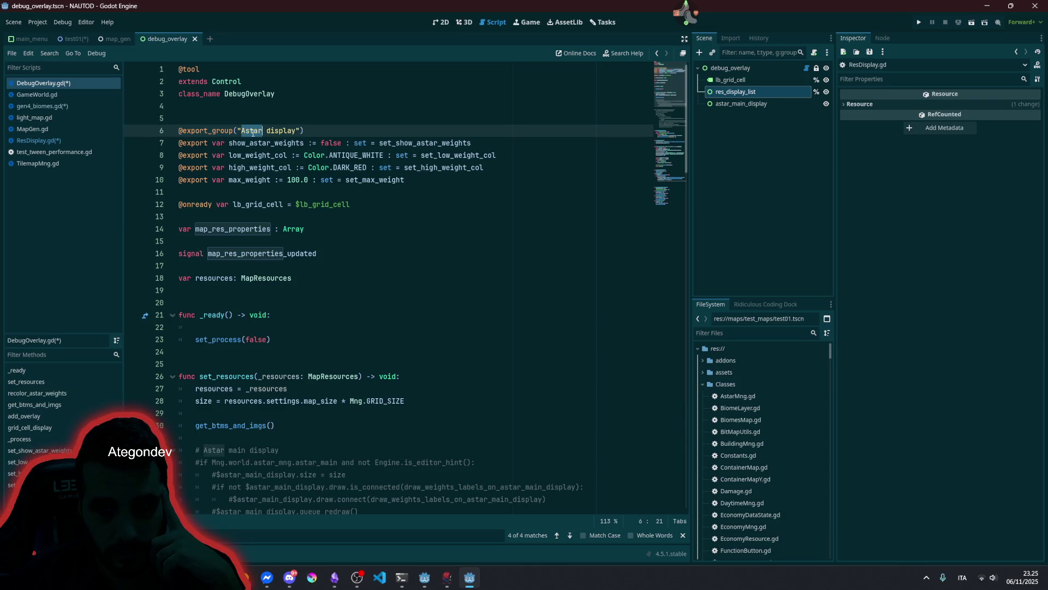
- Review the Astar display export variables and place the caret on the resources declaration
double_click(281, 130)
double_click(267, 142)
left_click(301, 142)
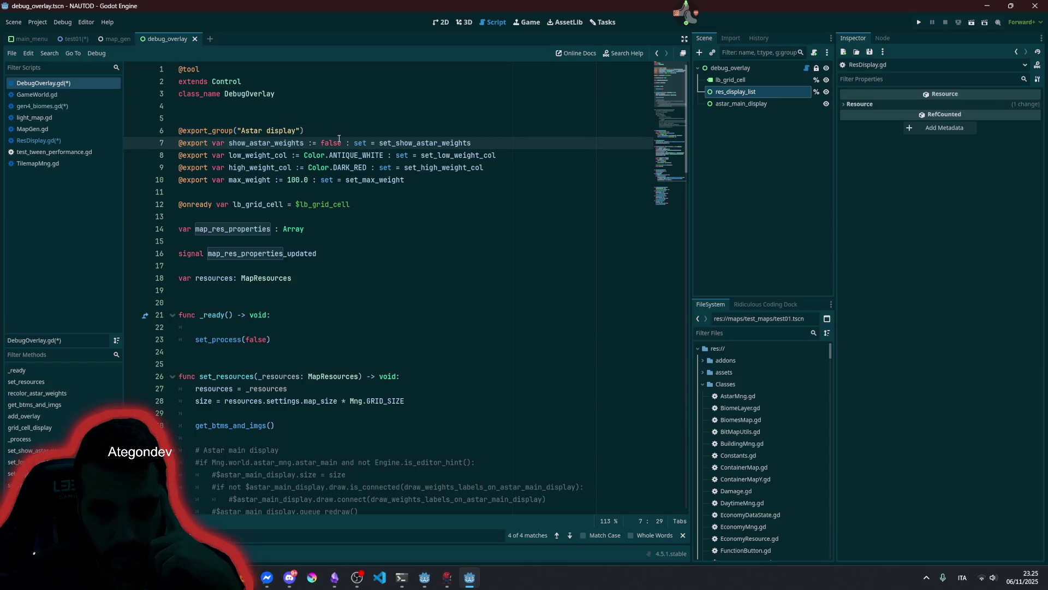
double_click(286, 155)
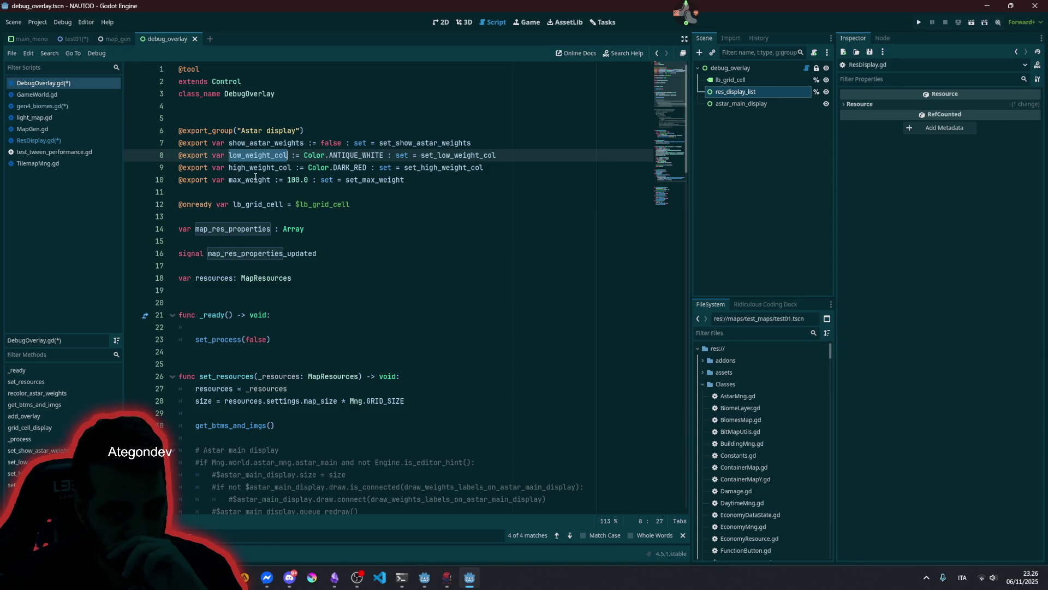
left_click(256, 178)
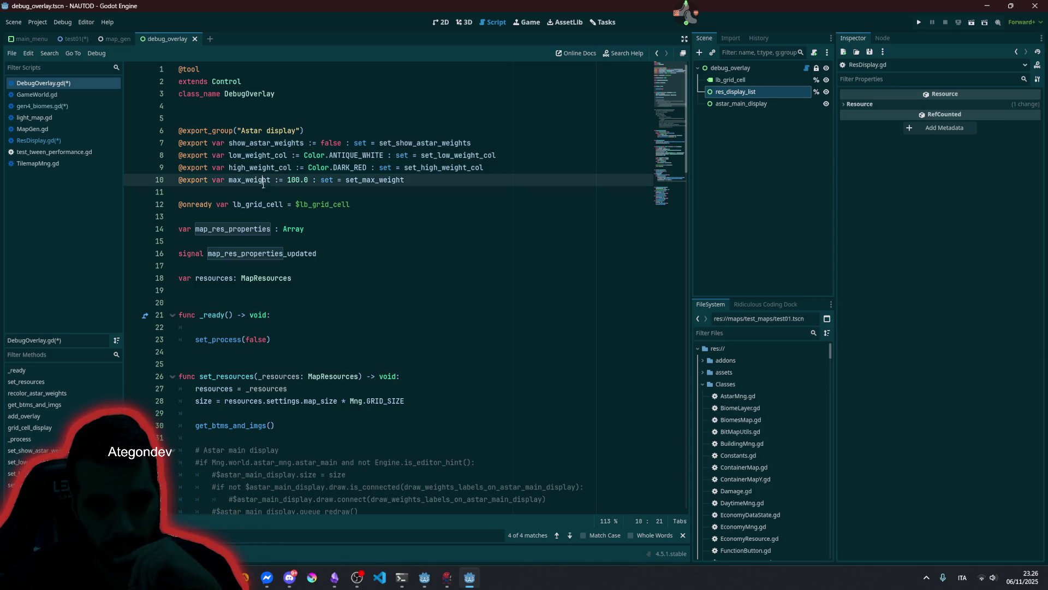
left_click(234, 206)
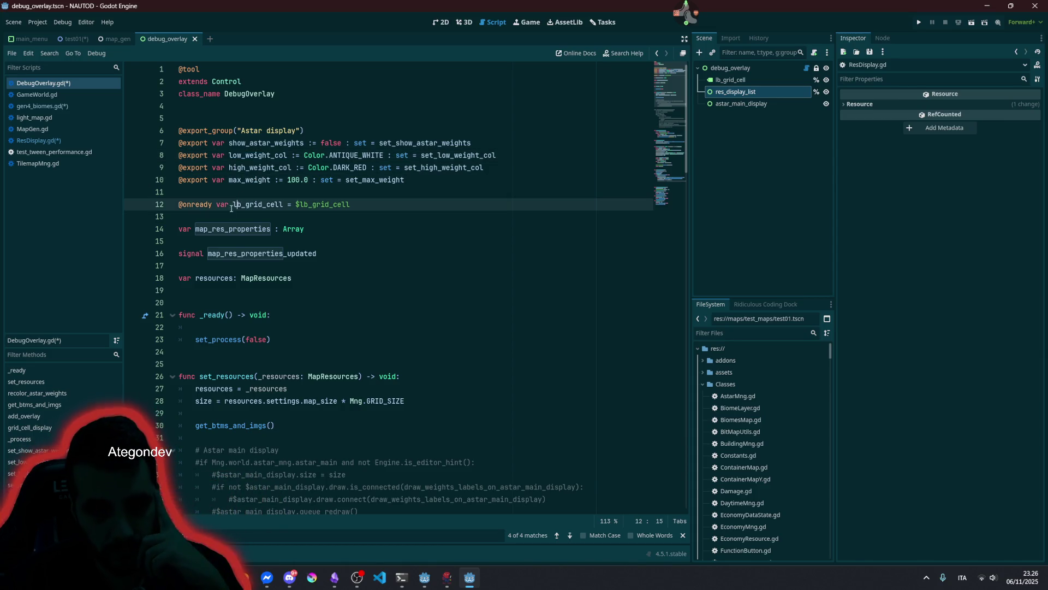
left_click(196, 266)
key("Down")
key("Down")
key("Up")
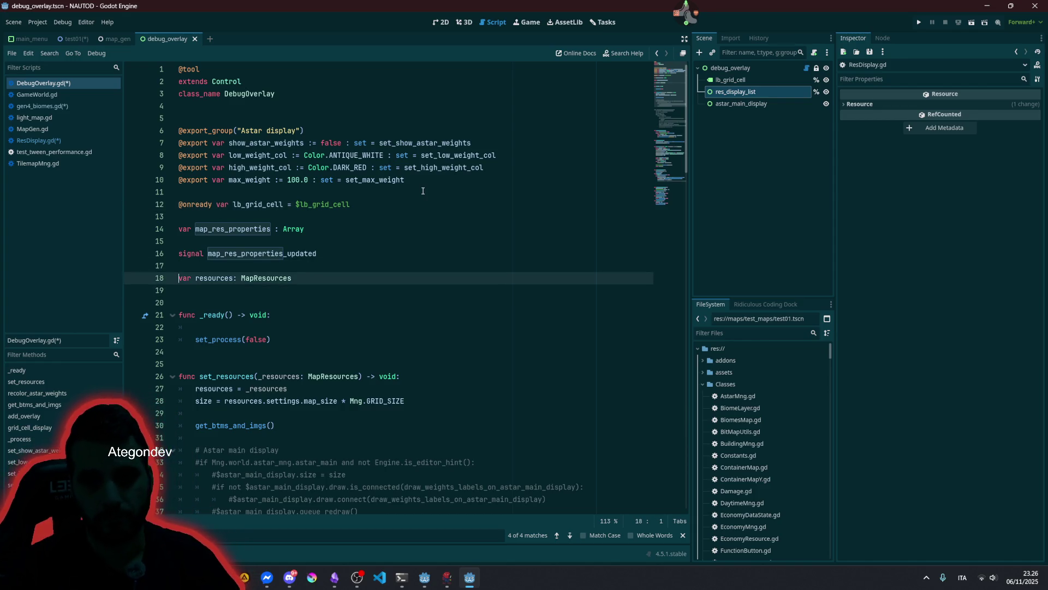
- Move the resources declaration up to line 14 and delete the blank lines before and inside _ready
key("alt+Up")
key("alt+Up")
key("alt+Up")
key("Down")
key("Down")
key("Down")
key("Delete")
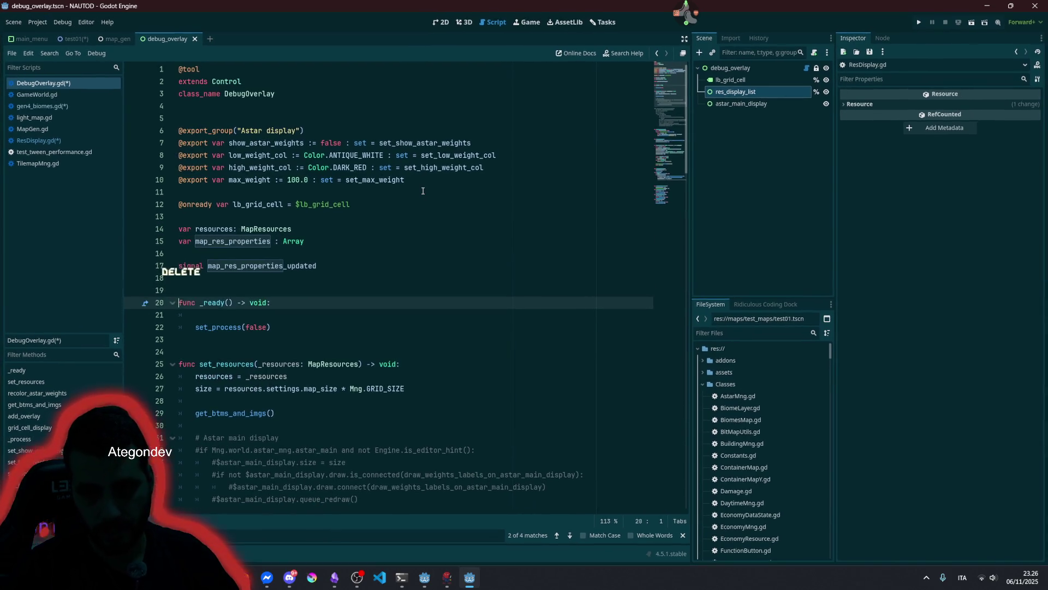
key("Down")
key("Delete")
key("Delete")
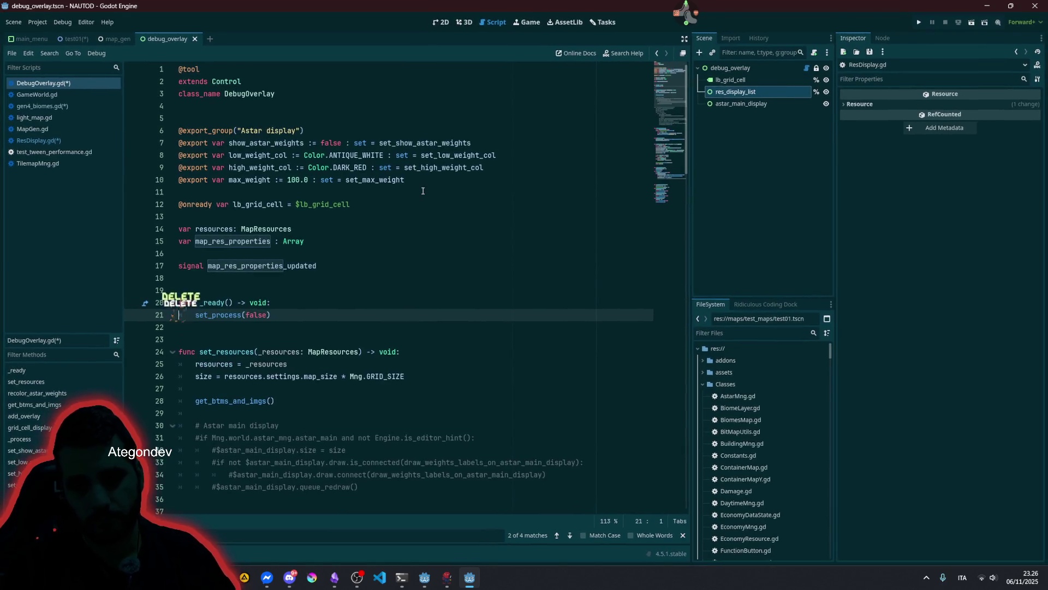
- Review set_process on line 21, the _process function and the grid_cell_display function
double_click(230, 315)
scroll(237, 307, "down", 6)
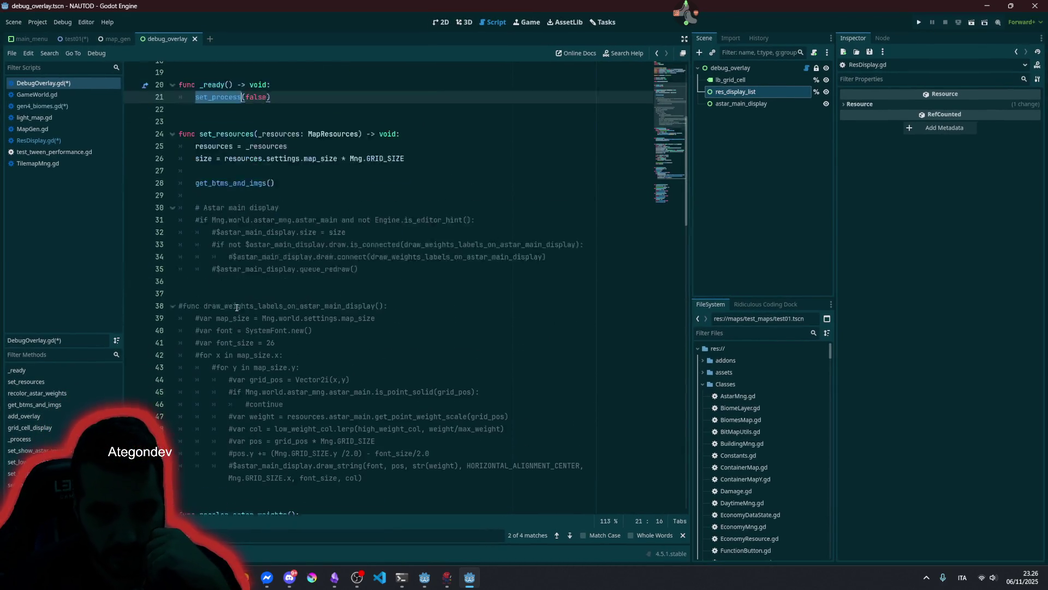
scroll(237, 307, "down", 10)
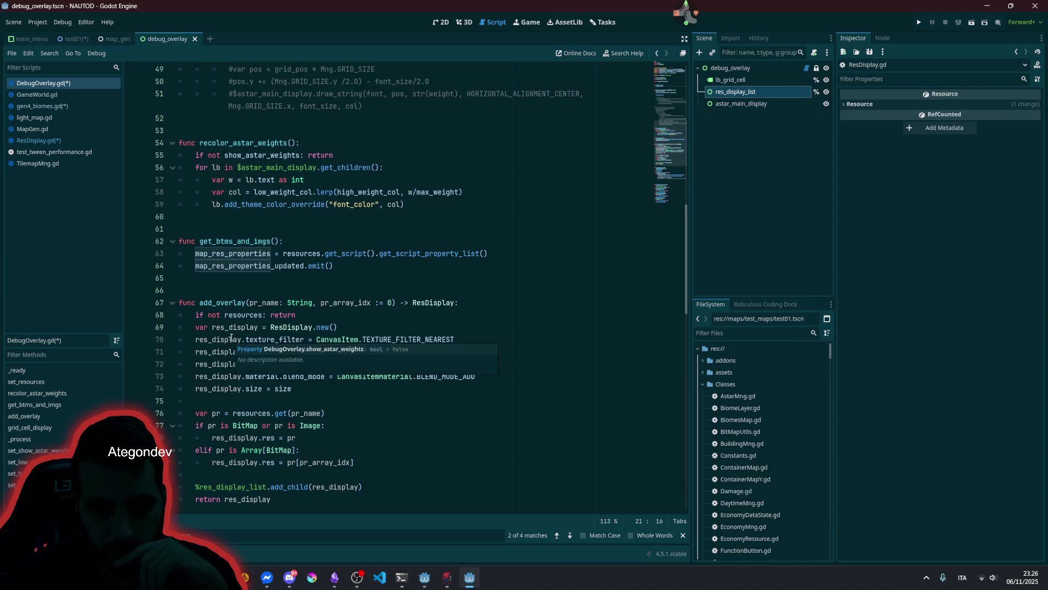
scroll(230, 337, "down", 10)
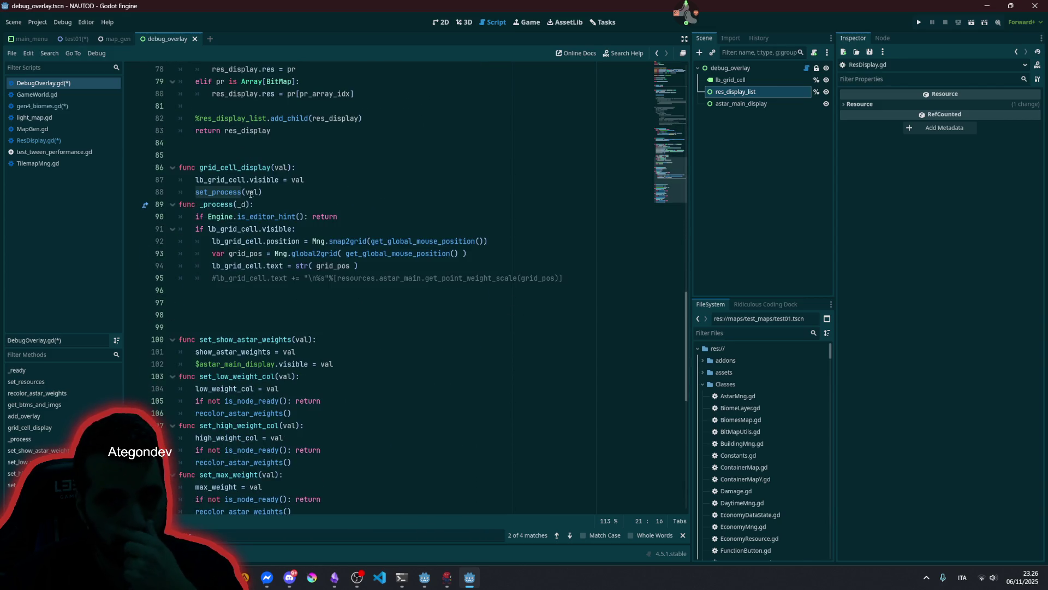
left_click(213, 205)
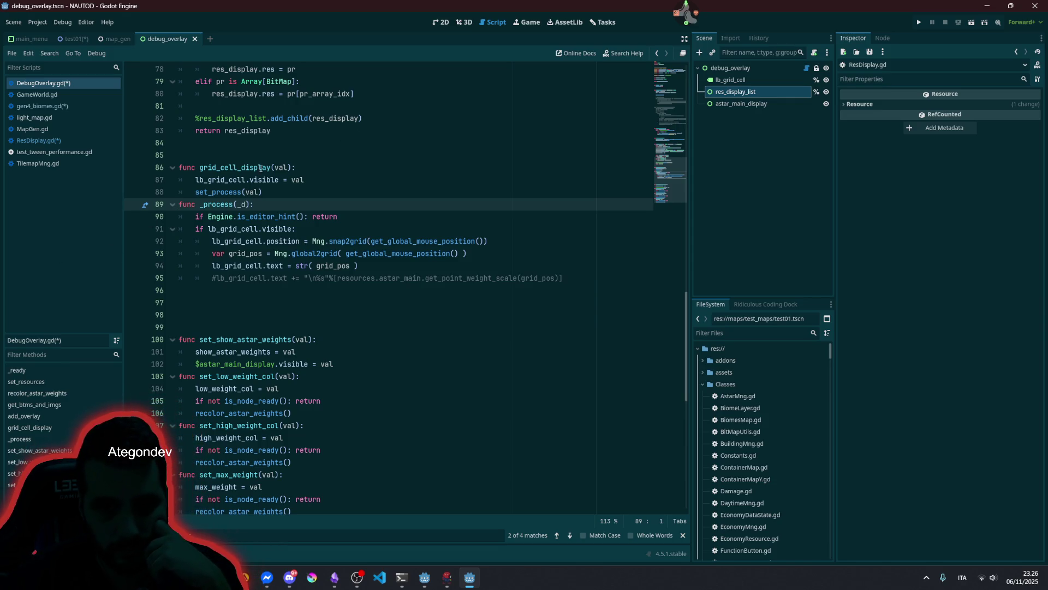
double_click(238, 169)
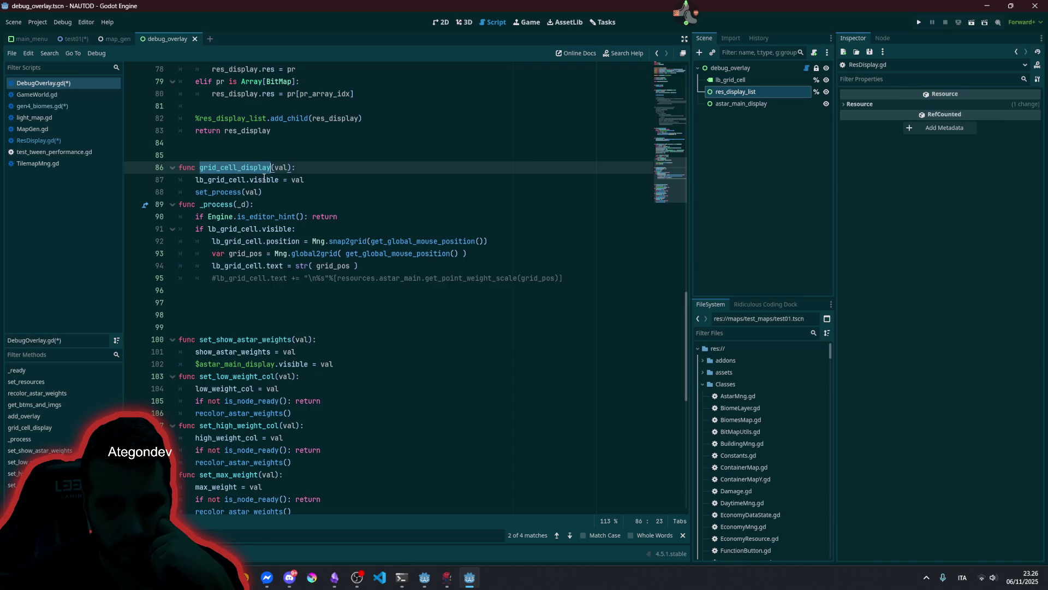
mouse_move(264, 178)
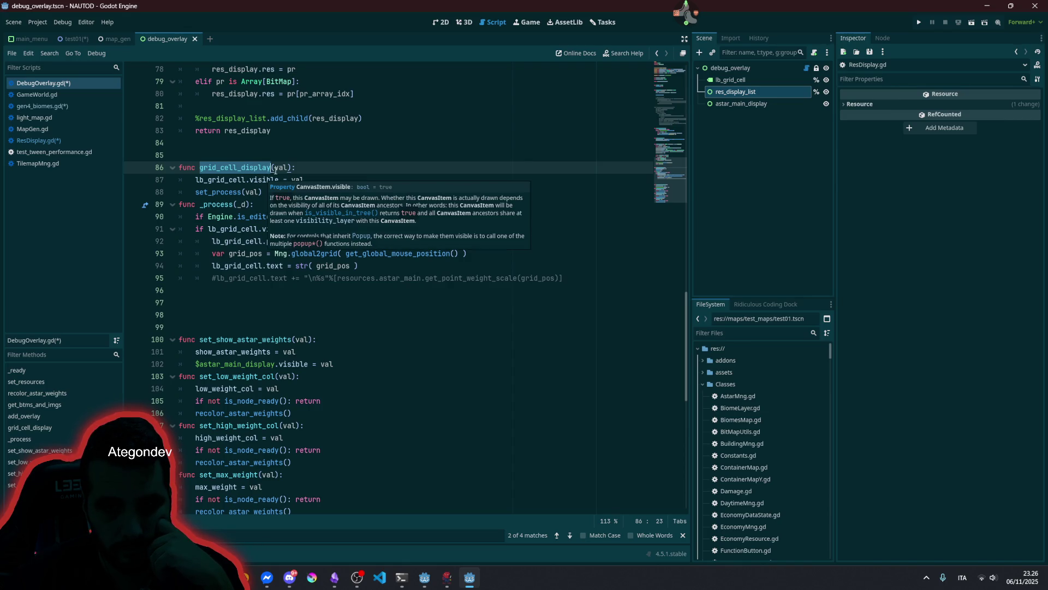
left_click(287, 168)
type(": bool")
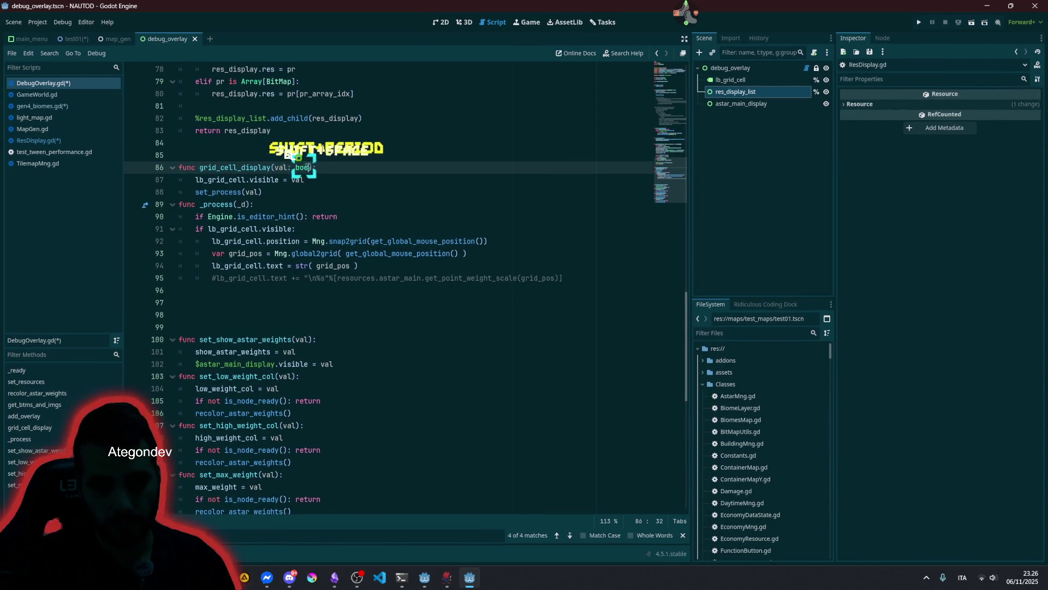
type("l) -> void")
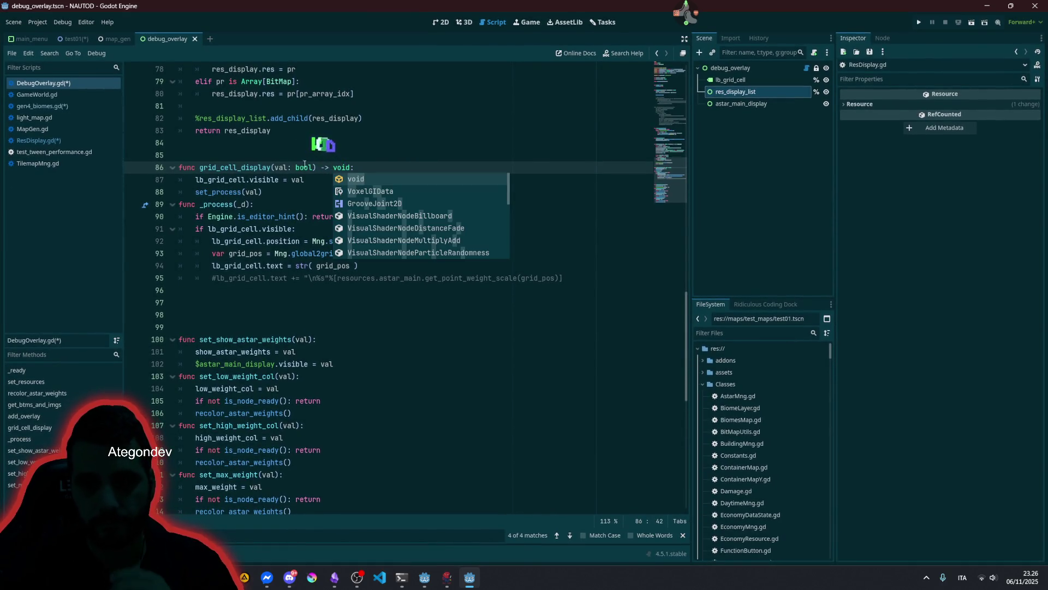
left_click(262, 184)
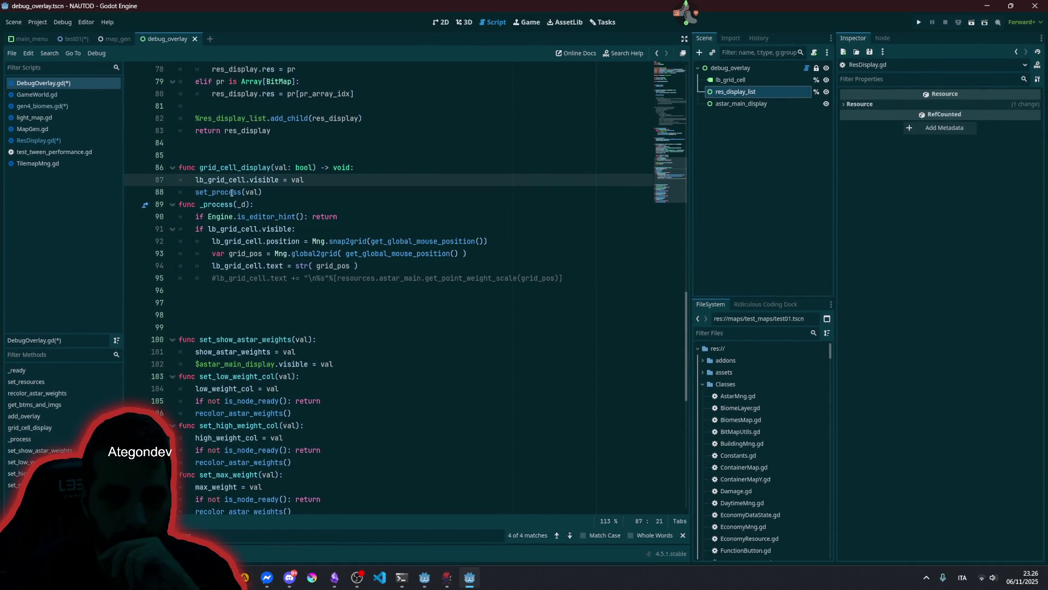
double_click(242, 192)
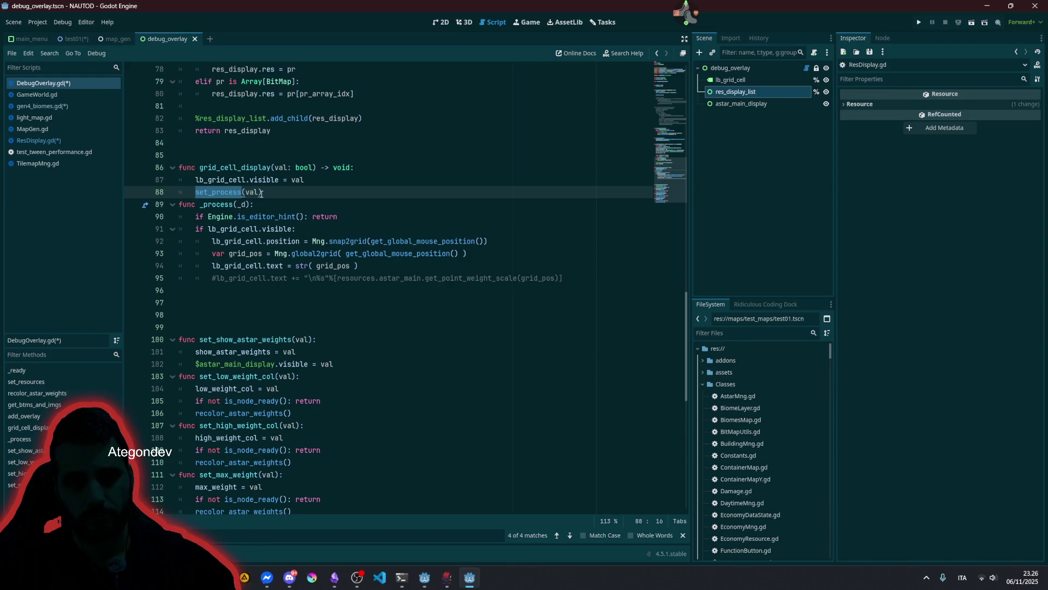
double_click(257, 168)
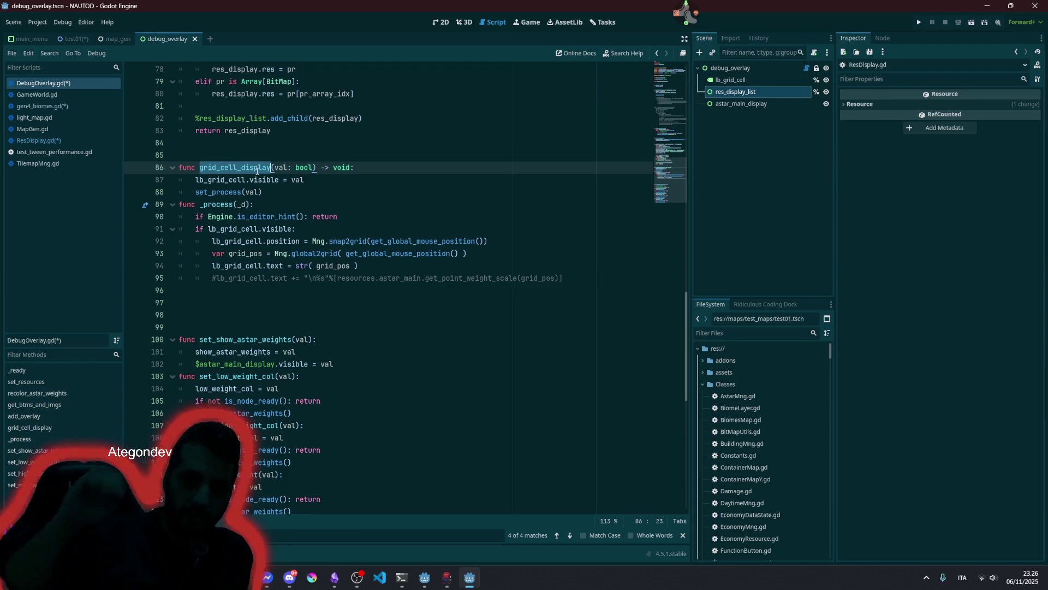
left_click(253, 229)
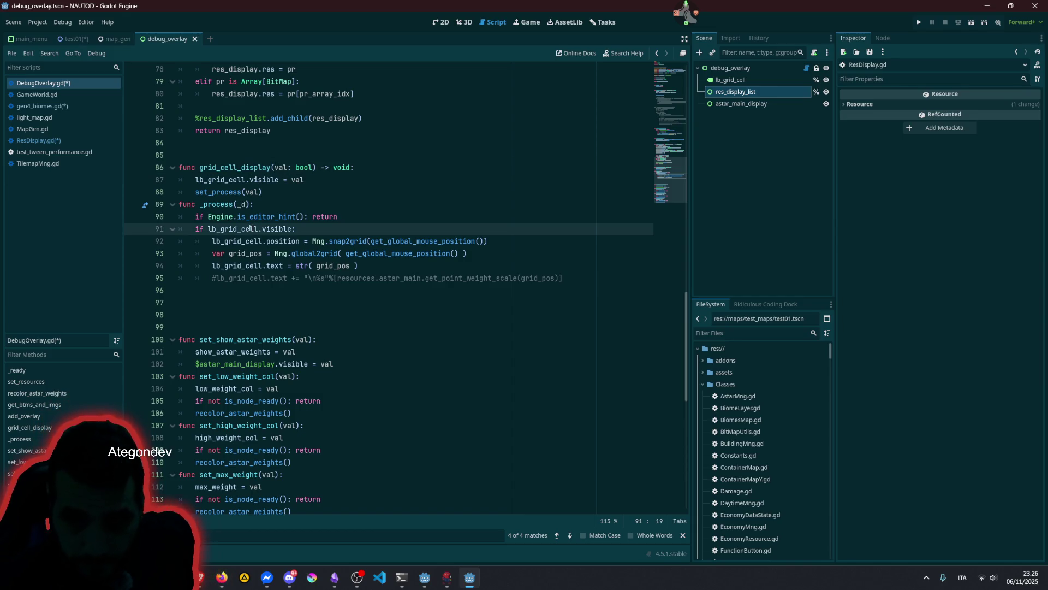
left_click(228, 240)
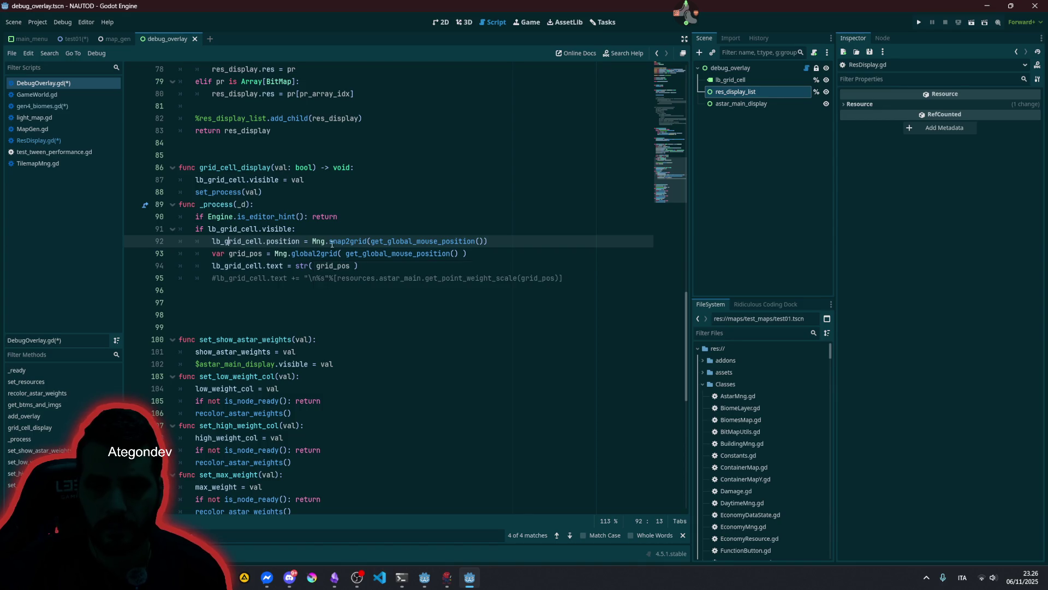
double_click(283, 242)
double_click(246, 253)
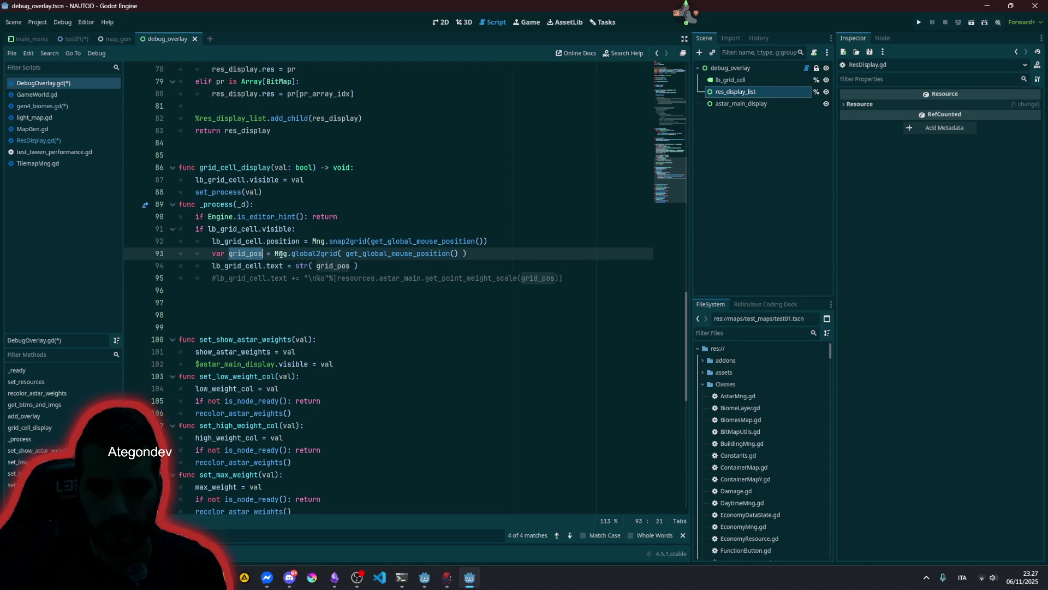
double_click(309, 254)
left_click(250, 266)
left_click(275, 266)
left_click(323, 265)
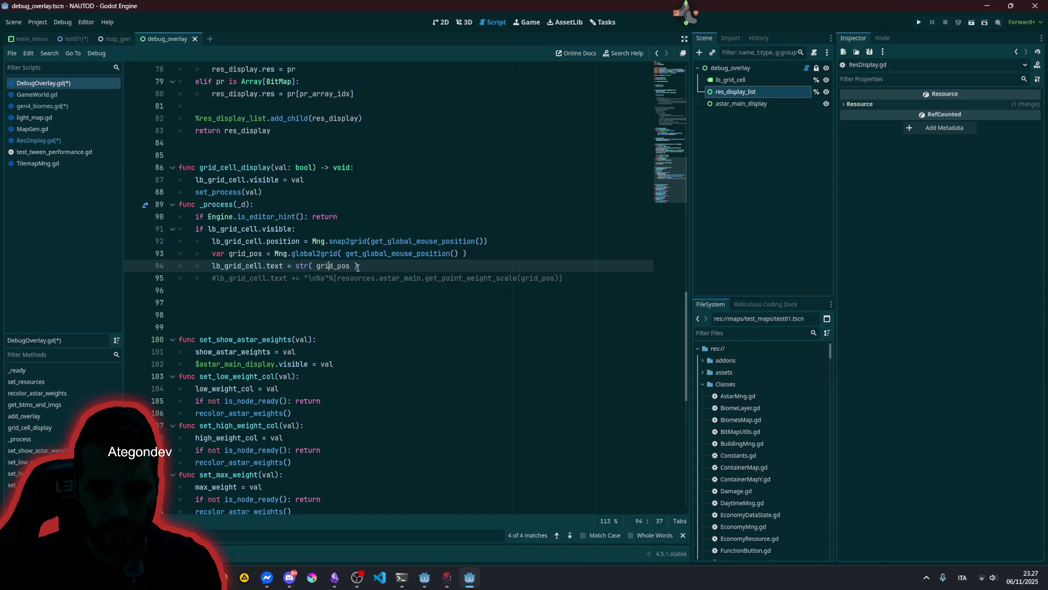
left_click(295, 278)
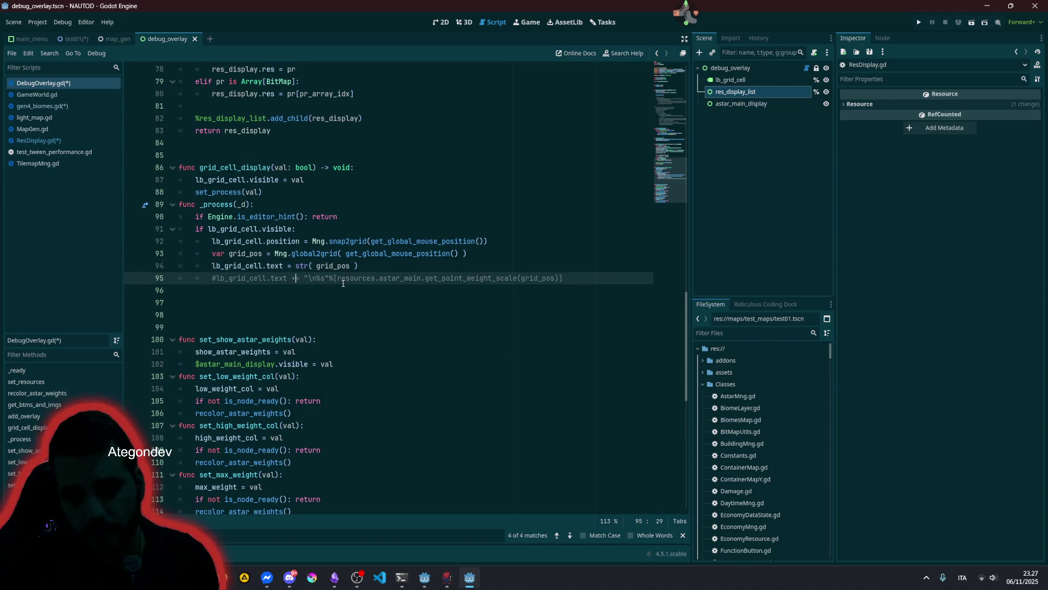
left_click_drag(338, 280, 539, 271)
left_click(541, 278)
mouse_move(365, 254)
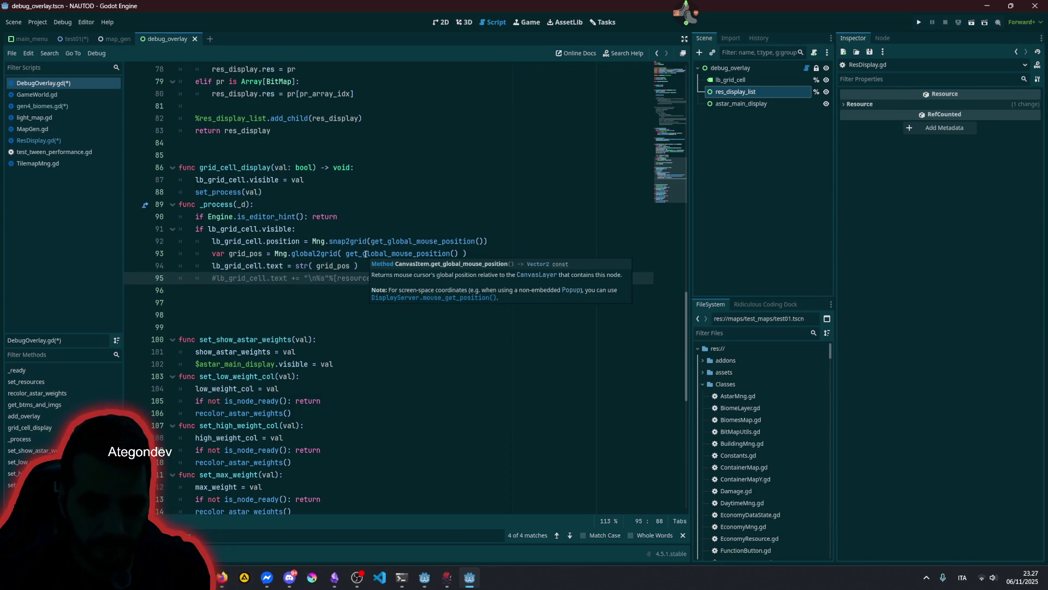
scroll(328, 256, "up", 5)
left_click(340, 218)
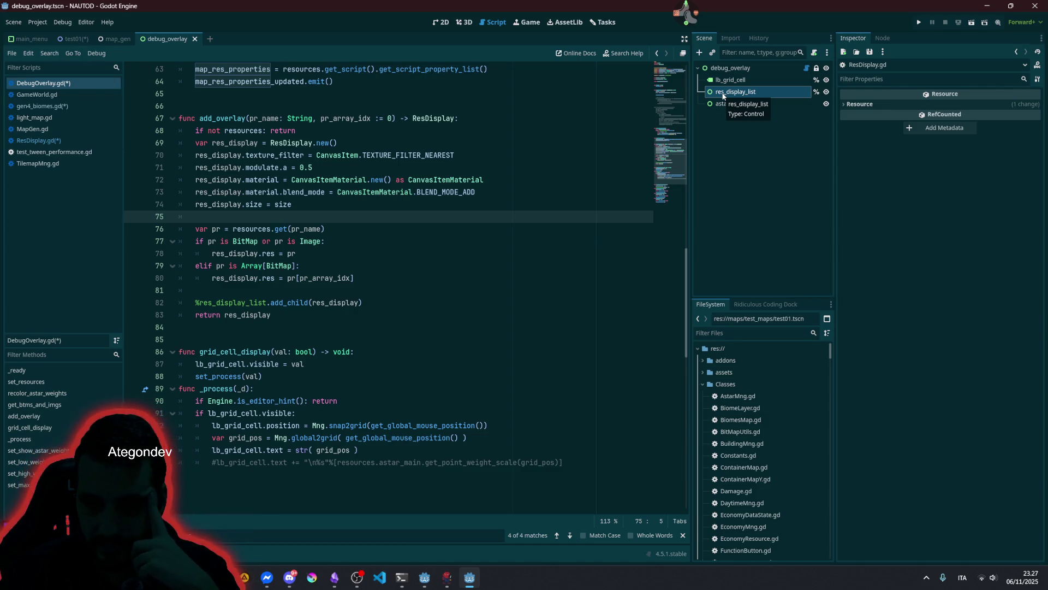
- Inspect the debug_overlay and res_display_list nodes in the Scene tree and scroll through the script
left_click(729, 70)
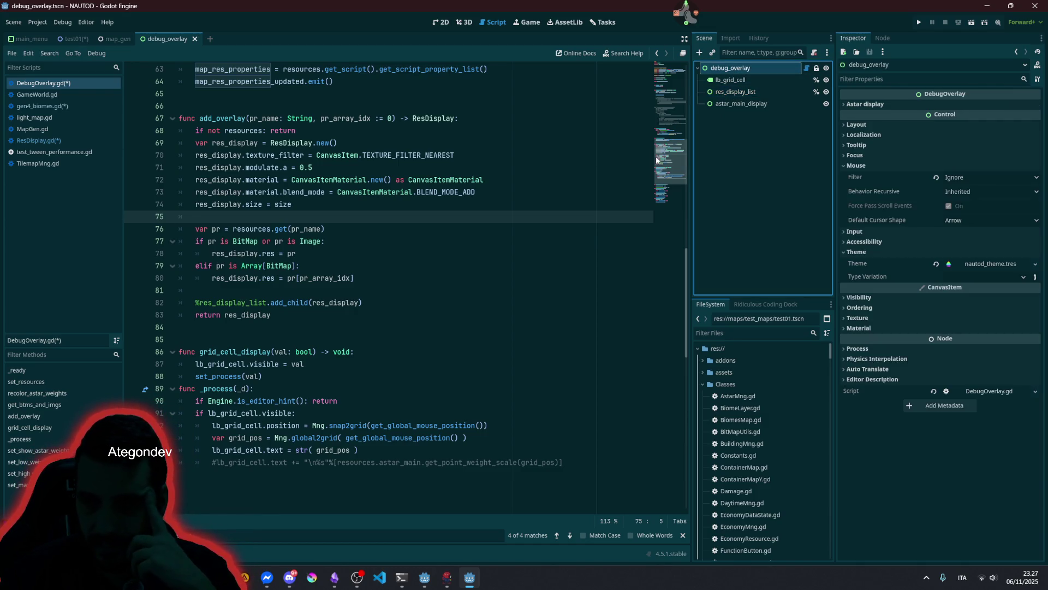
left_click(736, 92)
scroll(271, 299, "up", 20)
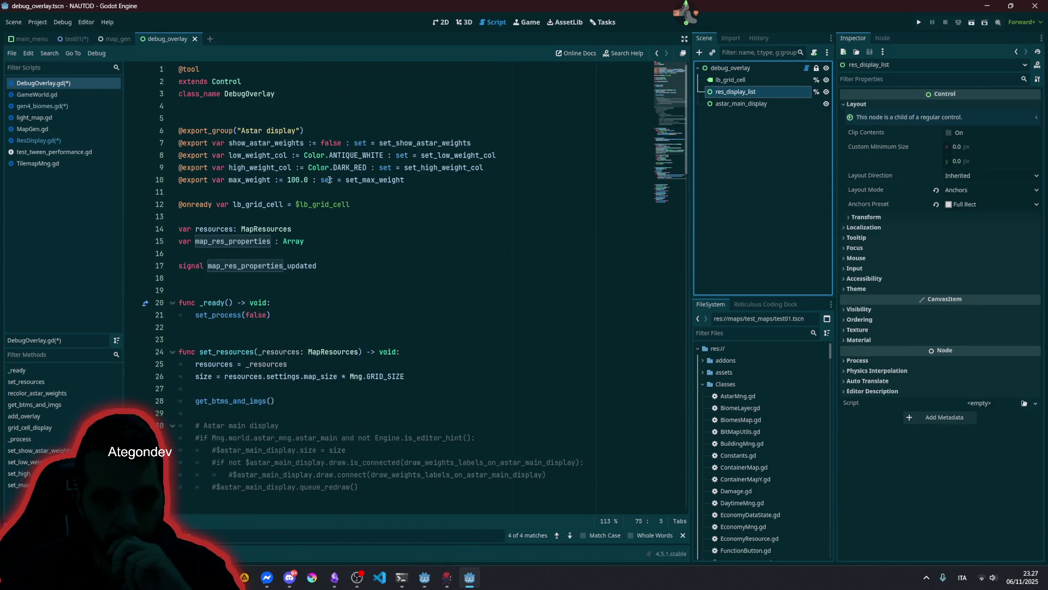
scroll(300, 259, "down", 18)
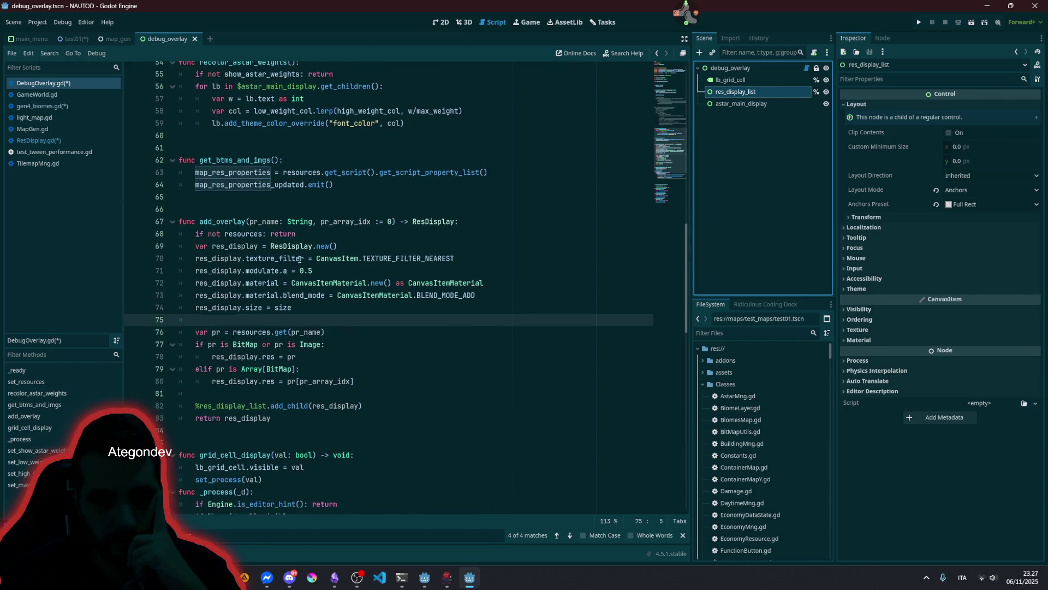
scroll(300, 259, "down", 3)
- Check res_display_list and the ResDisplay return type, then search the project for add_overlay
double_click(243, 302)
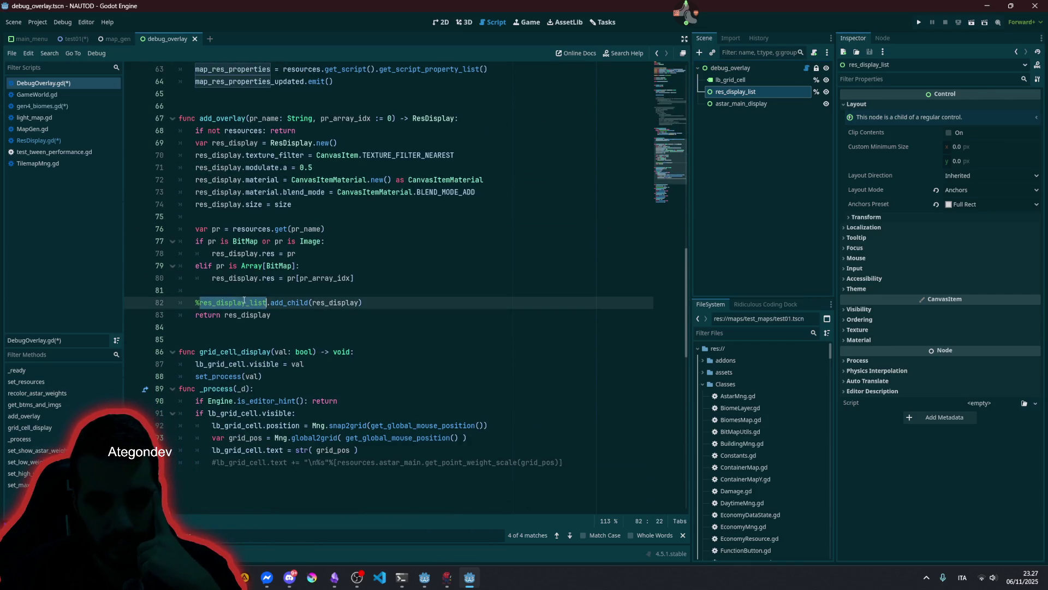
double_click(240, 118)
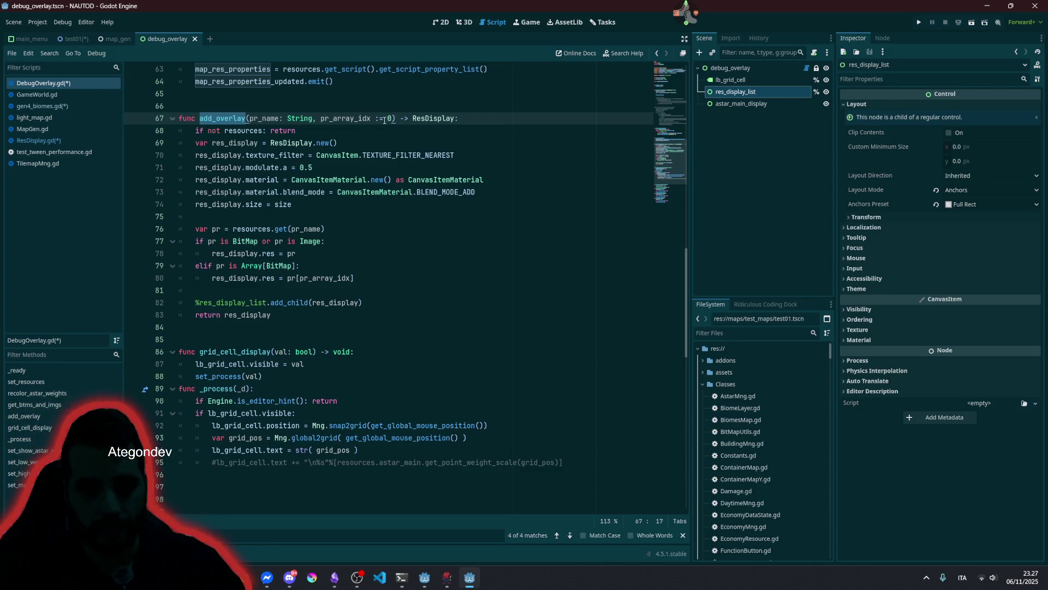
double_click(423, 119)
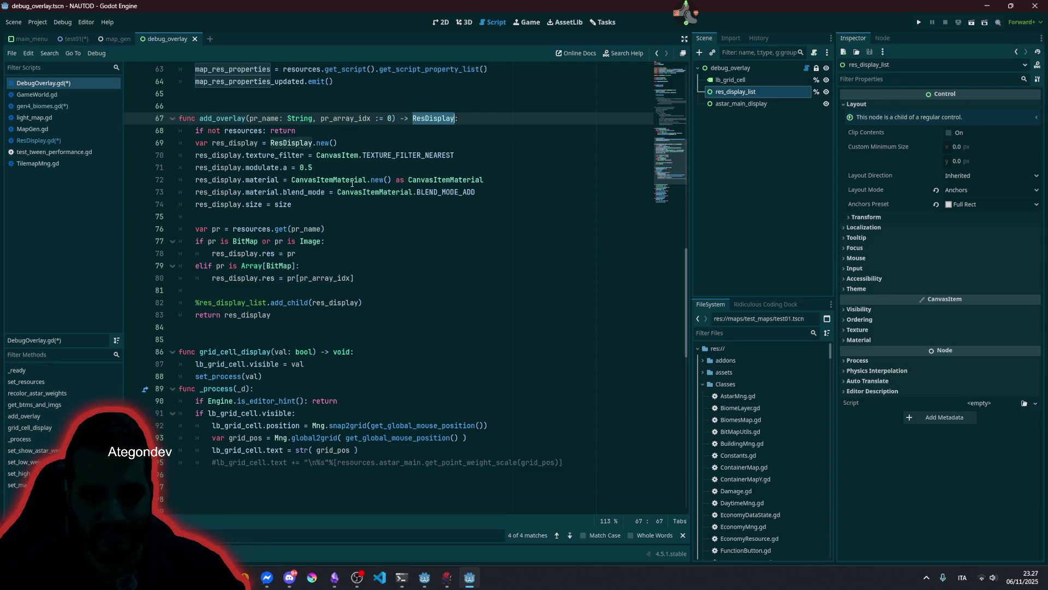
left_click(243, 303)
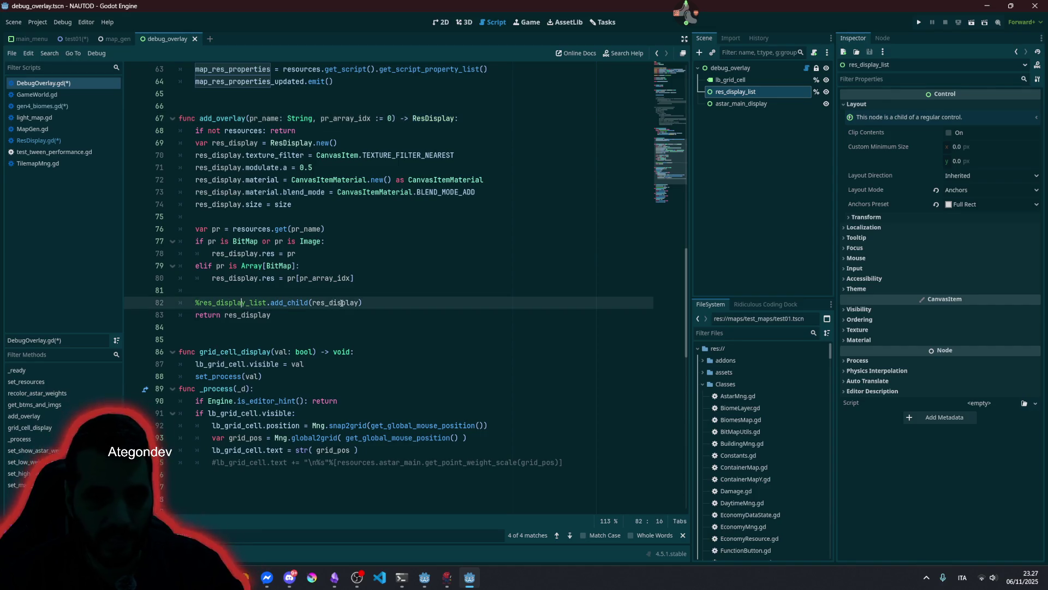
double_click(342, 303)
double_click(218, 123)
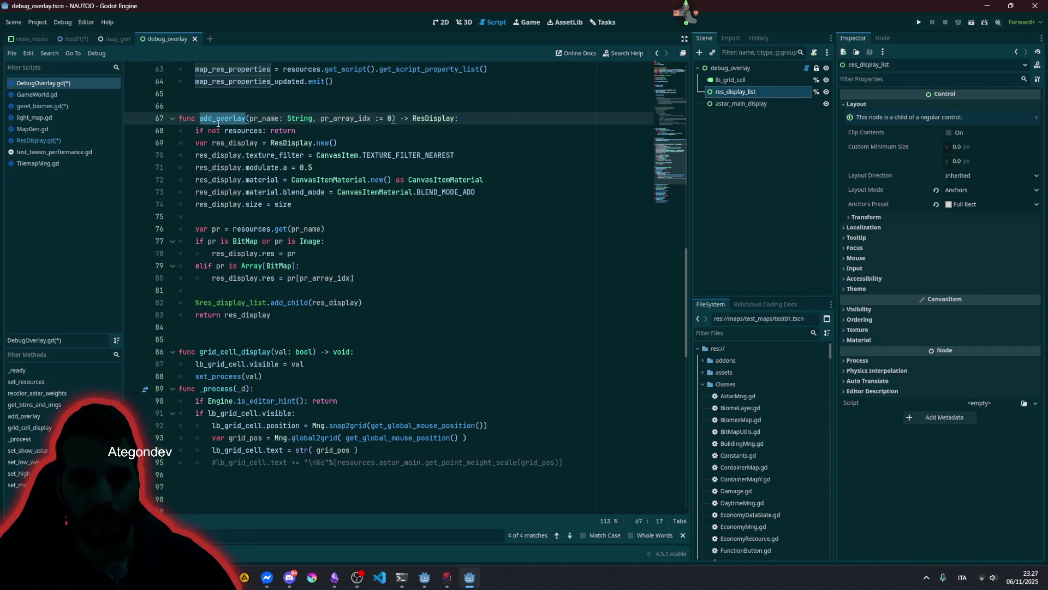
key("ctrl+shift+f")
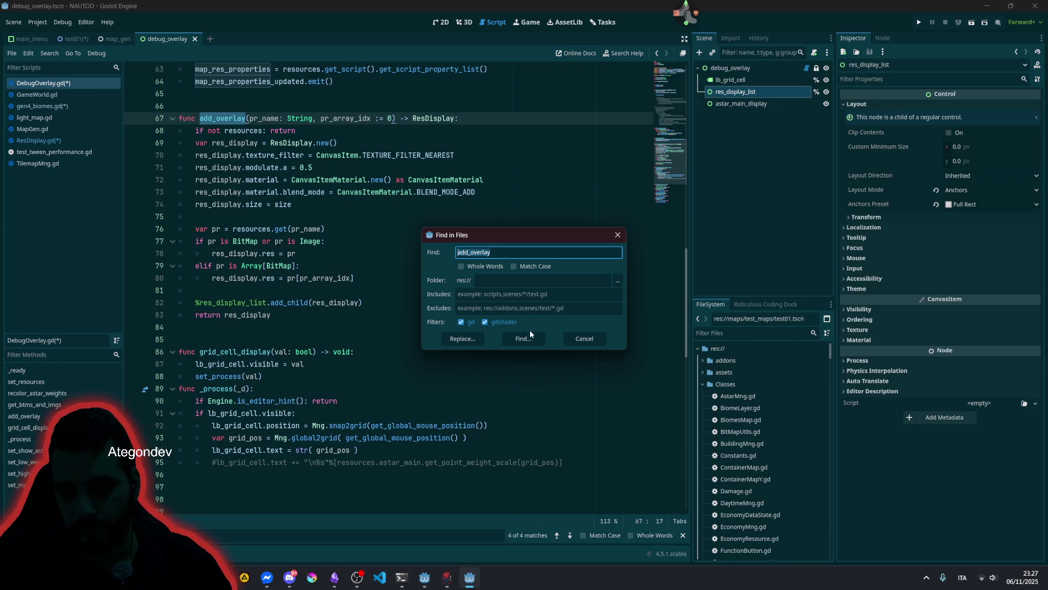
- Run the add_overlay search and open its call in pnl_overlays.gd at update_layer_selector's early return
left_click(523, 338)
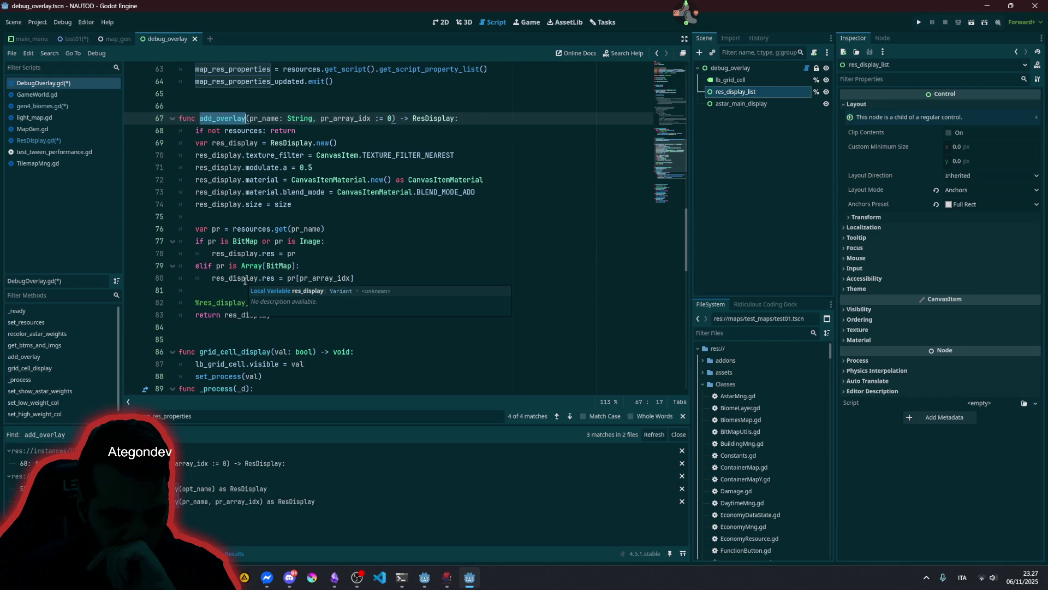
left_click(246, 488)
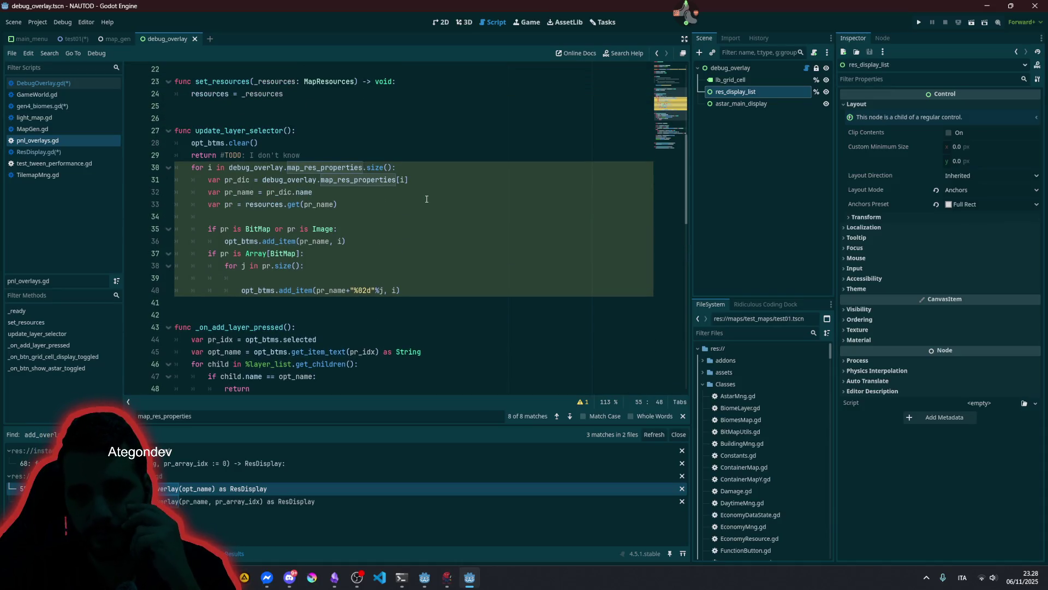
left_click(388, 191)
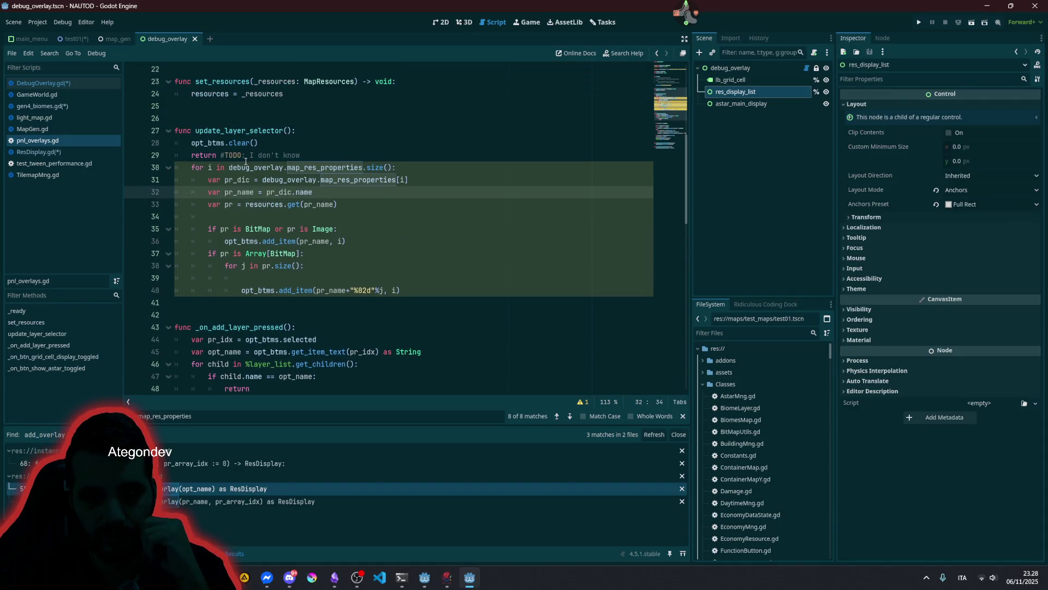
left_click(314, 156)
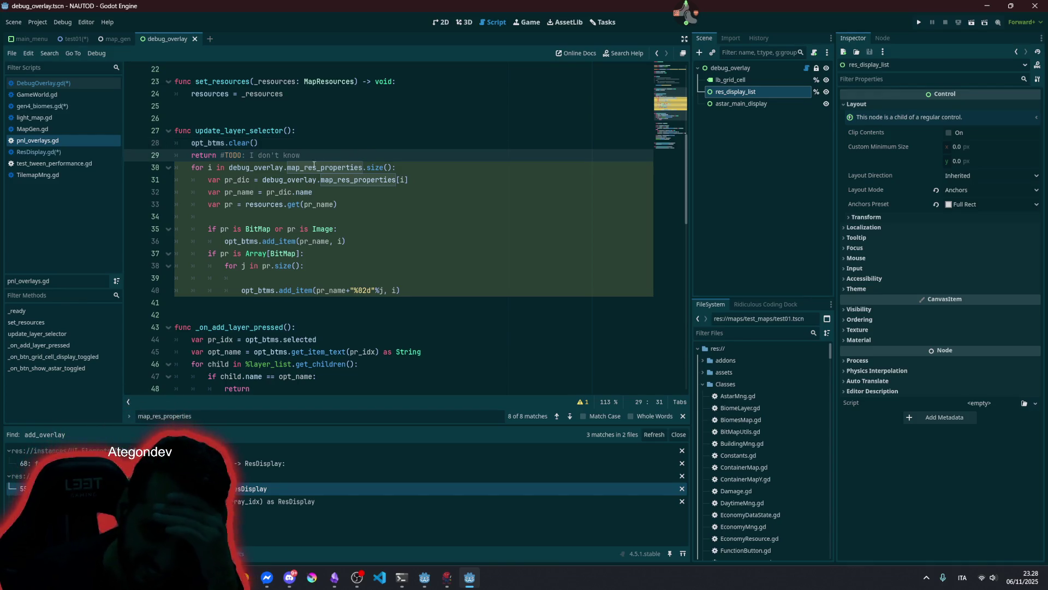
scroll(273, 190, "up", 2)
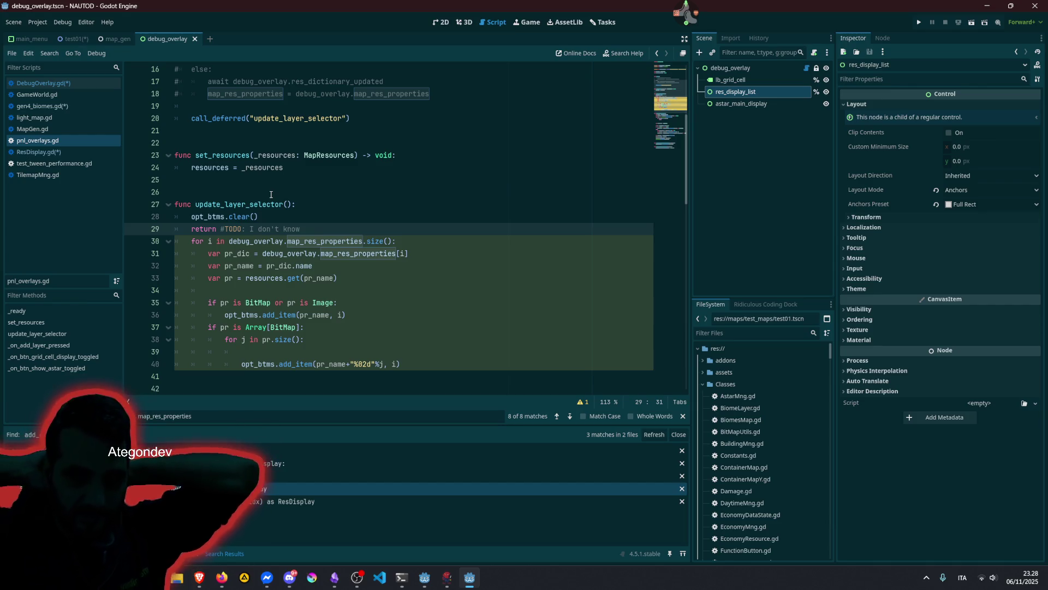
- Review opt_btms, the commented map_res_properties line and the DebugOverlay-typed debug_overlay variable
double_click(214, 217)
scroll(213, 217, "up", 3)
left_click(296, 167)
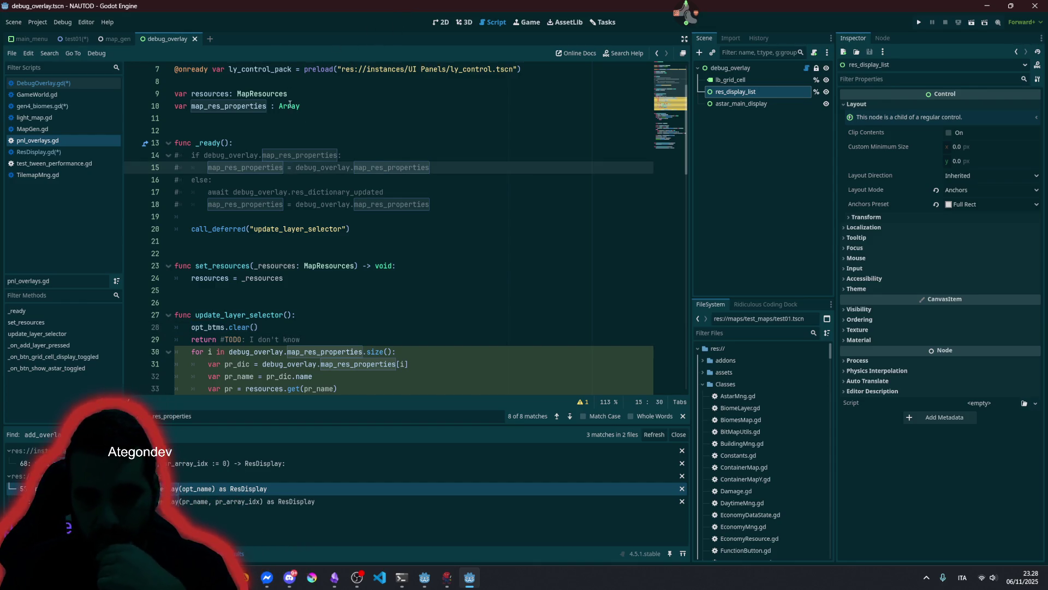
scroll(293, 109, "up", 2)
left_click(240, 70)
double_click(311, 105)
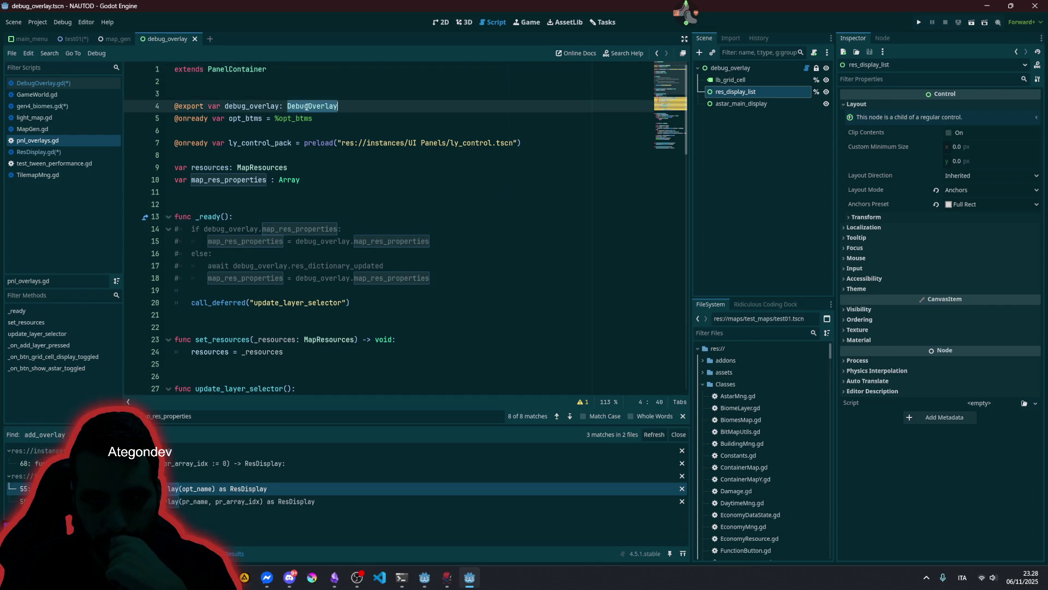
left_click(331, 87)
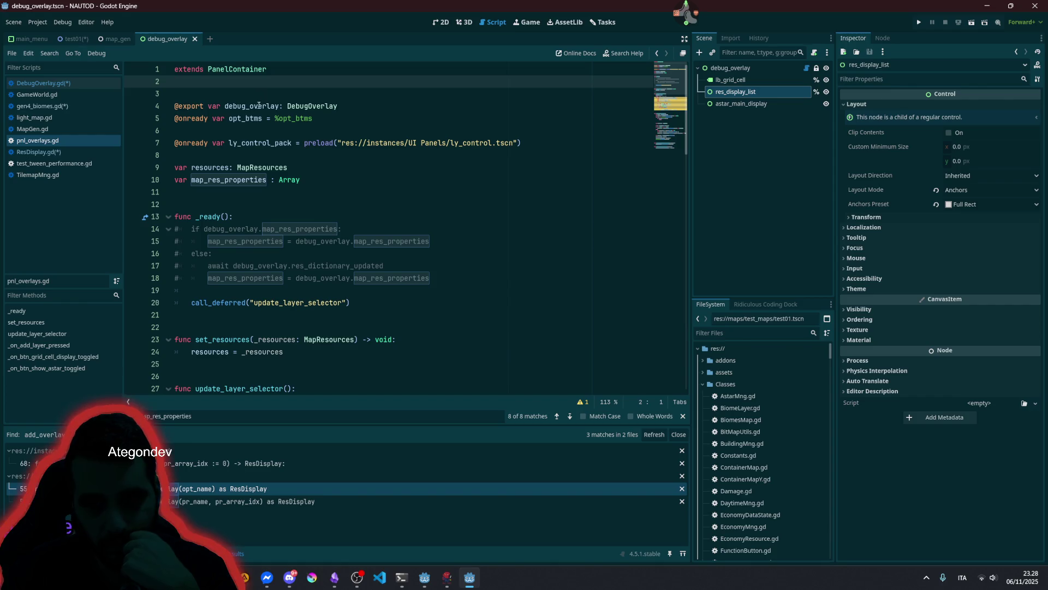
double_click(259, 105)
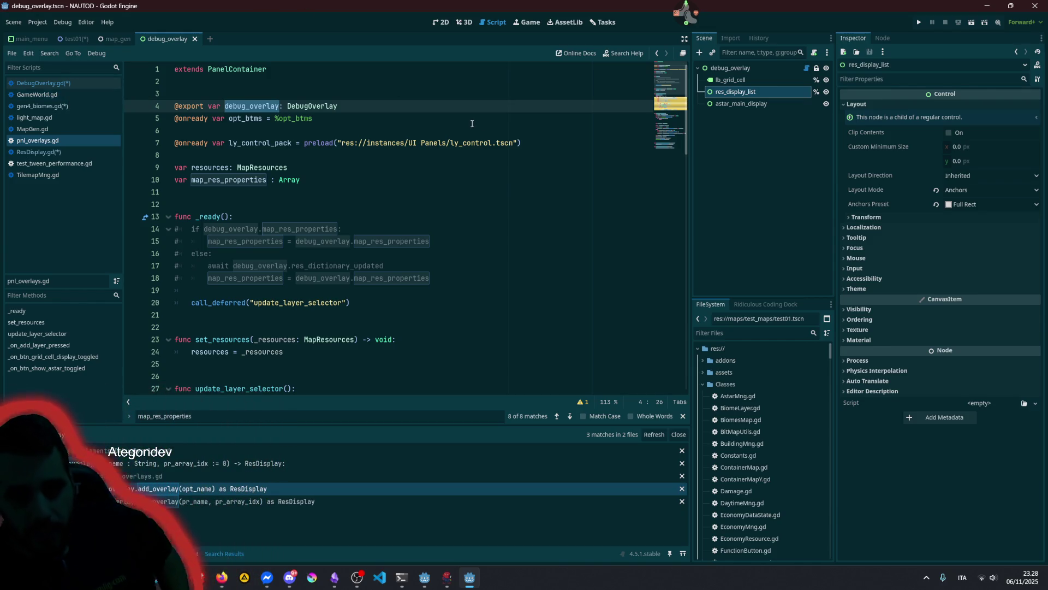
- Examine the ly_control_pack variable and its ly_control preload path on line 7
double_click(235, 143)
left_click(234, 144)
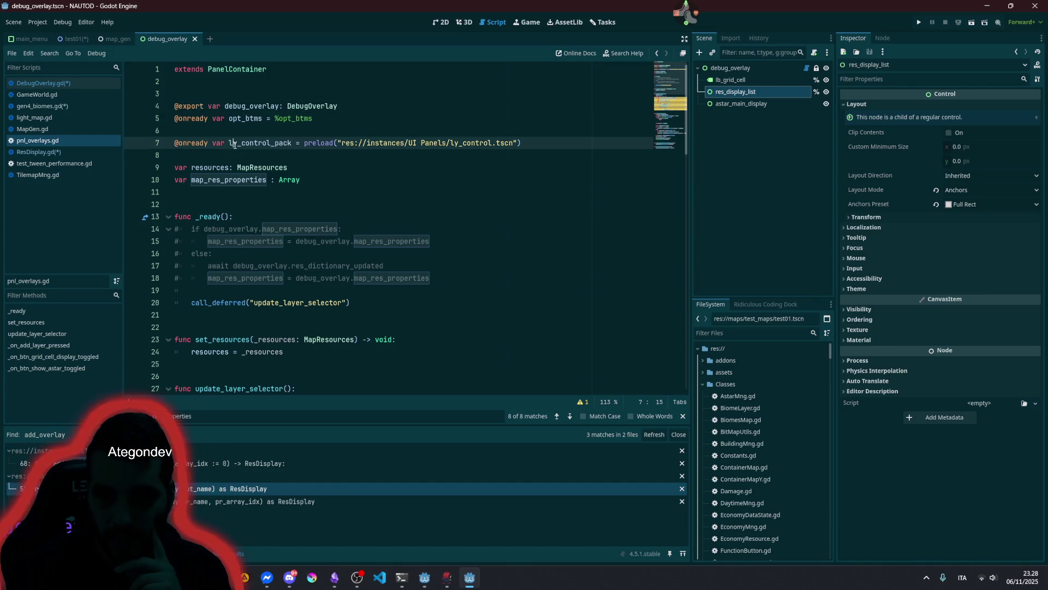
double_click(472, 143)
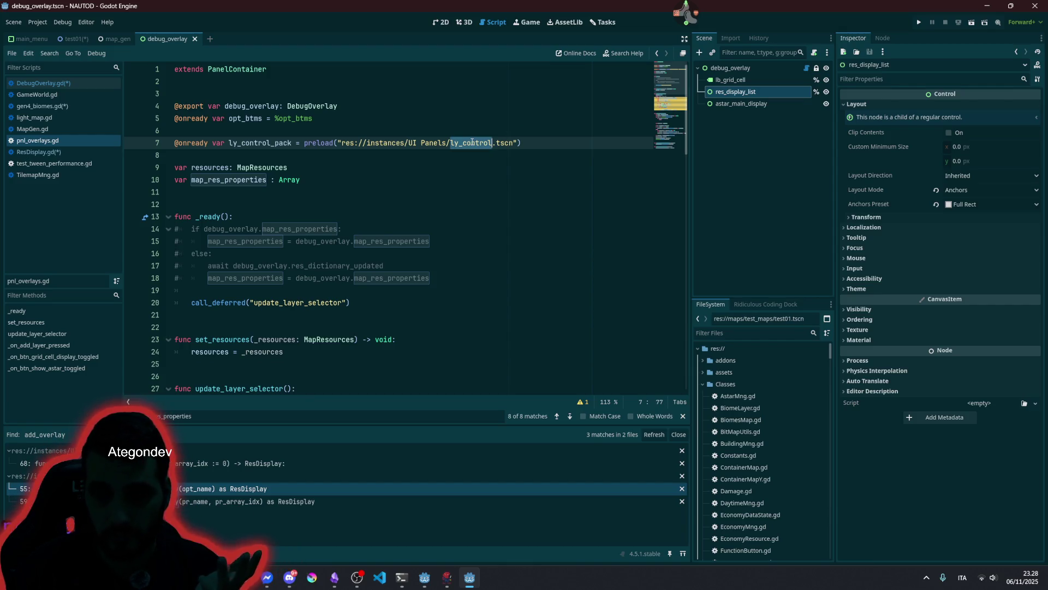
mouse_move(472, 142)
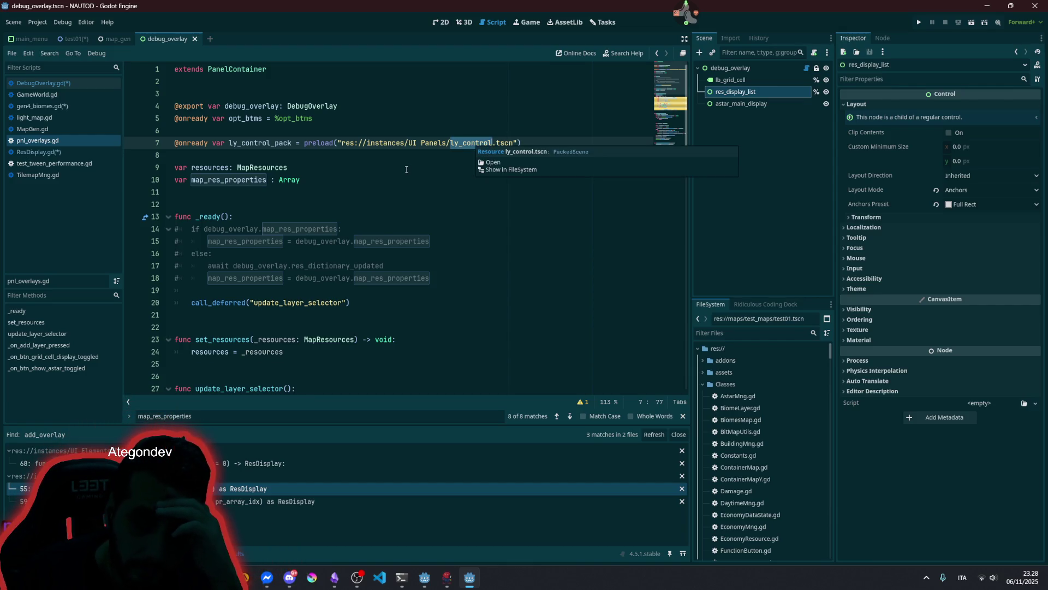
double_click(267, 143)
scroll(297, 240, "down", 6)
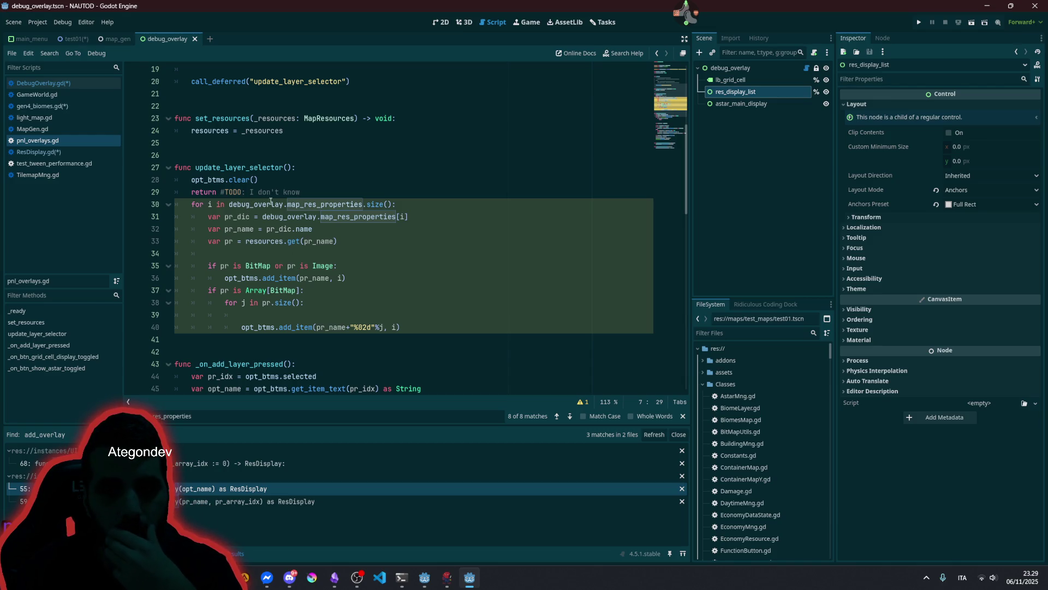
- Jump from map_res_properties on line 30 to its declaration in DebugOverlay.gd
double_click(344, 204)
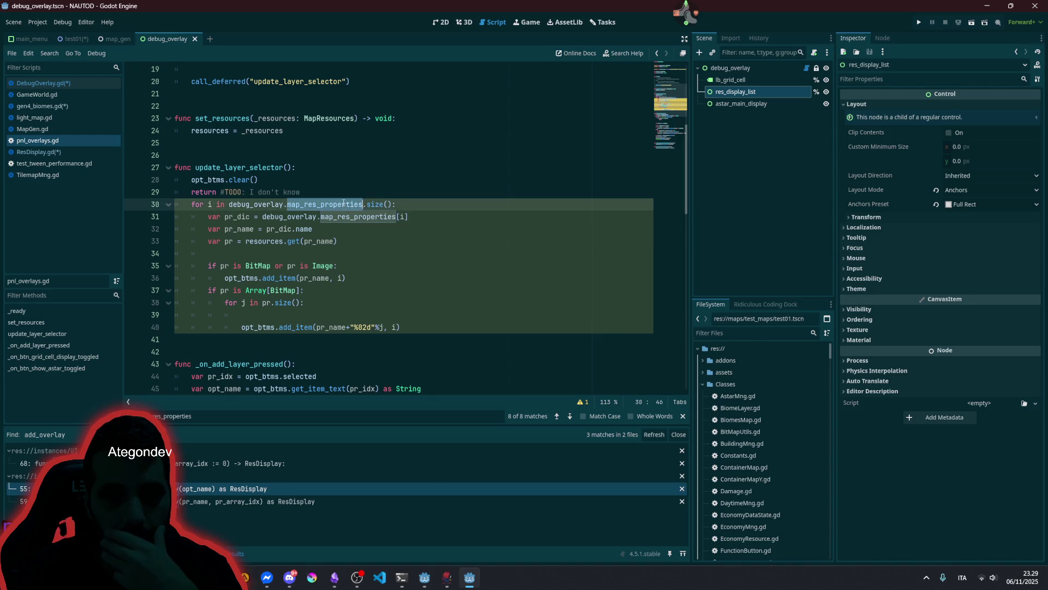
key("End")
left_click(250, 222)
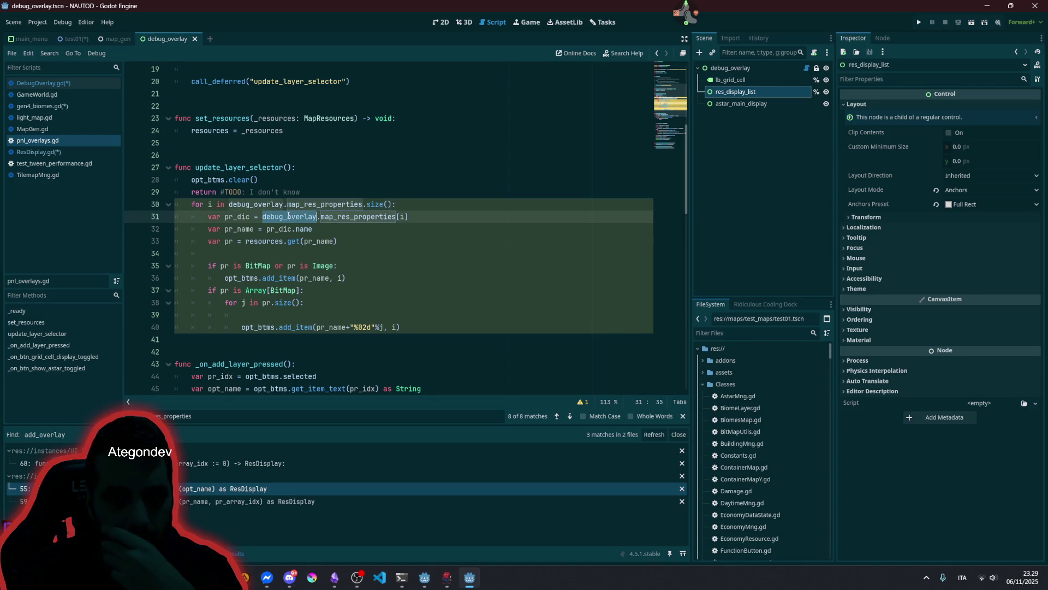
double_click(289, 217)
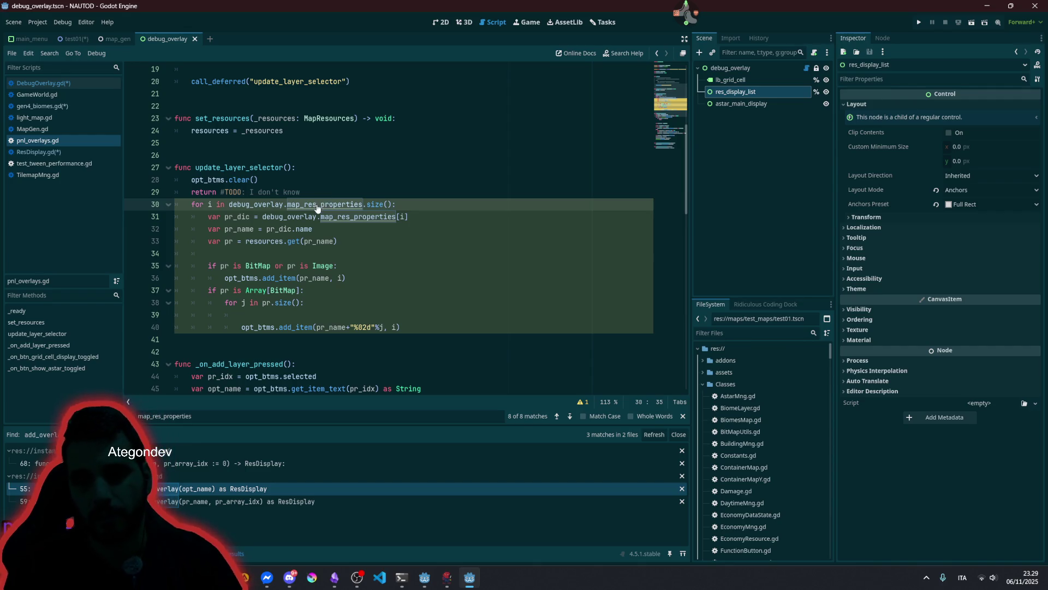
left_click(317, 205, "ctrl")
left_click(244, 244)
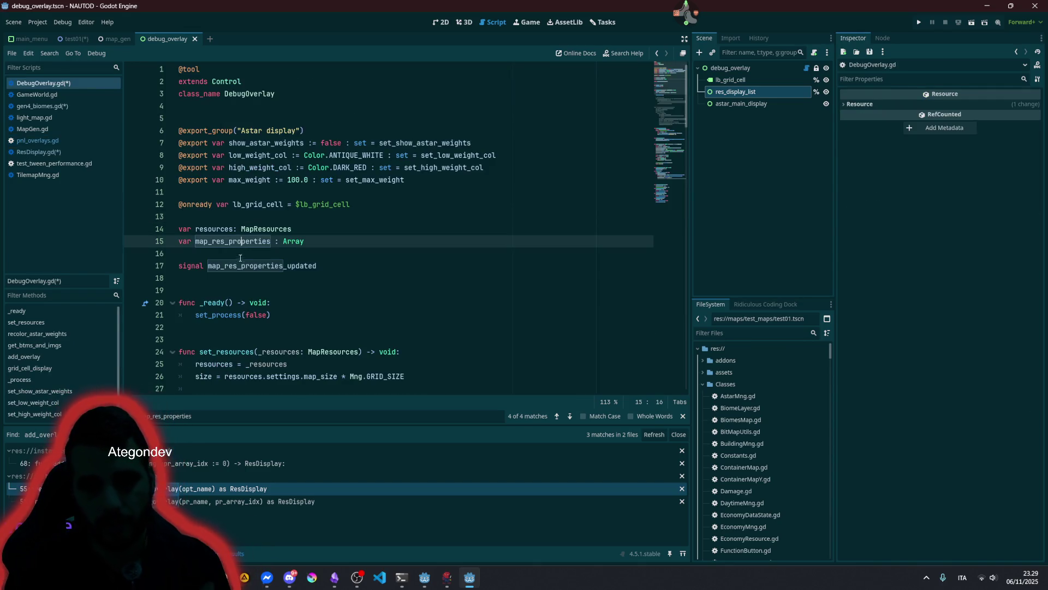
- Trace map_res_properties and jump from the get_btms_and_imgs call to its definition
double_click(237, 265)
double_click(247, 241)
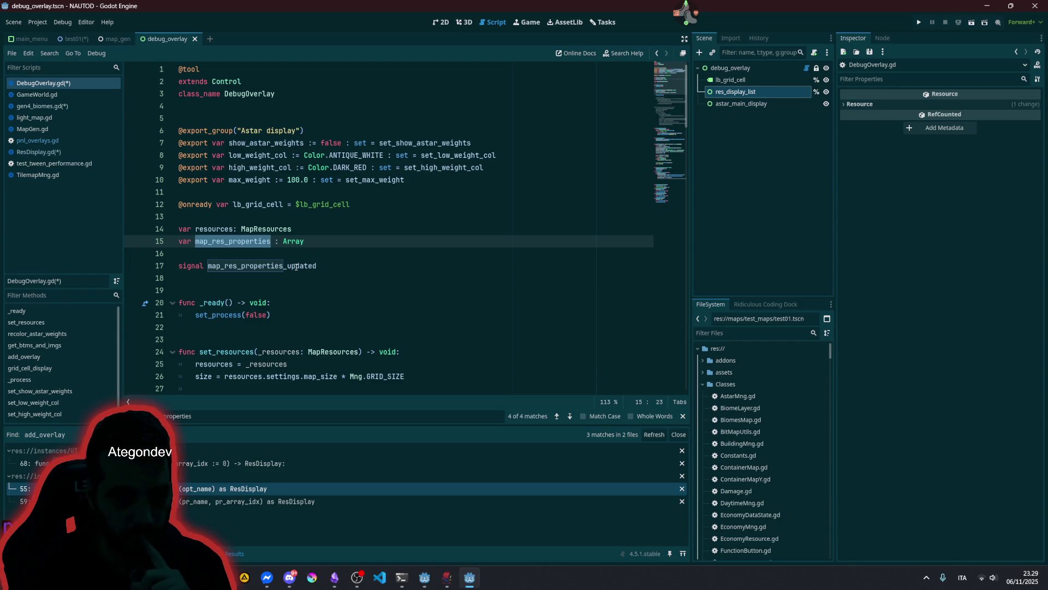
scroll(296, 266, "down", 8)
scroll(301, 263, "up", 4)
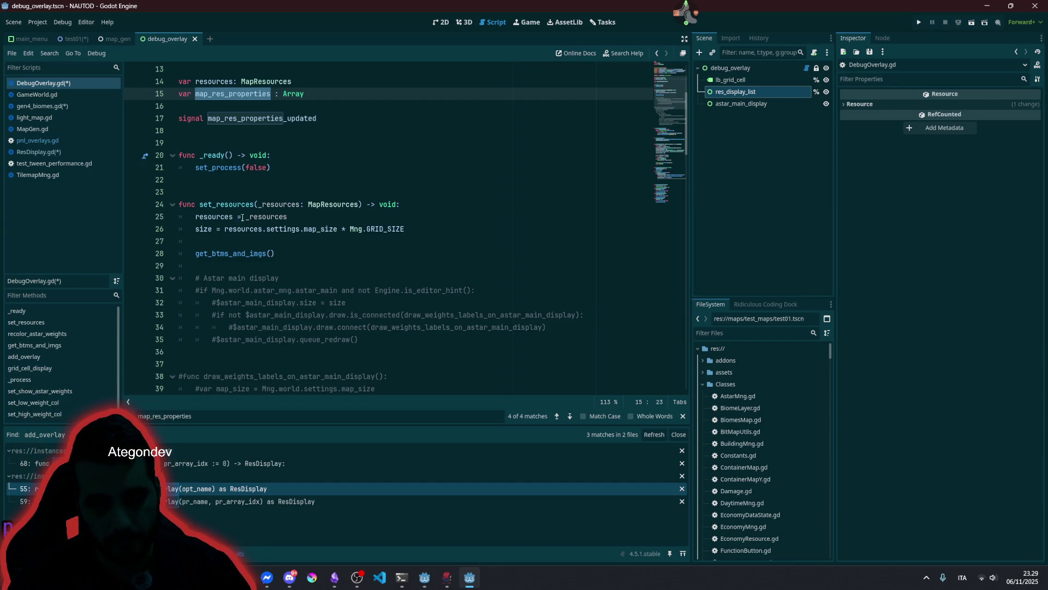
double_click(225, 253)
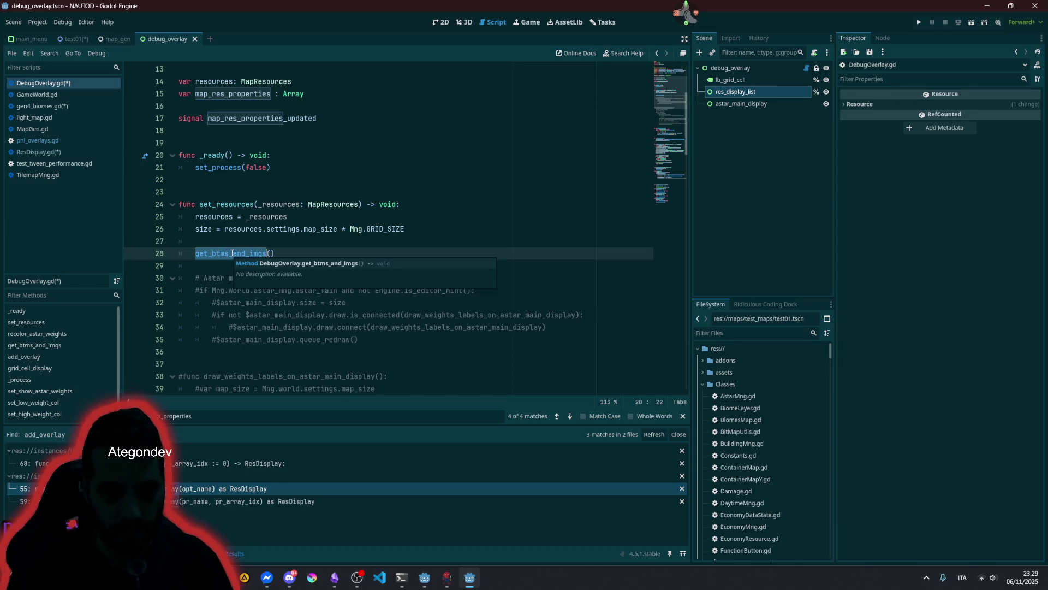
left_click(230, 254, "ctrl")
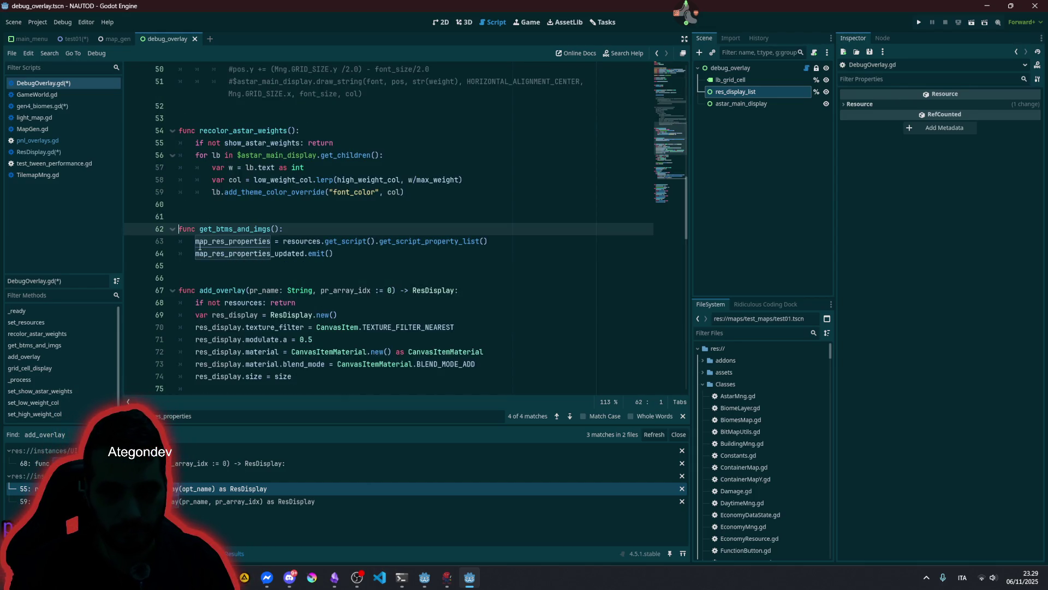
- Cut get_btms_and_imgs' two body lines and paste them over the call, then undo the wrong paste
left_click_drag(349, 252, 196, 240)
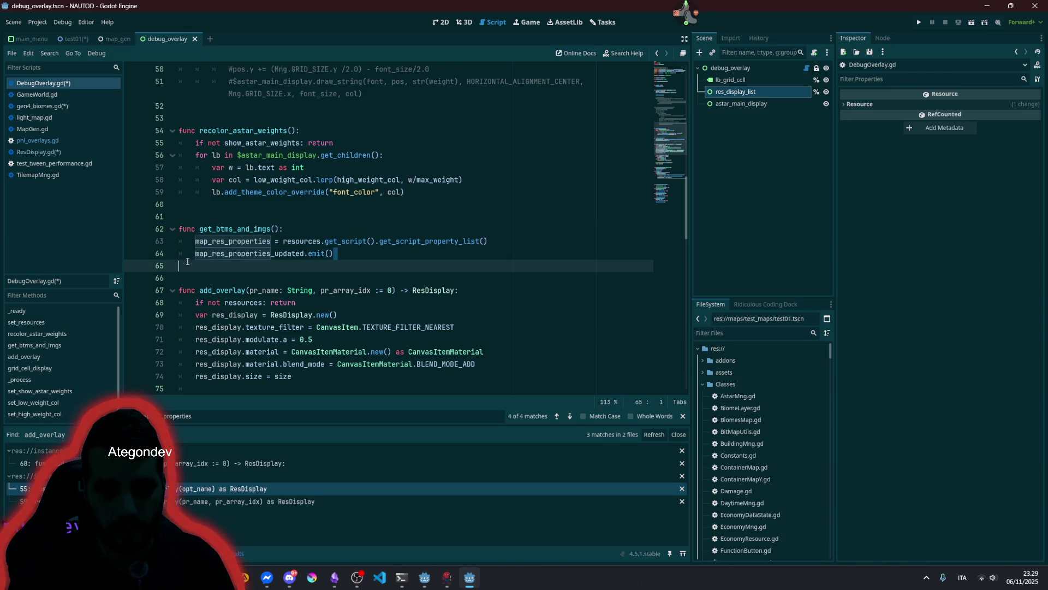
key("ctrl+x")
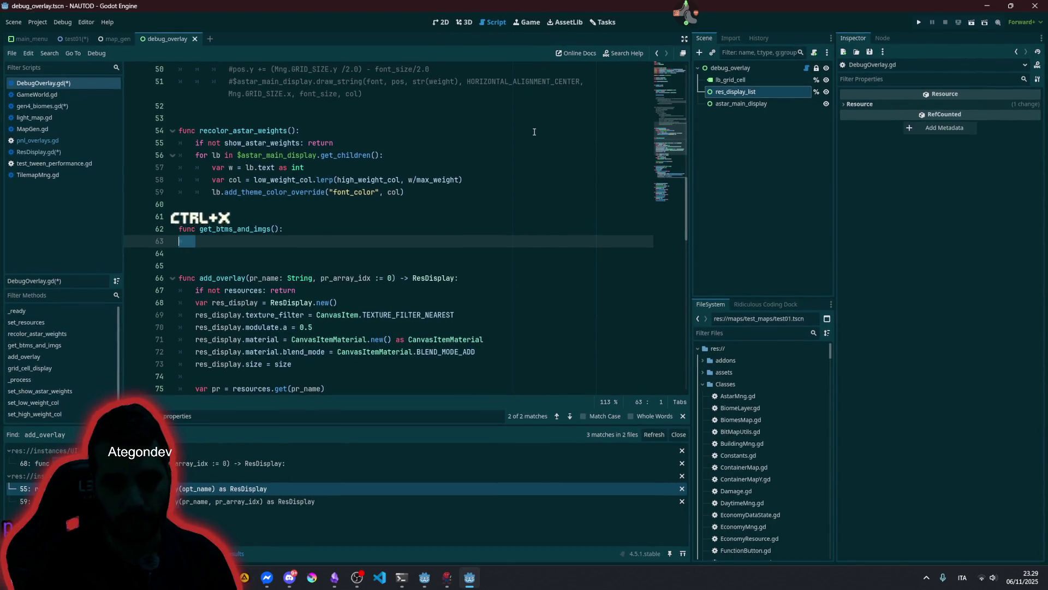
key("shift+Delete")
key("BackSpace")
key("BackSpace")
key("BackSpace")
scroll(323, 258, "up", 10)
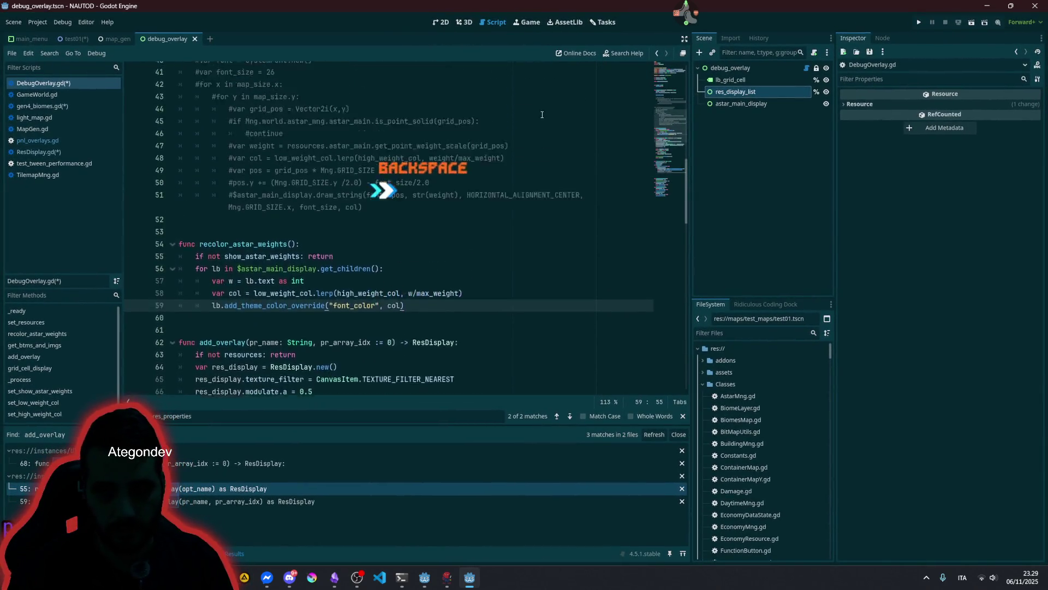
left_click(291, 324)
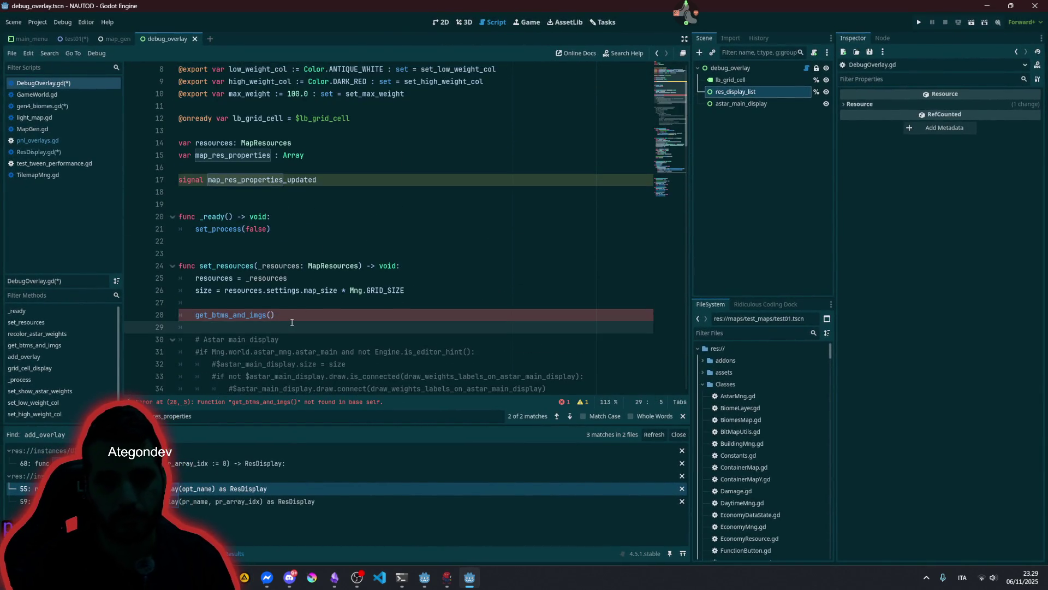
key("Up")
key("shift+End")
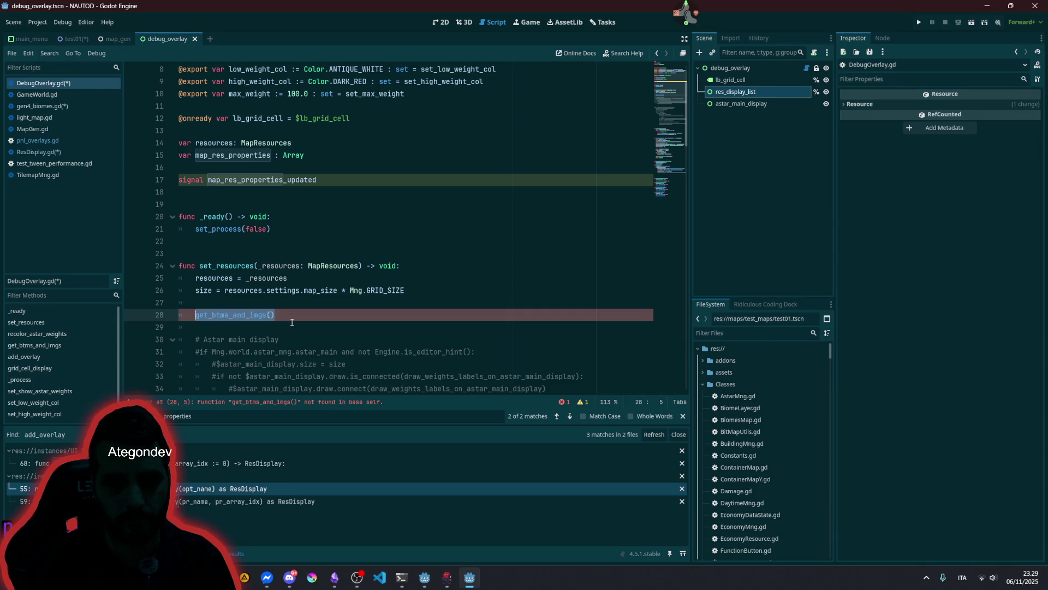
key("ctrl+v")
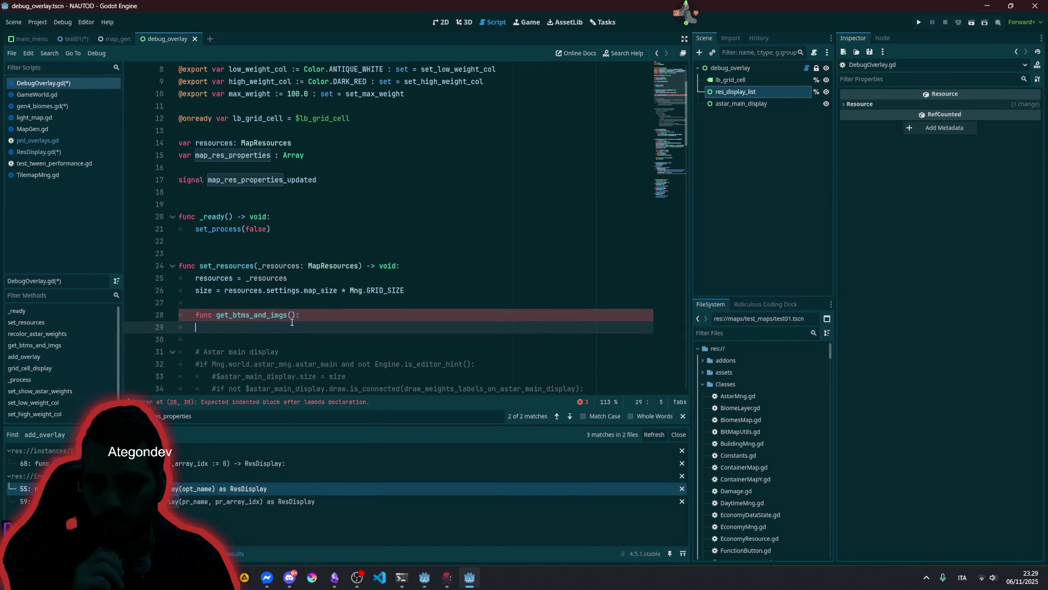
key("ctrl+z")
key("ctrl+z")
key("ctrl+z")
key("ctrl+z")
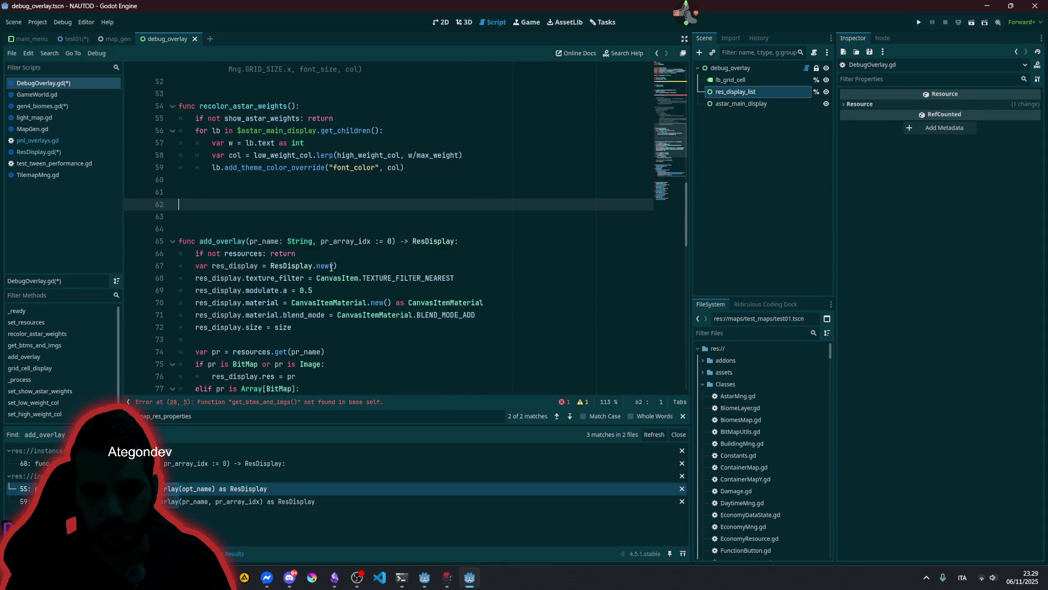
key("ctrl+z")
- Cut the two body lines again, delete the function, and paste them over the set_resources call
left_click(339, 228)
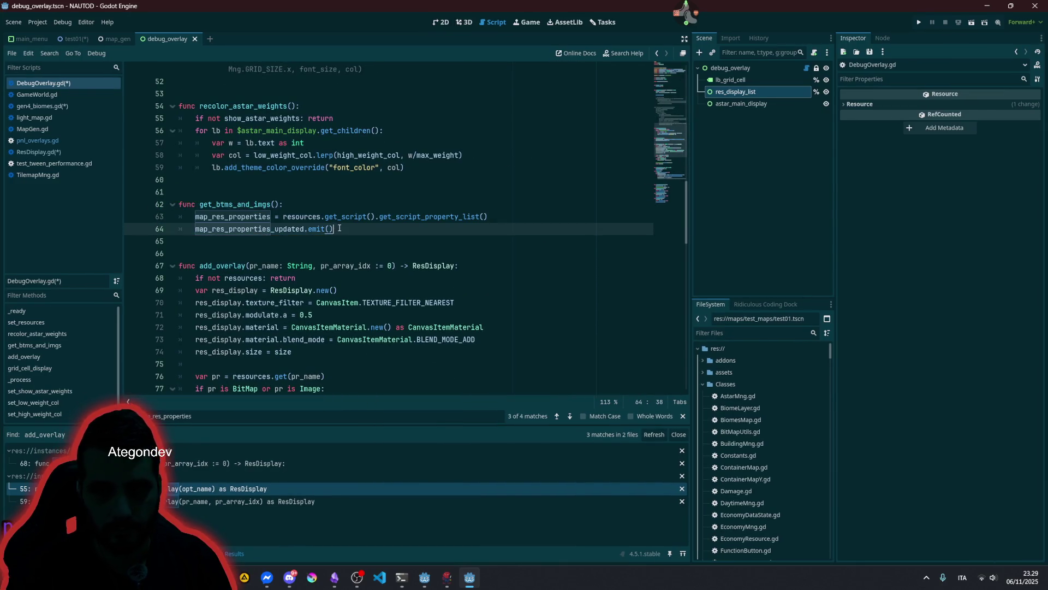
key("shift+Up")
key("shift+Home")
key("ctrl+x")
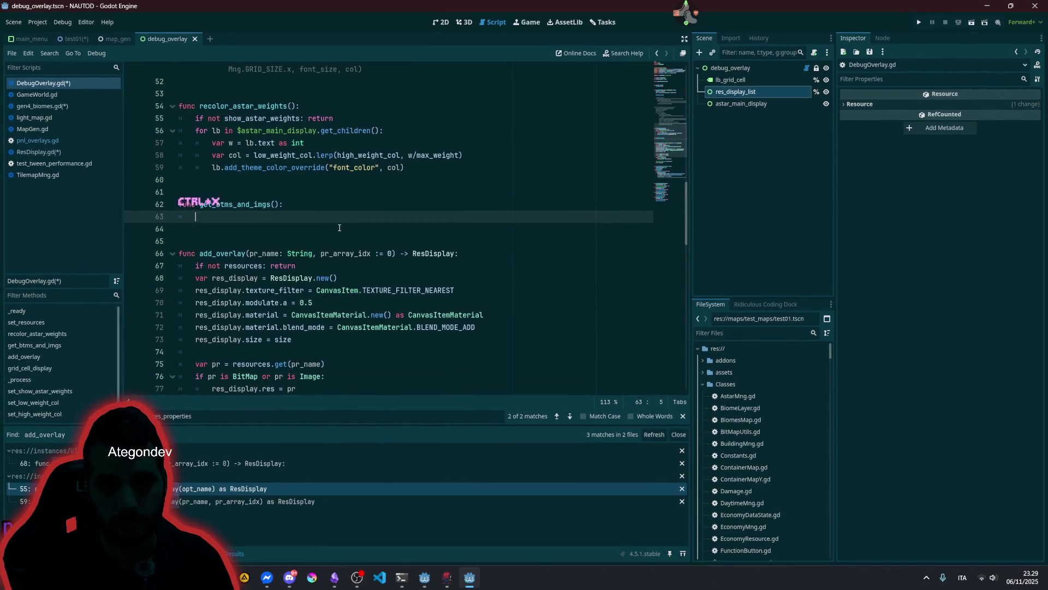
key("ctrl+x")
key("Delete")
key("BackSpace")
key("BackSpace")
key("BackSpace")
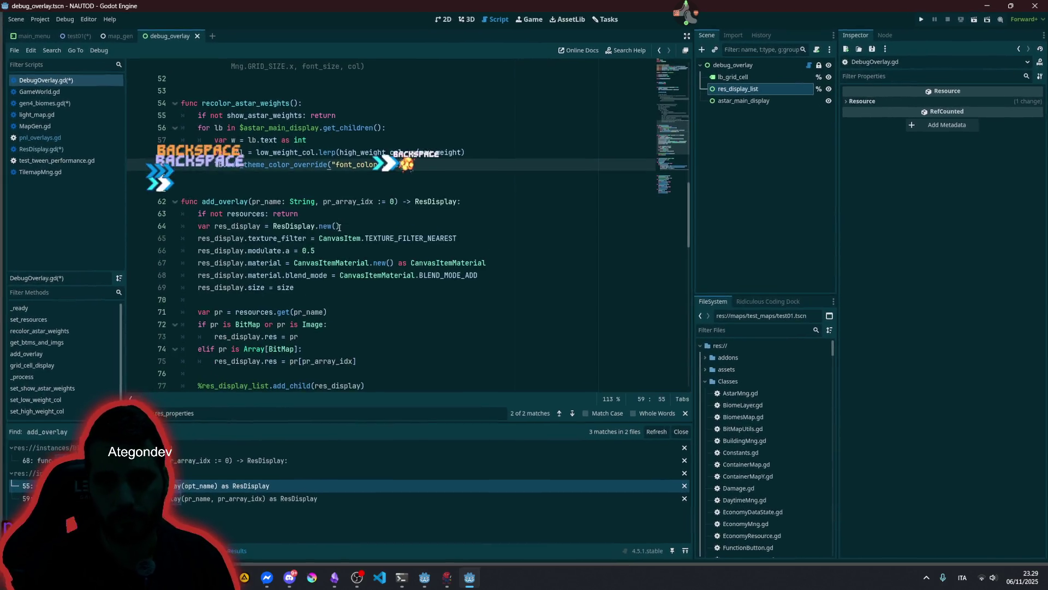
scroll(328, 224, "up", 14)
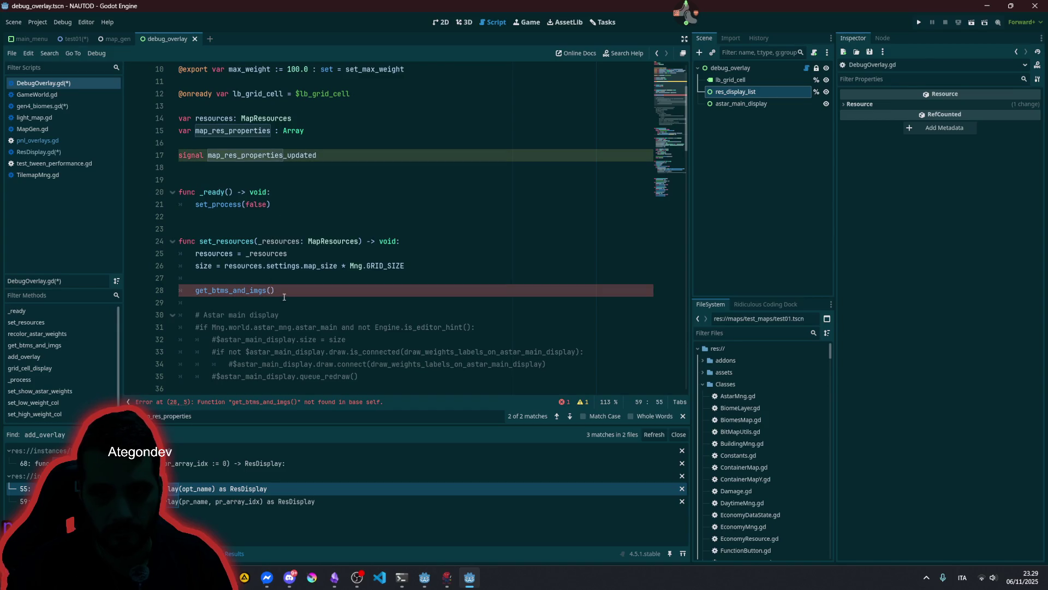
left_click(284, 297)
key("shift+Home")
key("ctrl+v")
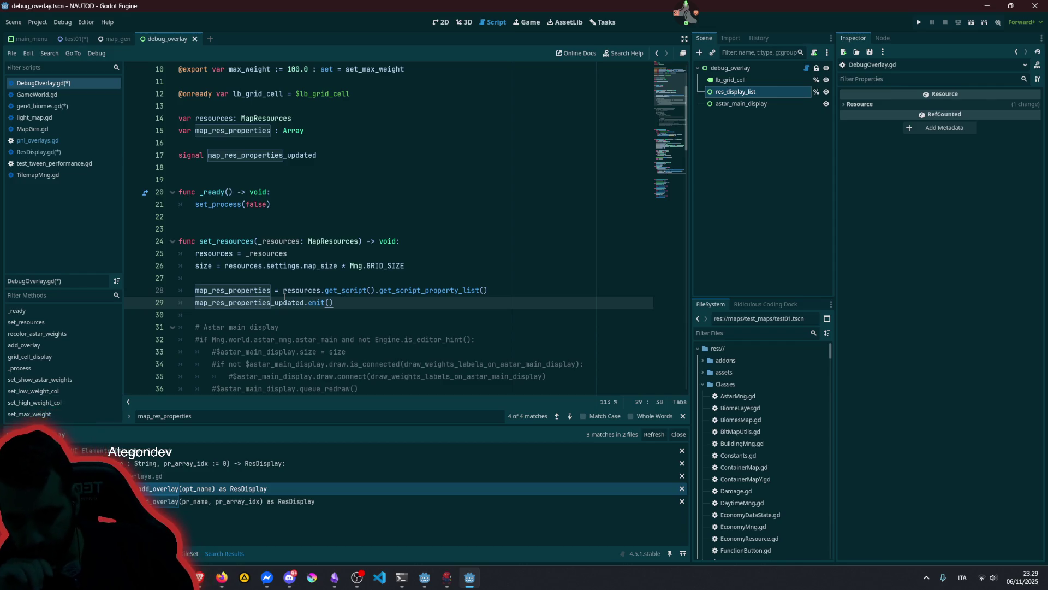
- Review the get_script_property_list line, then search the whole project for set_resources from line 24
double_click(300, 291)
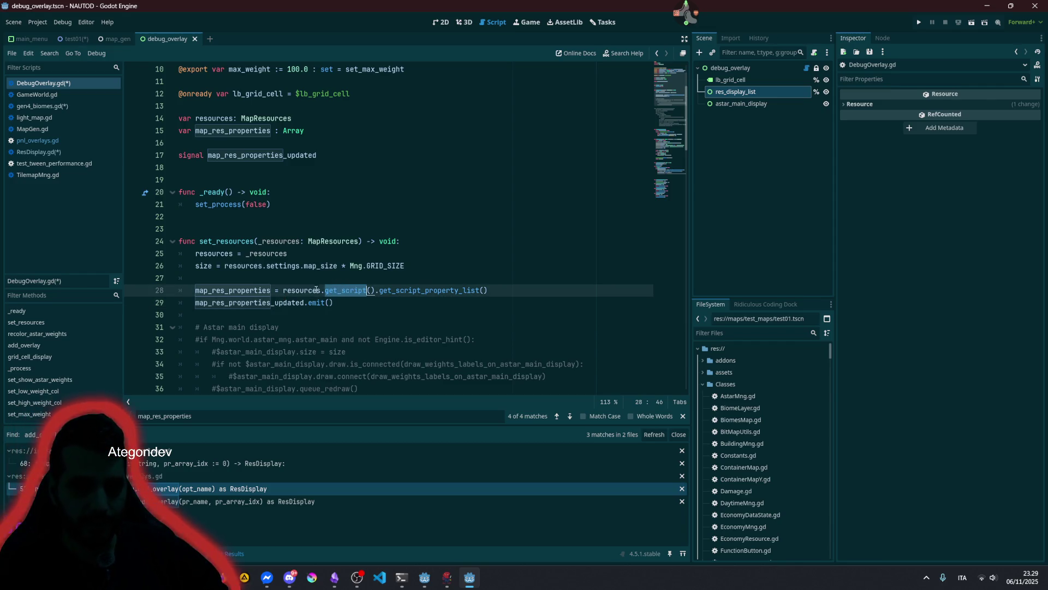
double_click(479, 290)
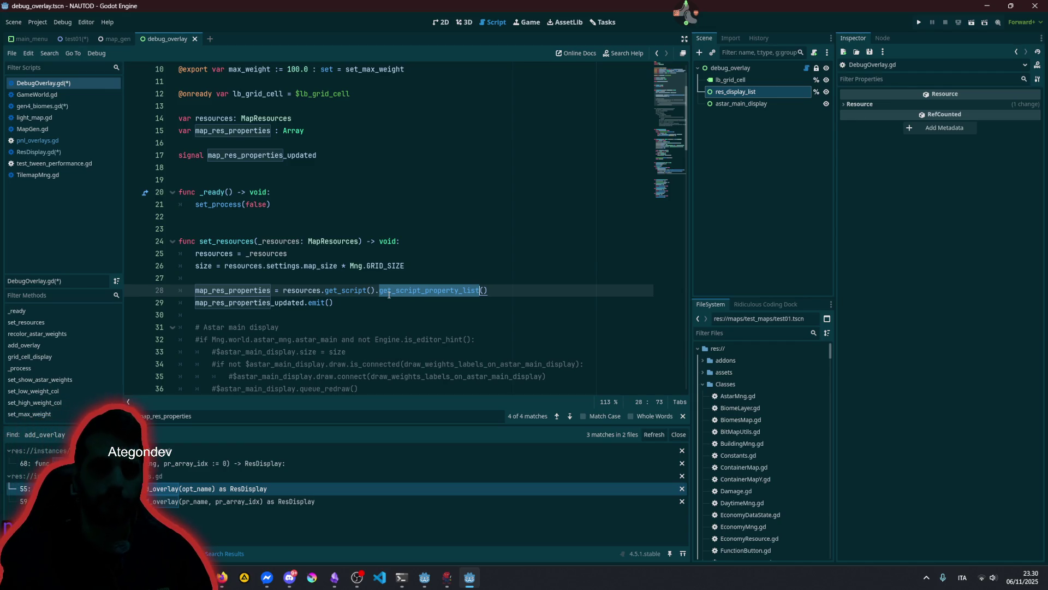
scroll(316, 274, "up", 3)
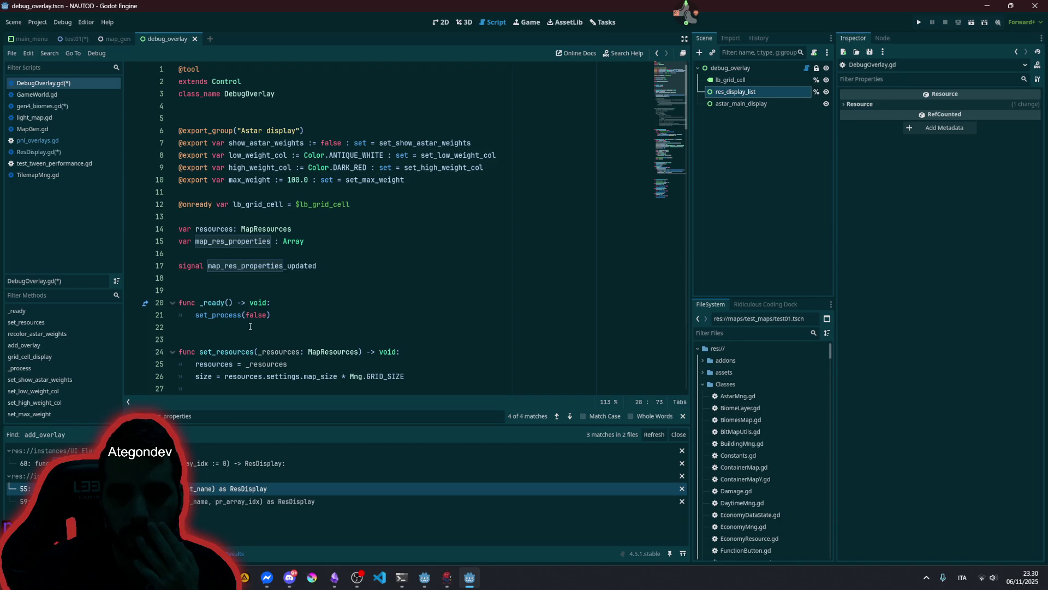
double_click(236, 351)
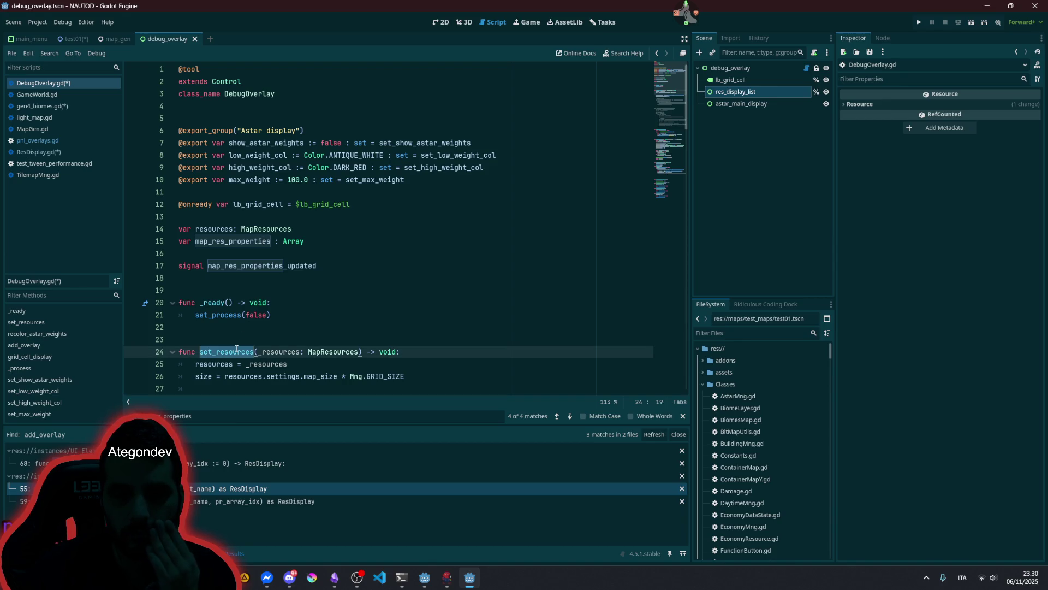
scroll(239, 346, "down", 3)
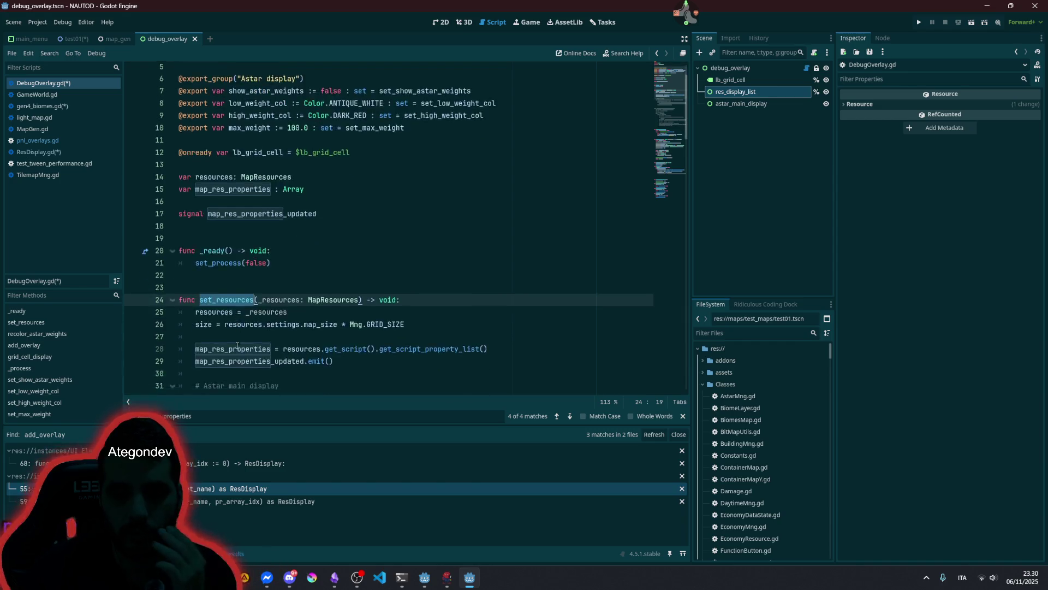
key("ctrl+shift+f")
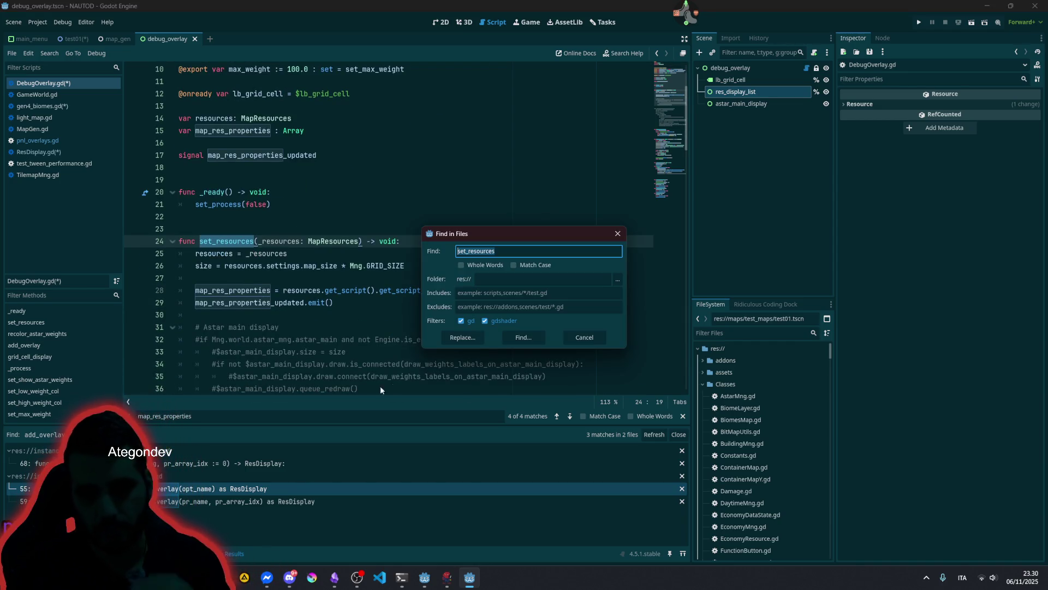
- Run the set_resources search and inspect the propagate_call in GameWorld.gd
left_click(513, 338)
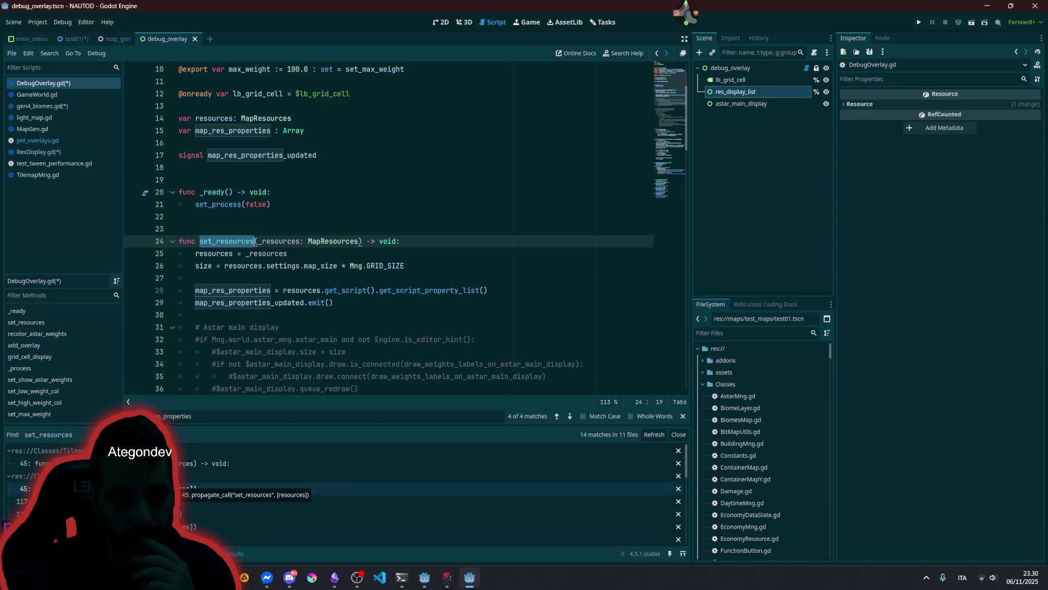
left_click(180, 487)
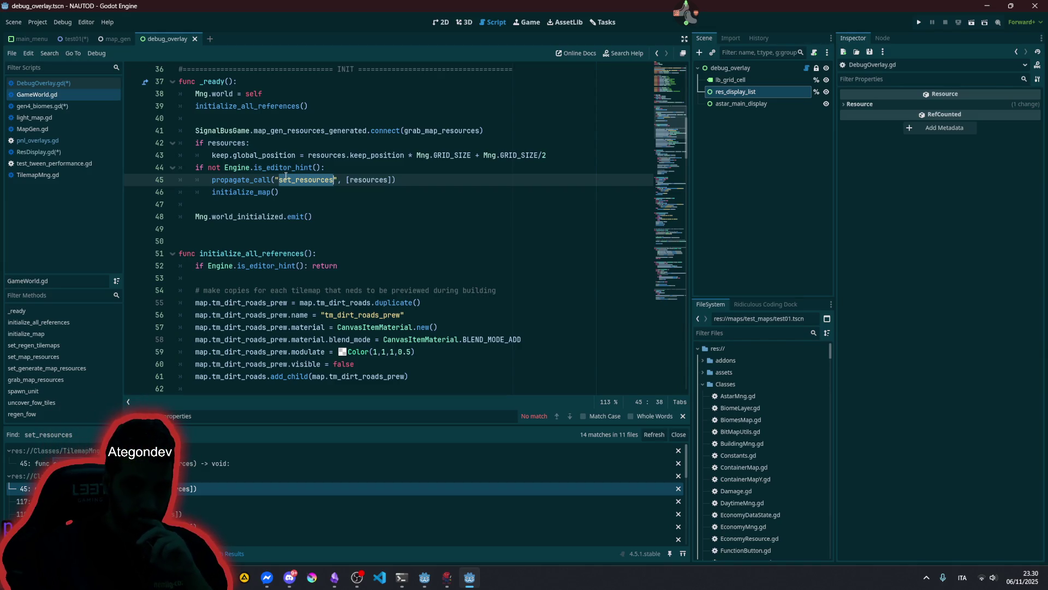
left_click(240, 180)
double_click(240, 180)
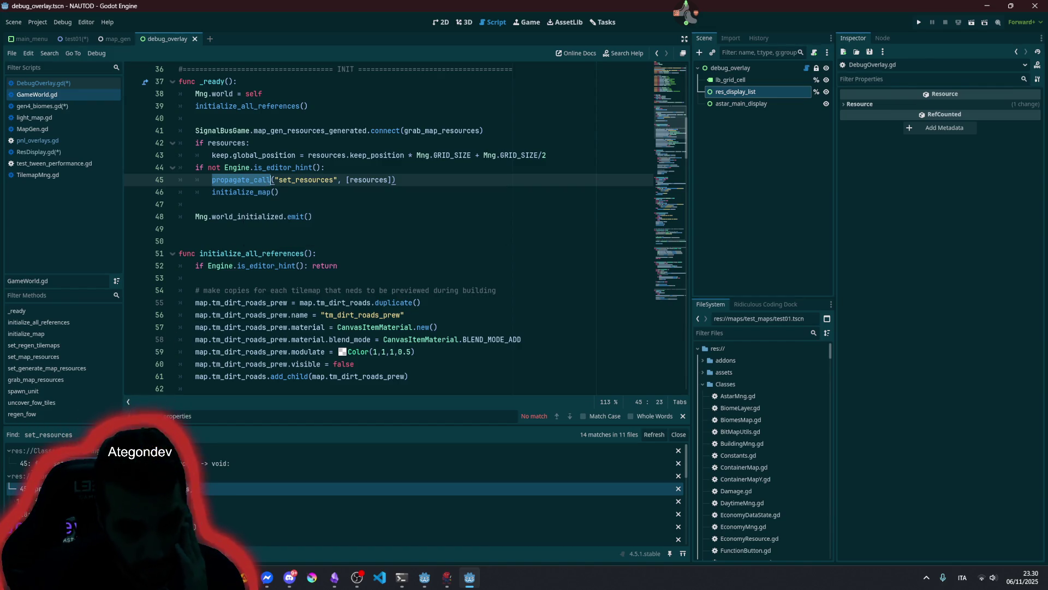
- Open TilemapMng.gd's set_resources to see where resources is used, then return to test01
left_click(218, 463)
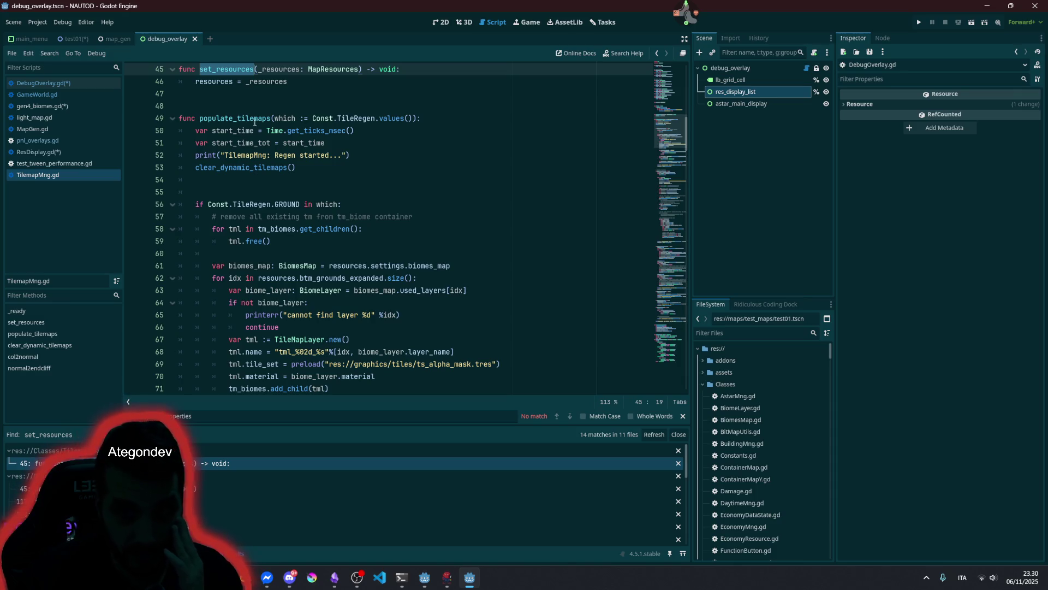
scroll(229, 216, "up", 3)
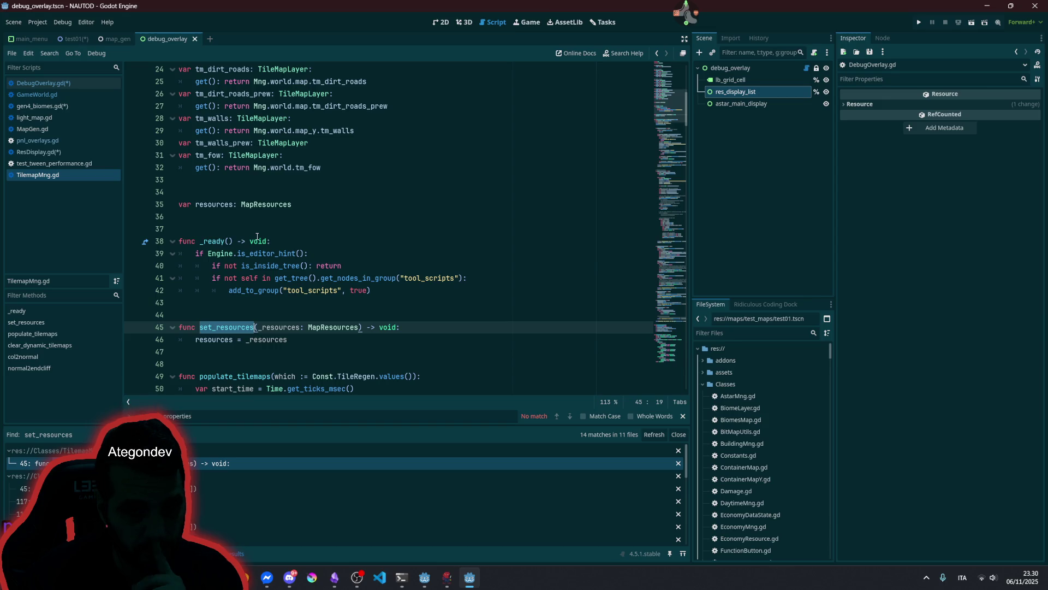
double_click(222, 339)
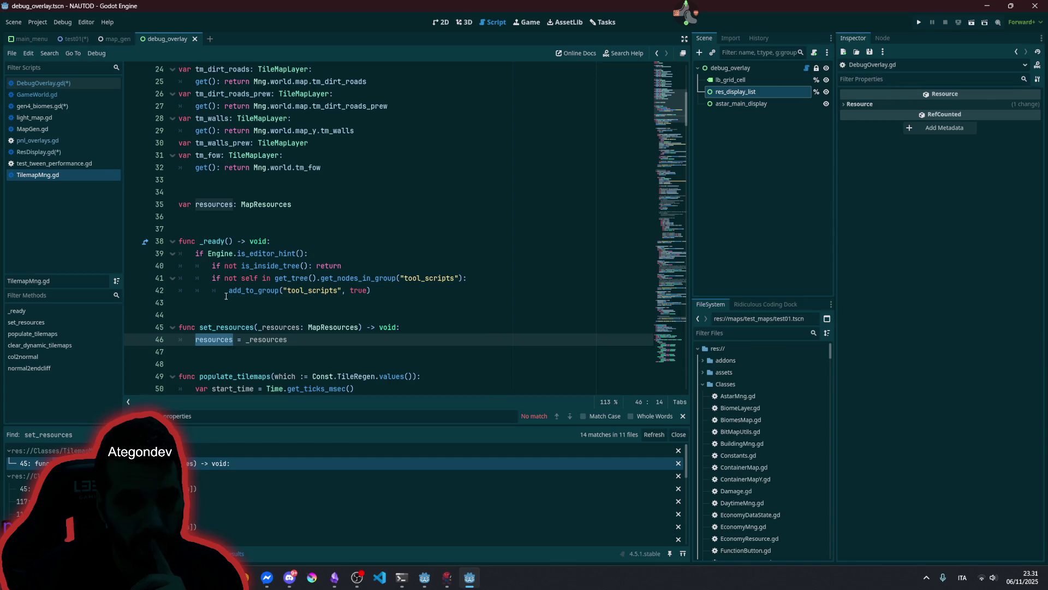
scroll(226, 295, "up", 8)
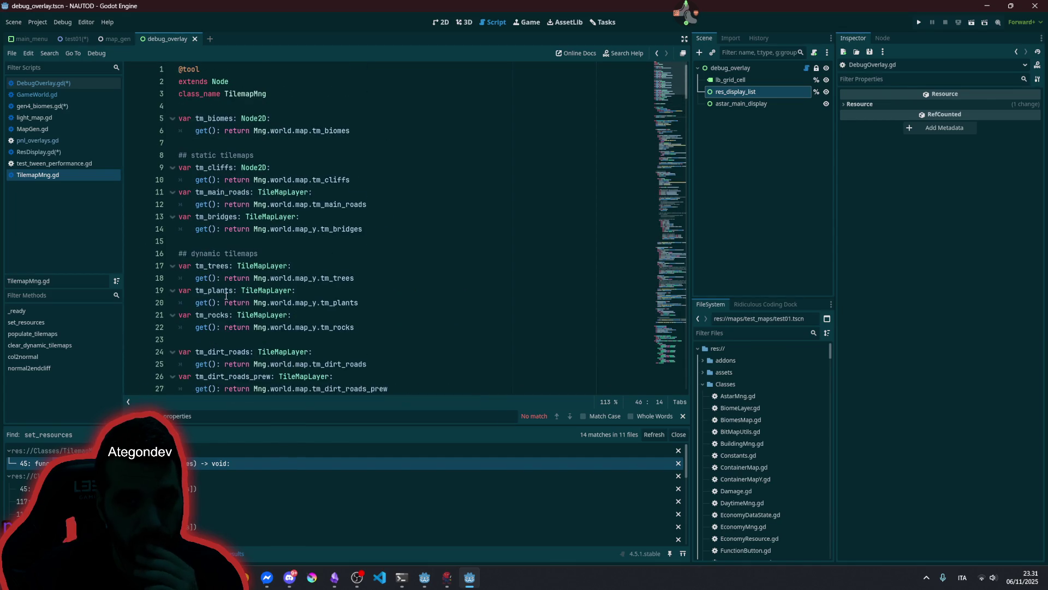
scroll(251, 339, "down", 10)
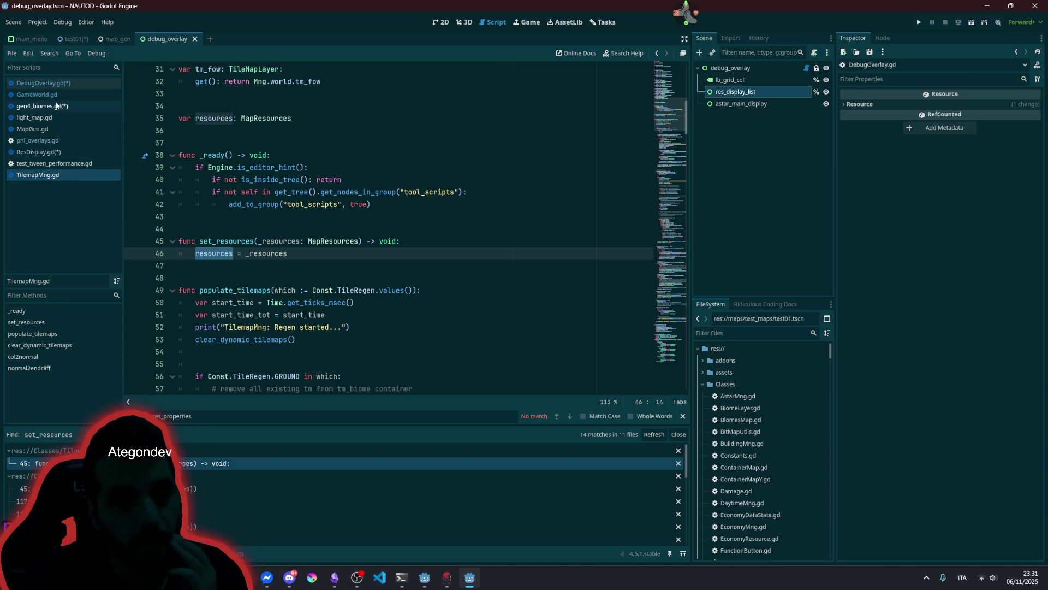
left_click(72, 39)
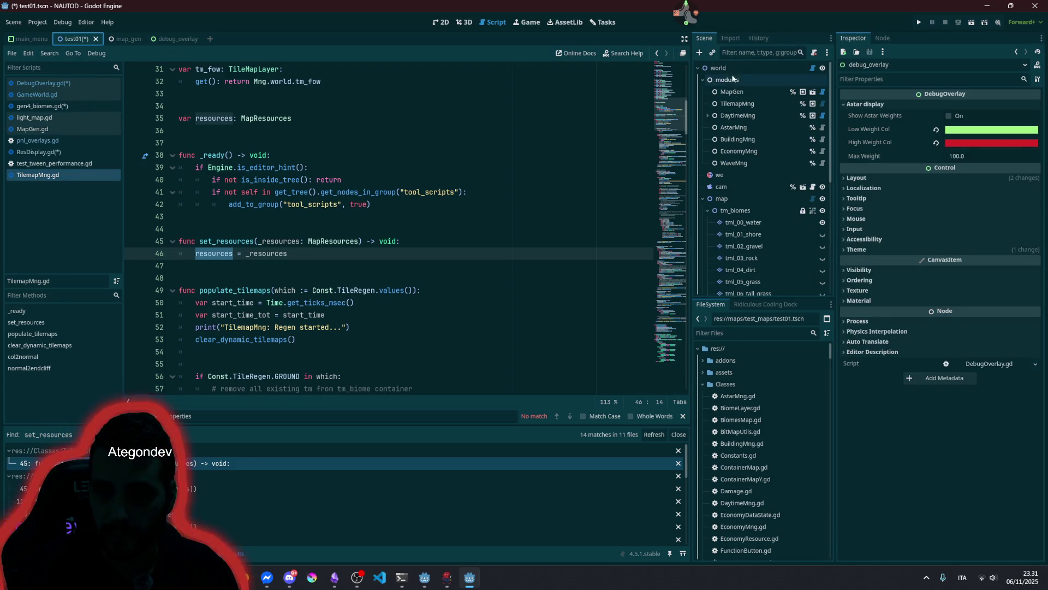
- Collapse the modules and map nodes and open the game_overlay node's script
left_click(710, 67)
left_click(709, 80)
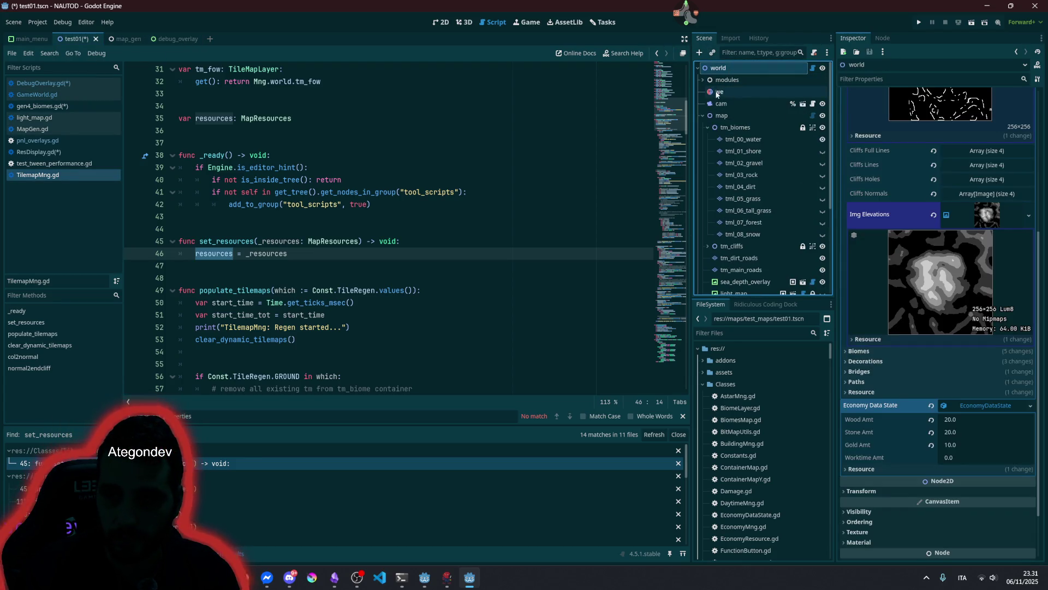
left_click(703, 116)
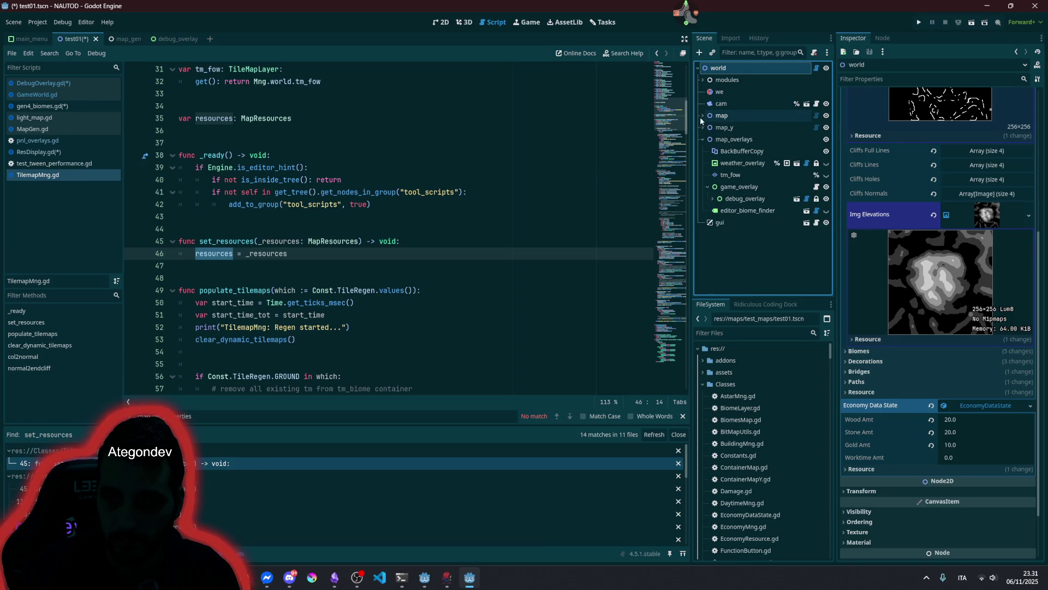
left_click(731, 141)
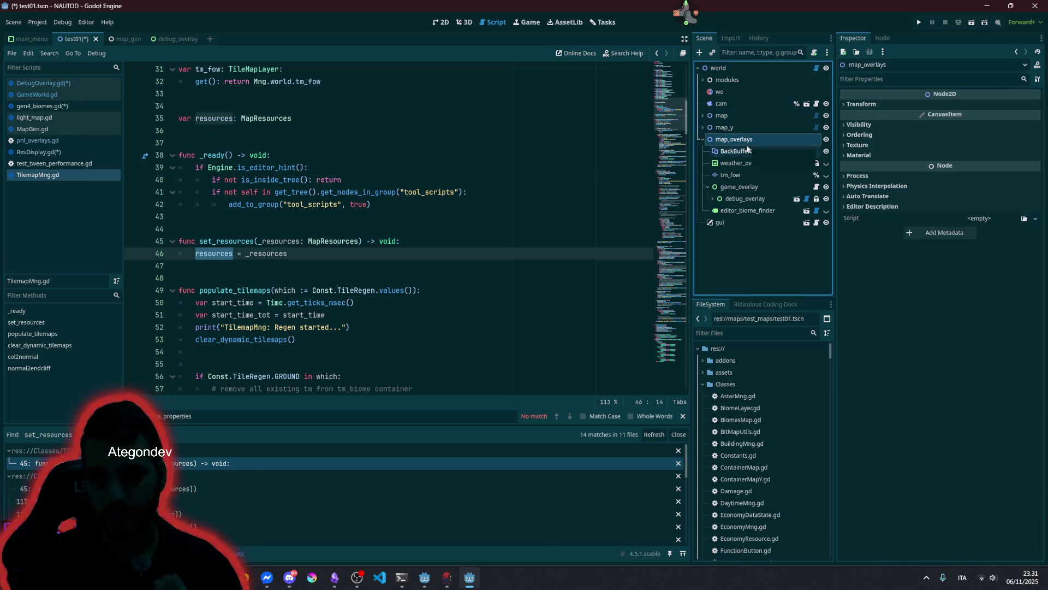
left_click(757, 187)
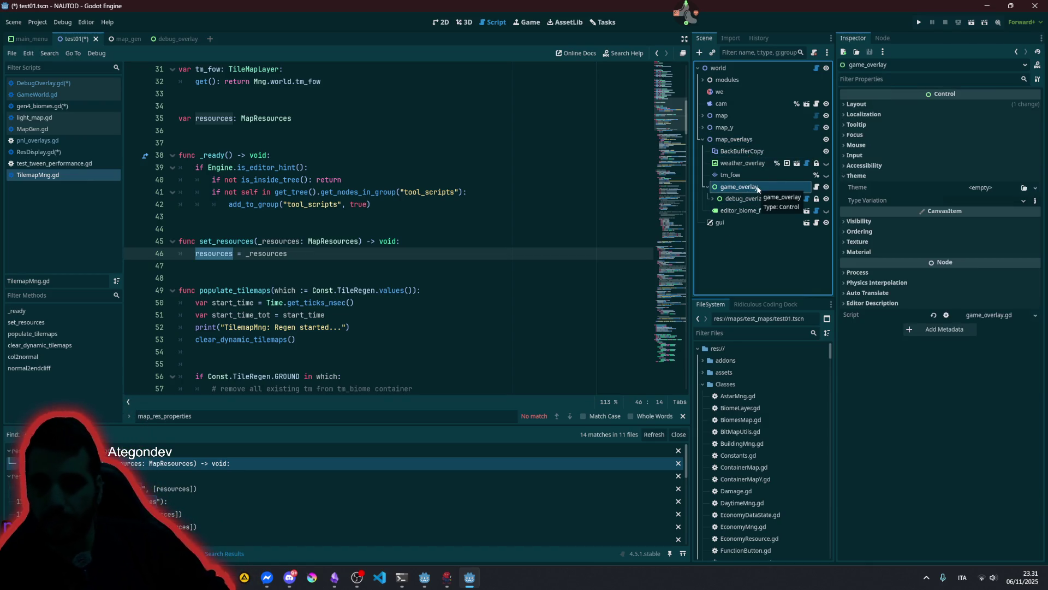
left_click(816, 188)
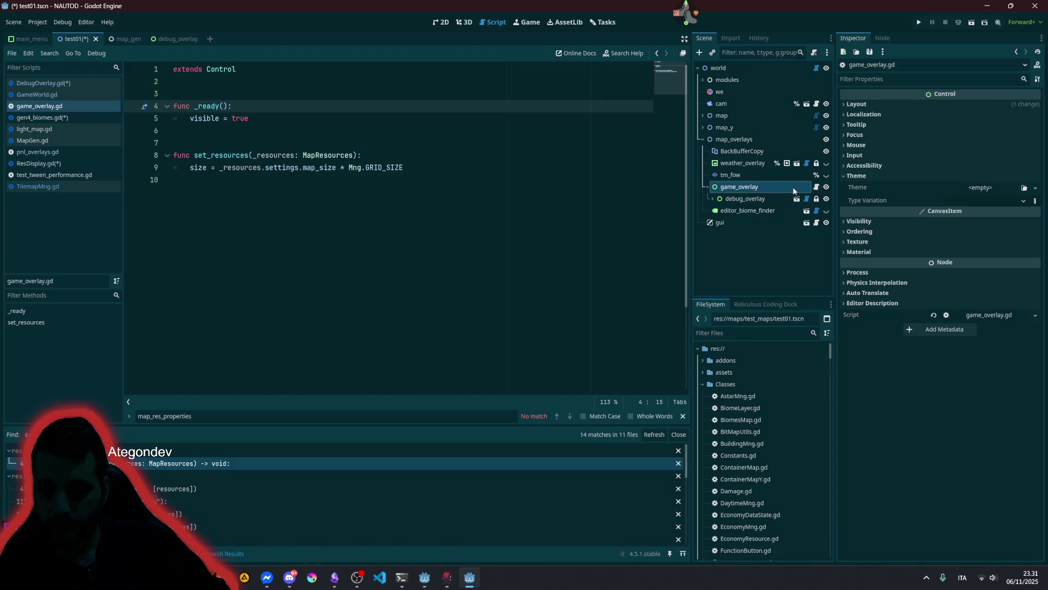
- View the overlay in 2D, then read game_overlay.gd's set_resources size assignment on line 9
left_click(443, 25)
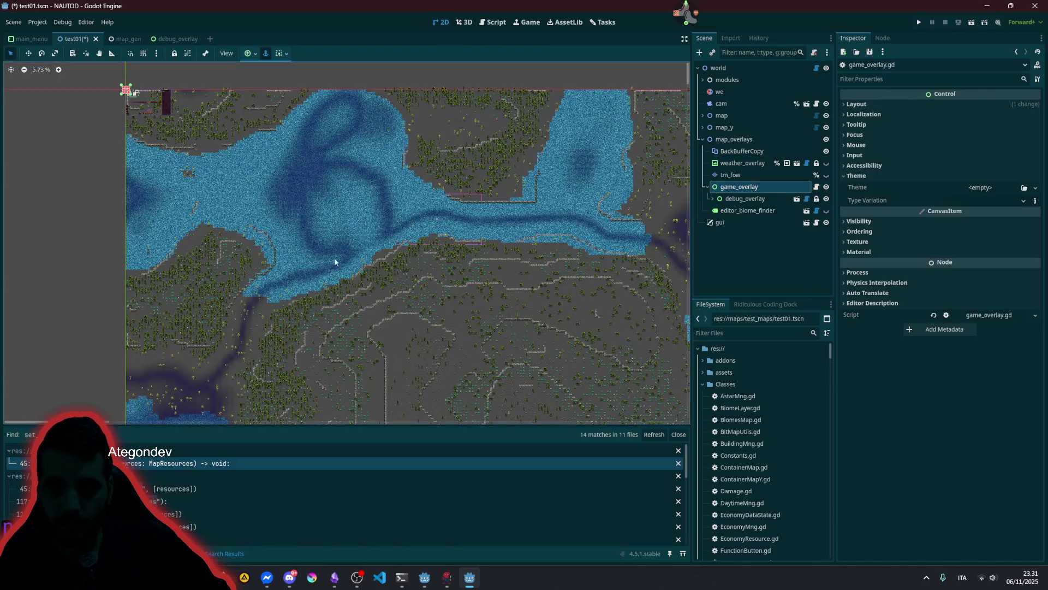
scroll(327, 270, "down", 3)
scroll(209, 168, "up", 2)
scroll(209, 170, "up", 15)
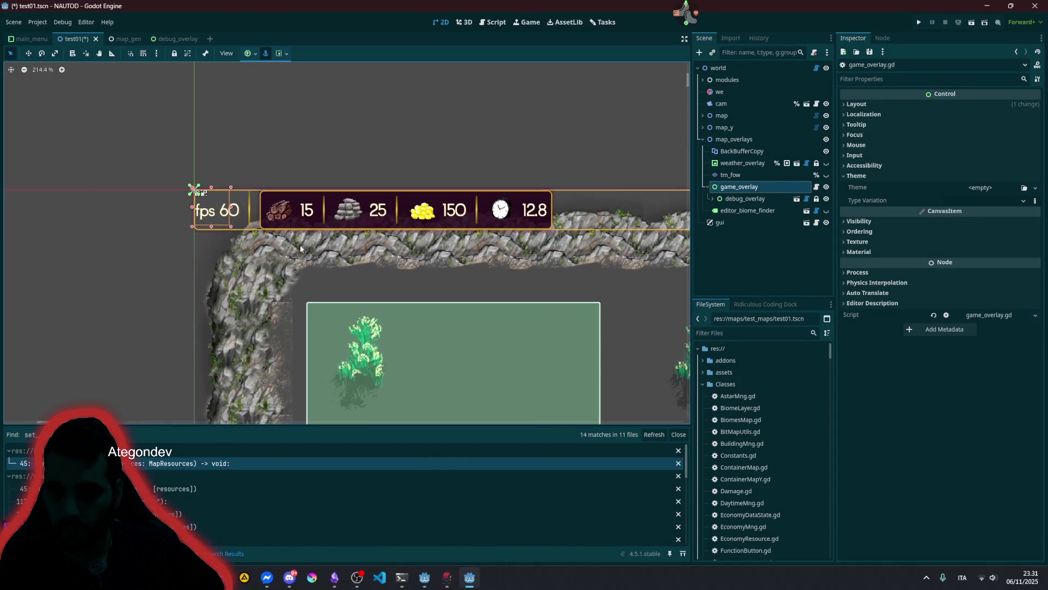
left_click(816, 187)
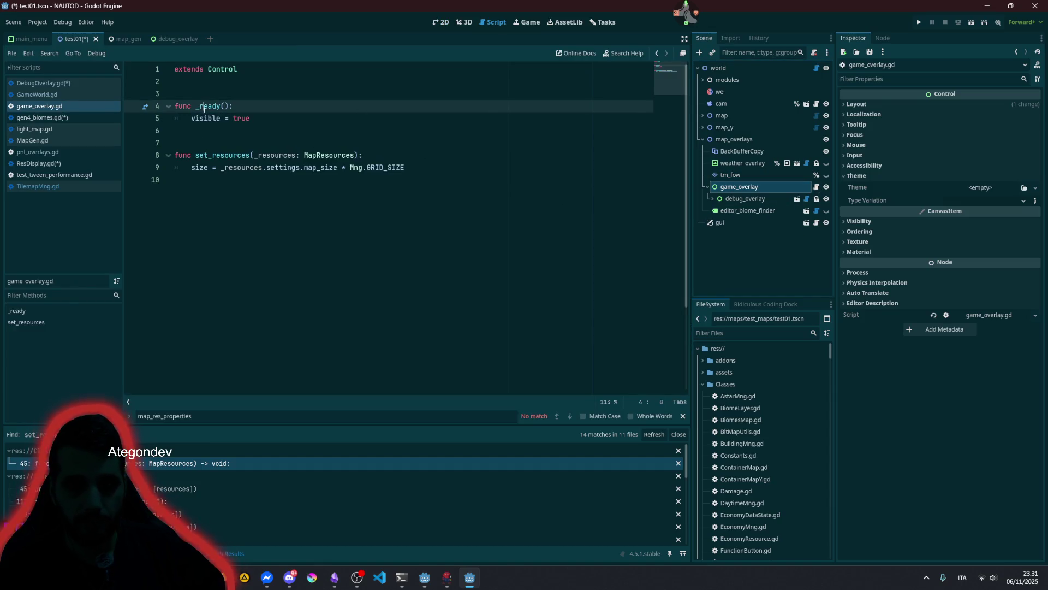
left_click(190, 130)
left_click_drag(196, 155, 262, 156)
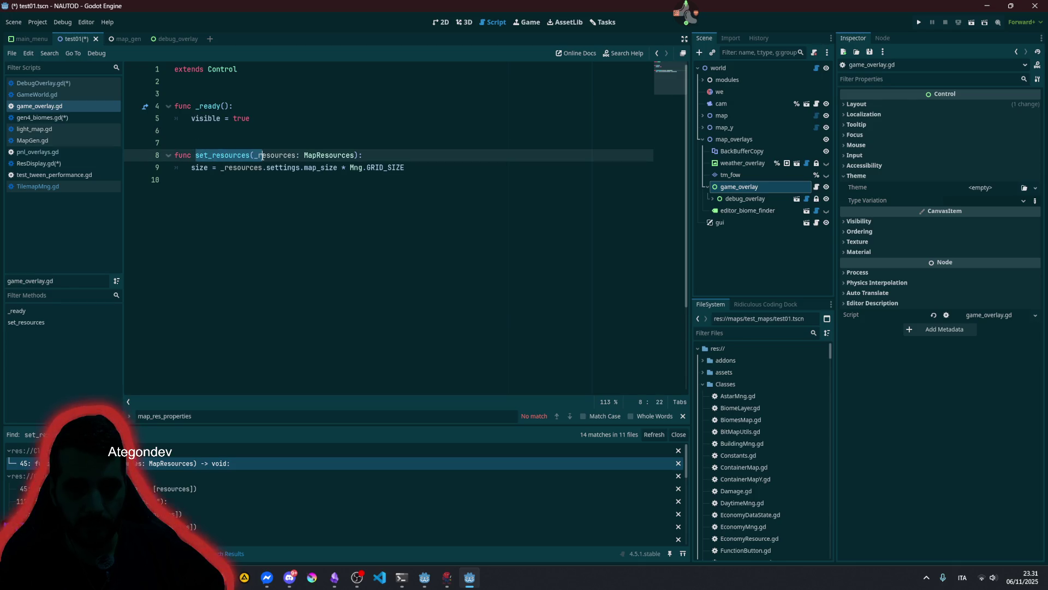
left_click(196, 168)
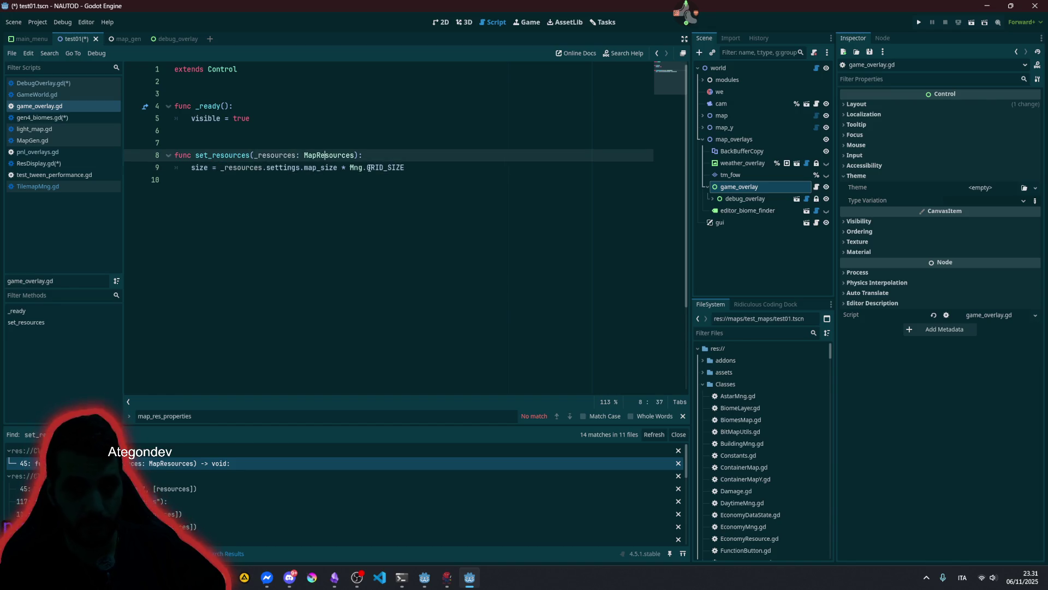
left_click(415, 167)
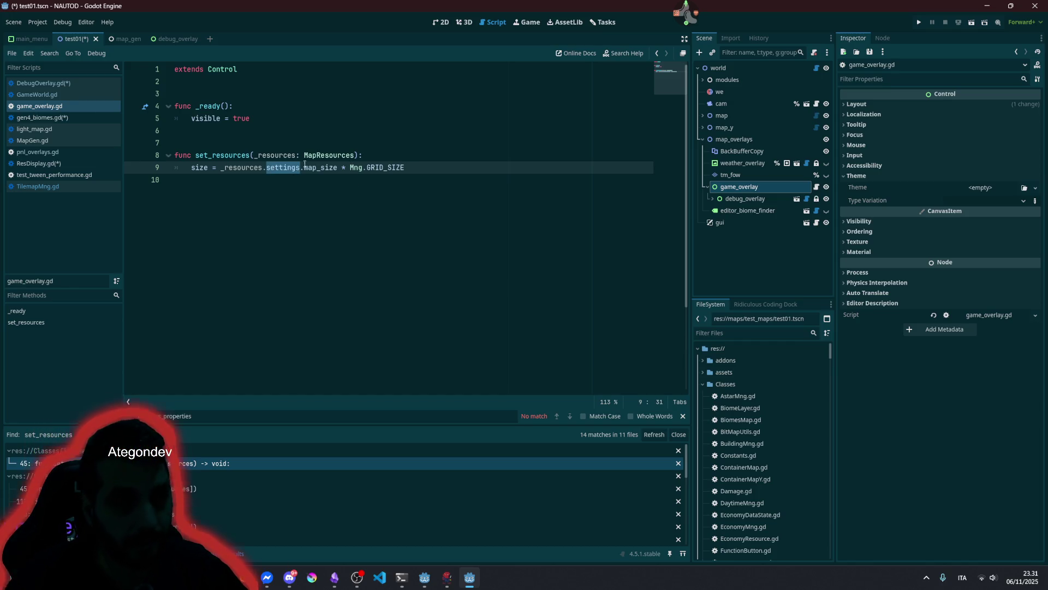
left_click(385, 157)
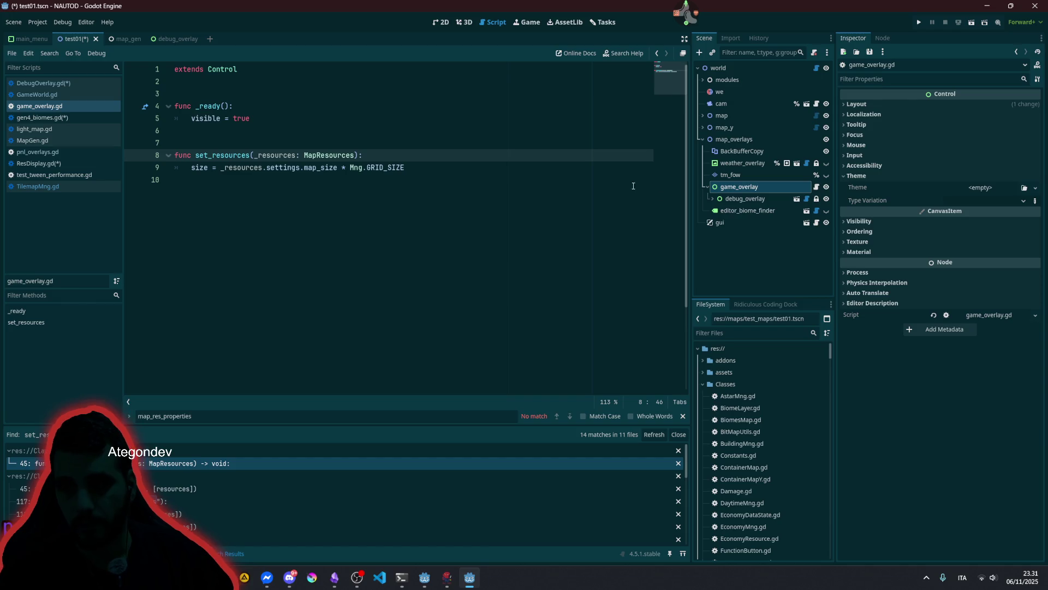
- Inspect the debug_overlay node and open its DebugOverlay.gd script
left_click(728, 199)
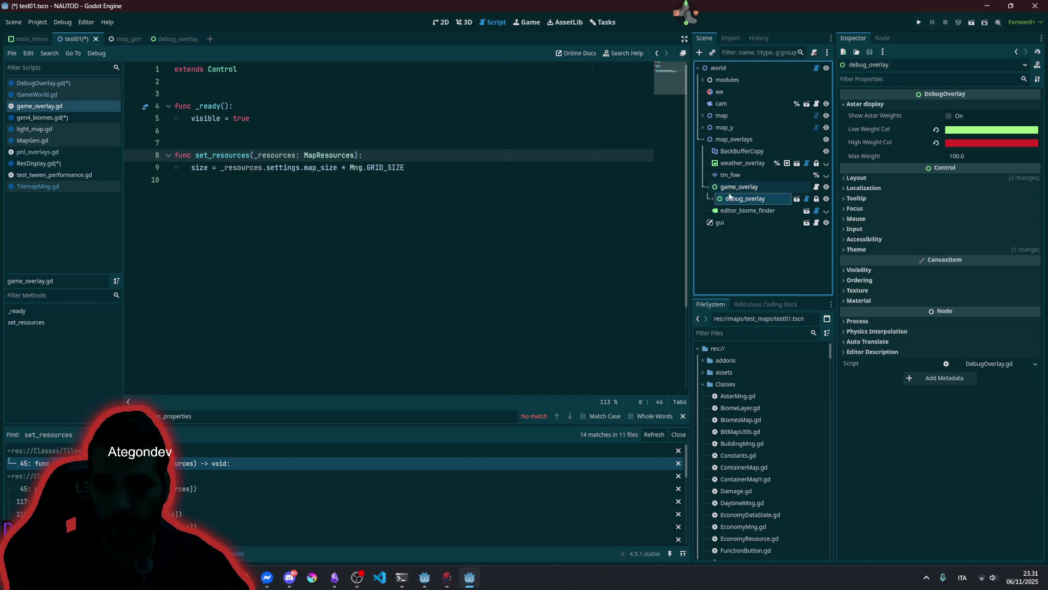
left_click(713, 200)
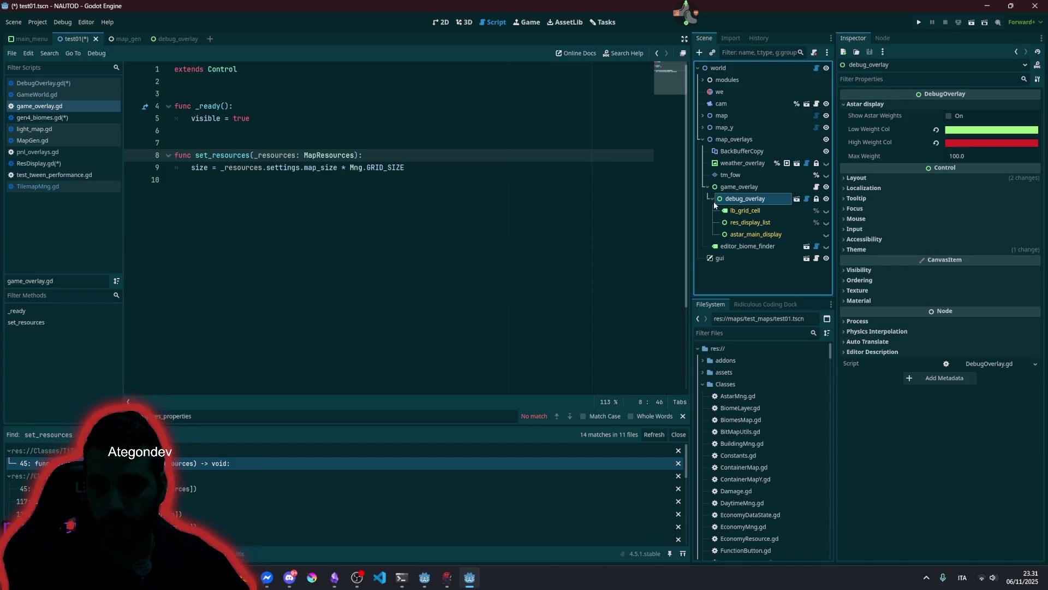
left_click(739, 188)
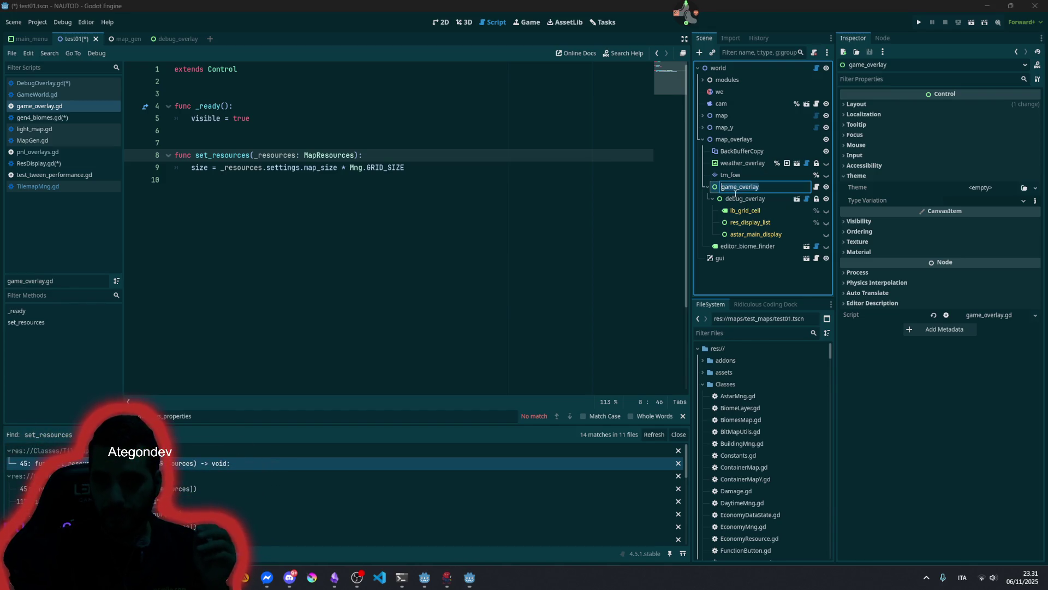
left_click(753, 199)
left_click(807, 199)
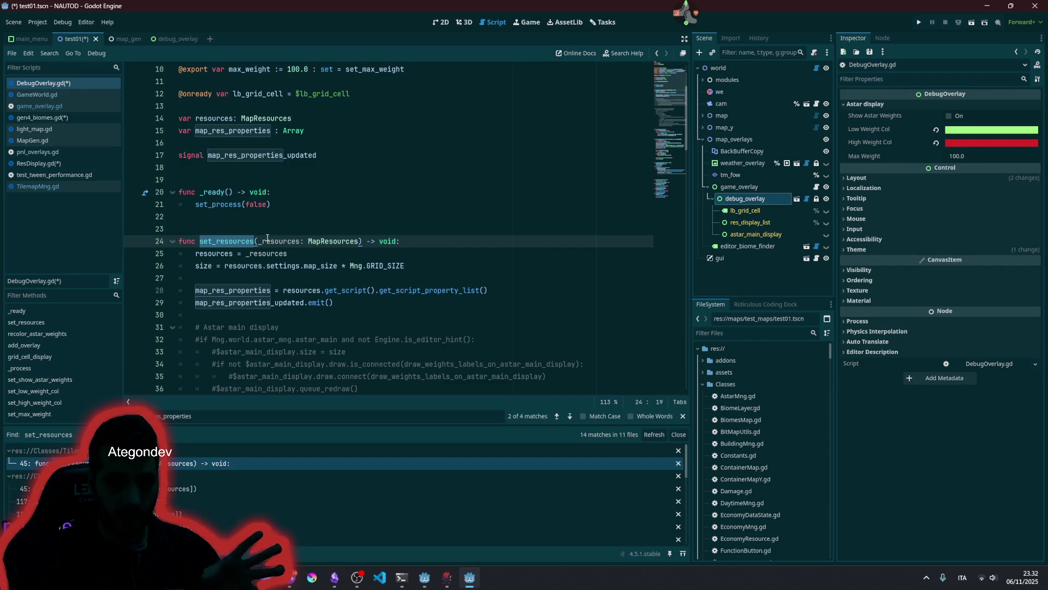
- Search the whole project for map_res_properties_updated
double_click(281, 301)
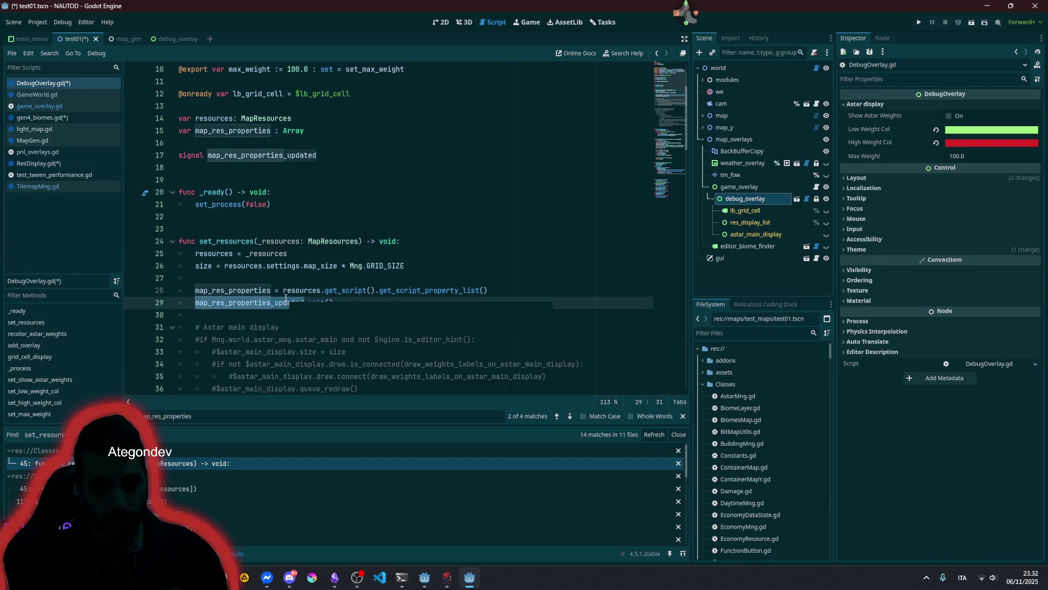
key("ctrl+shift+f")
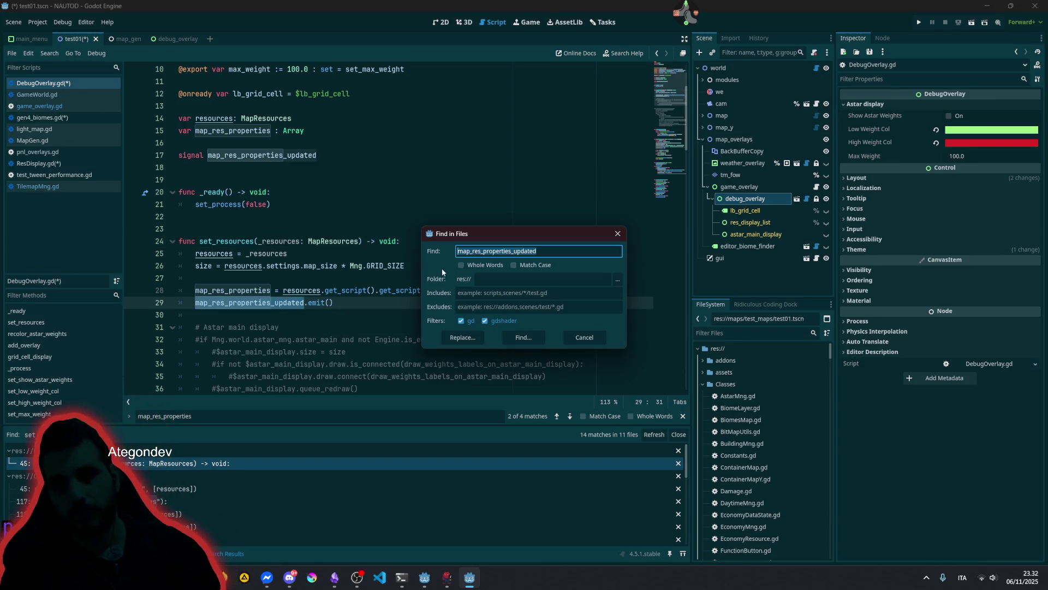
left_click(532, 337)
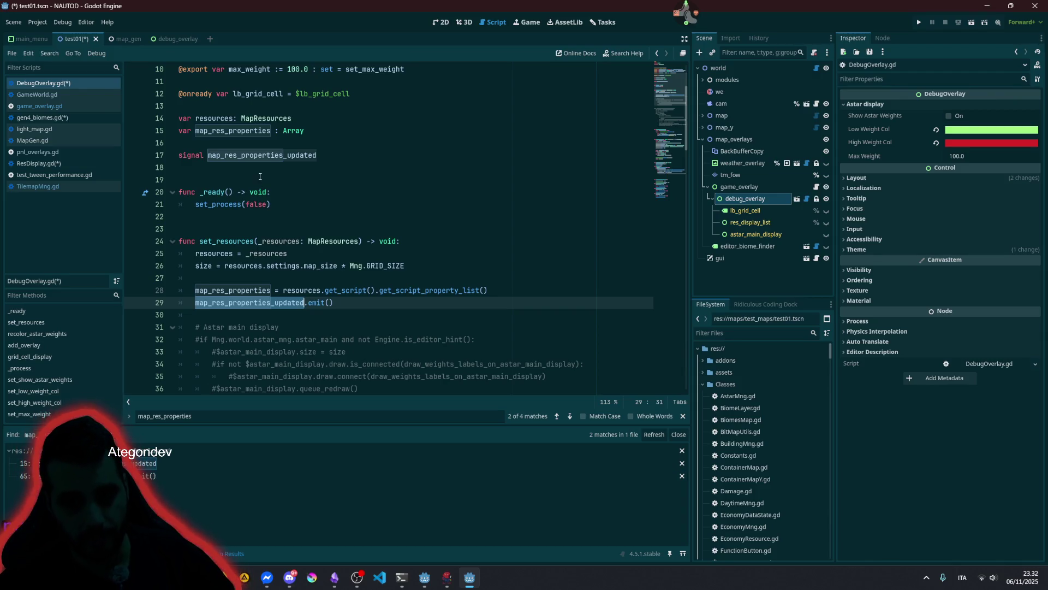
- Delete the signal declaration on line 17 and its matching emit call line
left_click(266, 155)
triple_click(266, 156)
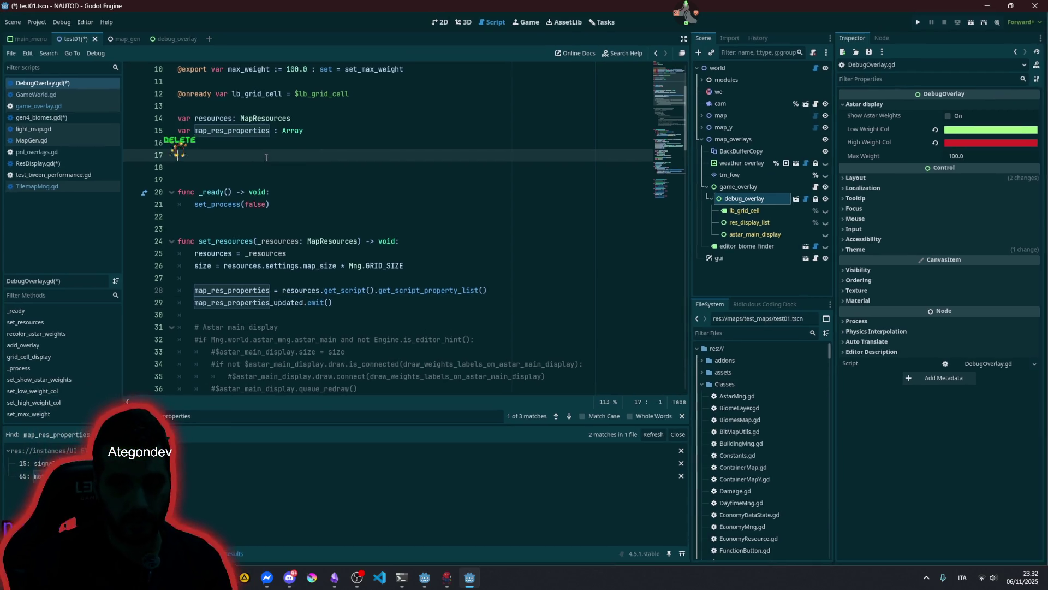
key("Delete")
key("Down")
key("Down")
key("Down")
key("Up")
key("Up")
key("Up")
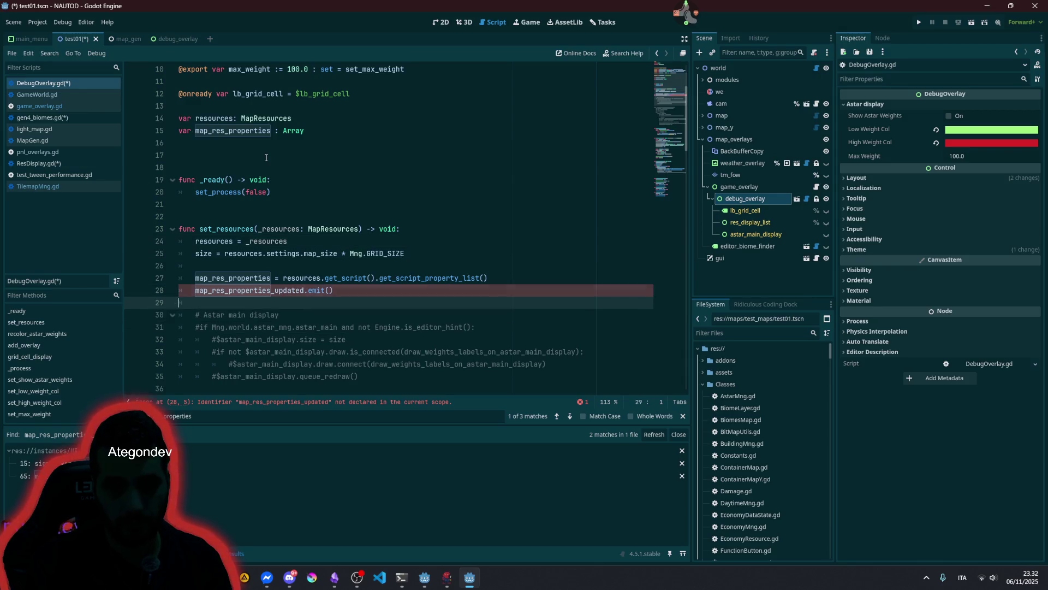
key("shift+End")
key("Delete")
key("Delete")
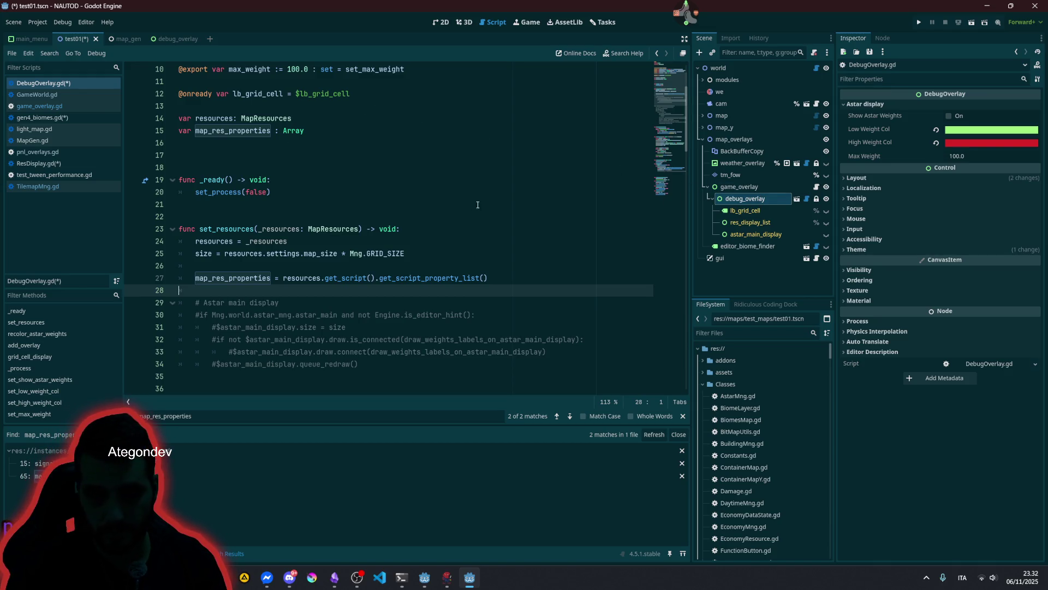
- Review the commented-out astar display code, then start a project search for add_overlay
double_click(223, 280)
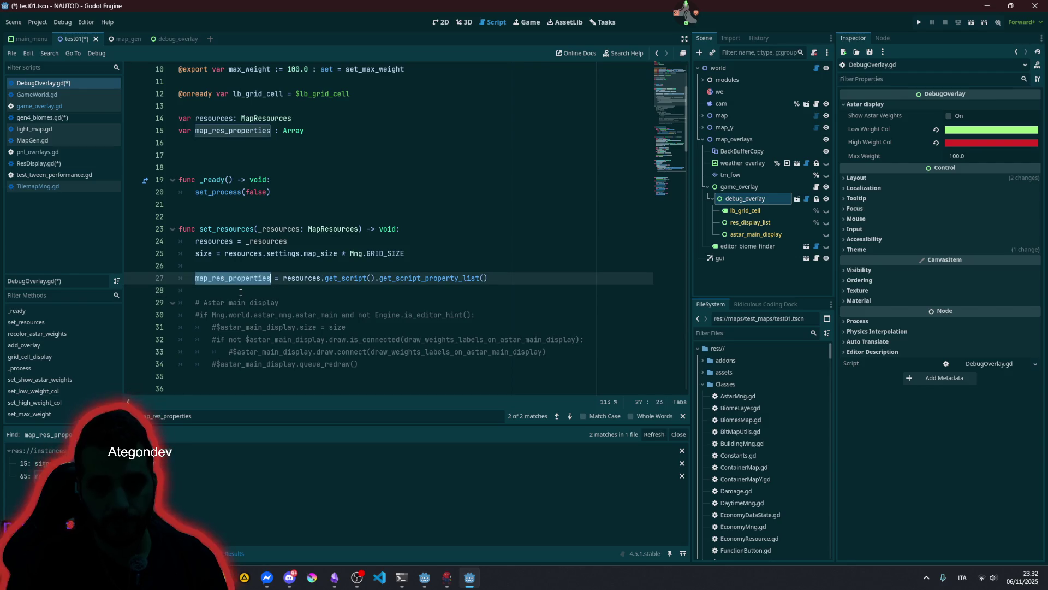
scroll(237, 290, "down", 3)
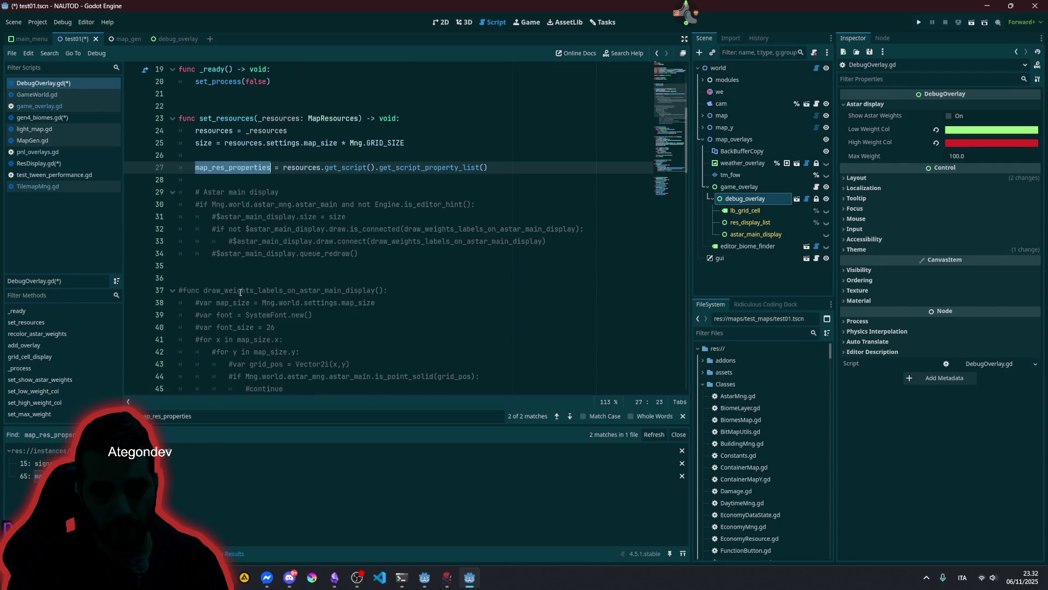
double_click(240, 290)
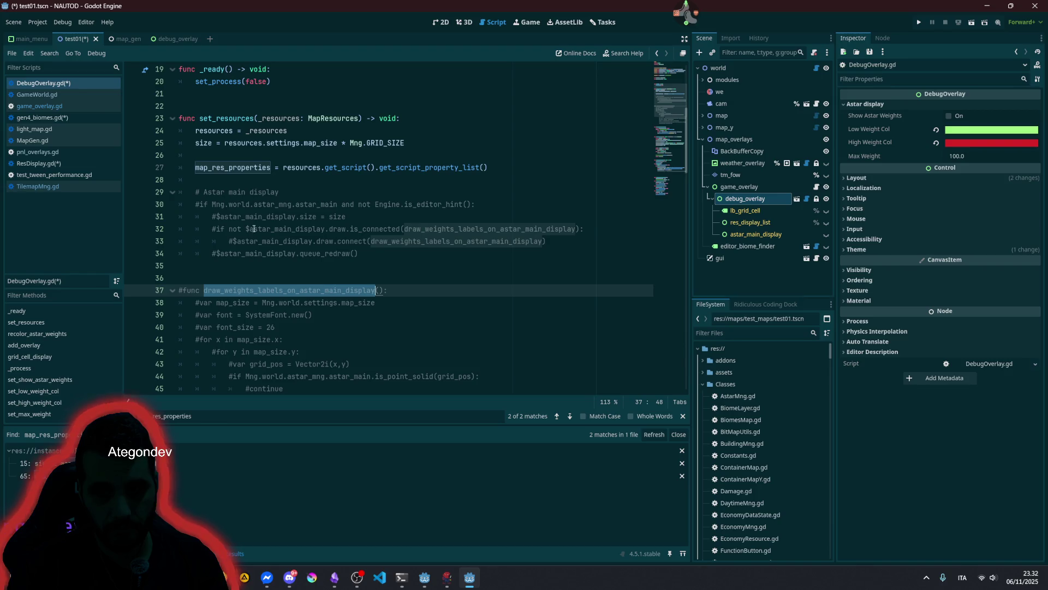
mouse_move(229, 191)
left_mouse_down()
mouse_move(328, 282)
mouse_move(267, 352)
left_mouse_up()
scroll(289, 318, "down", 6)
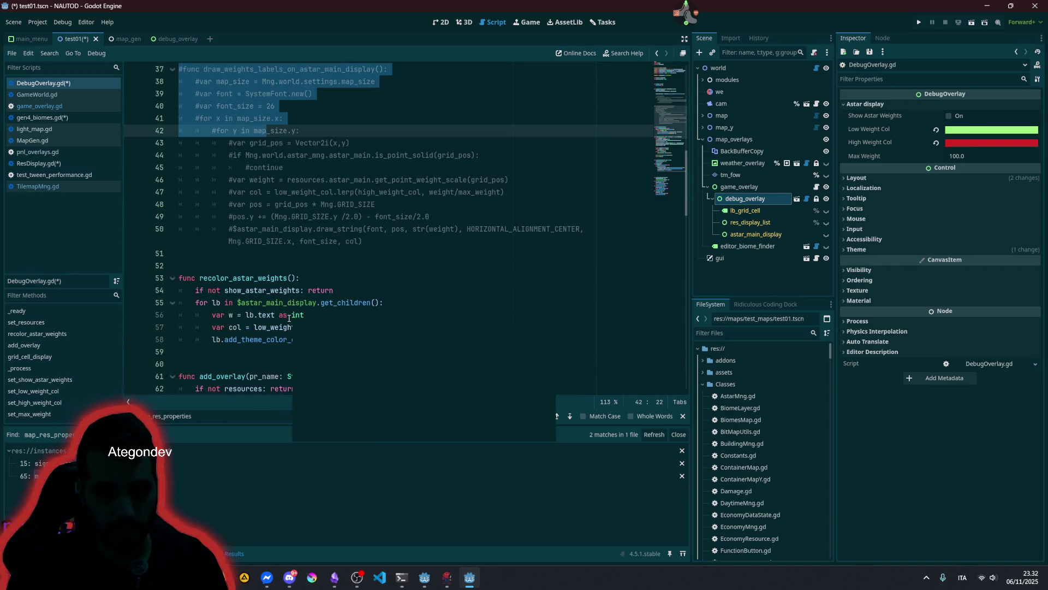
left_click(263, 241)
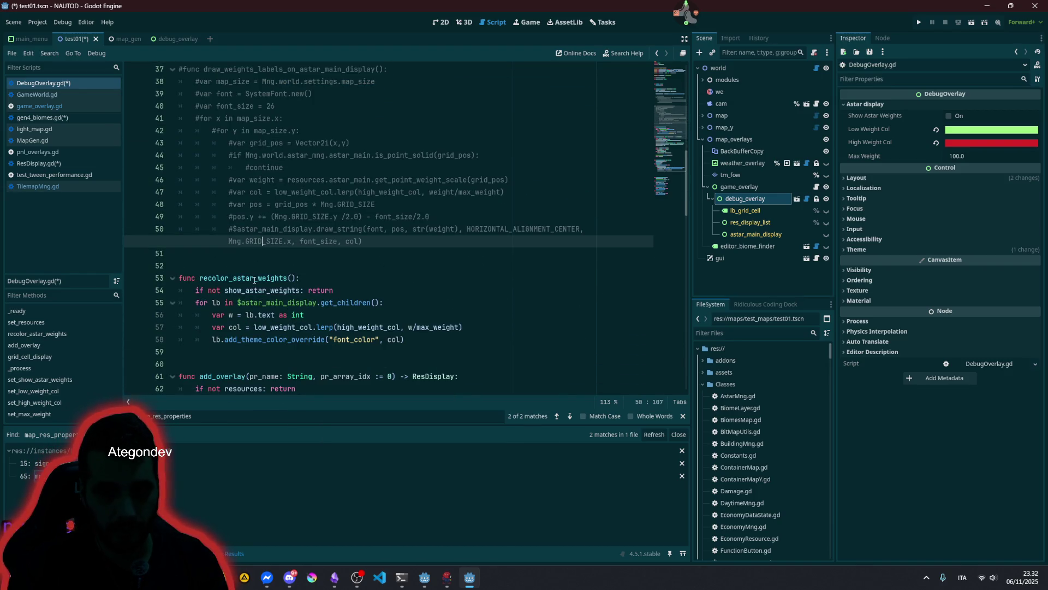
scroll(229, 286, "down", 2)
left_click(215, 290)
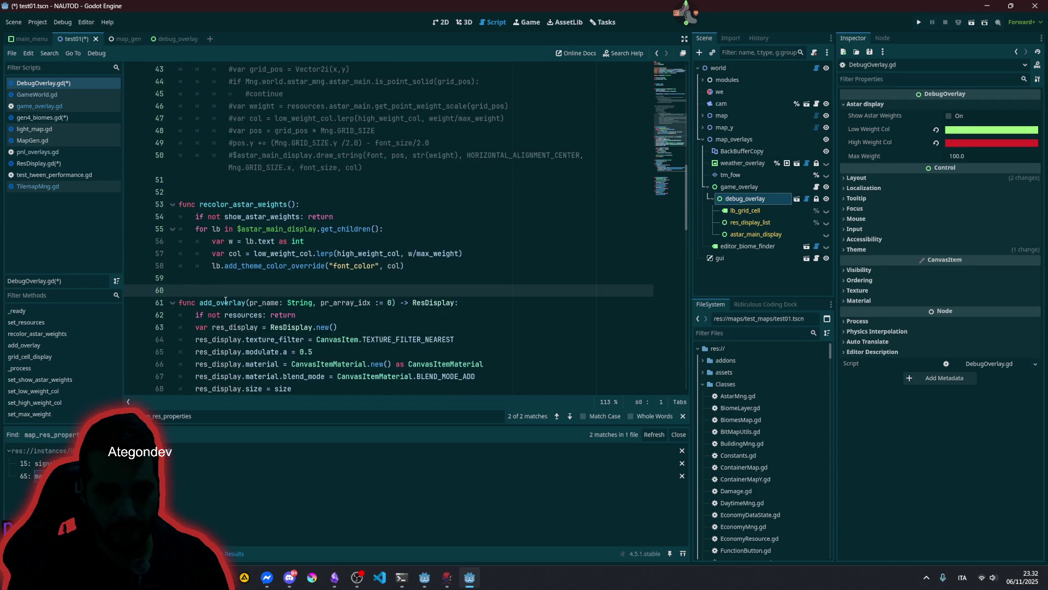
double_click(223, 302)
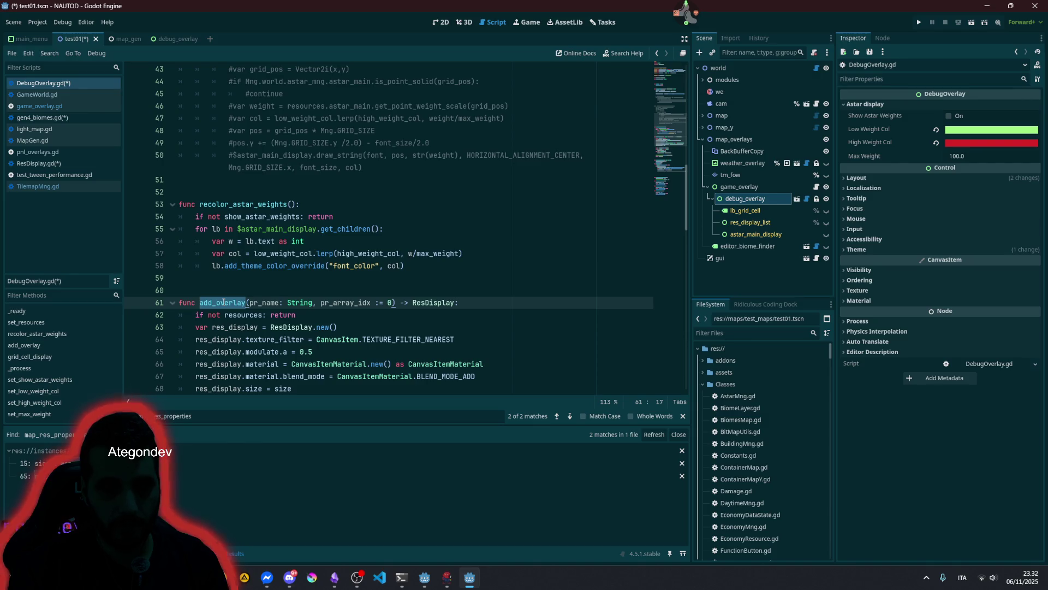
key("ctrl+shift+f")
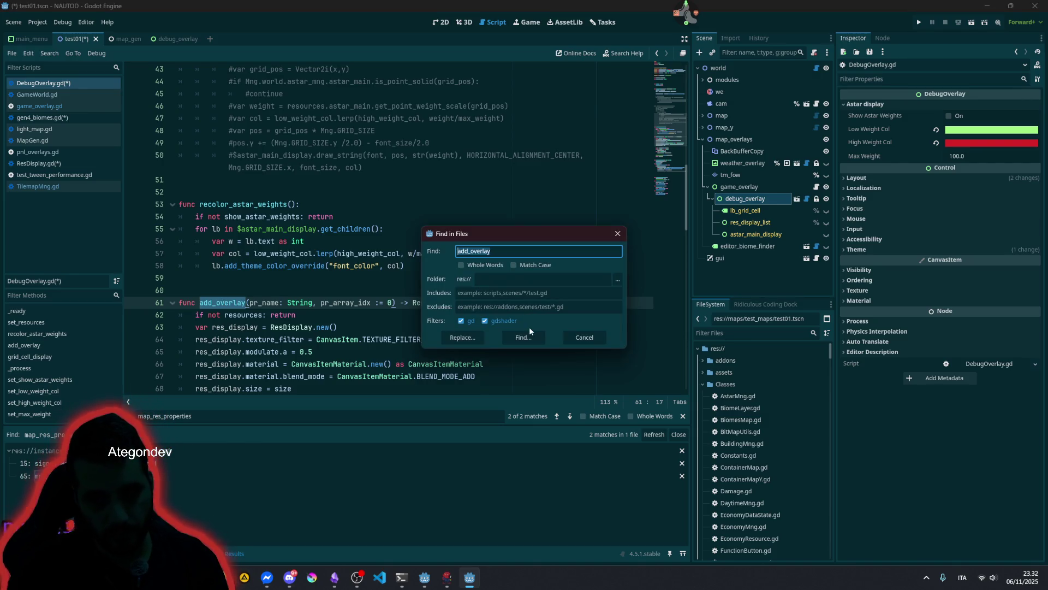
- Run the add_overlay search, open the pnl_overlays.gd match on line 55, and open quick file search
left_click(523, 337)
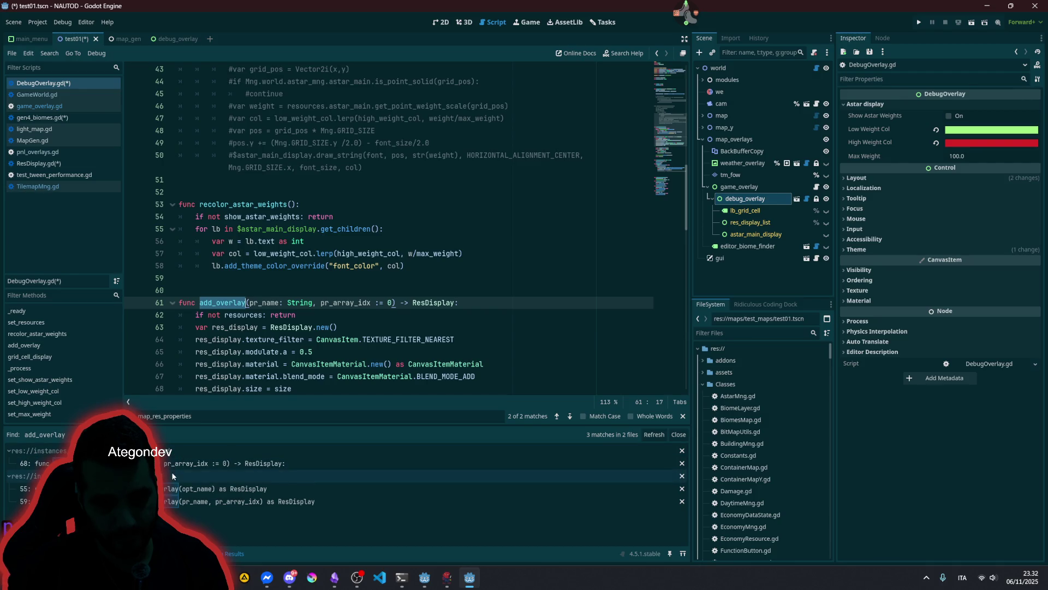
left_click(172, 476)
left_click(176, 488)
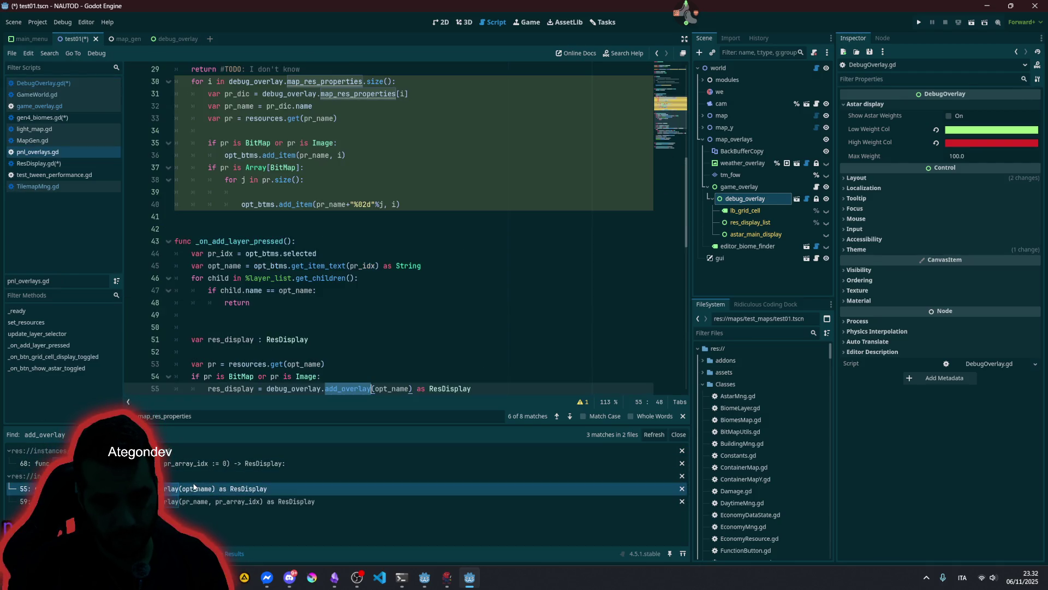
left_click(462, 243)
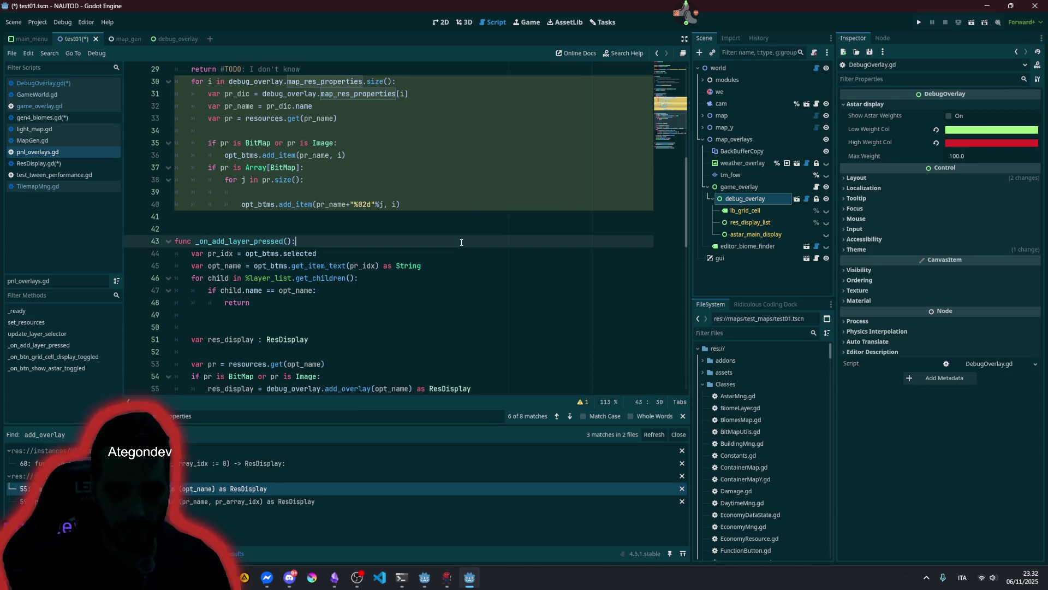
key("shift+alt+o")
- Open the pnl_overlays.tscn scene in the 2D view and its pnl_overlays.gd script
type("pnl_over")
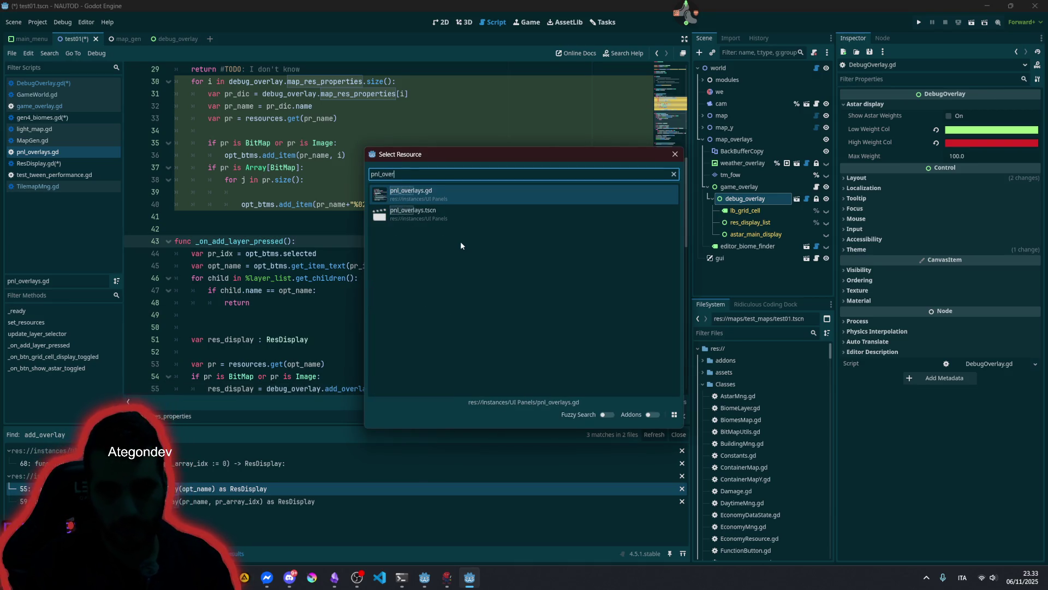
key("Down")
key("Return")
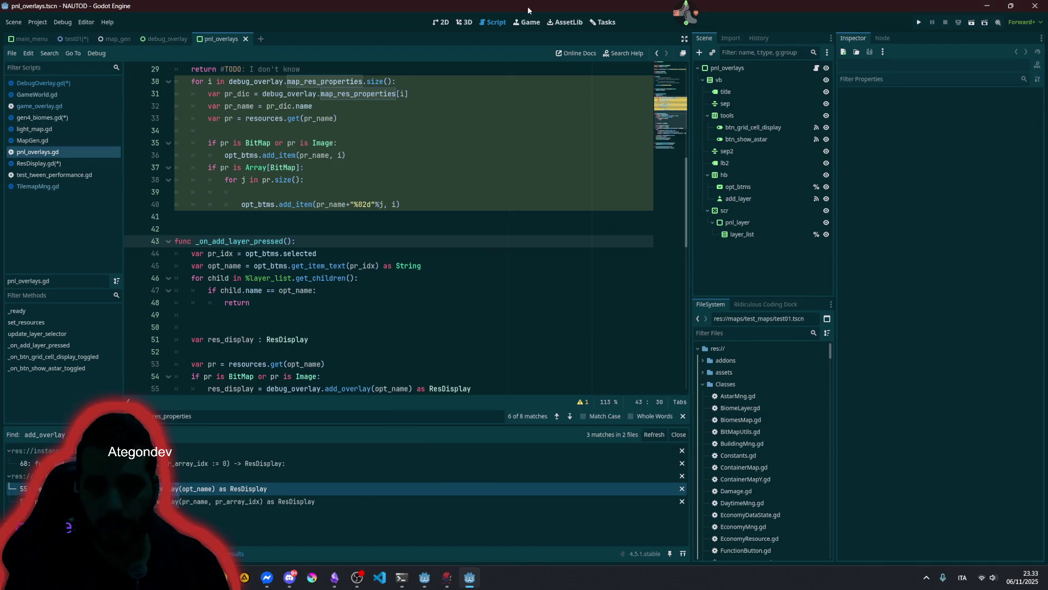
left_click(441, 22)
scroll(322, 259, "down", 3)
scroll(224, 216, "up", 1)
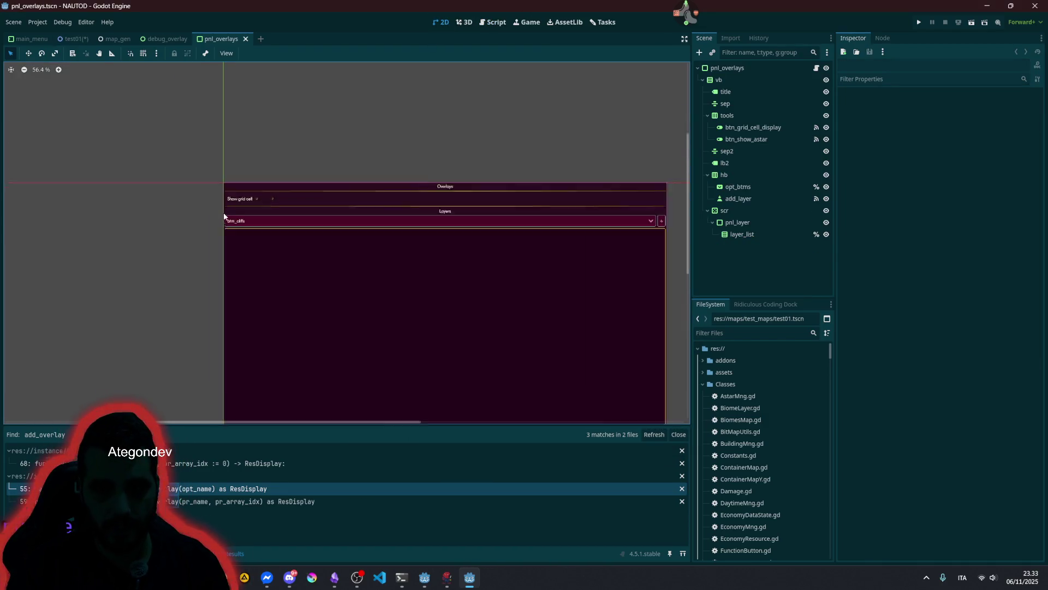
scroll(224, 217, "up", 2)
left_click(249, 191)
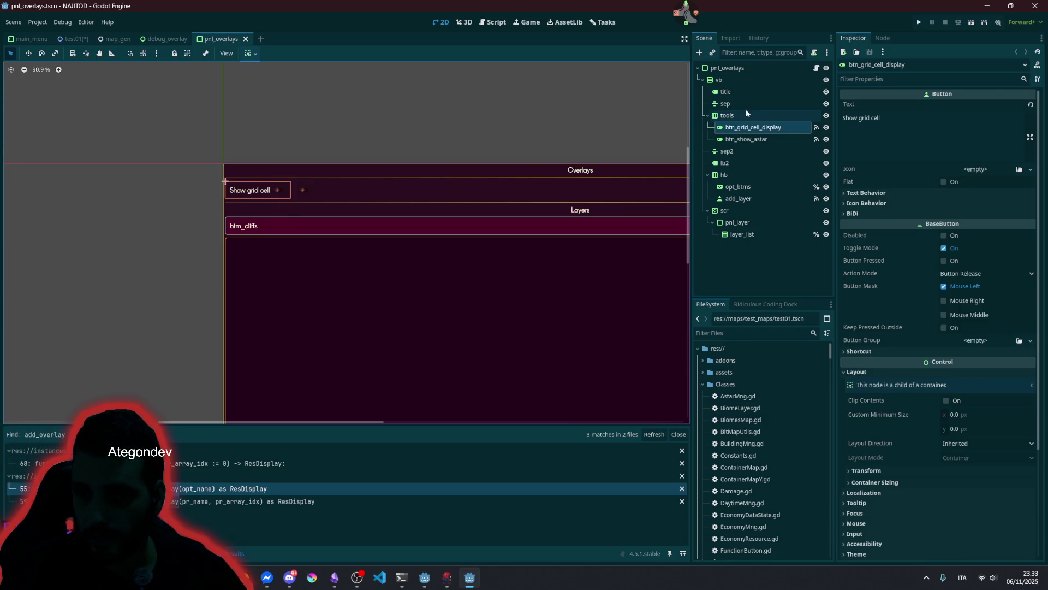
left_click(816, 68)
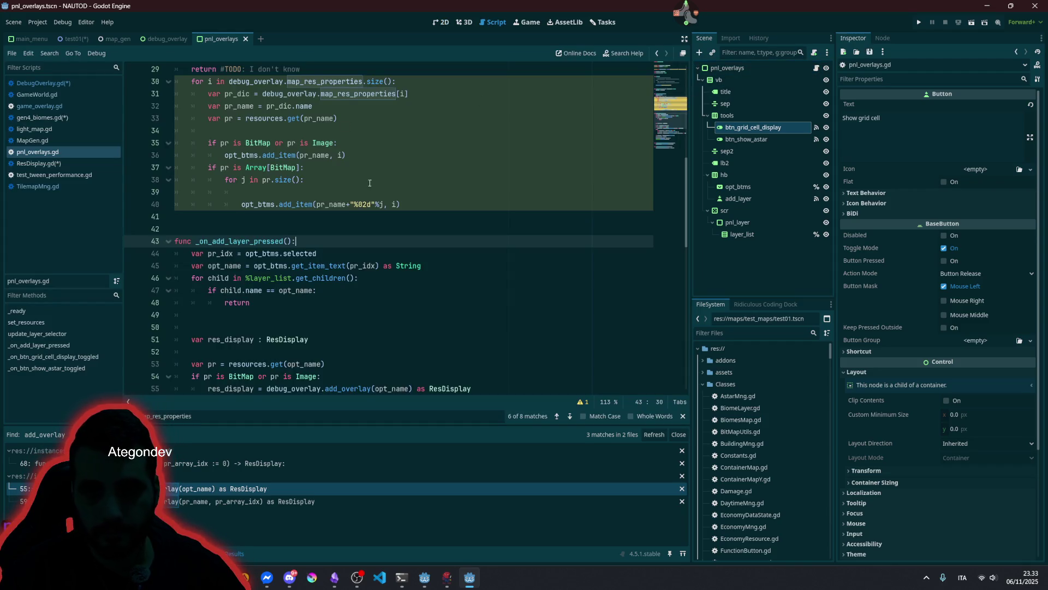
scroll(369, 183, "up", 1)
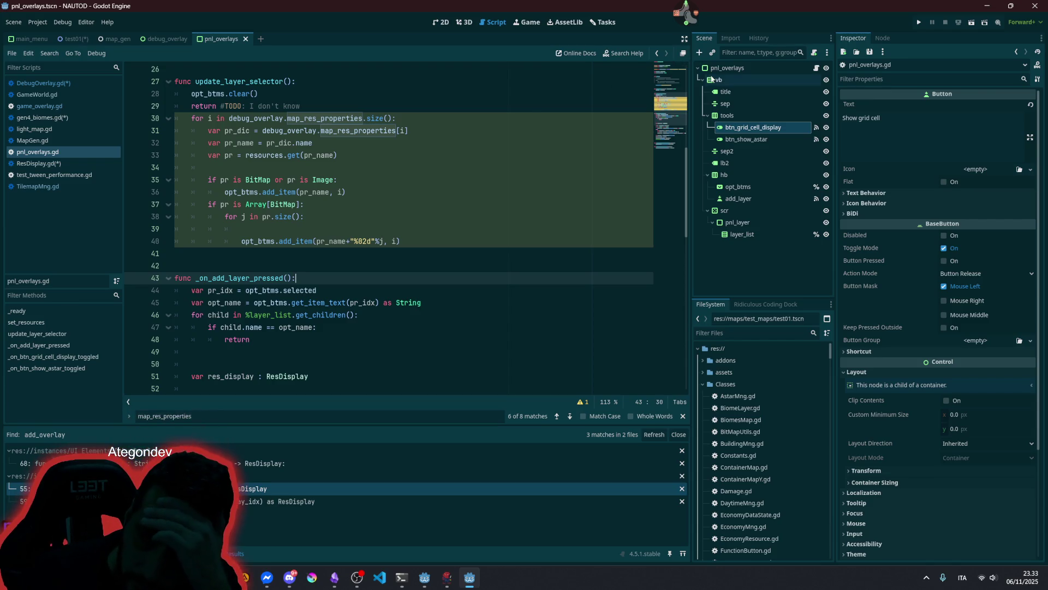
- Highlight uses of resources, including its set_resources assignment, and of map_res_properties
left_click(729, 67)
scroll(352, 210, "up", 8)
left_click(219, 180)
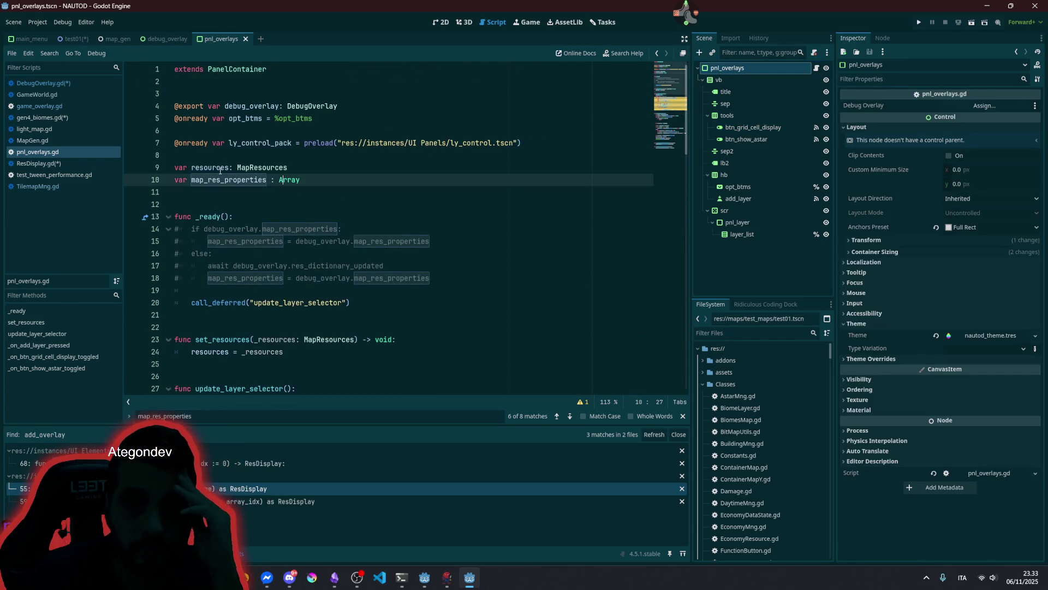
double_click(213, 169)
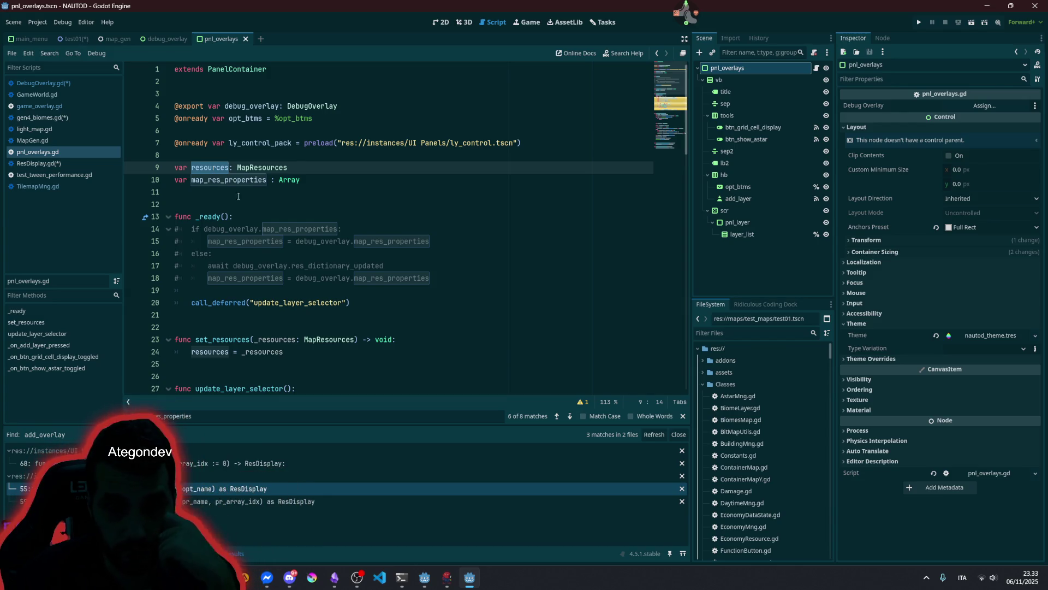
scroll(215, 232, "down", 3)
double_click(212, 242)
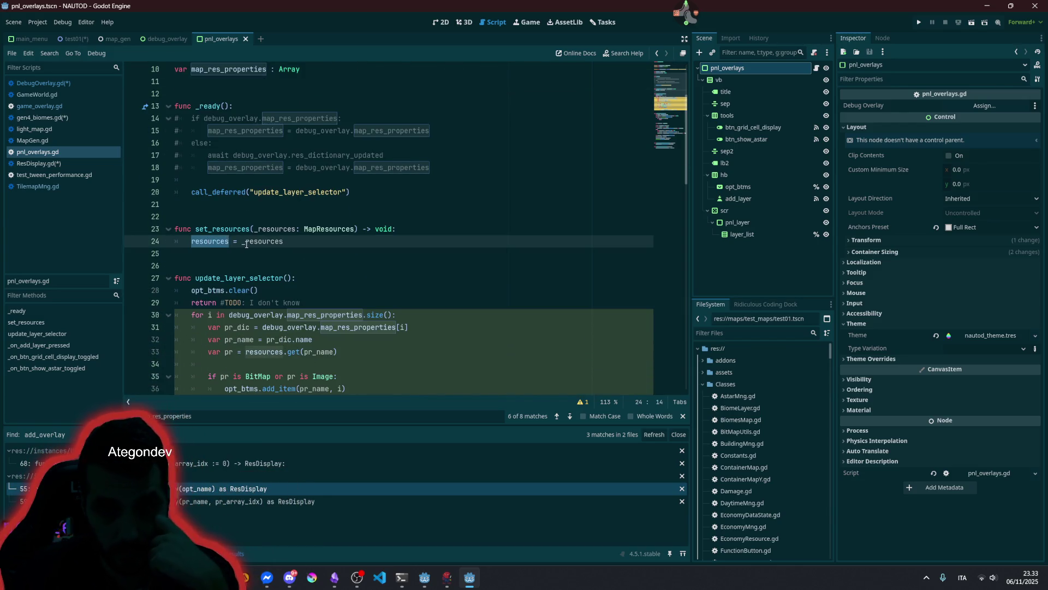
scroll(246, 244, "up", 3)
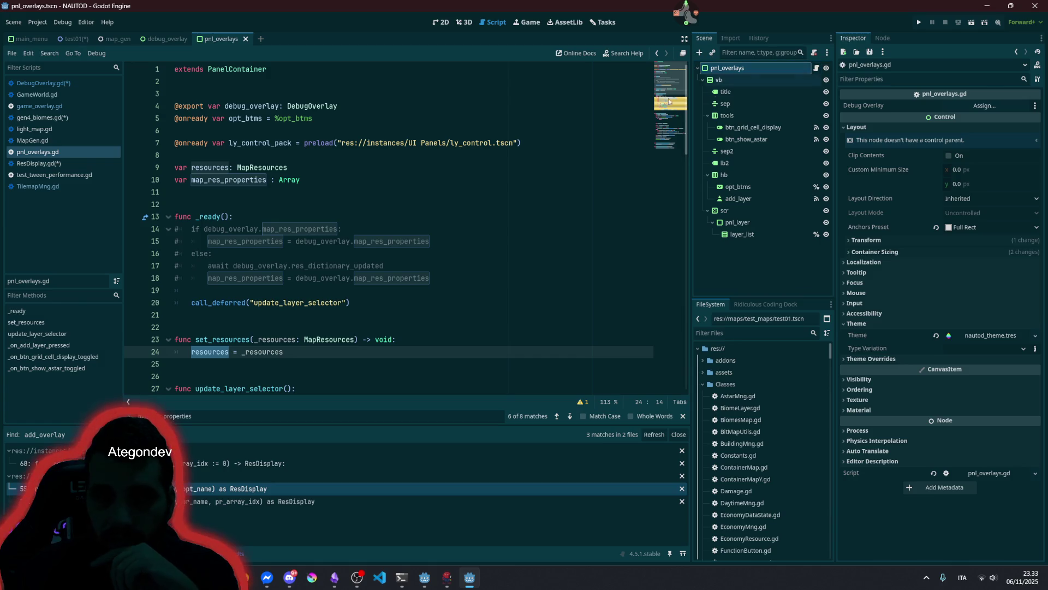
double_click(229, 179)
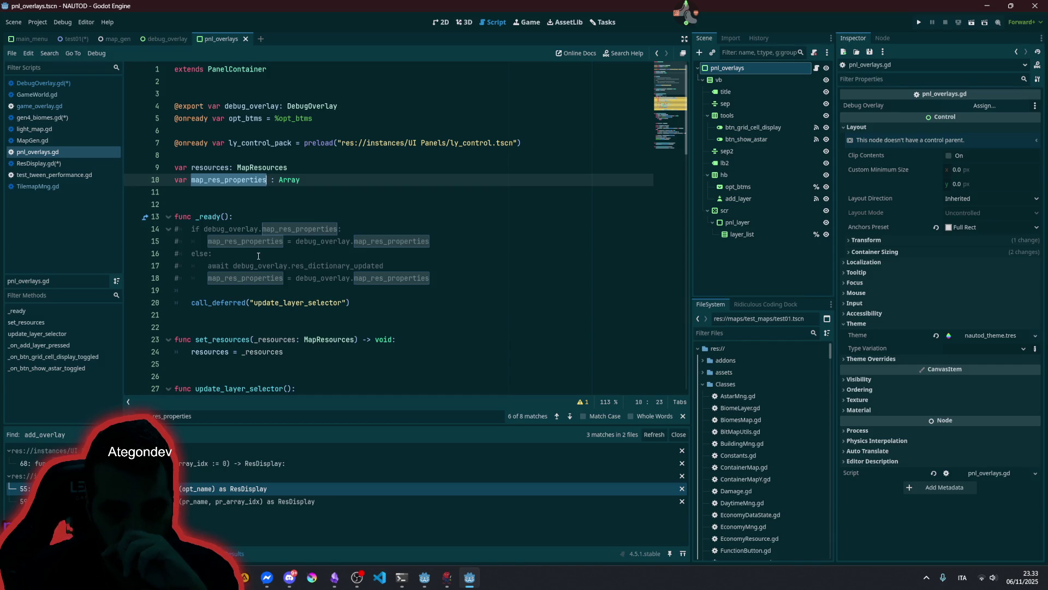
left_click(290, 303)
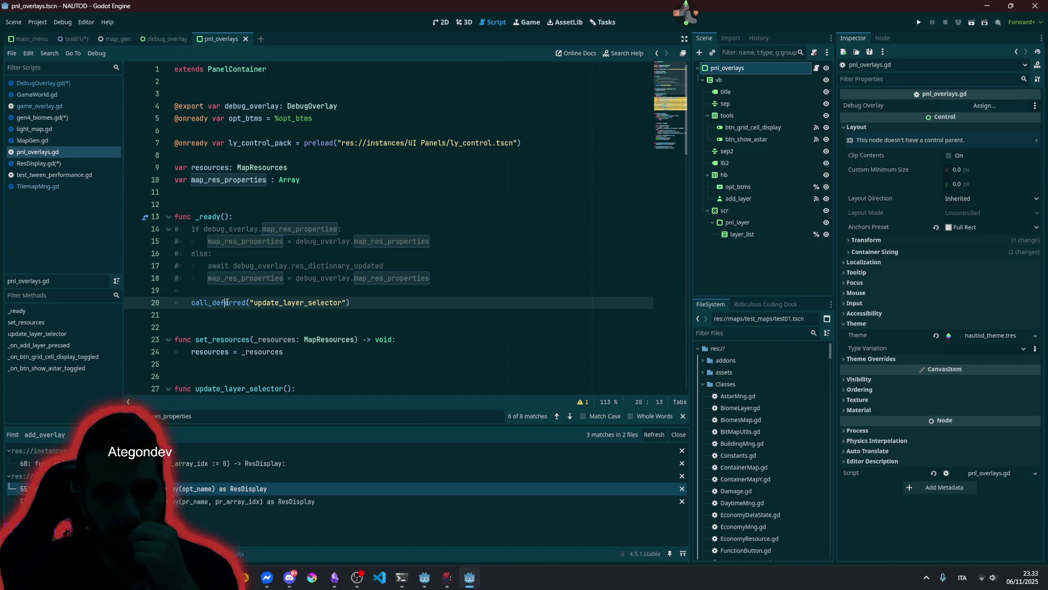
- Delete the early 'return #TODO' line in update_layer_selector so its loop runs
left_click(294, 303, "ctrl")
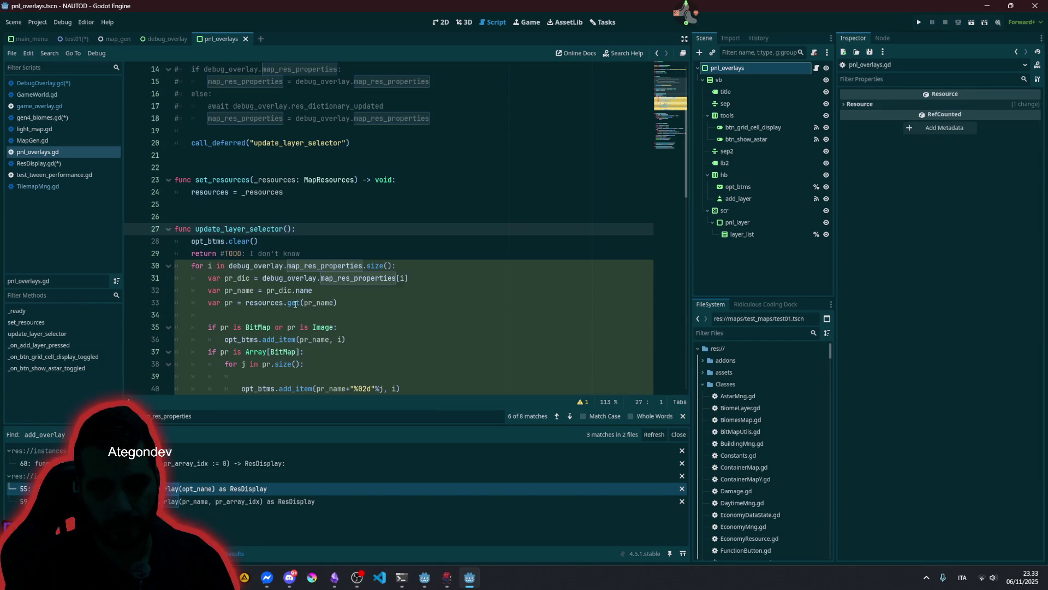
left_click(241, 242)
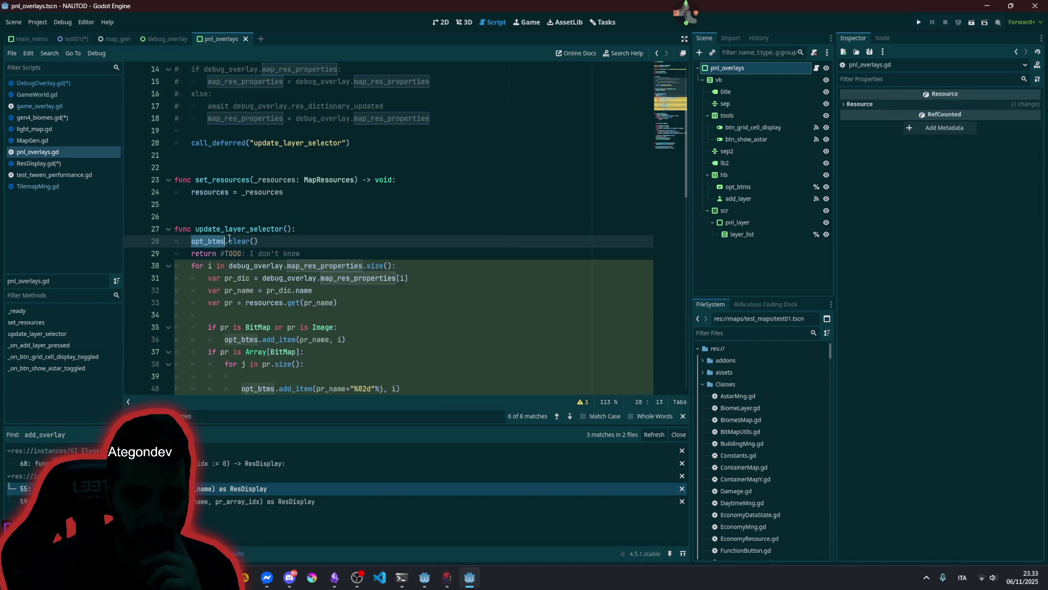
left_click(245, 254)
key("shift+Home")
key("shift+Home")
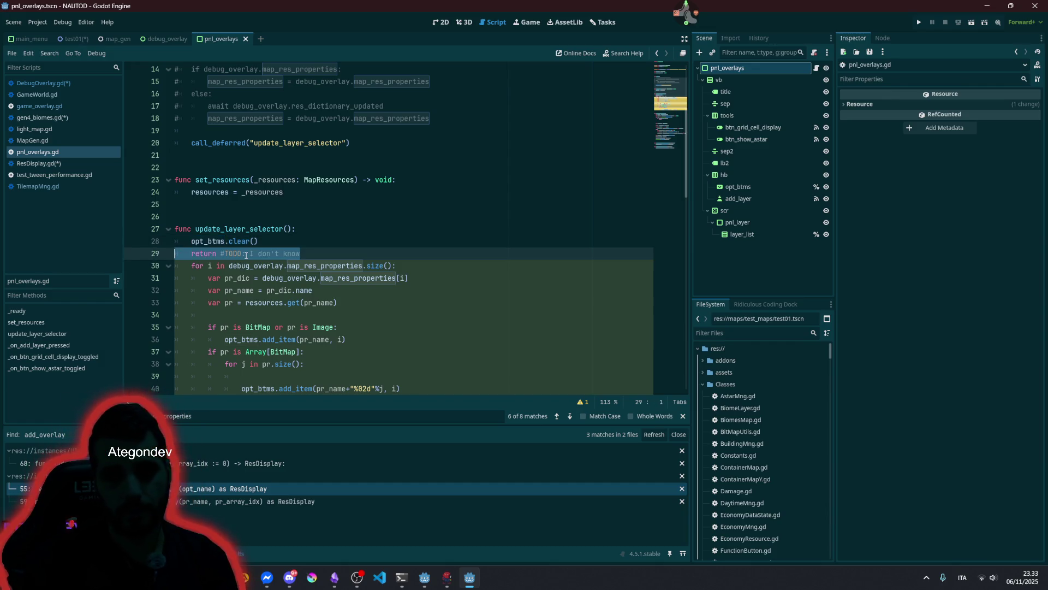
key("BackSpace")
key("BackSpace")
- Highlight debug_overlay, map_res_properties and pr_dic uses in the update_layer_selector loop
left_click(245, 254)
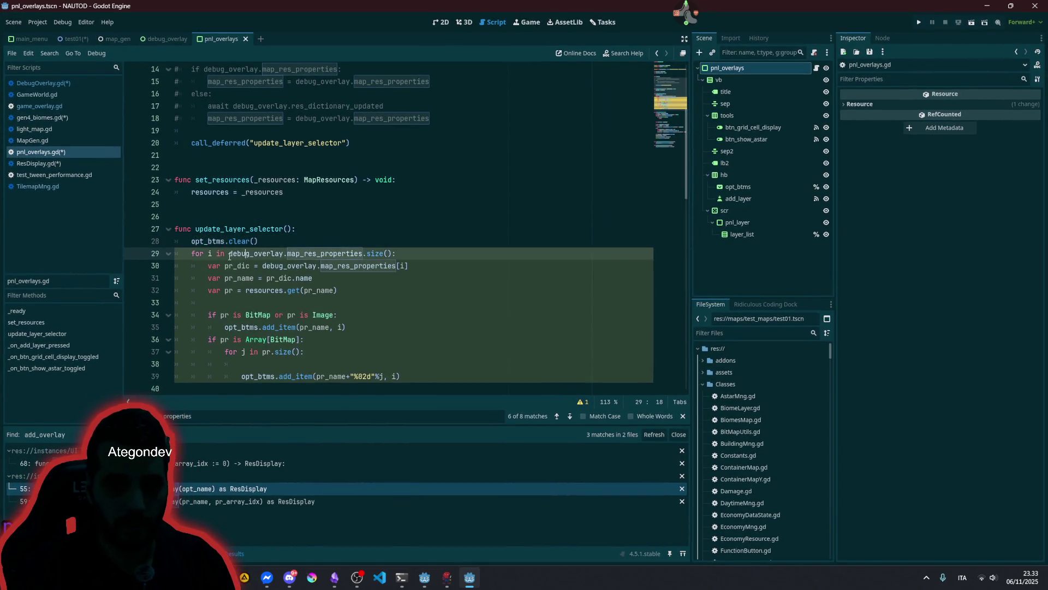
double_click(283, 254)
double_click(301, 255)
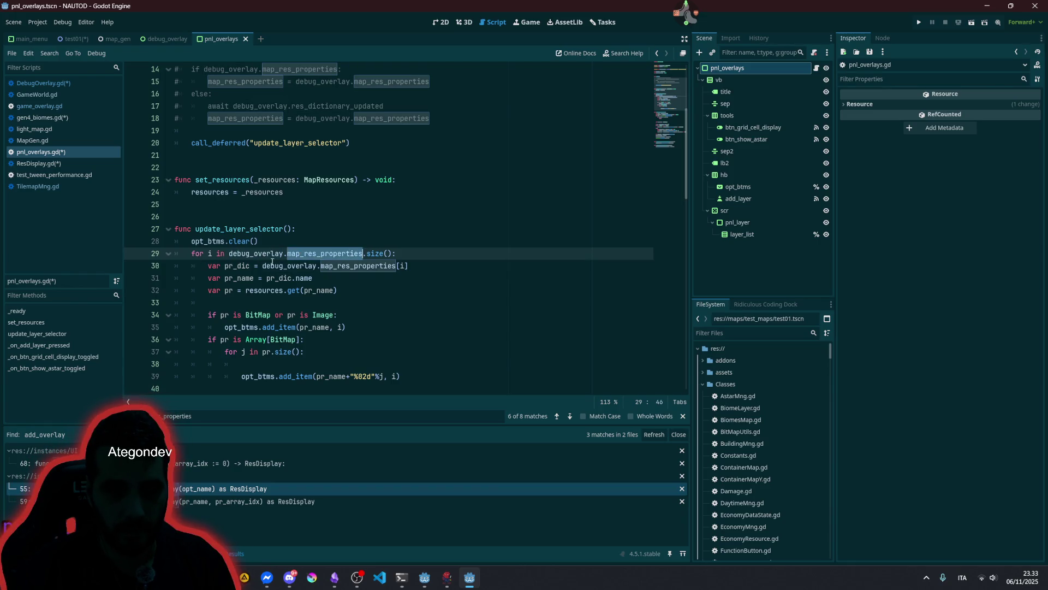
double_click(286, 265)
double_click(348, 266)
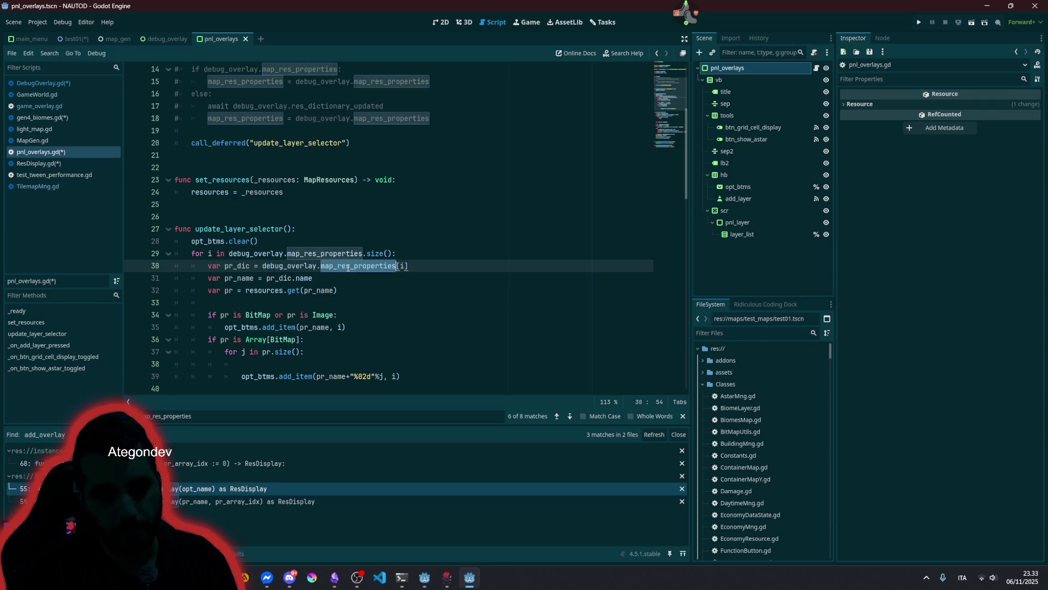
double_click(242, 266)
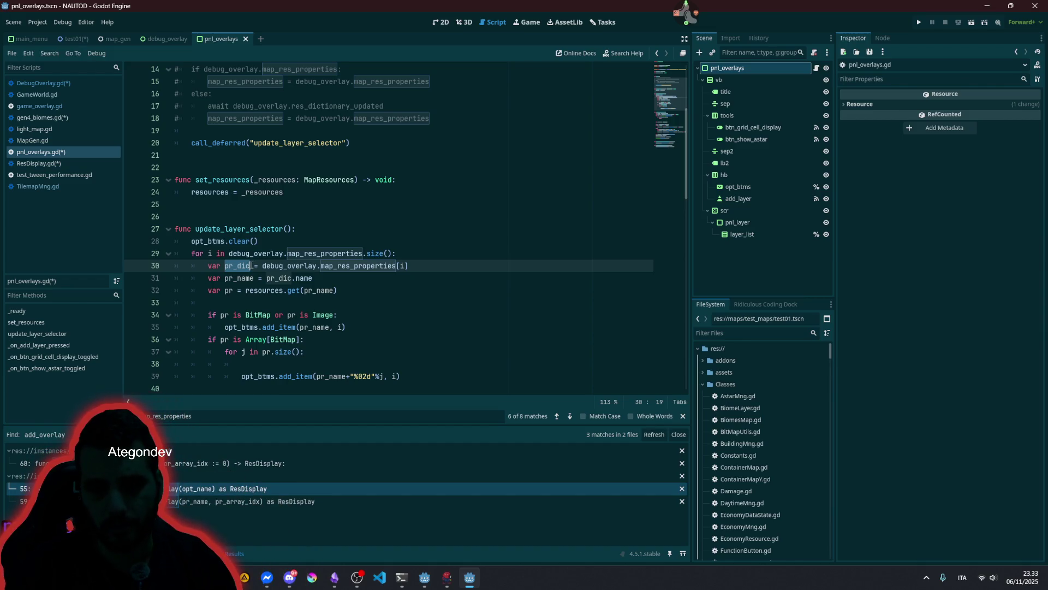
- Jump to the map_res_properties declaration in DebugOverlay.gd and open the get_script documentation
mouse_move(328, 264)
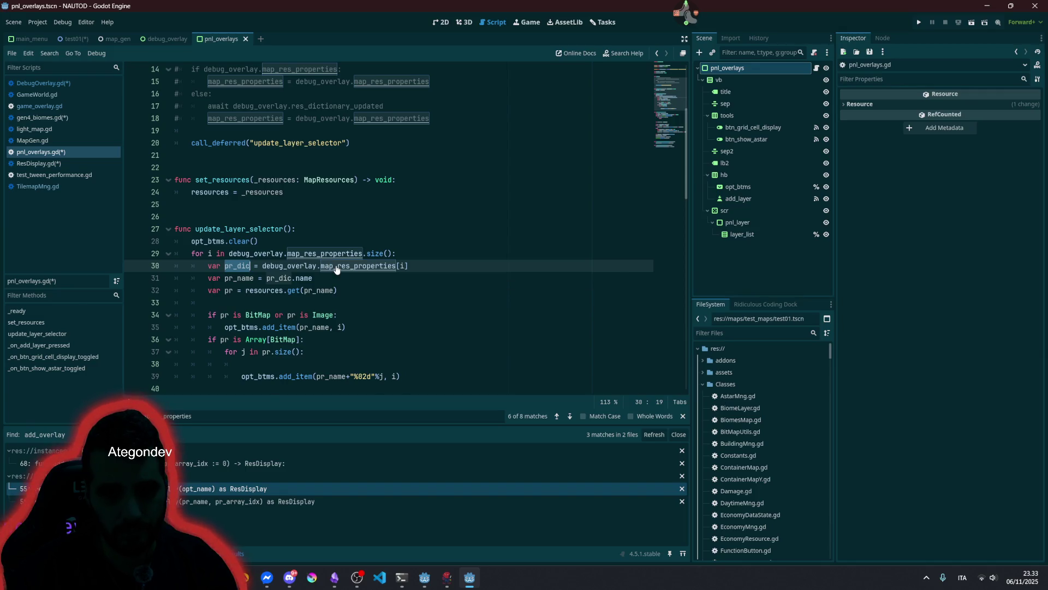
left_click(329, 265, "ctrl")
scroll(292, 248, "down", 4)
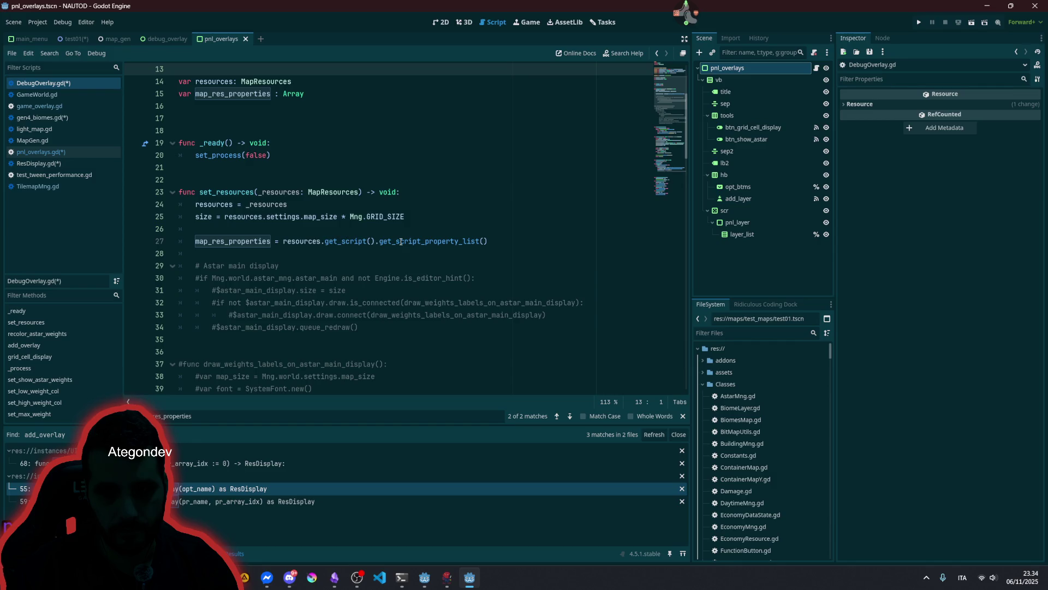
left_click(412, 241)
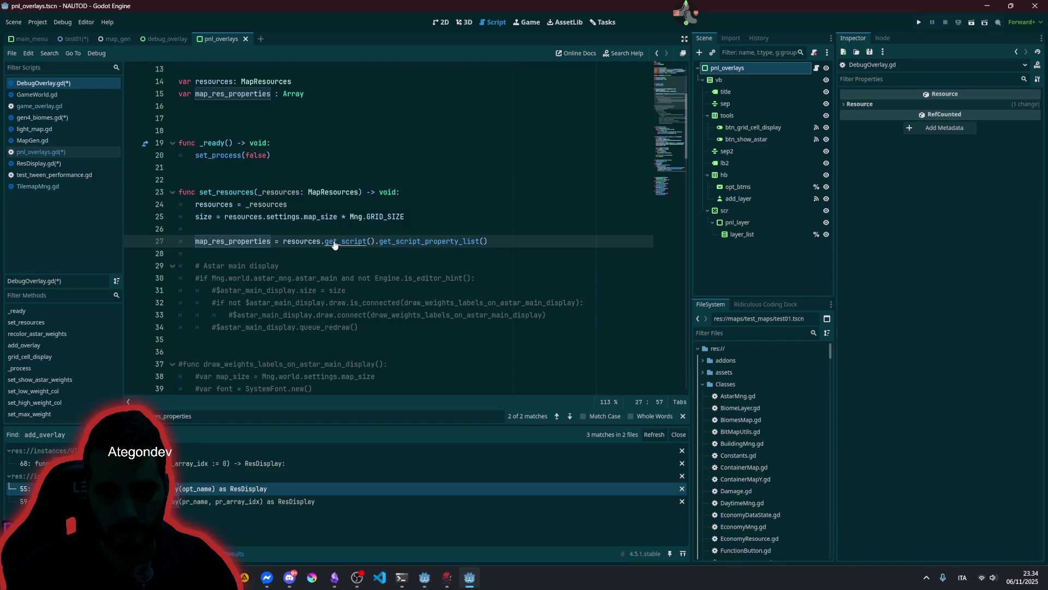
left_click(334, 245, "ctrl")
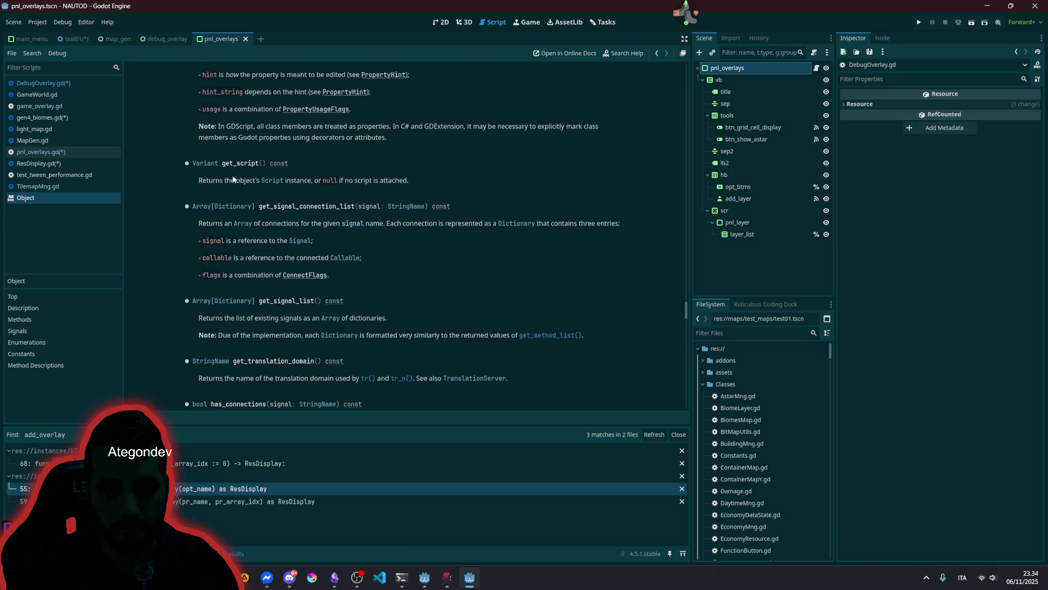
- Browse the Script class documentation to the get_script_property_list description
left_click(272, 181)
scroll(329, 241, "down", 4)
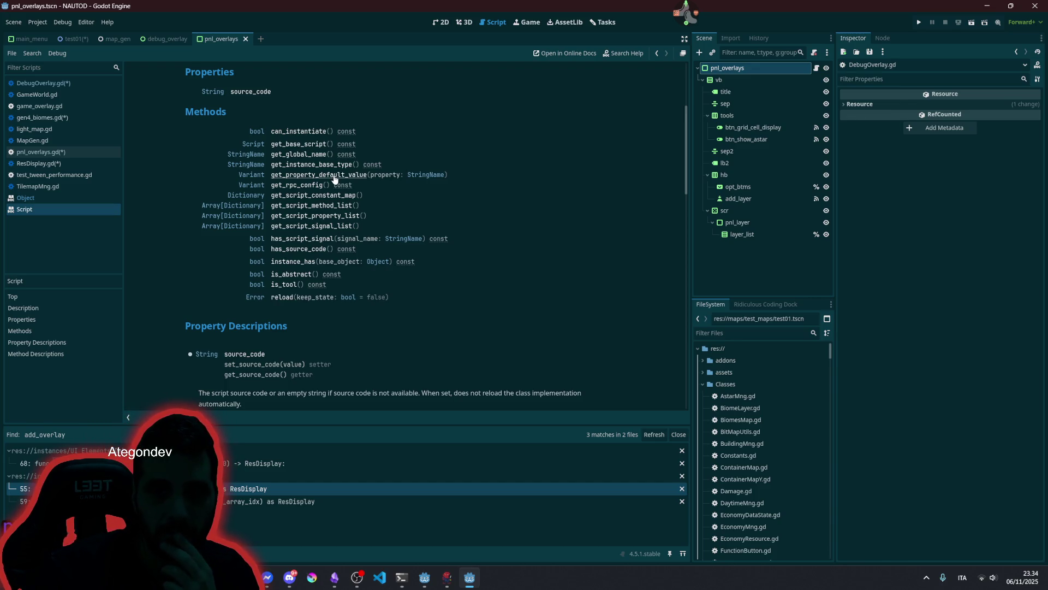
scroll(291, 275, "down", 3)
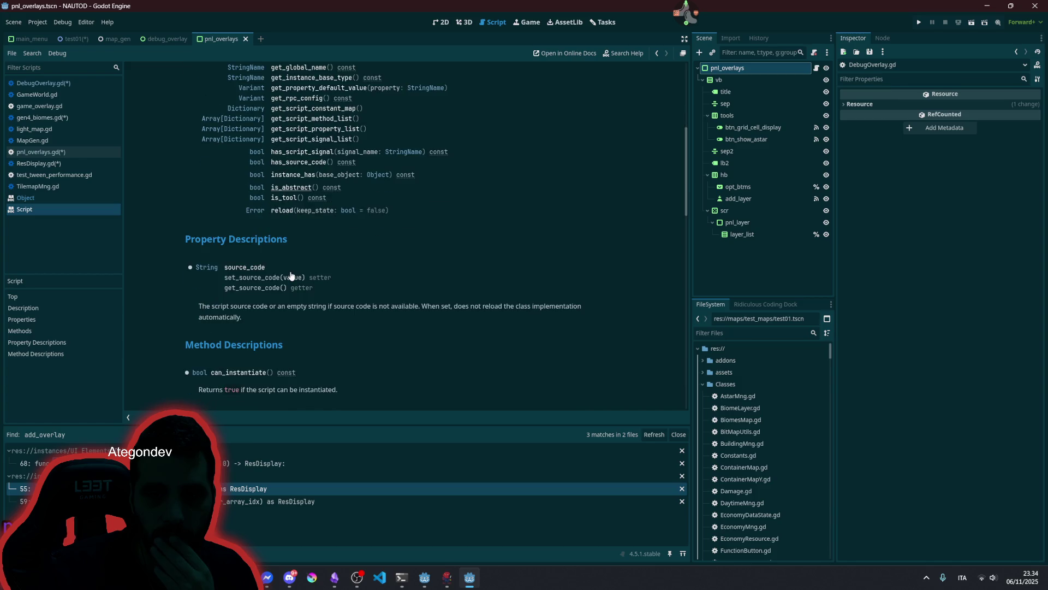
scroll(291, 276, "up", 9)
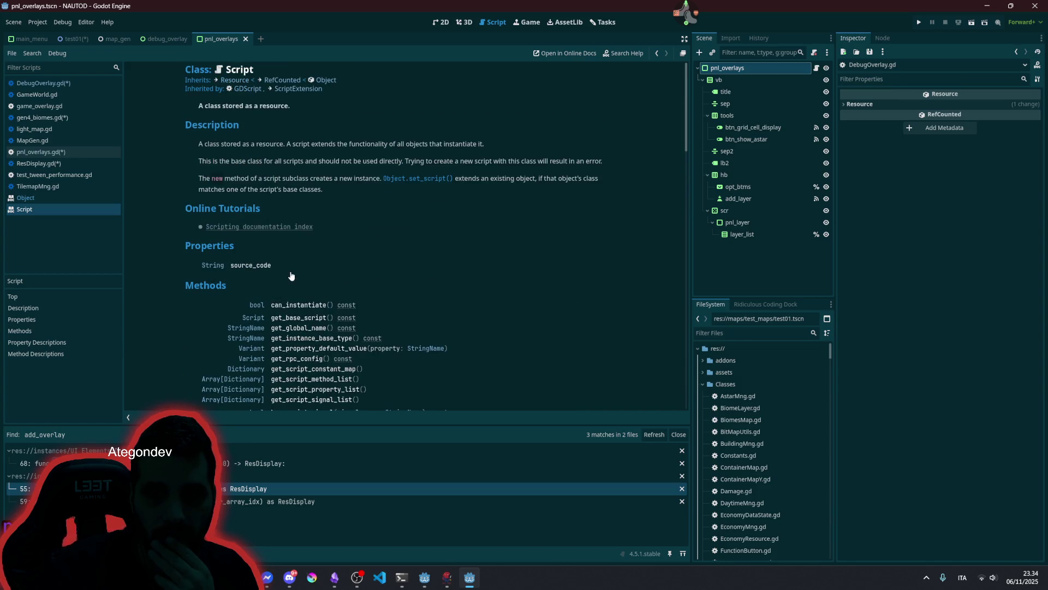
scroll(291, 275, "down", 6)
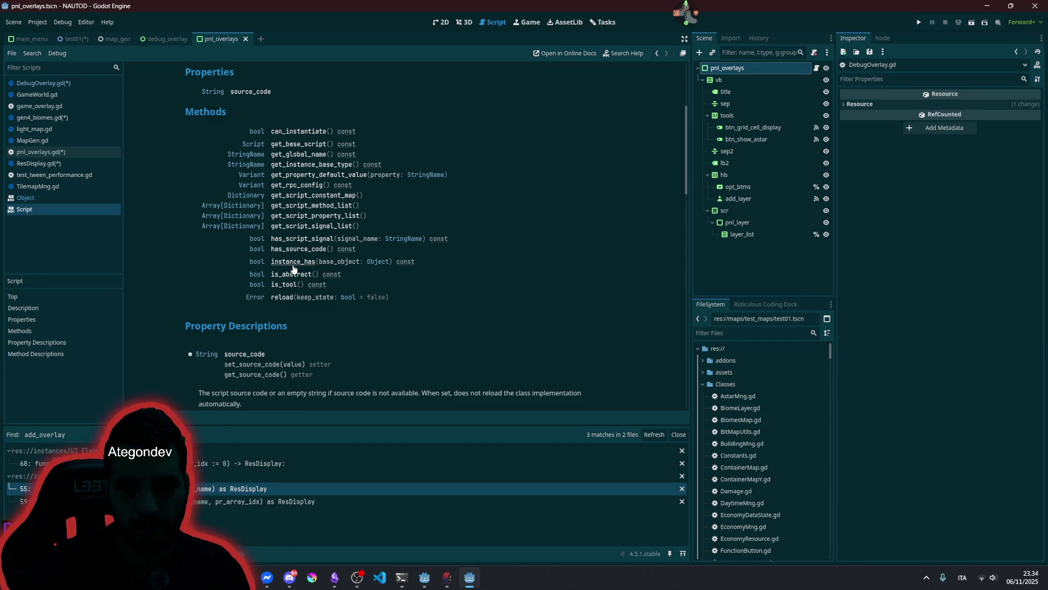
left_click(290, 217)
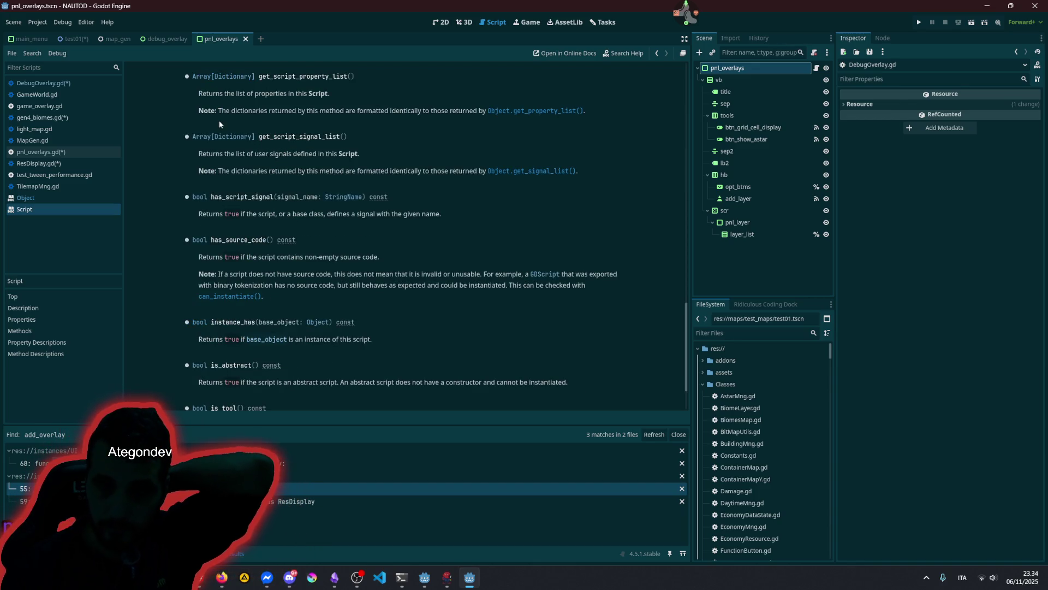
- Select Object's get_property_list dictionary description, then return to DebugOverlay.gd
mouse_move(267, 112)
left_mouse_down()
mouse_move(584, 112)
mouse_move(385, 111)
mouse_move(405, 111)
left_mouse_up()
left_click(440, 110)
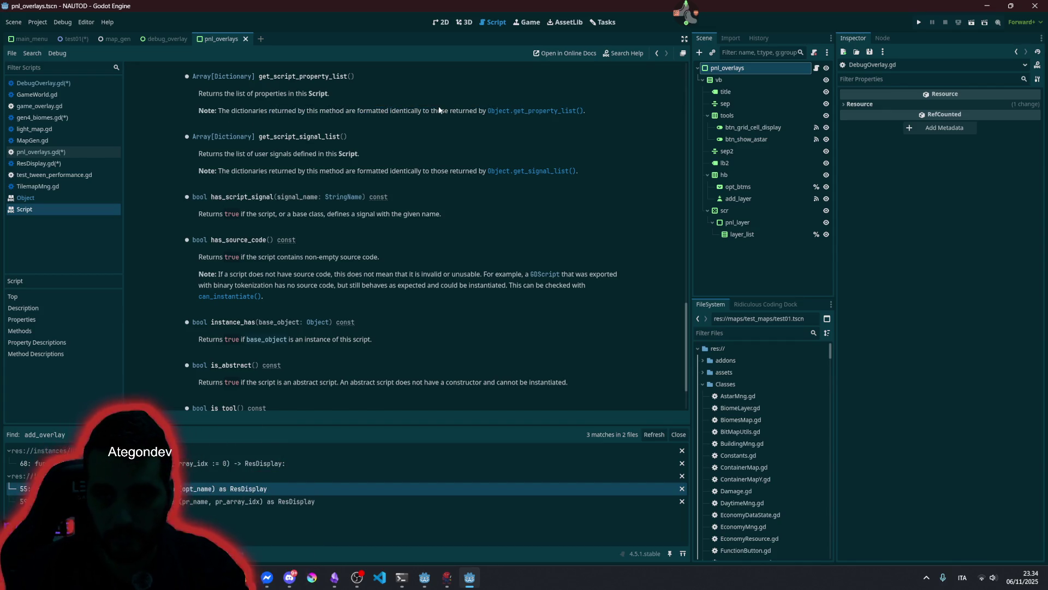
left_click(527, 110)
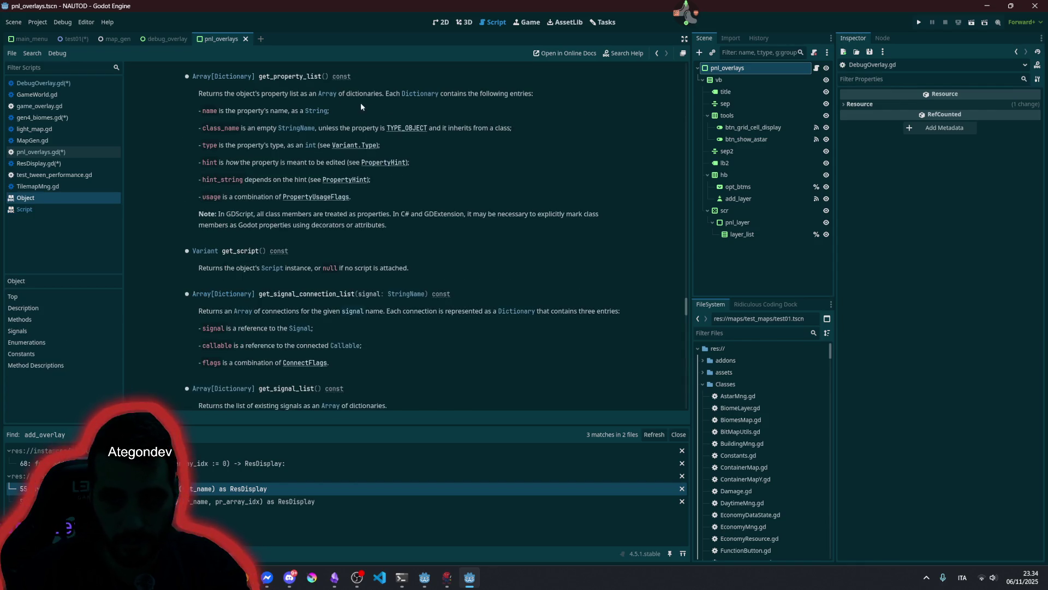
left_click_drag(226, 112, 198, 111)
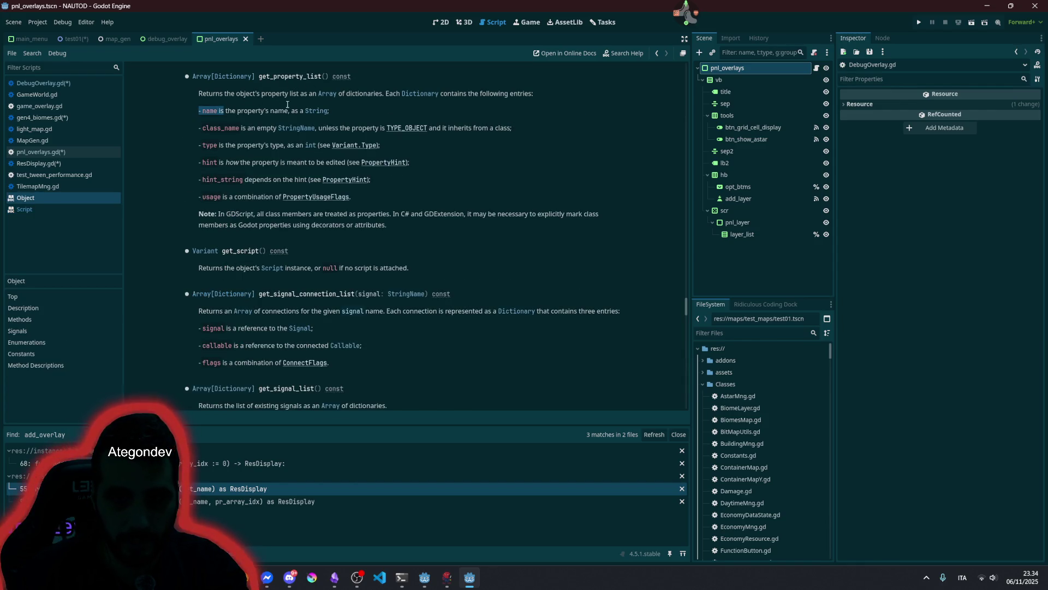
left_click_drag(288, 105, 285, 112)
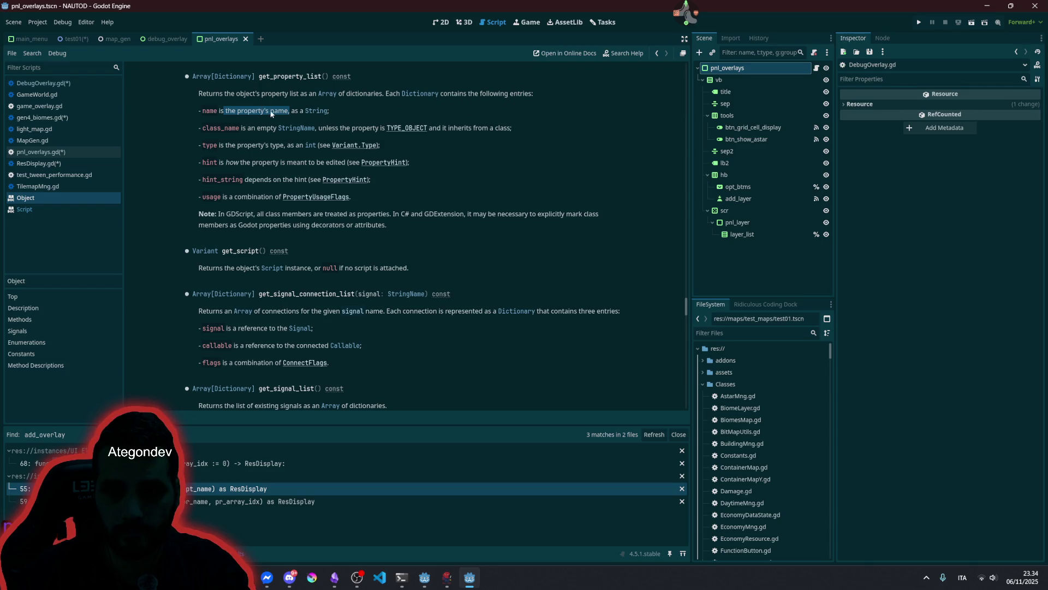
left_click_drag(209, 162, 233, 184)
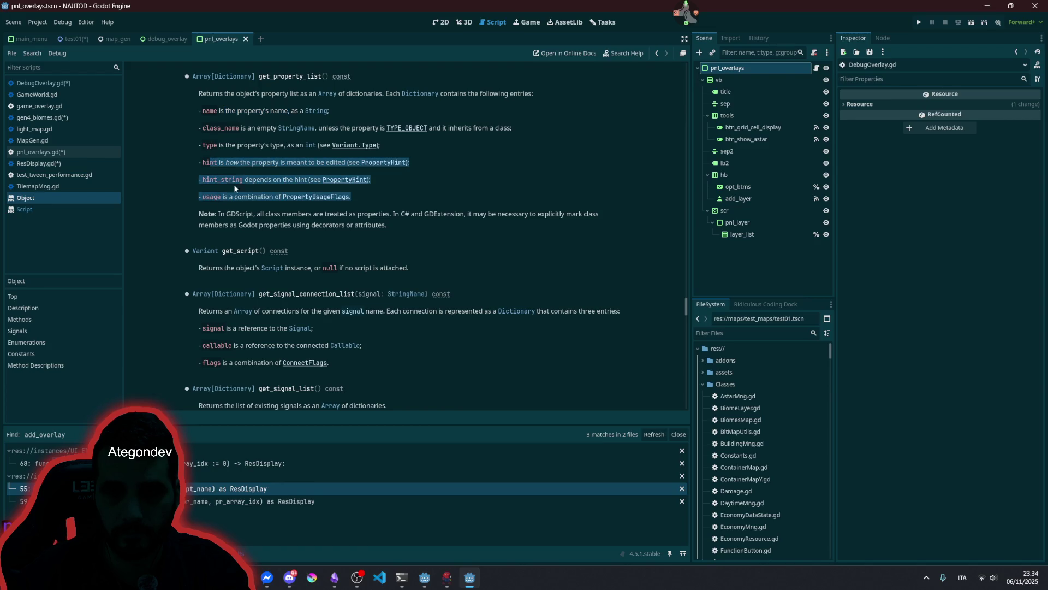
left_click(257, 178)
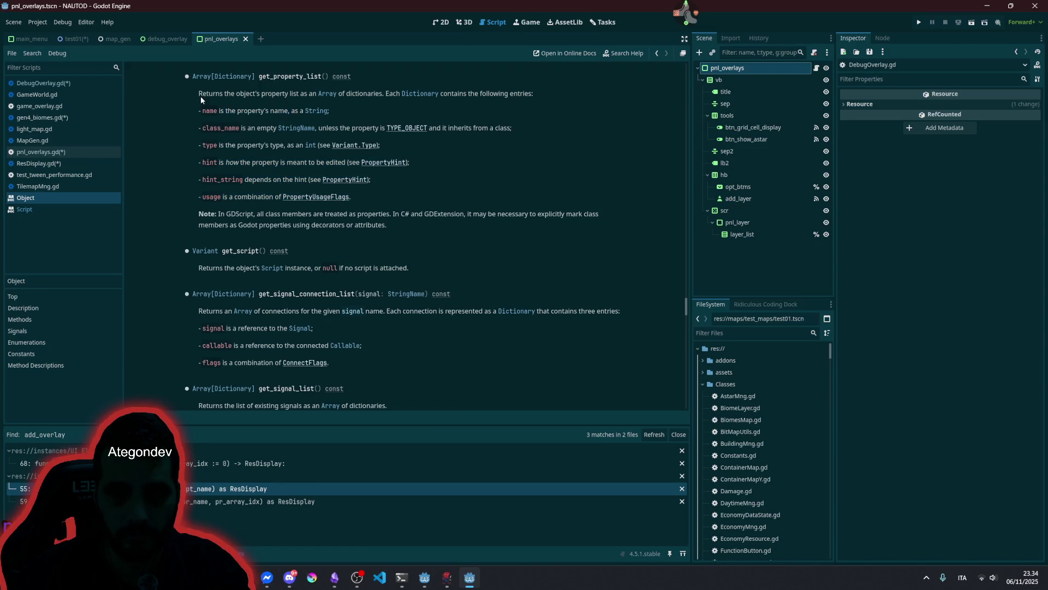
mouse_move(198, 93)
left_mouse_down()
mouse_move(382, 164)
mouse_move(390, 197)
left_mouse_up()
key("ctrl+c")
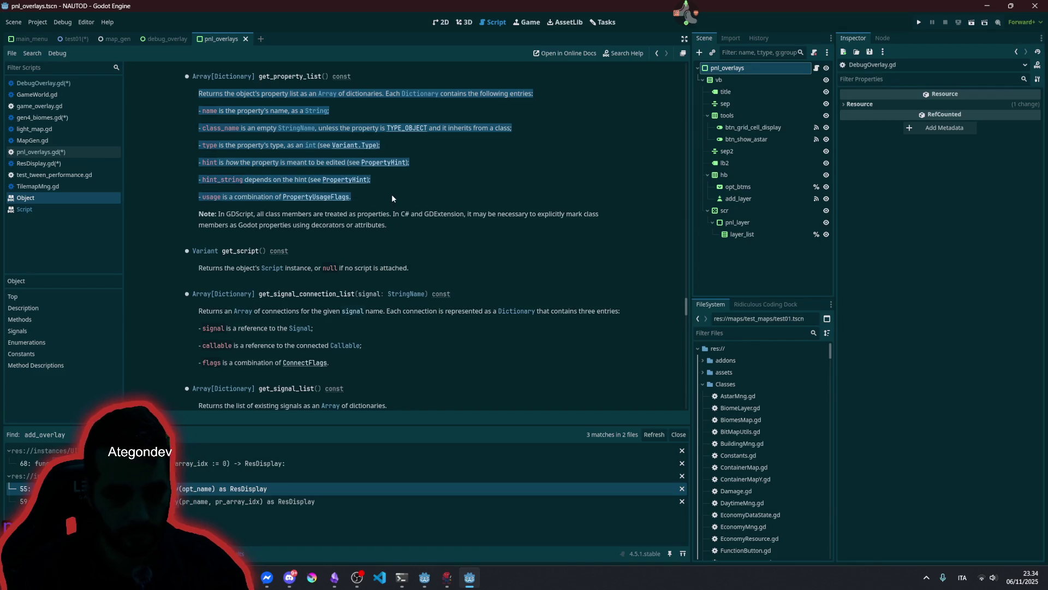
left_click(390, 190)
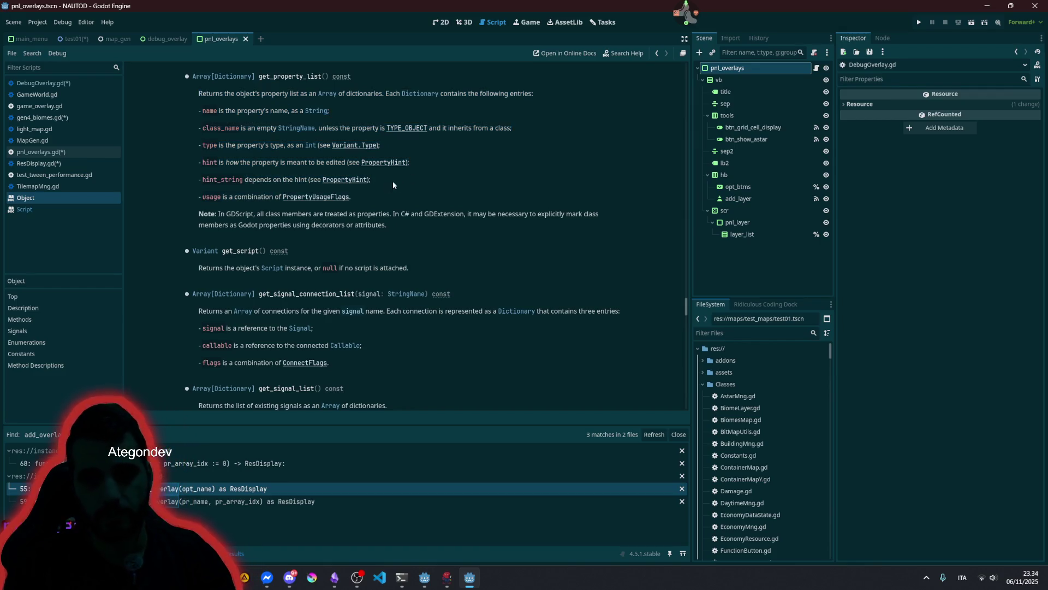
left_click(56, 84)
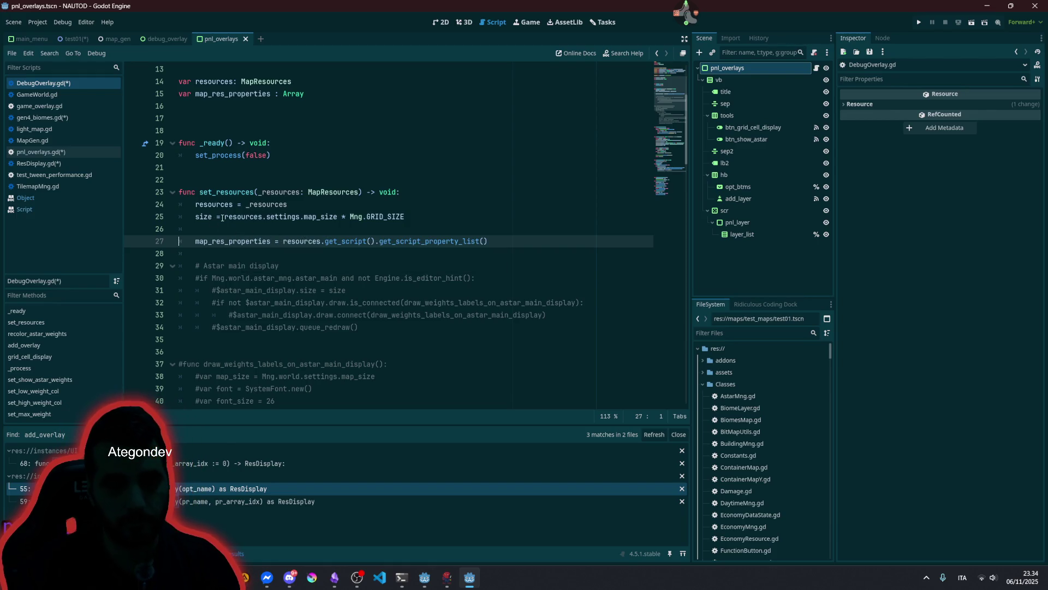
- Save all scripts, then type pr_dic as ': Dictionary' in pnl_overlays.gd
key("ctrl+s")
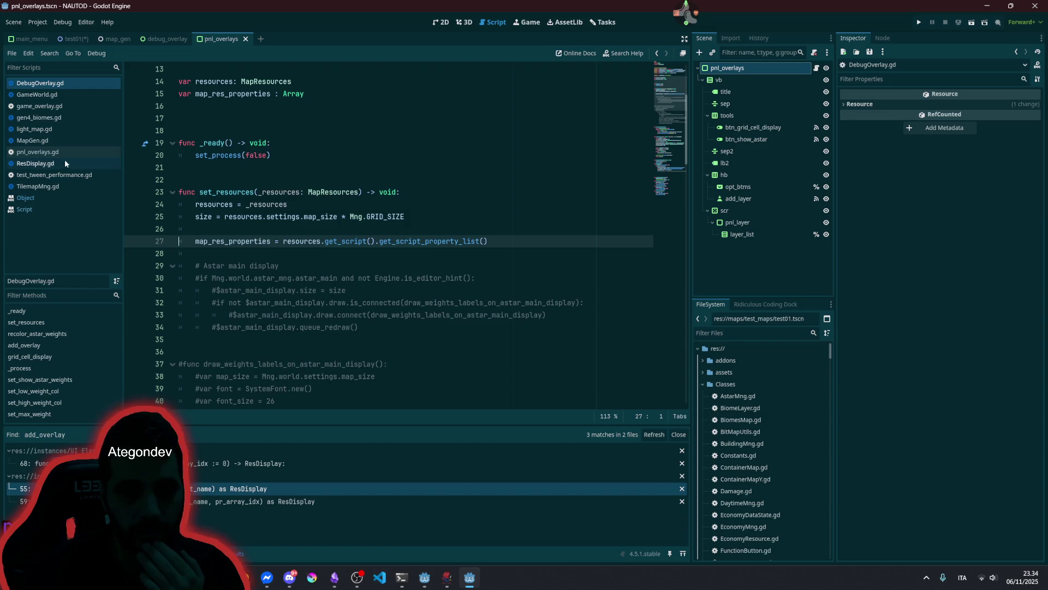
left_click(60, 152)
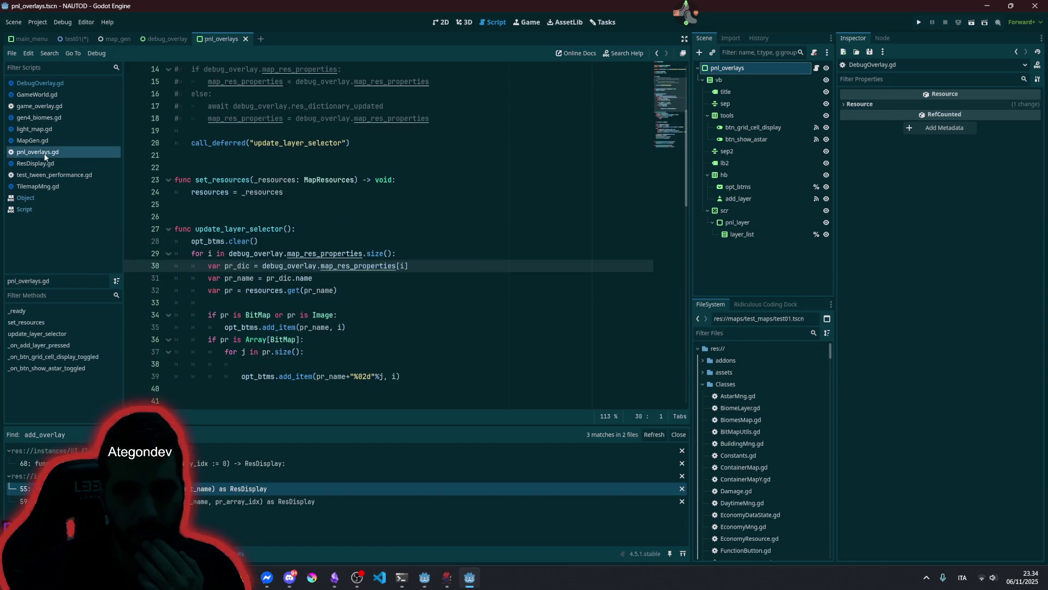
left_click(255, 265)
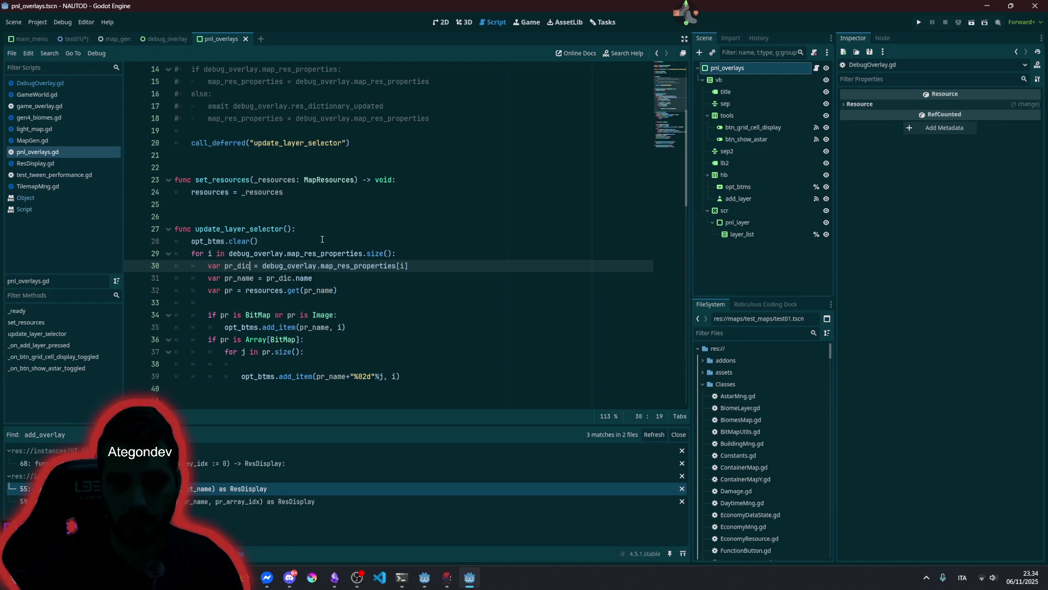
type(": Dictionar")
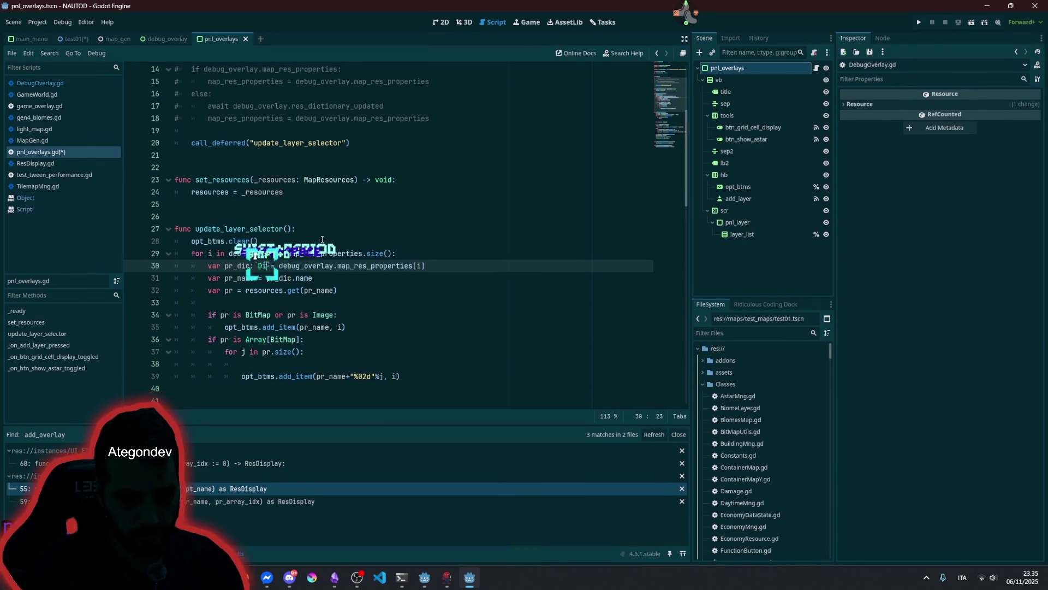
type("y")
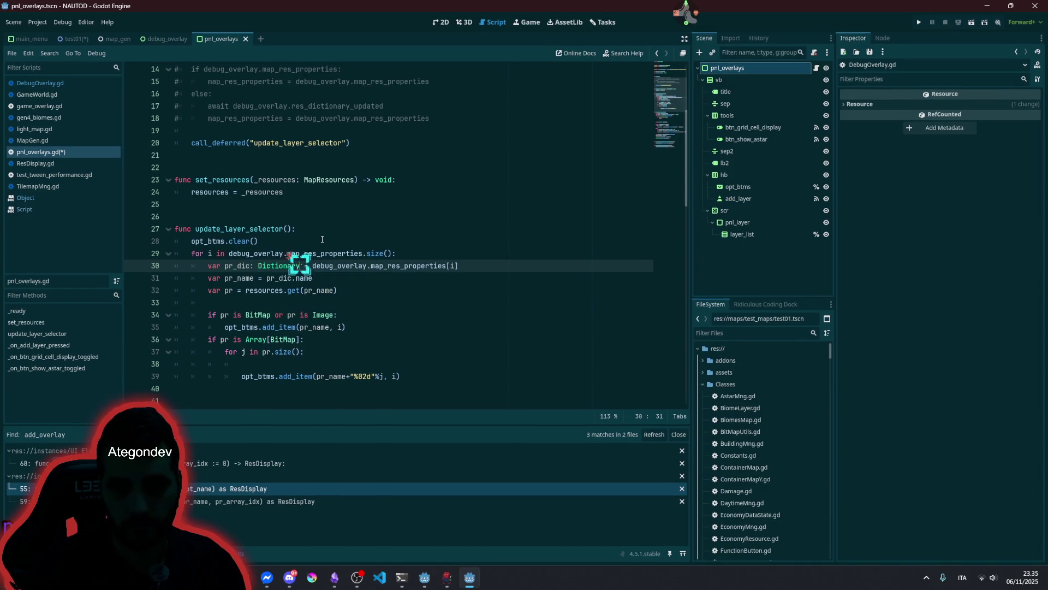
key("End")
key("Return")
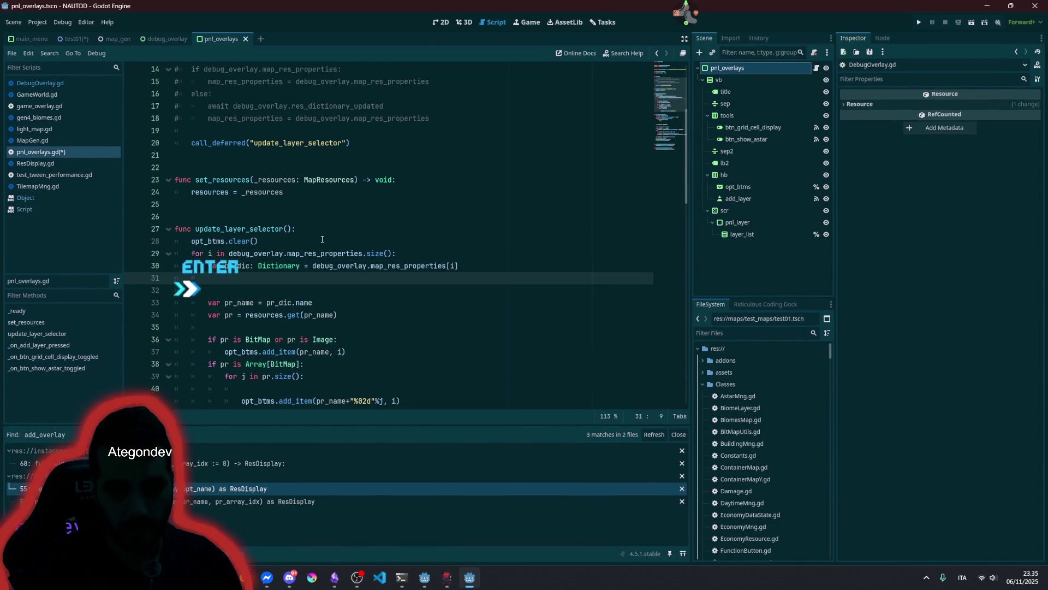
- Paste the property-list description below pr_dic and indent it
key("ctrl+v")
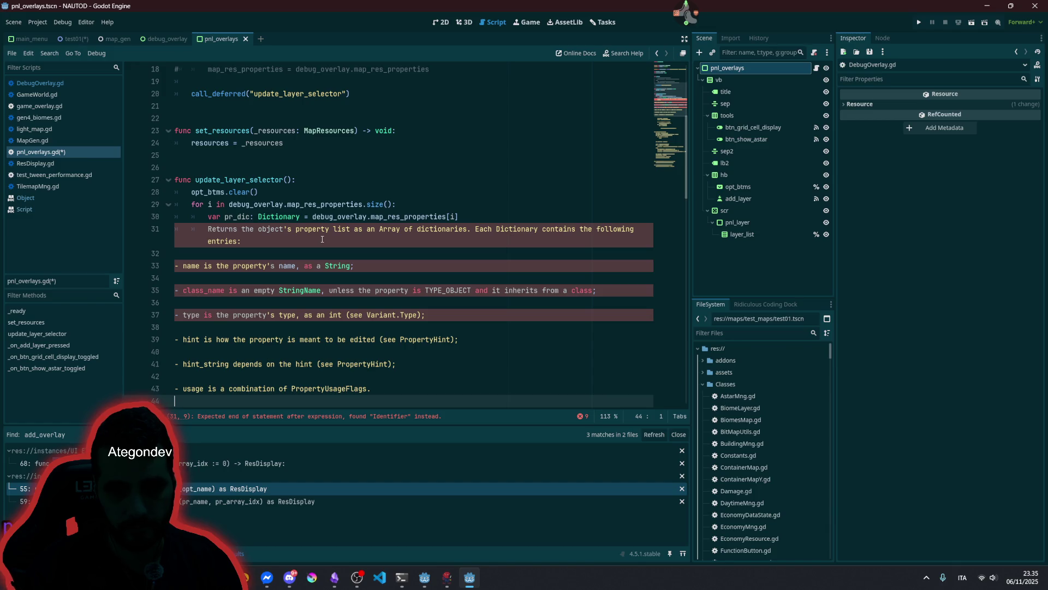
key("shift+Up")
key("shift+Up")
key("shift+Up")
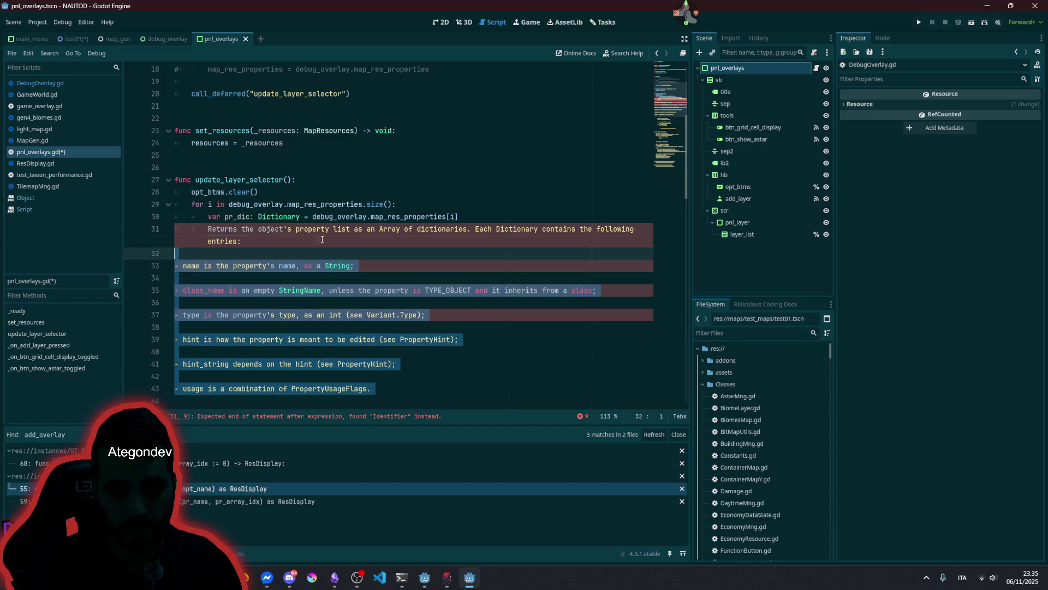
key("shift+Down")
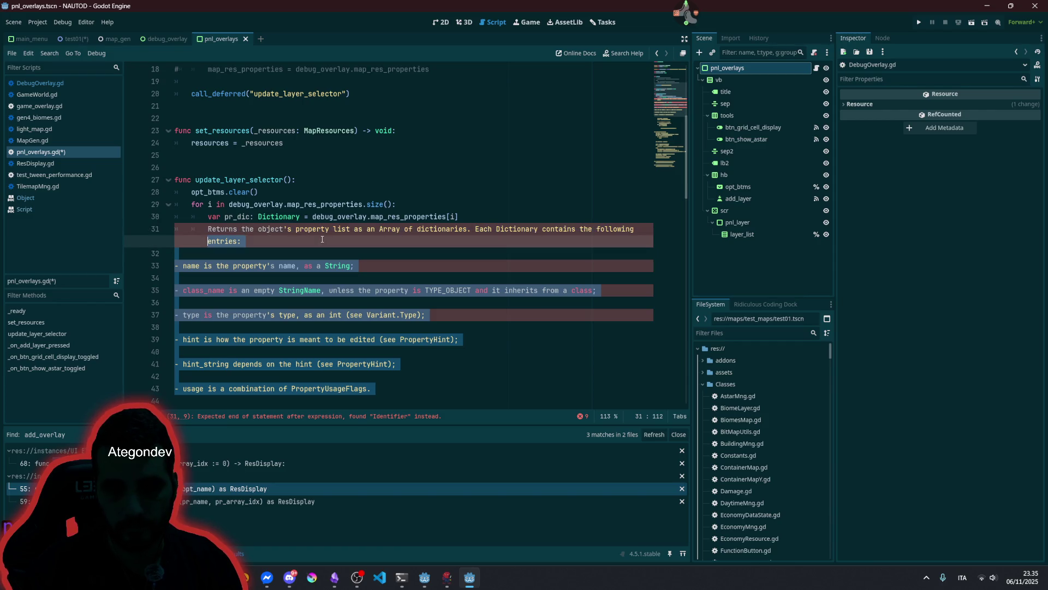
key("shift+Down")
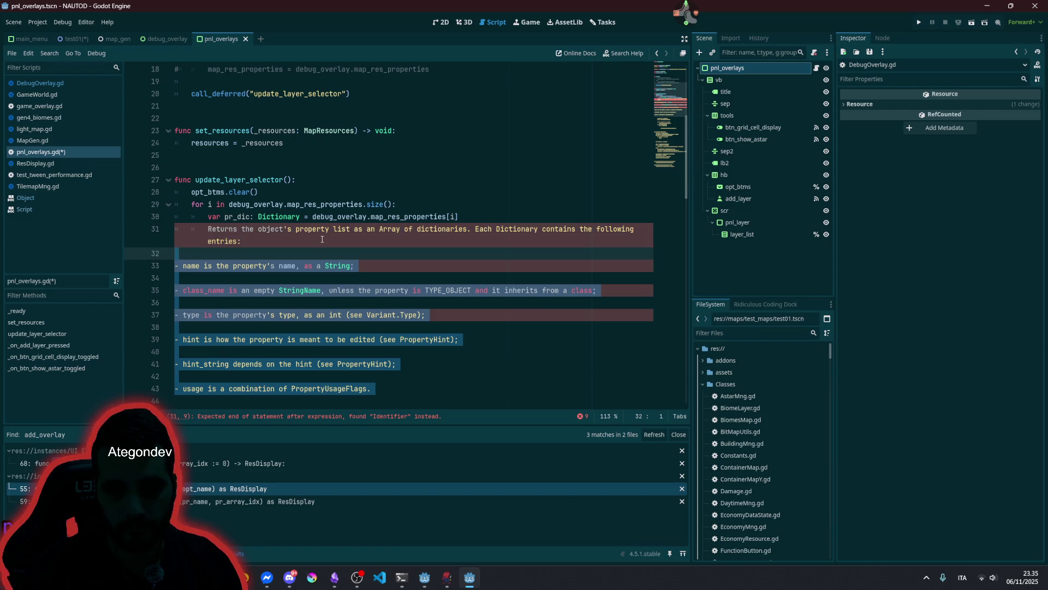
key("Tab")
key("Tab")
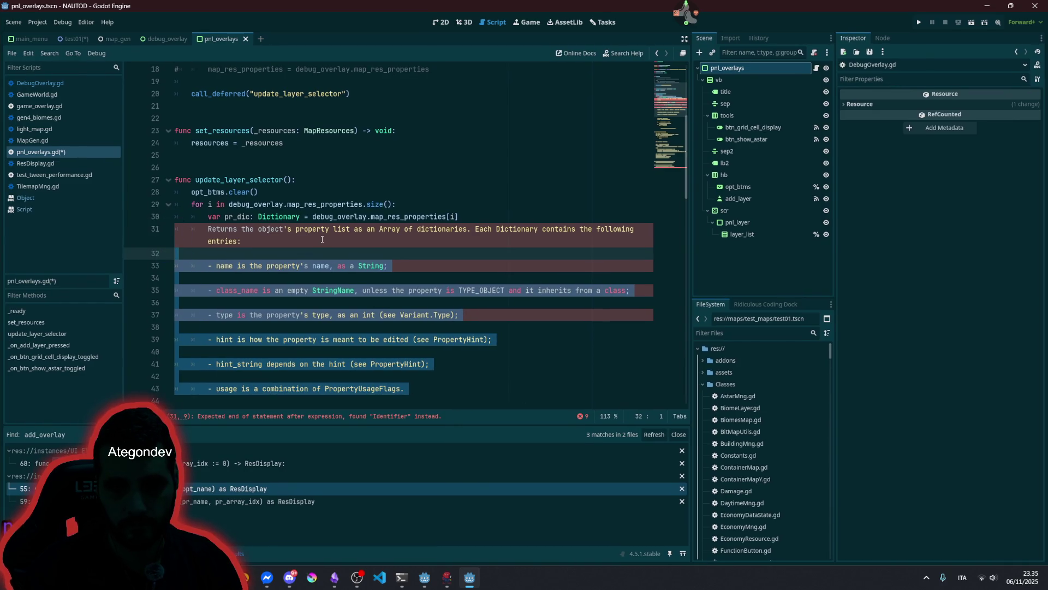
- Remove the blank lines so the pasted description sits compactly on lines 31–37
key("Left")
key("BackSpace")
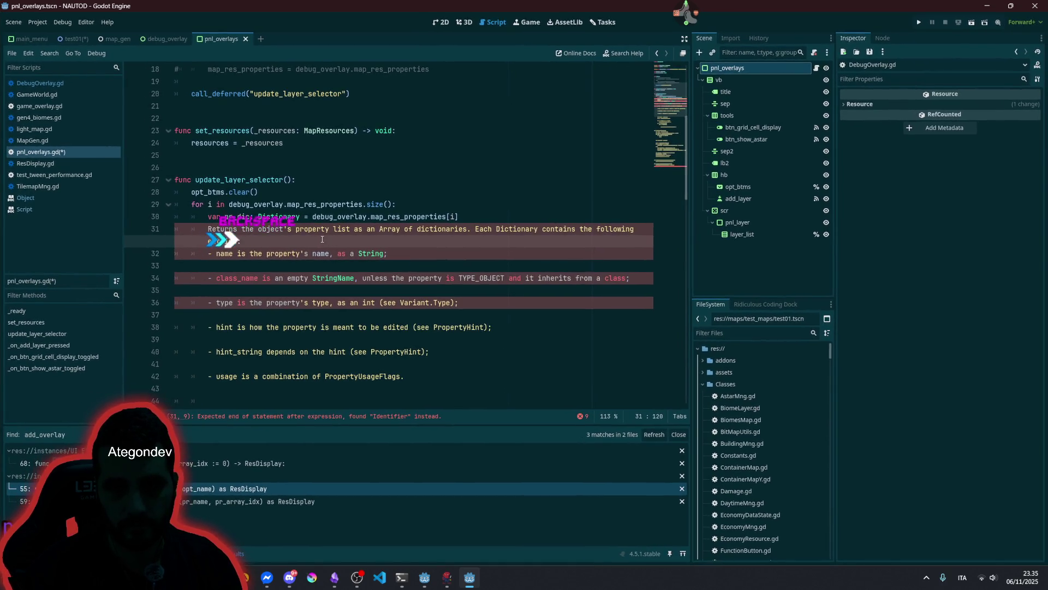
key("Home")
key("Home")
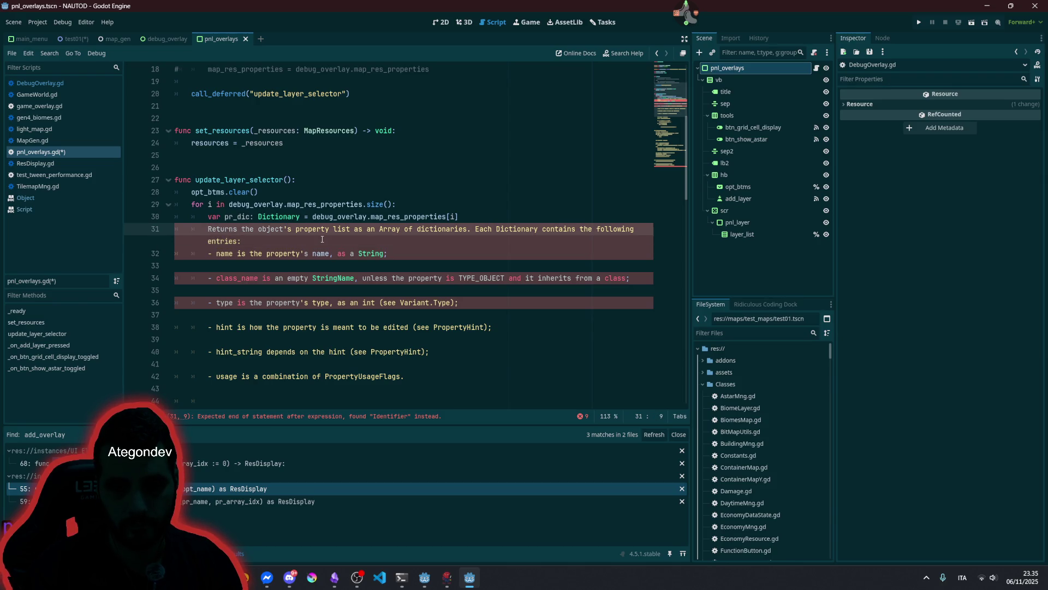
key("shift+alt+Down")
key("shift+alt+Down")
key("shift+alt+Down")
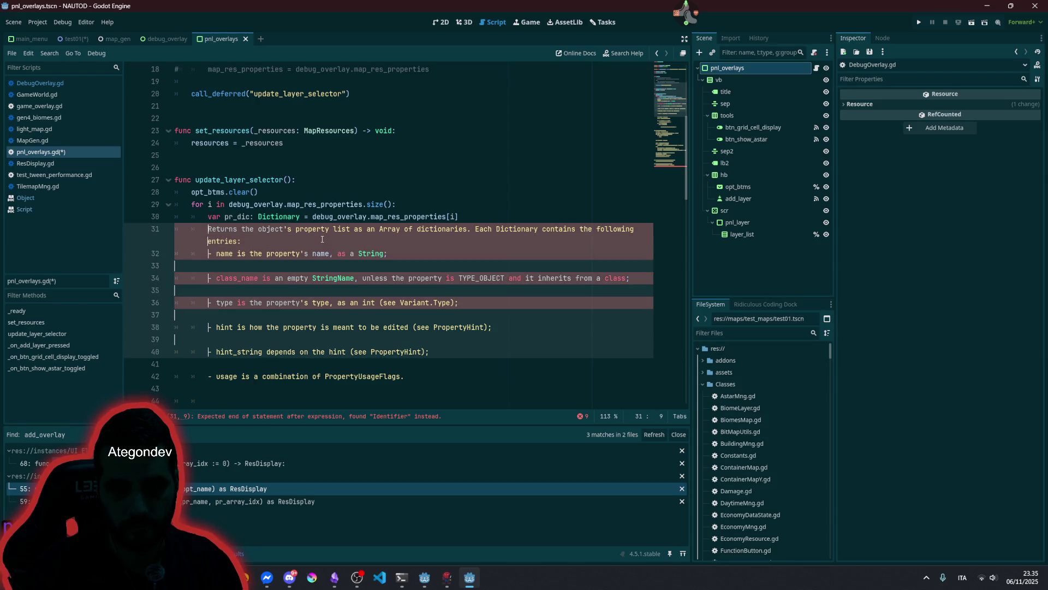
key("shift+alt+Down")
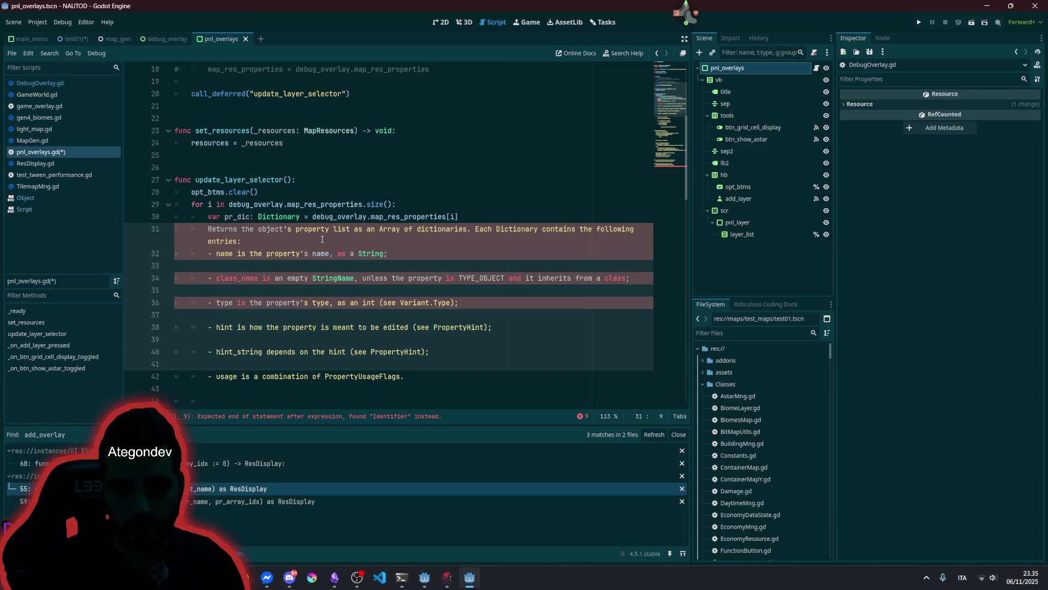
left_click(257, 361)
key("BackSpace")
key("Up")
key("BackSpace")
key("Up")
key("BackSpace")
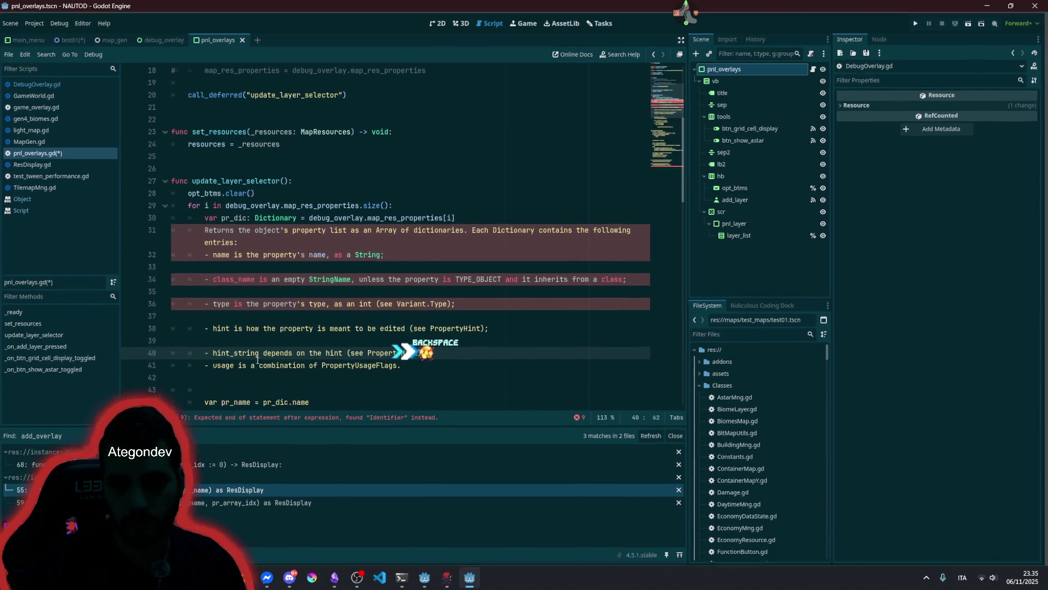
key("Up")
key("BackSpace")
key("Up")
key("BackSpace")
key("Up")
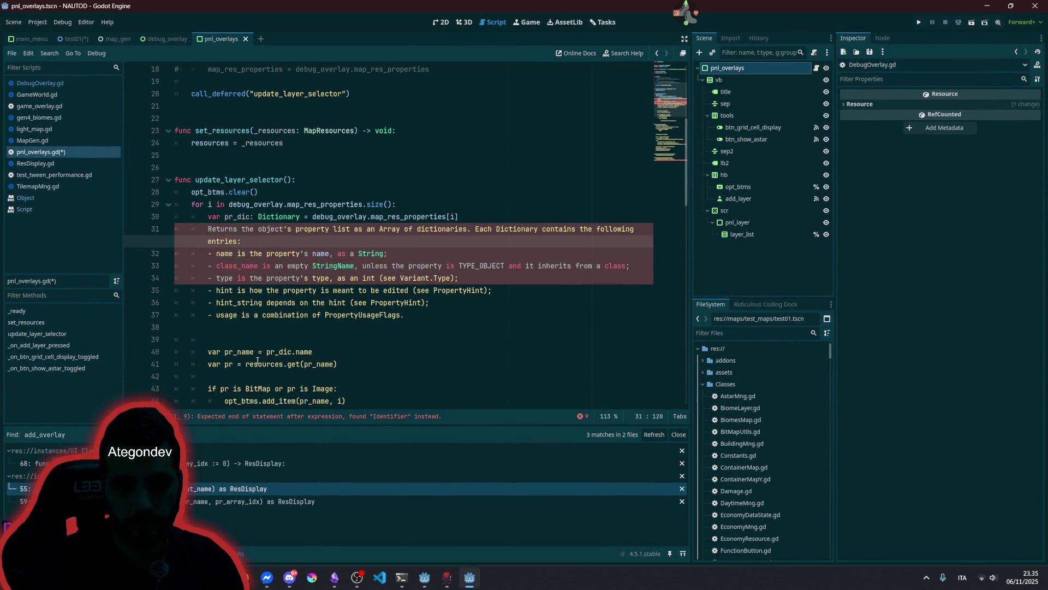
key("BackSpace")
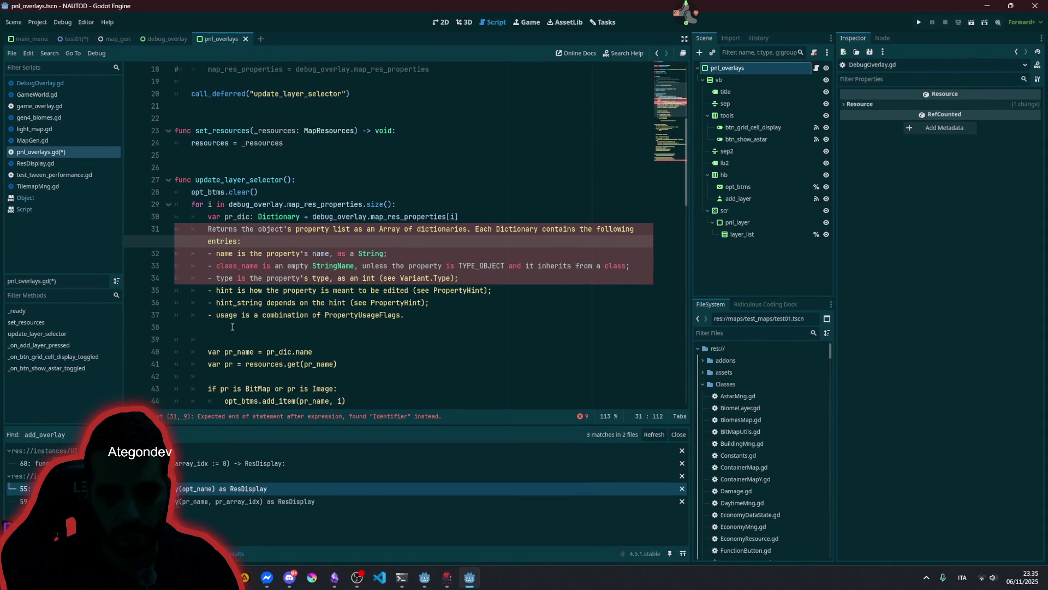
scroll(240, 321, "down", 1)
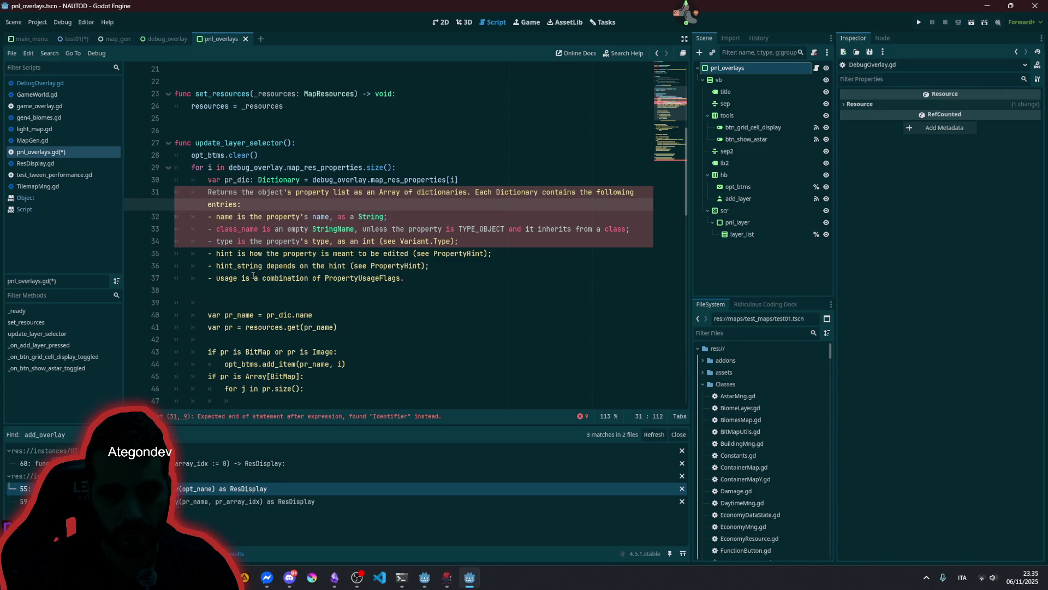
left_click_drag(252, 278, 251, 191)
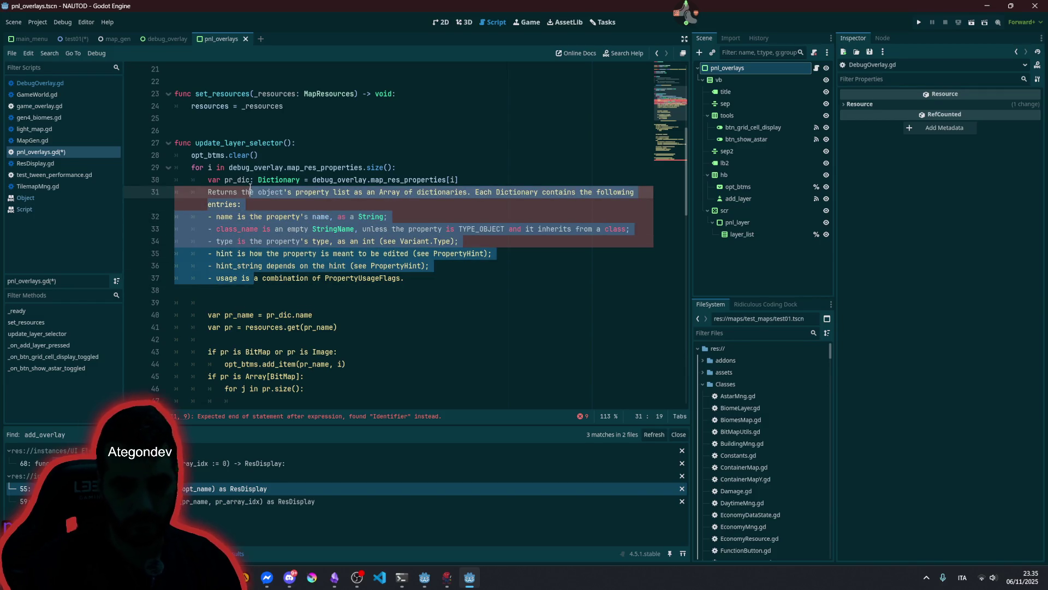
- Comment out description lines 31–37 with Ctrl+K and annotate pr_name as ': String'
key("ctrl+k")
left_click(297, 193)
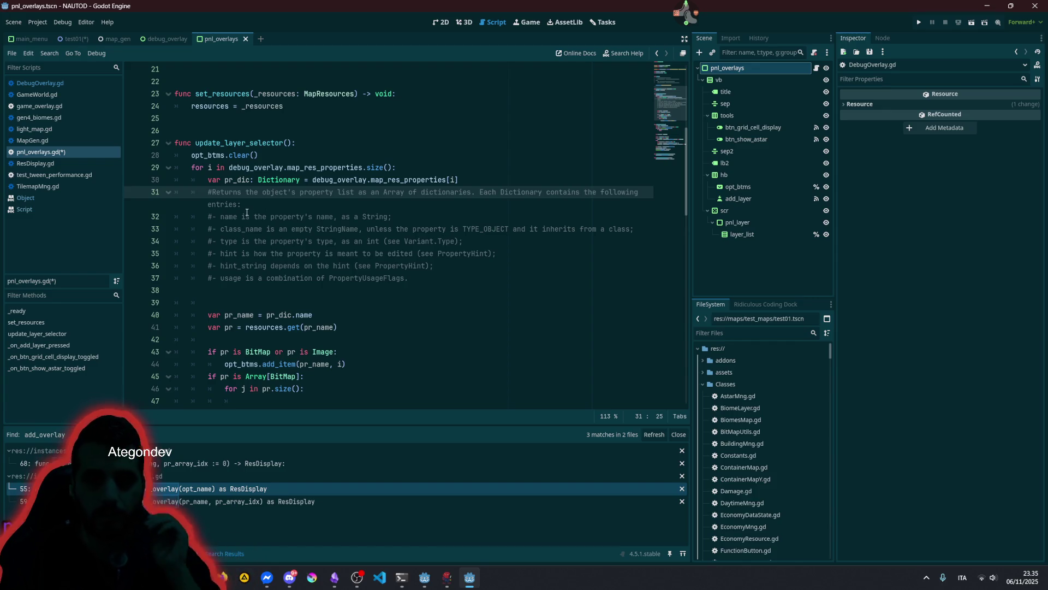
left_click(252, 315)
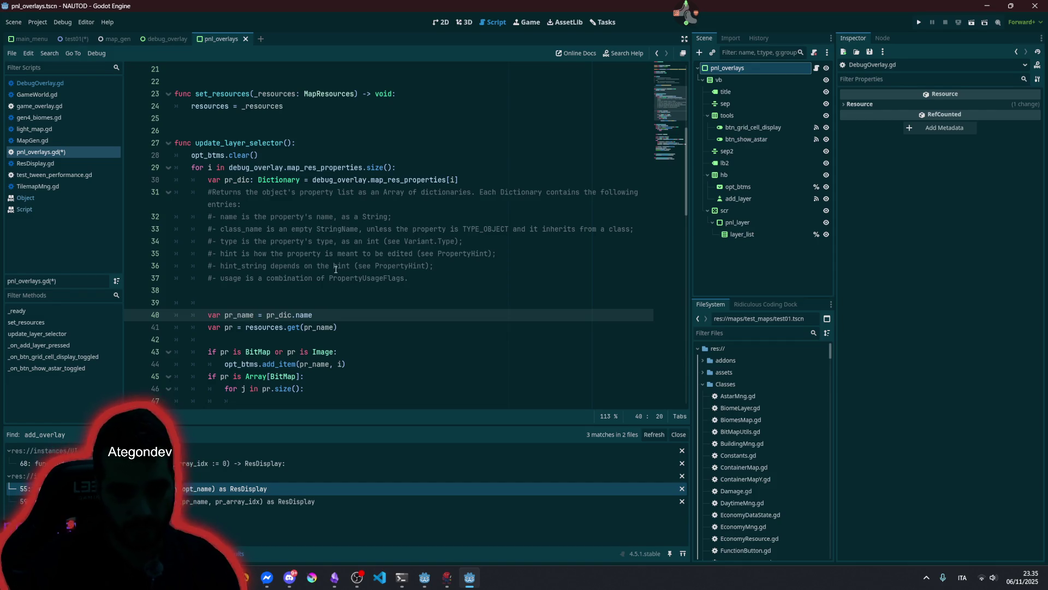
type(": String")
left_click(258, 315)
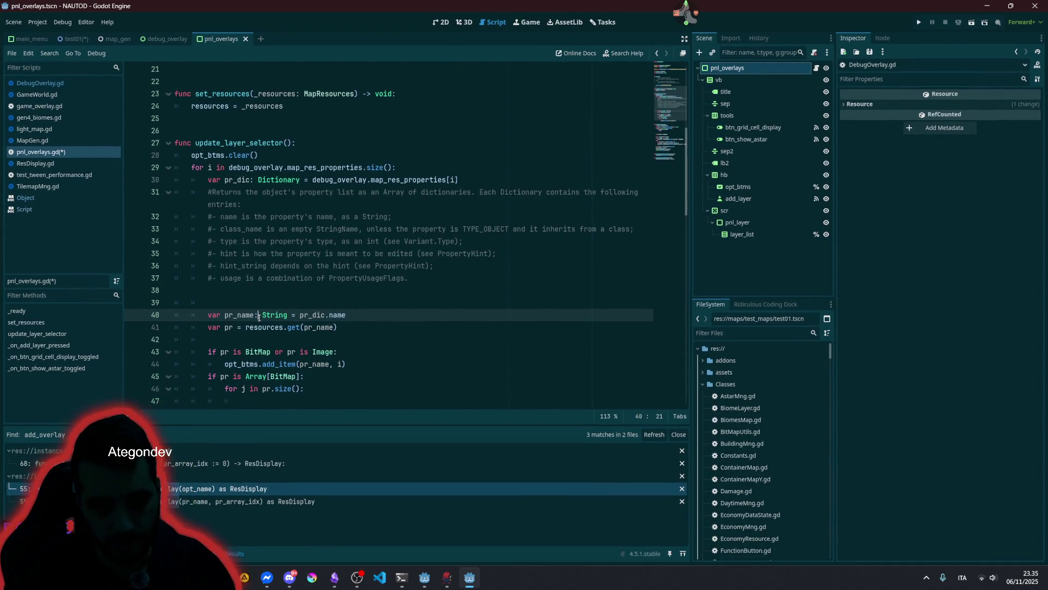
- Highlight uses of pr_name, pr and BitMap on lines 40–45
double_click(234, 316)
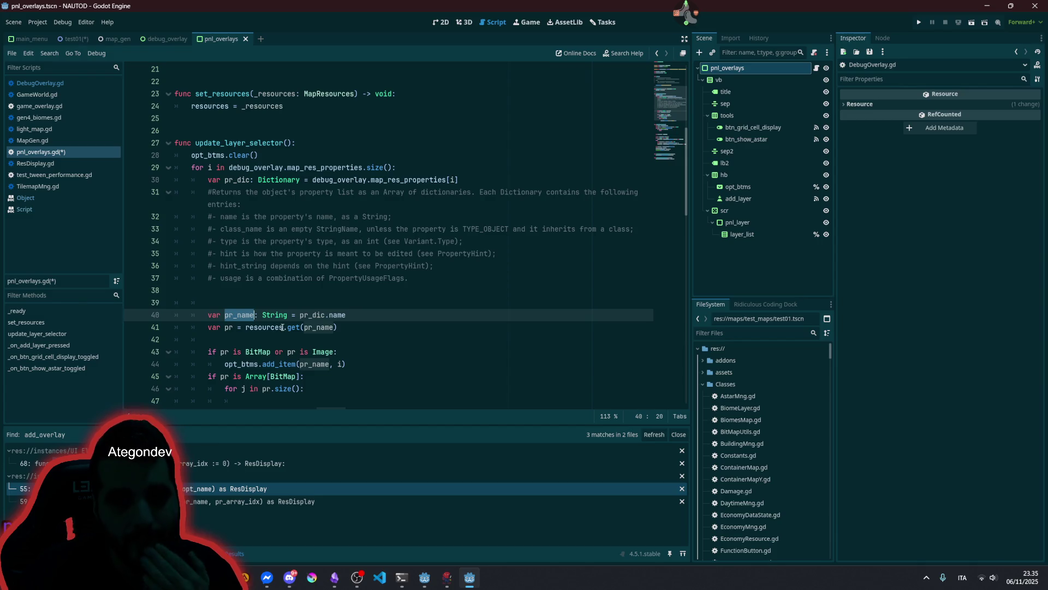
left_click(266, 330)
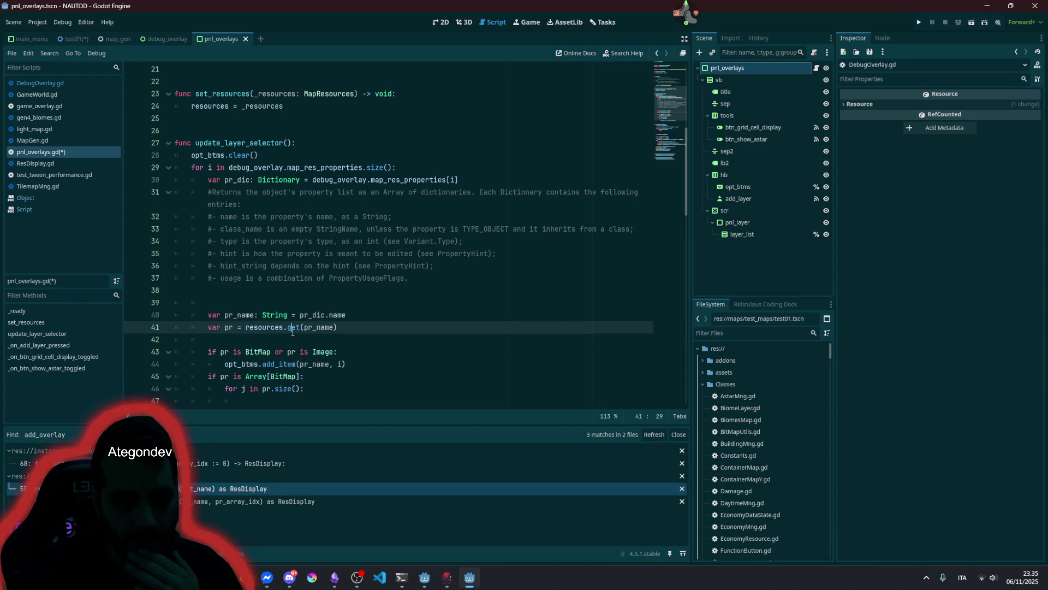
double_click(317, 328)
double_click(228, 330)
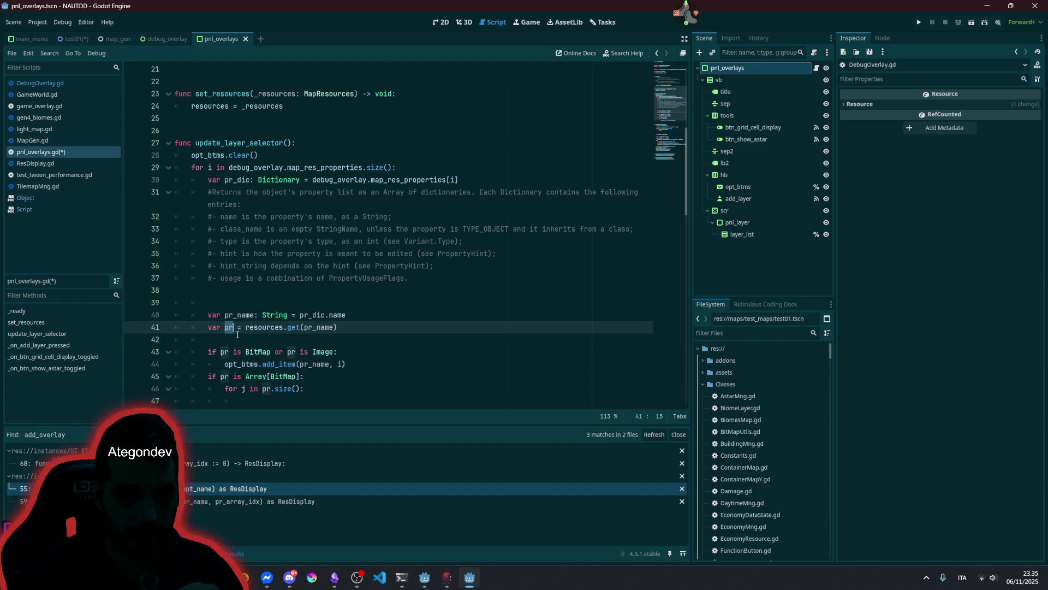
scroll(237, 334, "down", 2)
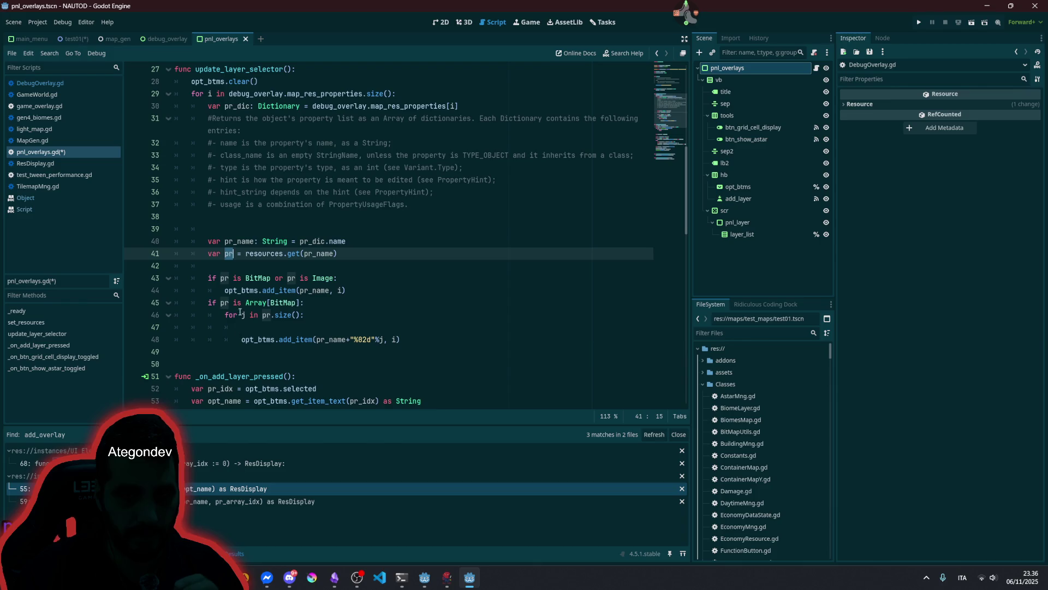
left_click(224, 280)
double_click(250, 280)
double_click(277, 303)
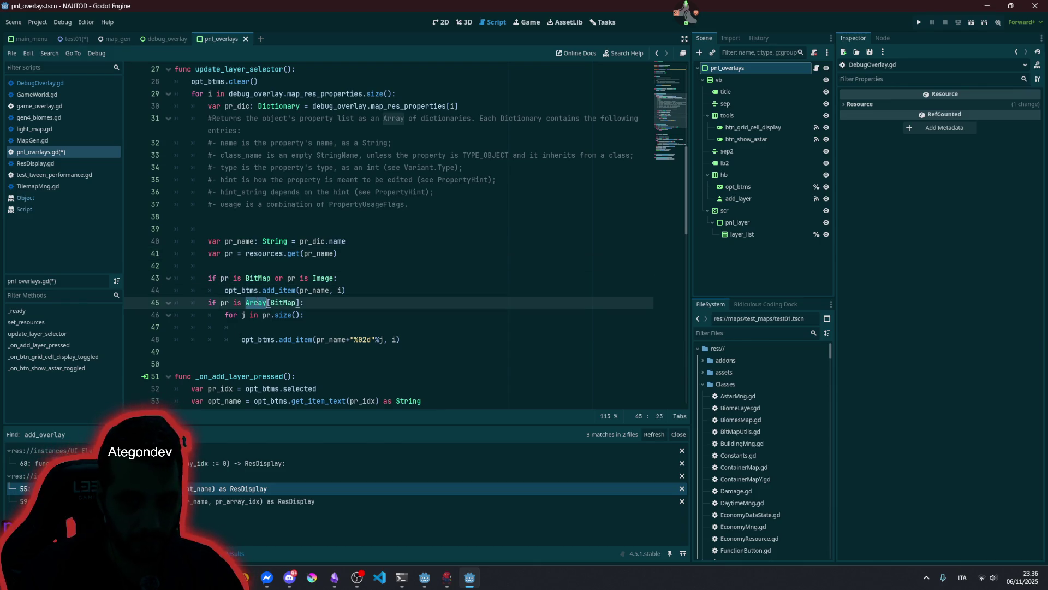
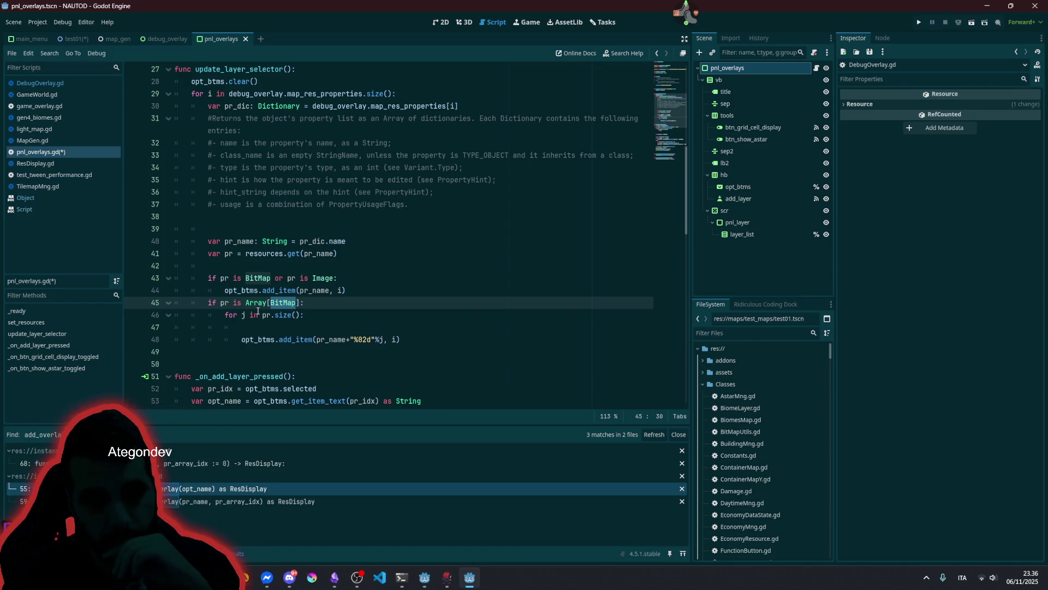
- Delete the empty line inside the BitMap-array loop in pnl_overlays.gd
left_click(352, 340)
left_click(269, 326)
key("BackSpace")
key("BackSpace")
key("BackSpace")
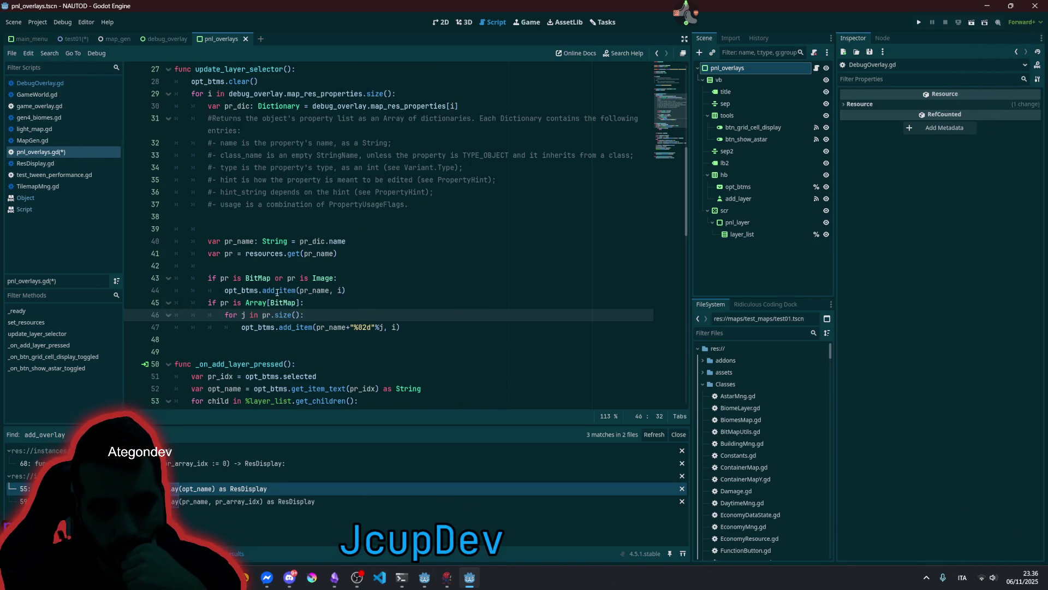
- Check where pr_name is used, then switch to the DebugOverlay.gd script
double_click(236, 241)
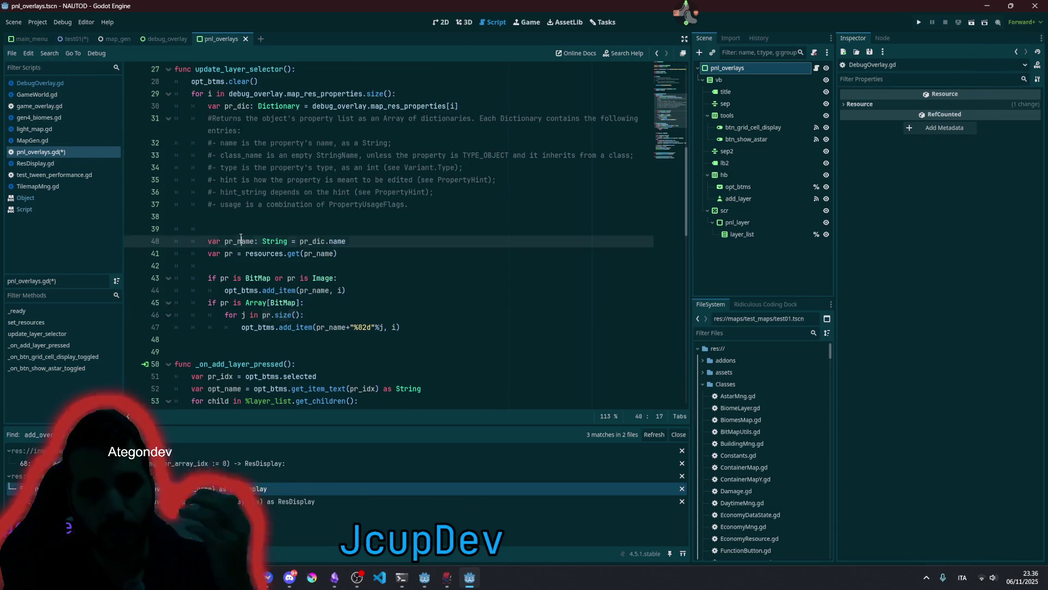
left_click(244, 192)
left_click(59, 83)
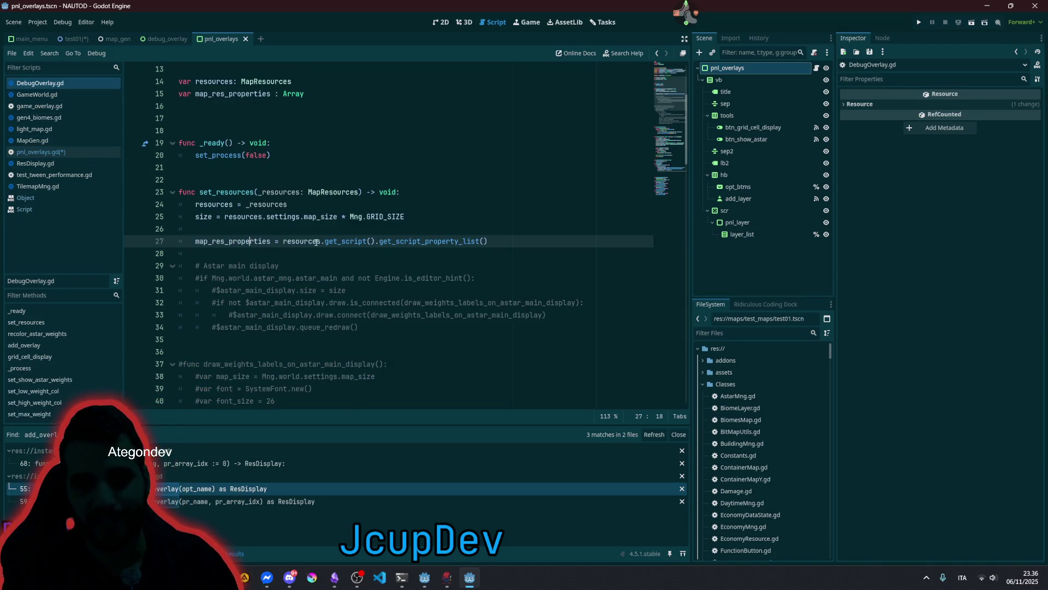
- Open the MapResources class definition and read through its exported map property declarations
left_click(303, 243, "ctrl")
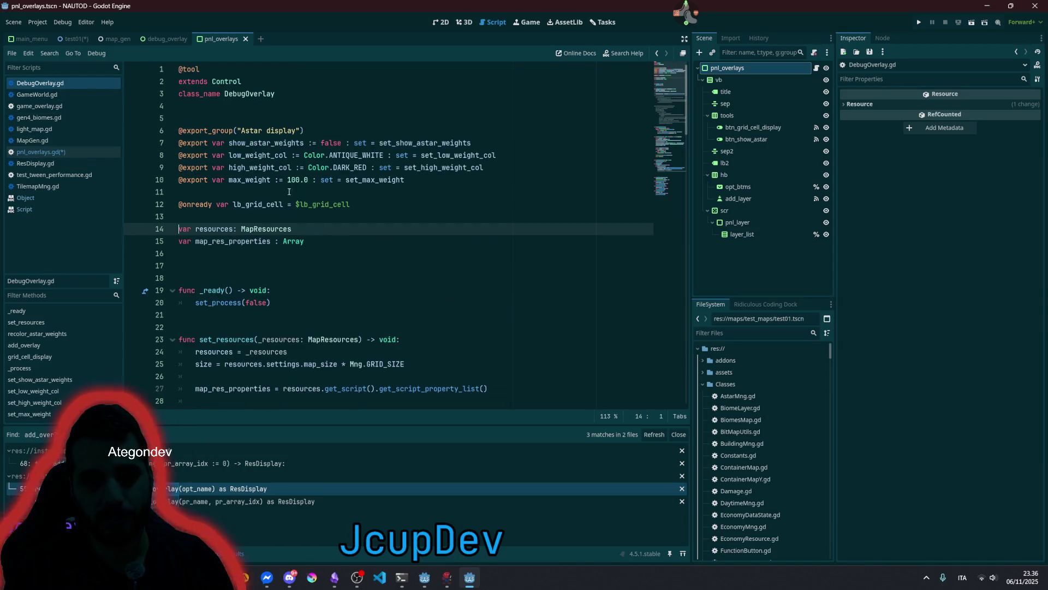
left_click(254, 233, "ctrl")
left_click(238, 169)
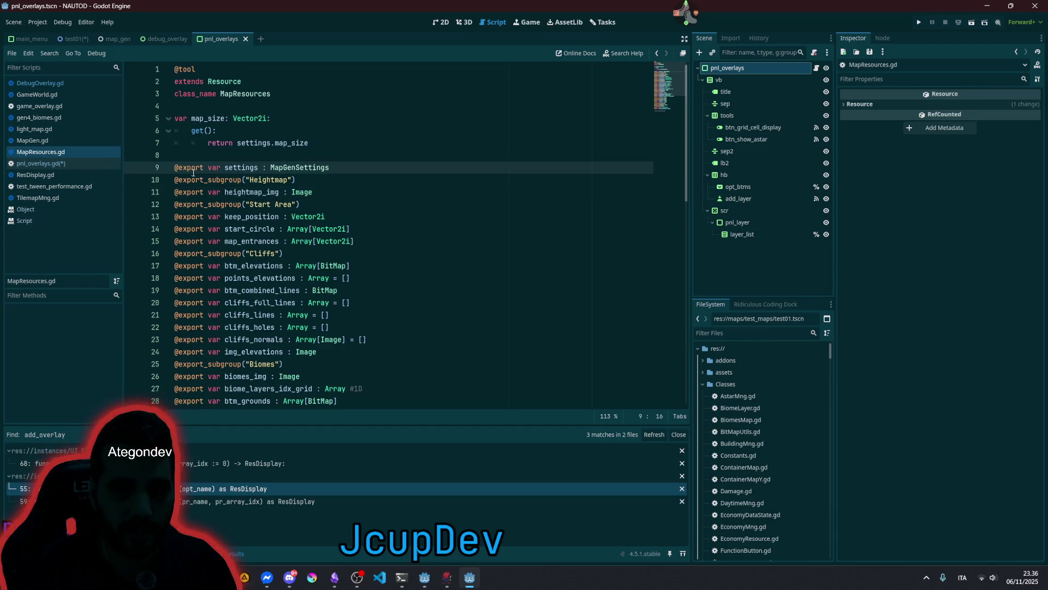
mouse_move(277, 169)
left_mouse_down()
mouse_move(284, 256)
mouse_move(251, 355)
left_mouse_up()
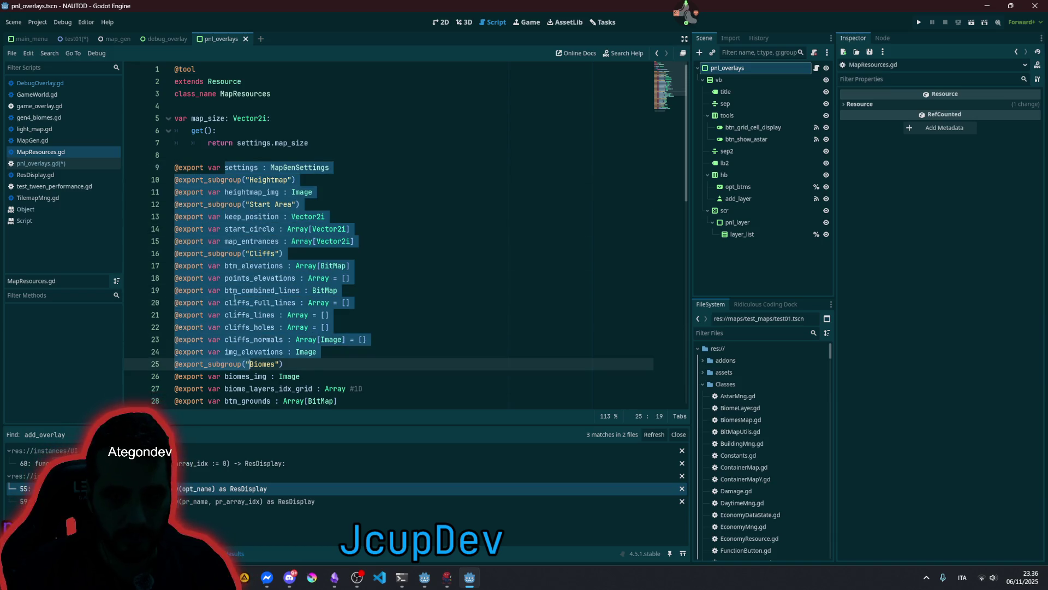
left_click_drag(233, 265, 248, 344)
scroll(249, 345, "down", 5)
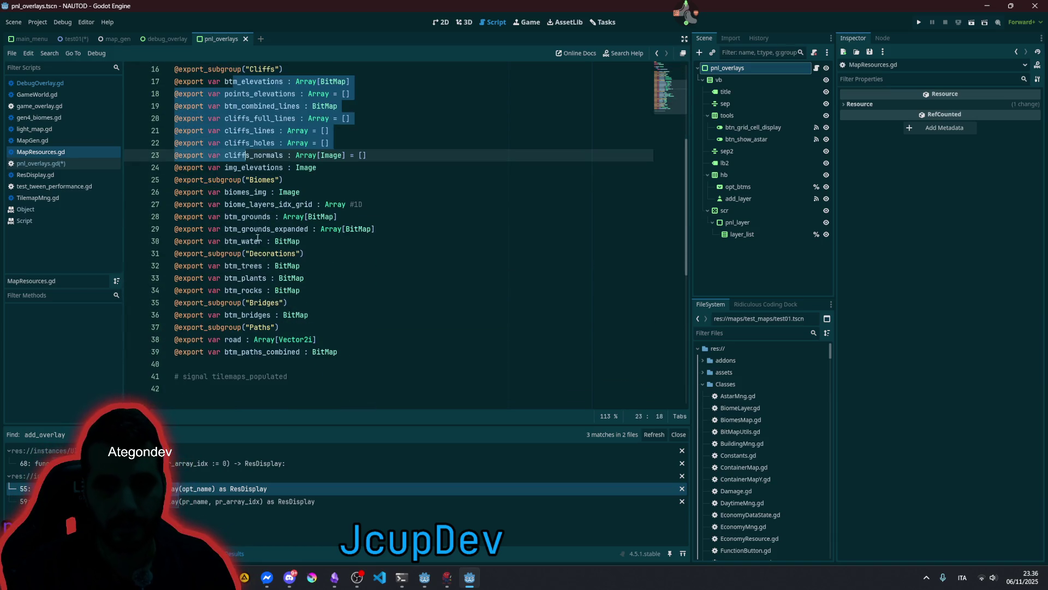
mouse_move(228, 192)
left_mouse_down()
mouse_move(303, 192)
mouse_move(234, 210)
mouse_move(243, 262)
left_mouse_up()
left_click(262, 192)
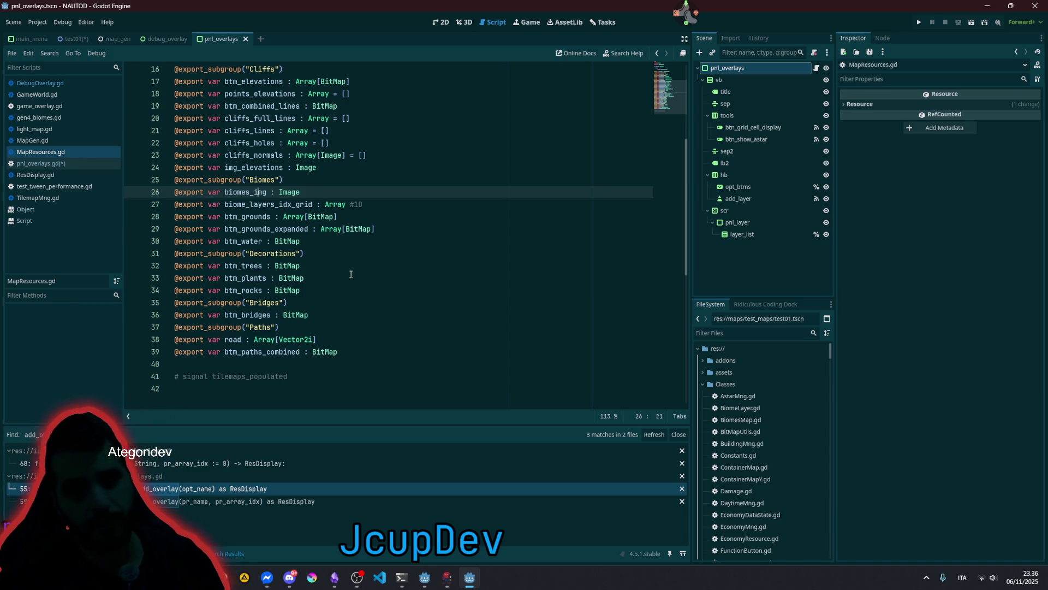
- Check the Array type of btm_grounds, then return to pnl_overlays.gd
left_click(316, 216)
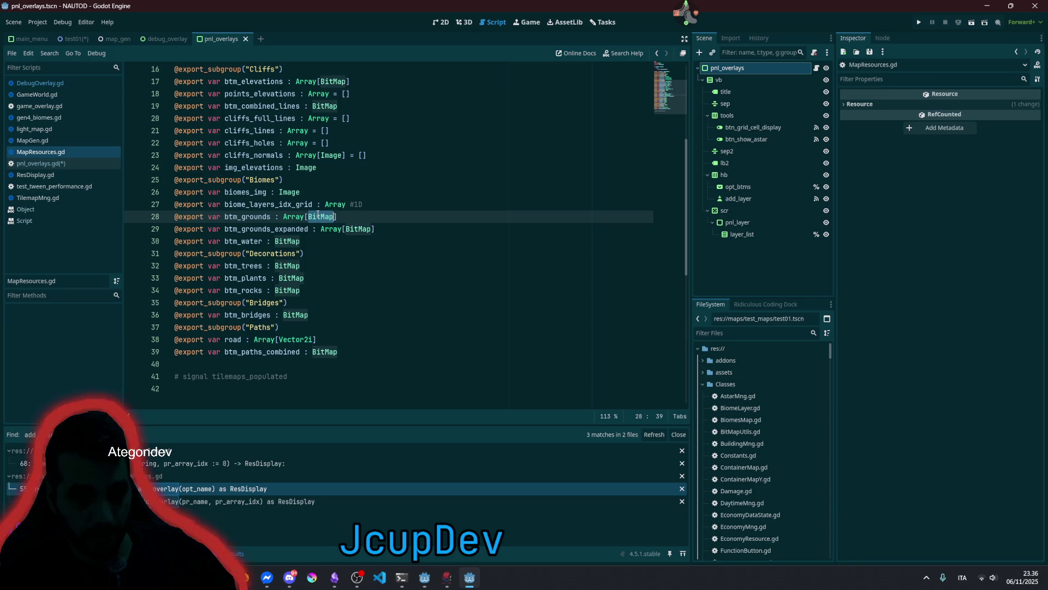
double_click(295, 217)
scroll(335, 238, "up", 3)
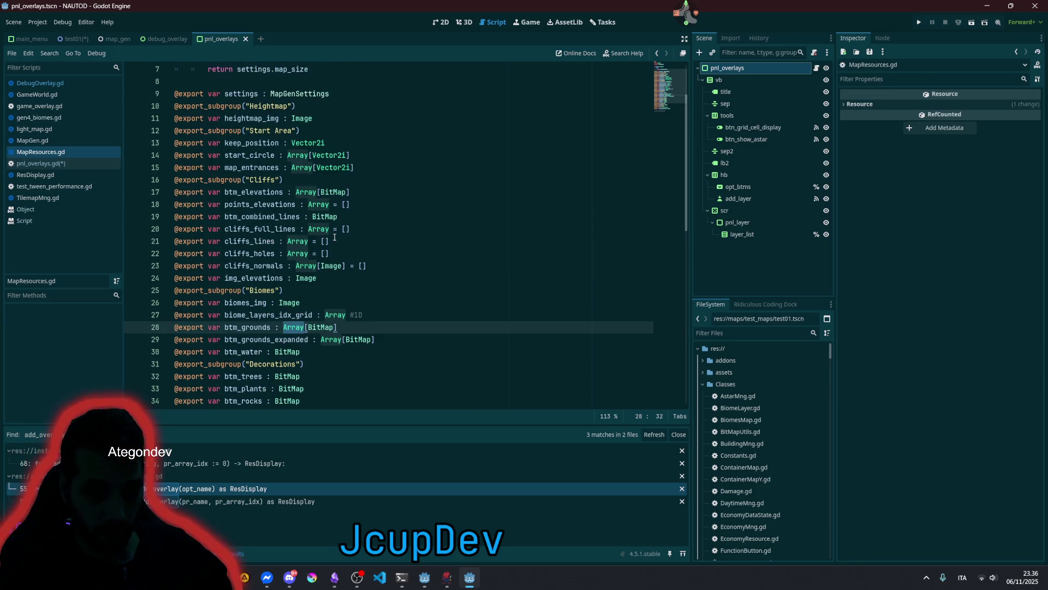
scroll(335, 237, "up", 2)
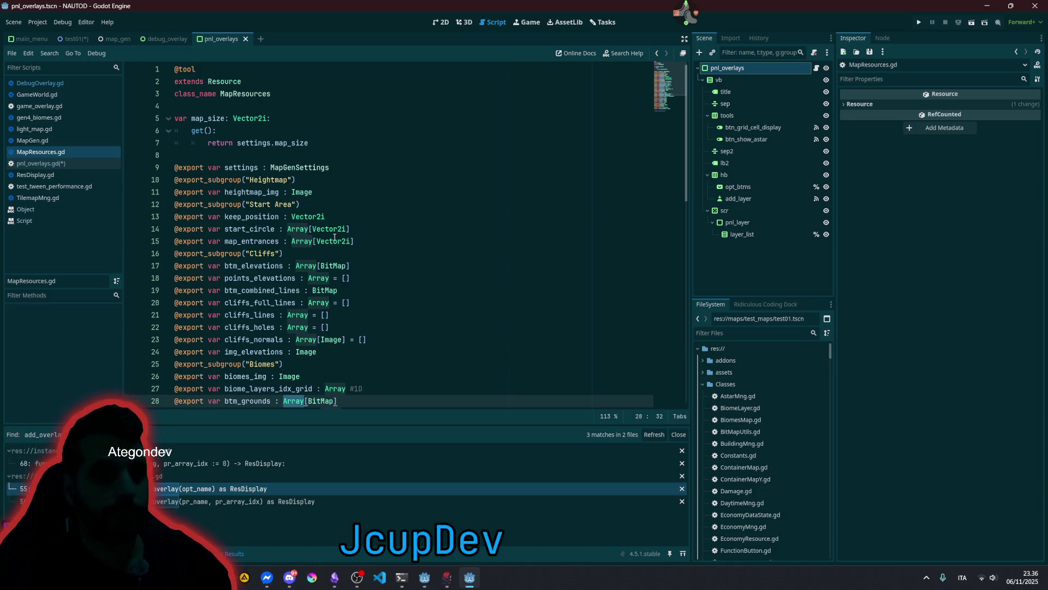
left_click(45, 165)
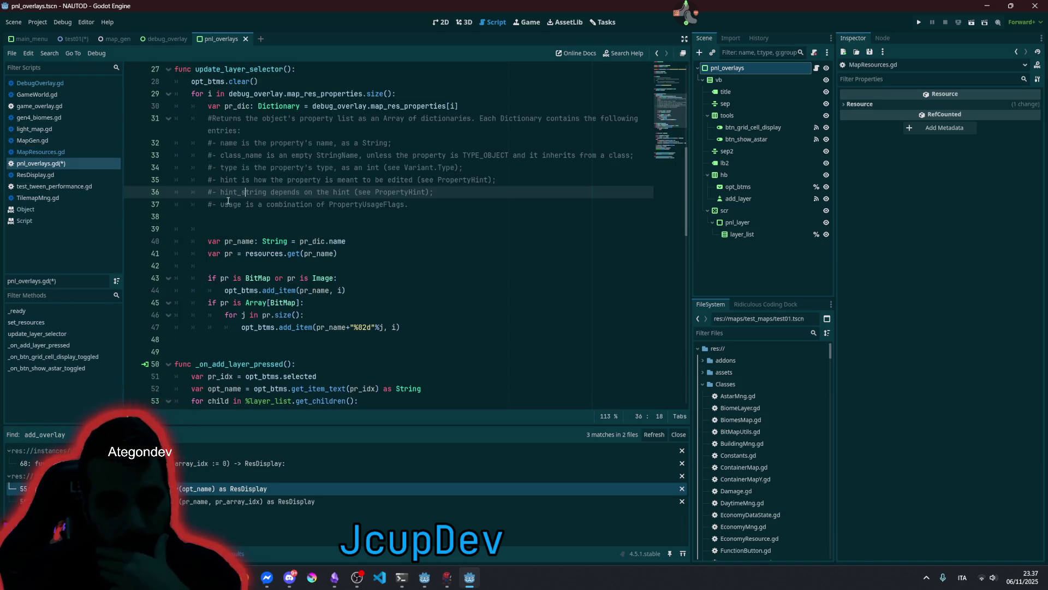
- Delete the extra blank line before the pr_name declaration in update_layer_selector
double_click(264, 279)
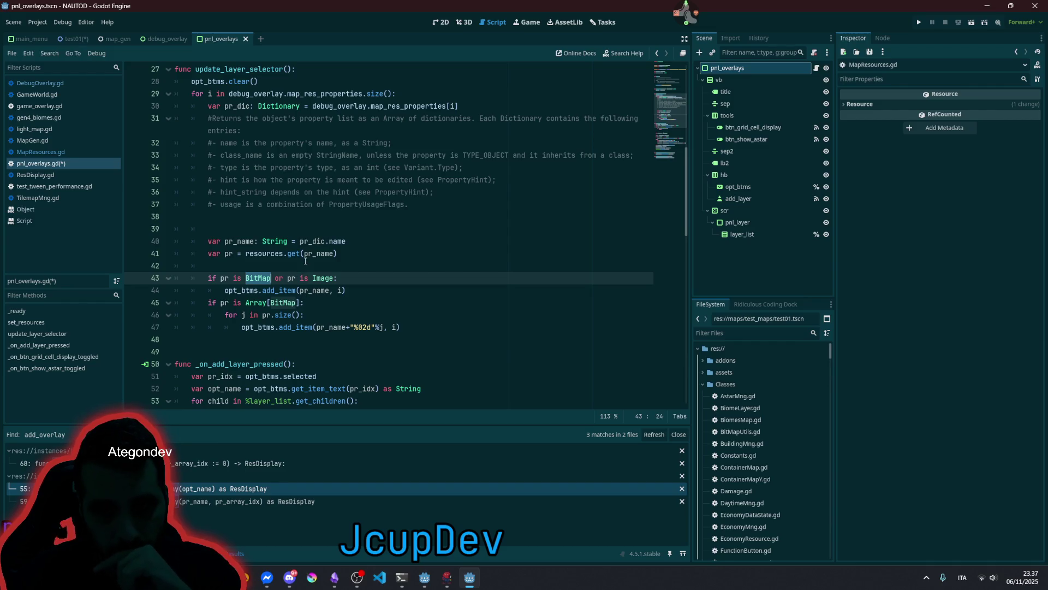
left_click(263, 215)
key("BackSpace")
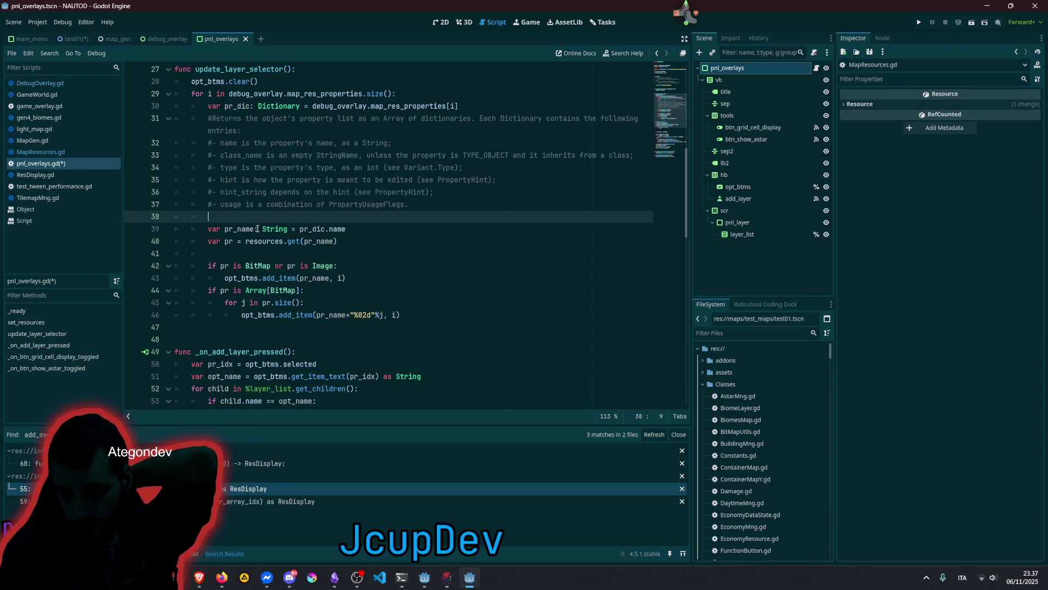
double_click(210, 82)
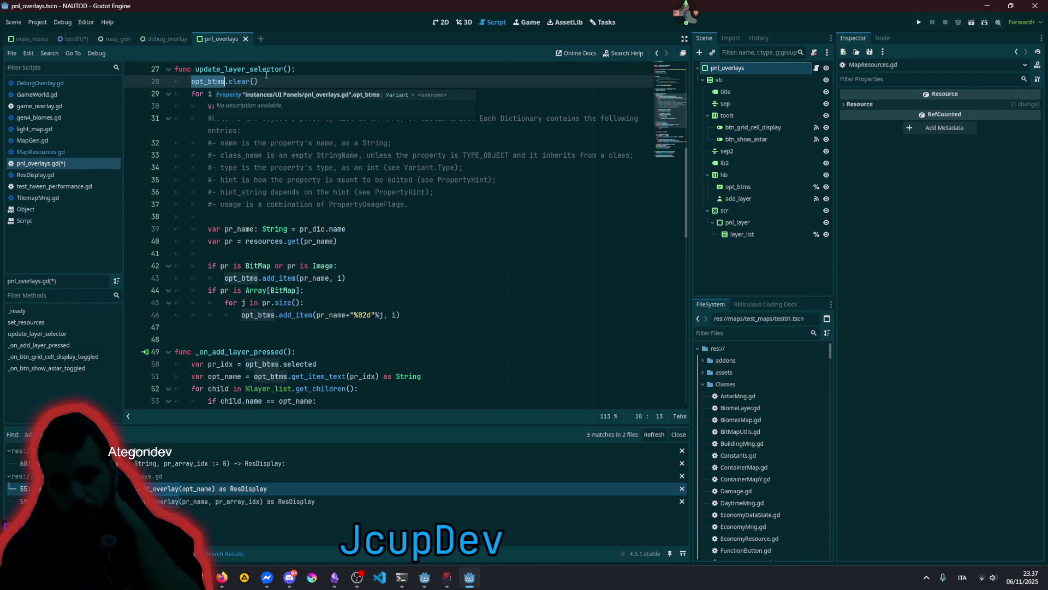
scroll(233, 247, "up", 4)
scroll(233, 246, "up", 3)
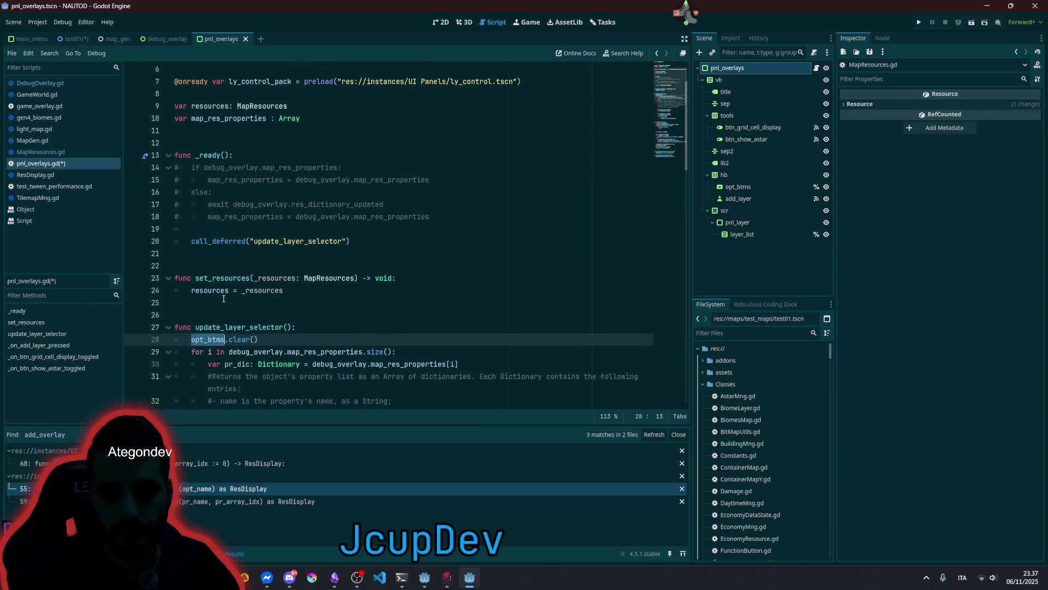
double_click(240, 327)
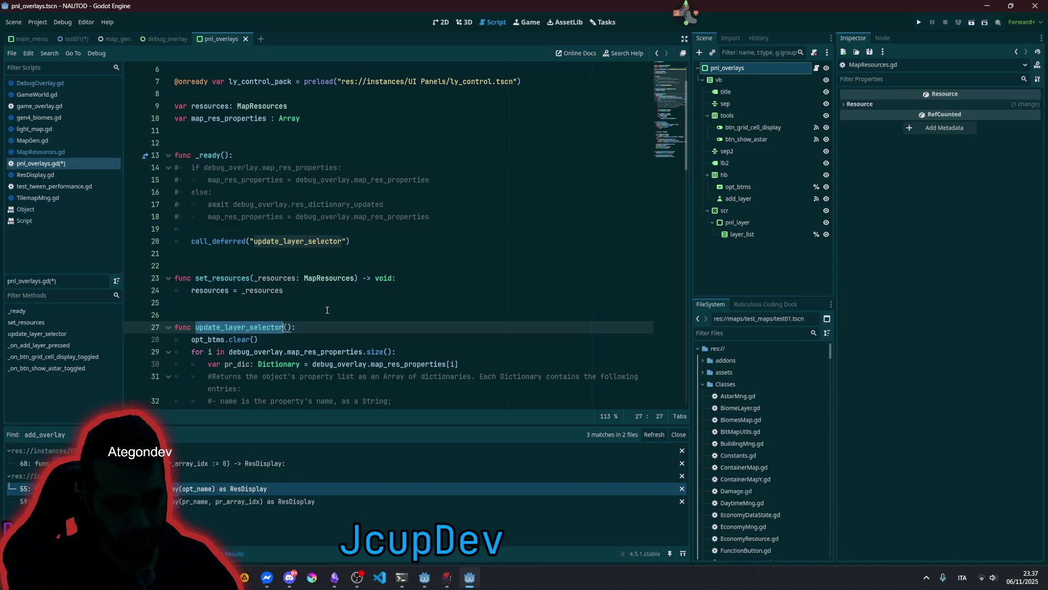
- Rename update_layer_selector to populate_option_bitmaps
type("populate")
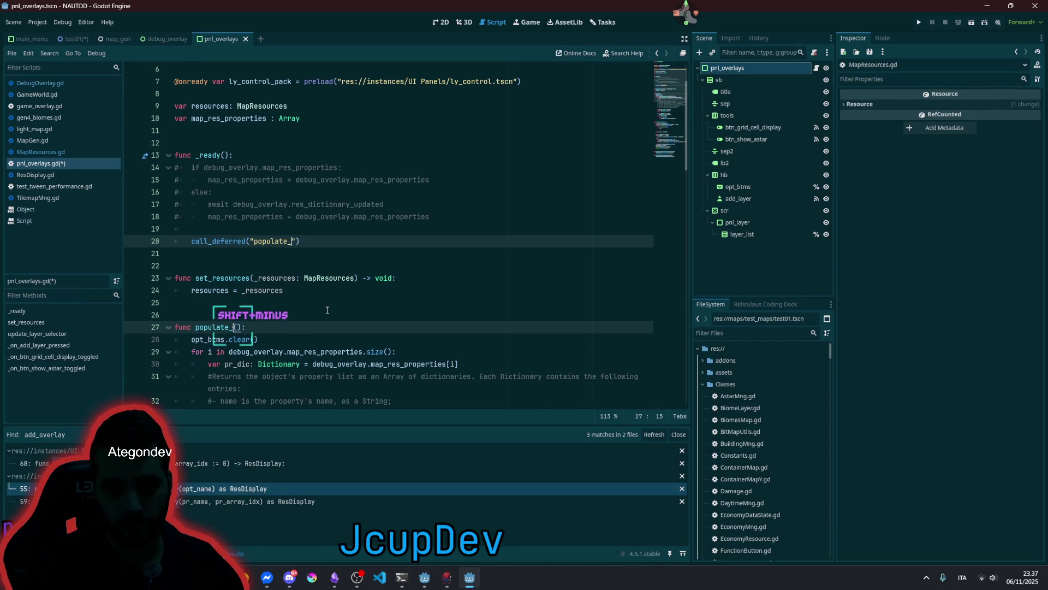
type("_")
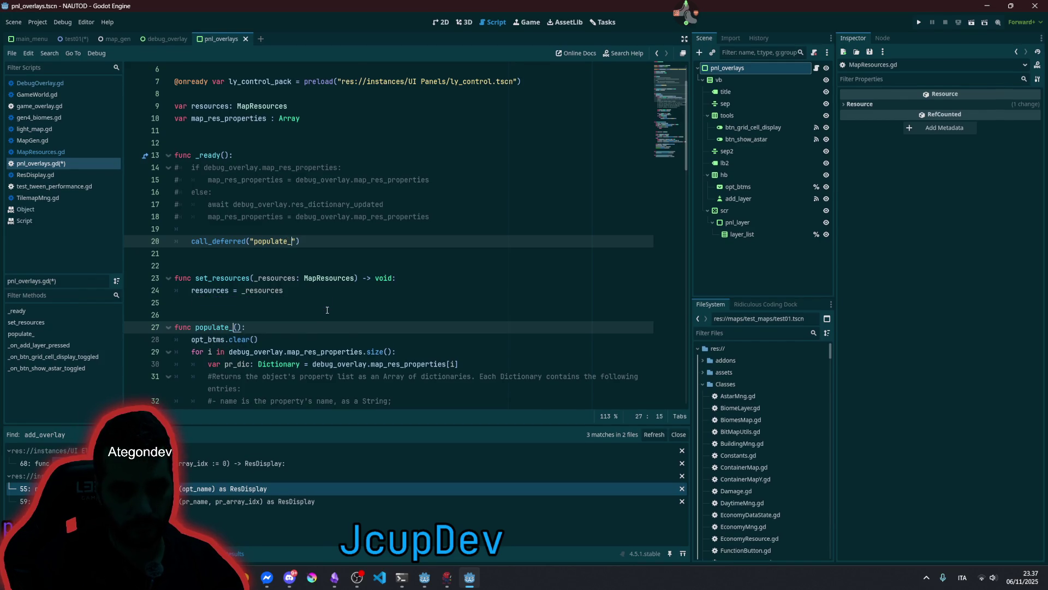
type("option")
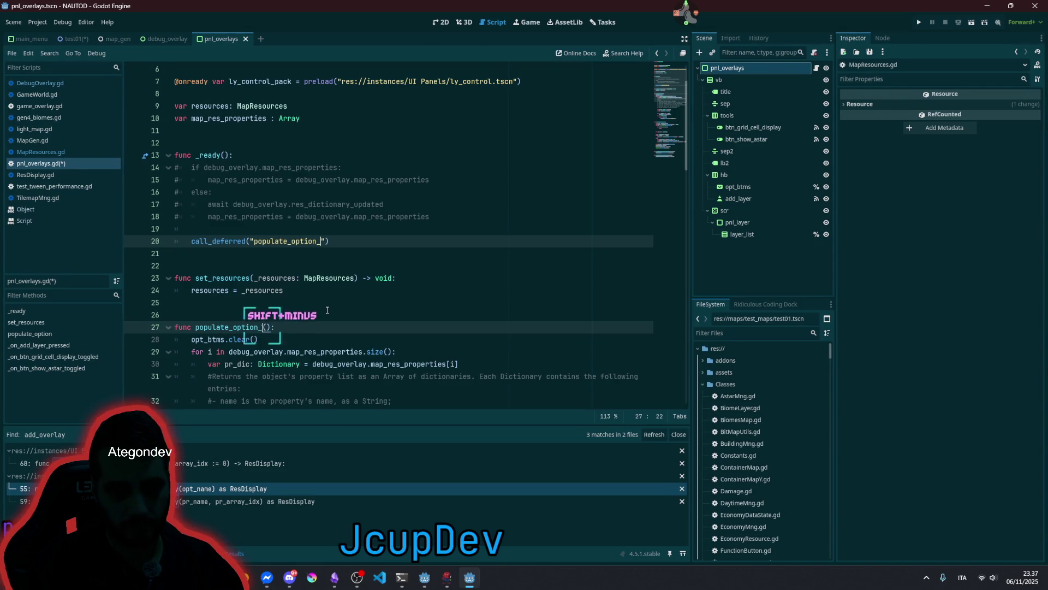
type("_b")
type("itm")
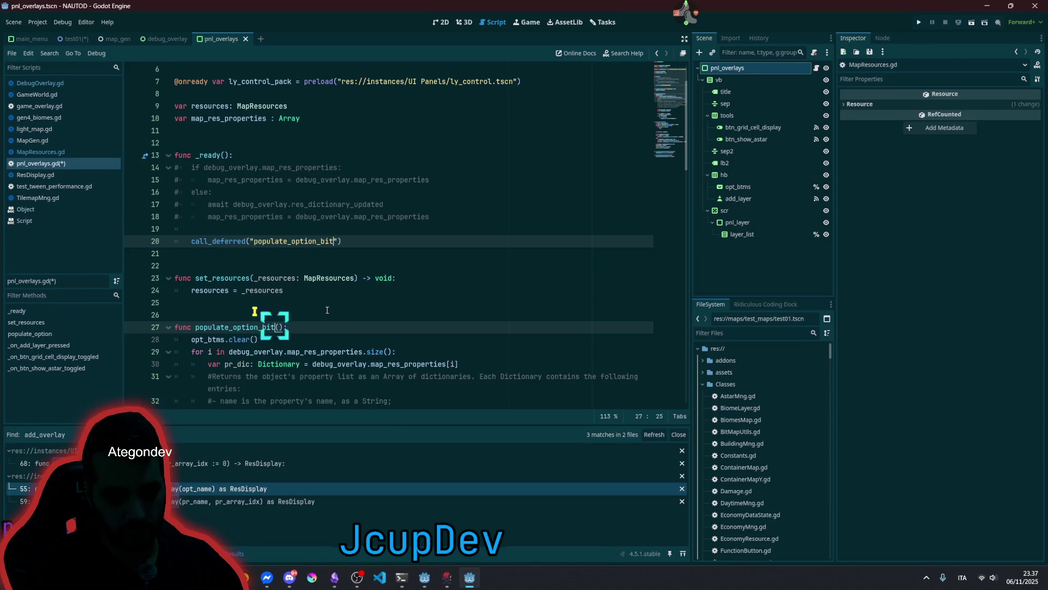
type("aps")
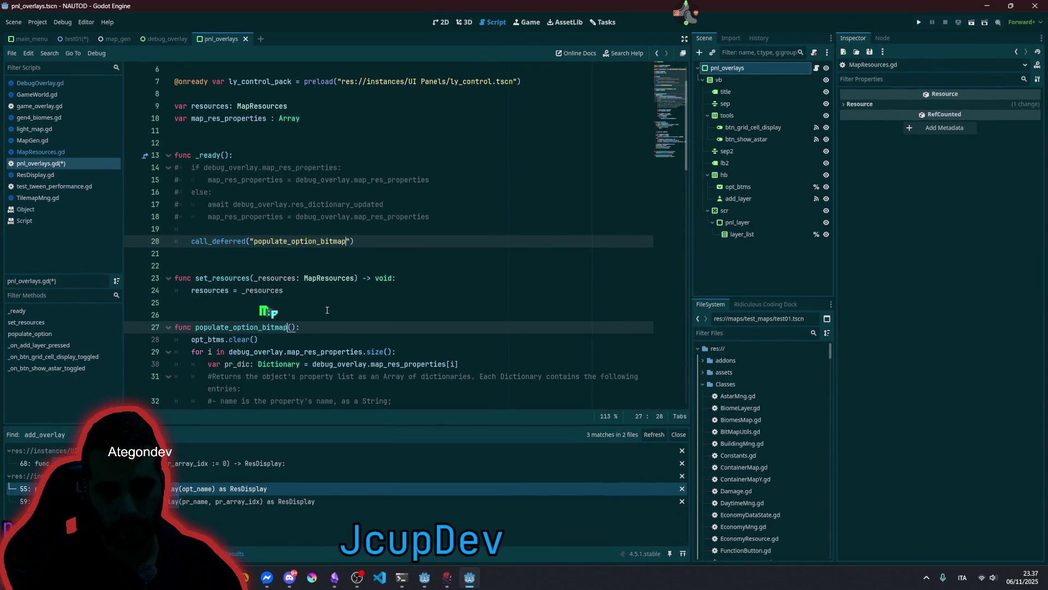
left_click(246, 351)
scroll(253, 344, "down", 6)
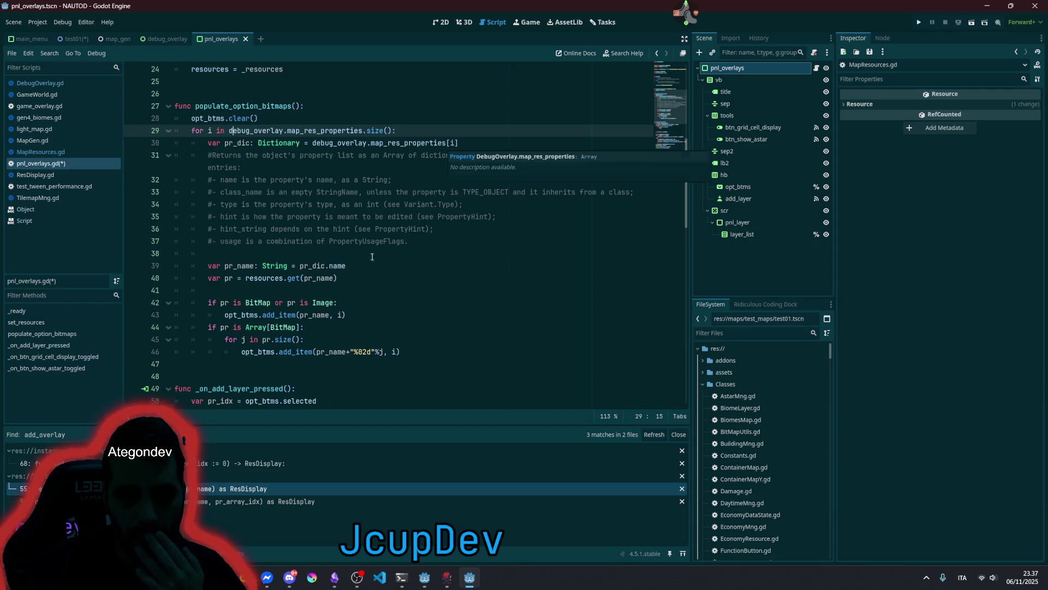
left_click(340, 315)
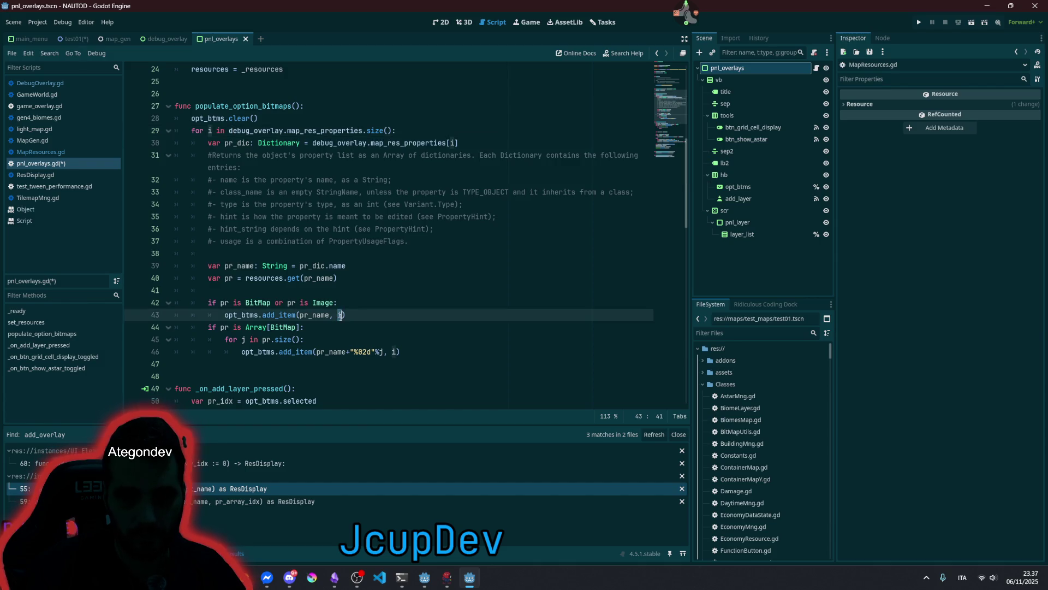
left_click(376, 352)
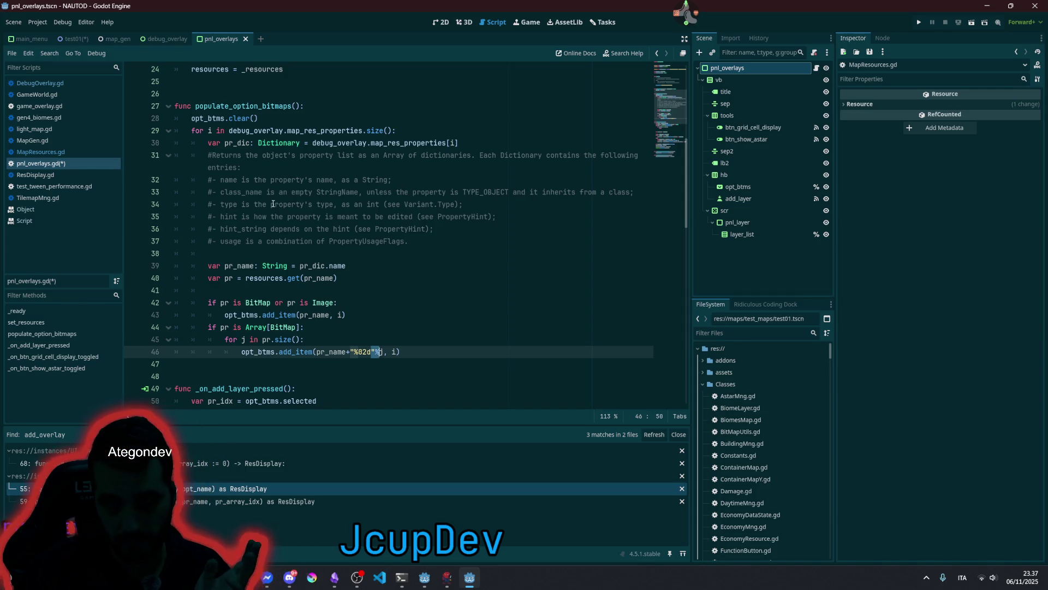
- Confirm _ready's deferred call uses populate_option_bitmaps, and copy the function name
double_click(236, 108)
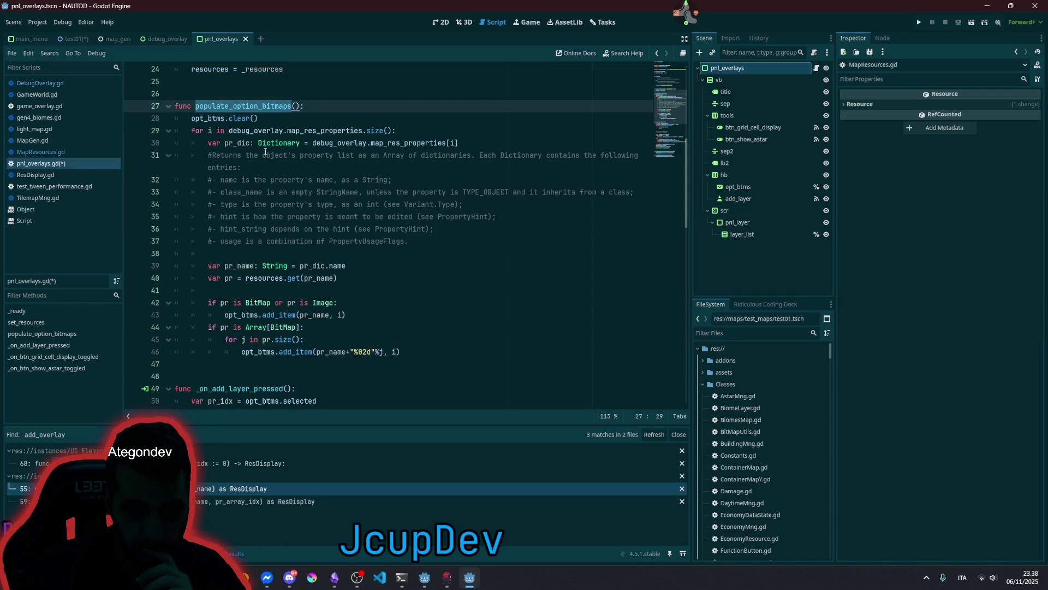
scroll(265, 152, "up", 3)
scroll(251, 212, "up", 3)
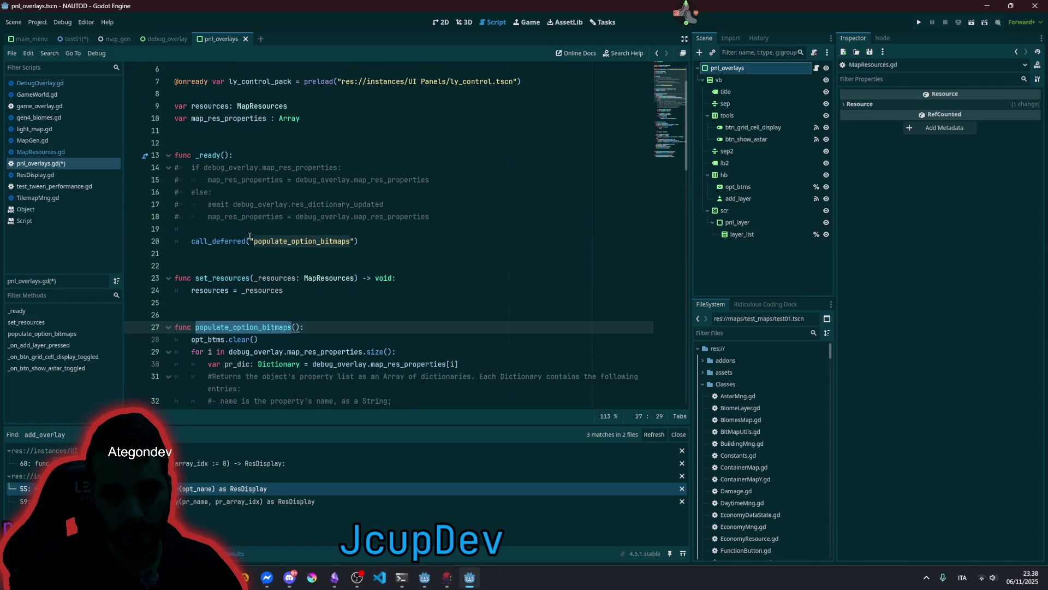
double_click(232, 241)
double_click(300, 241)
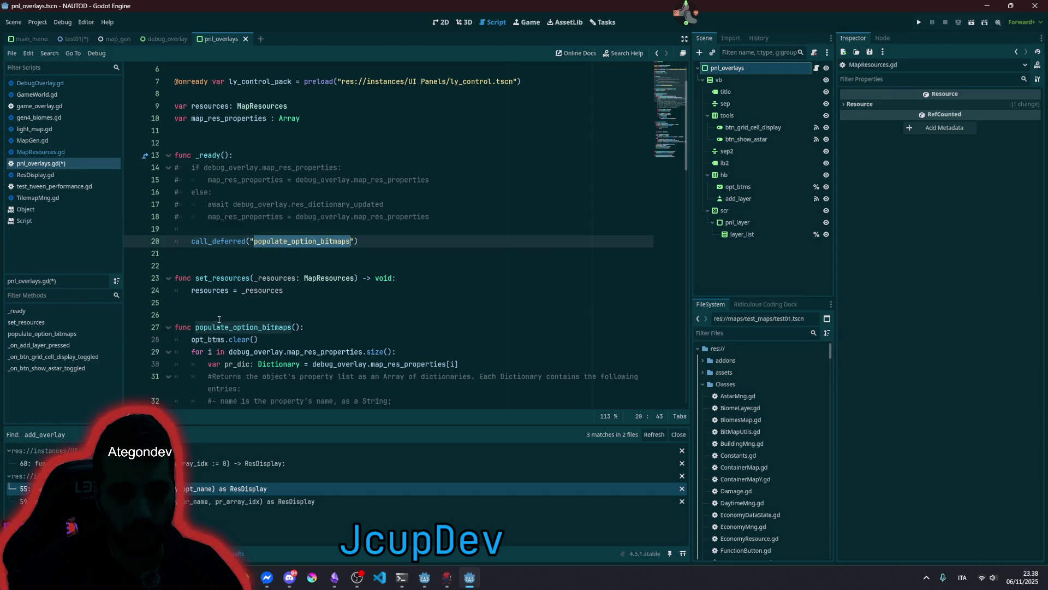
double_click(230, 290)
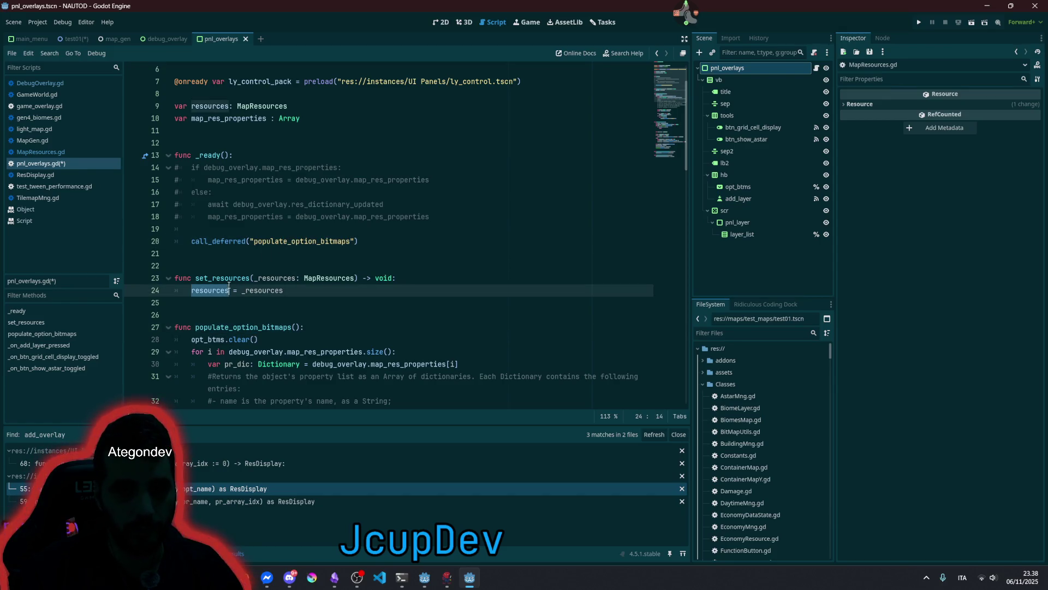
double_click(222, 327)
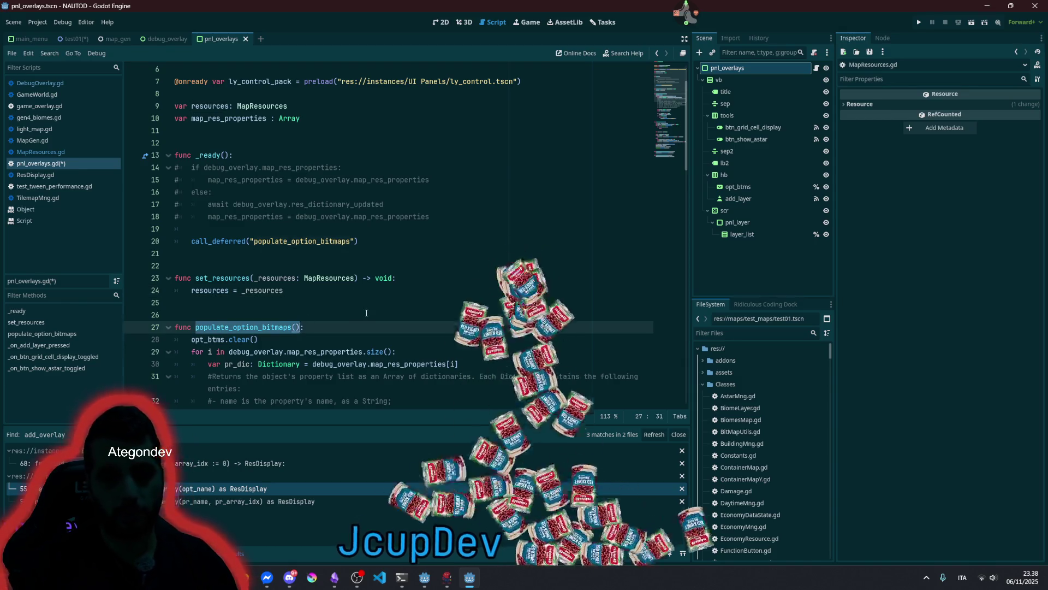
key("ctrl+c")
- Paste a populate_option_bitmaps() call under resources = _resources in set_resources
key("Up")
key("Up")
key("Up")
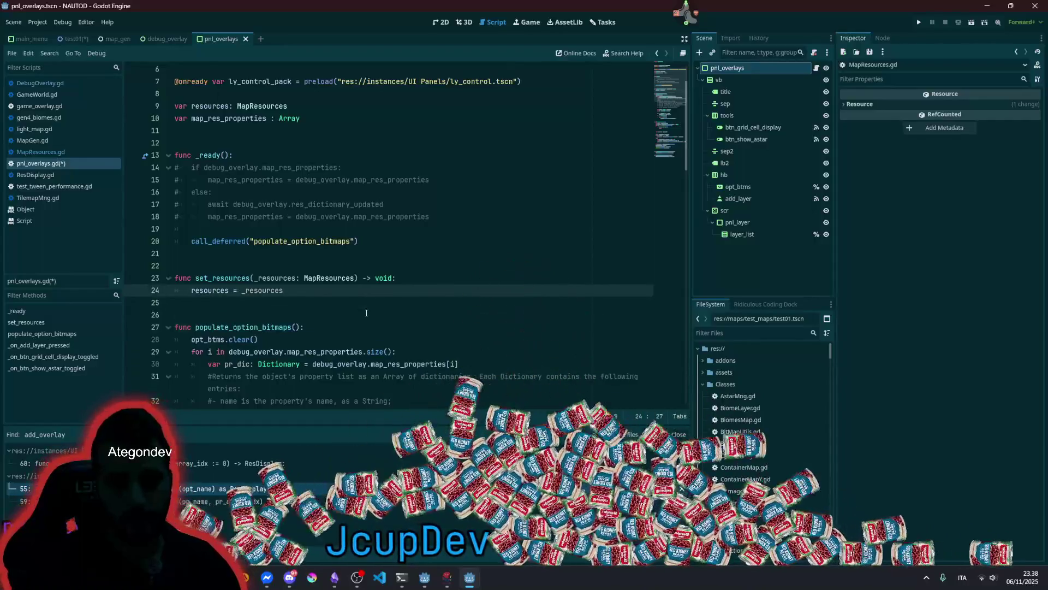
key("Return")
key("ctrl+v")
- Remove the call_deferred line from the _ready function
left_click_drag(358, 241, 191, 241)
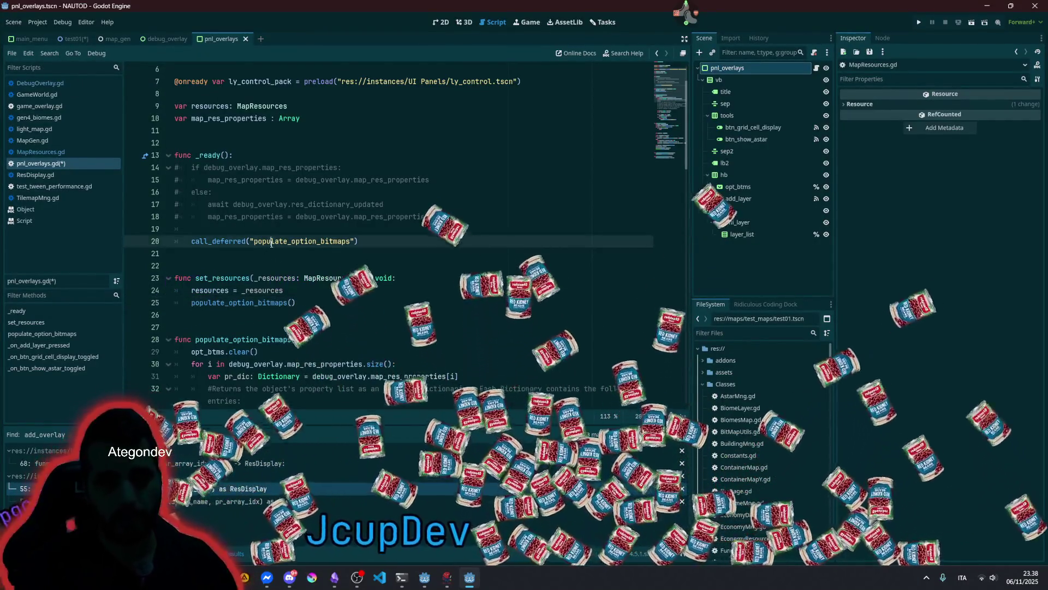
key("shift+Up")
key("shift+Up")
key("shift+Up")
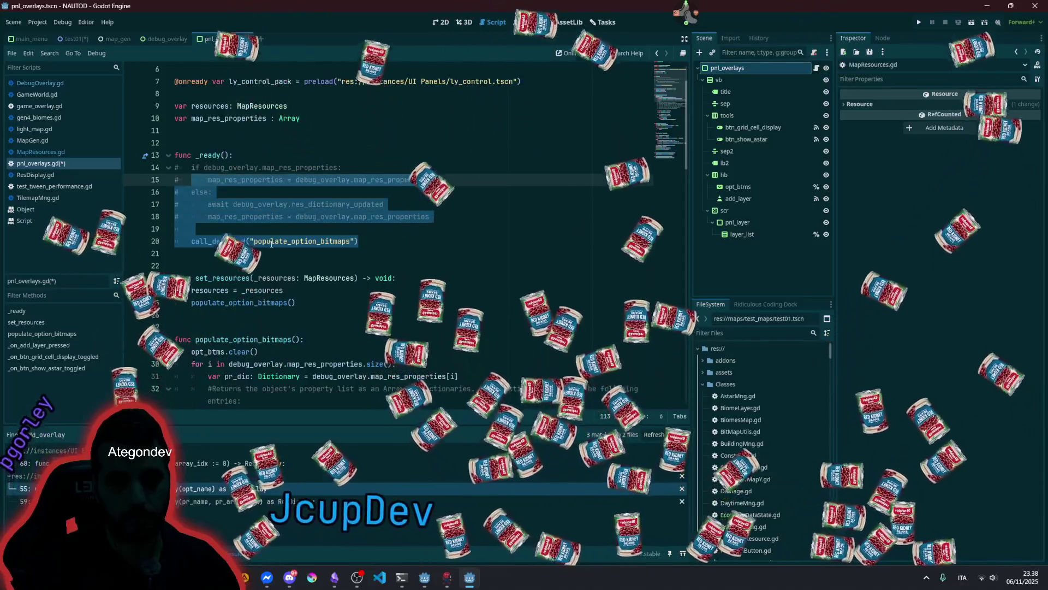
key("shift+Down")
key("shift+Down")
key("shift+Down")
key("BackSpace")
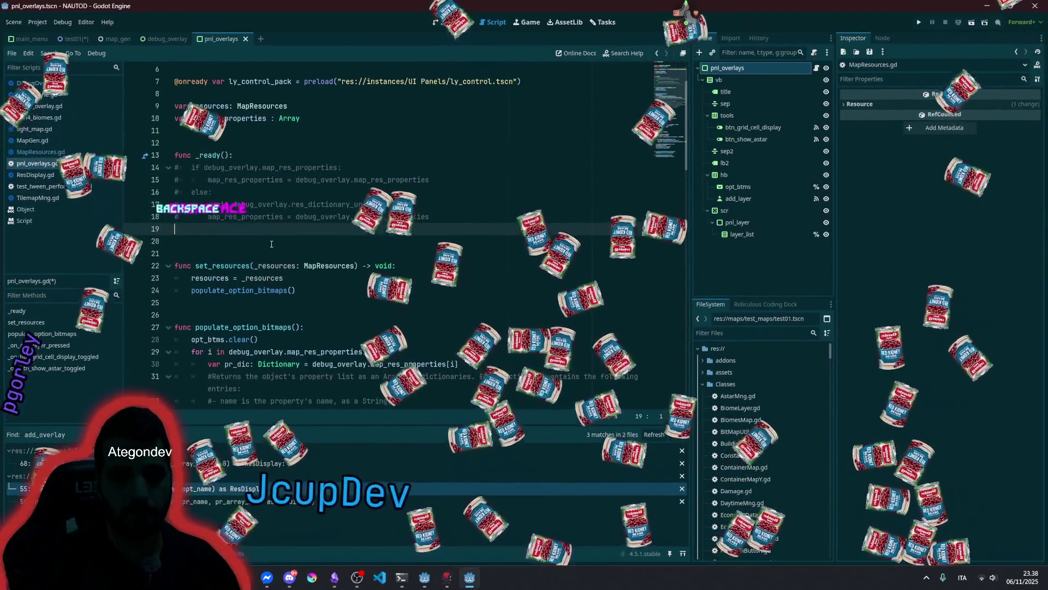
key("BackSpace")
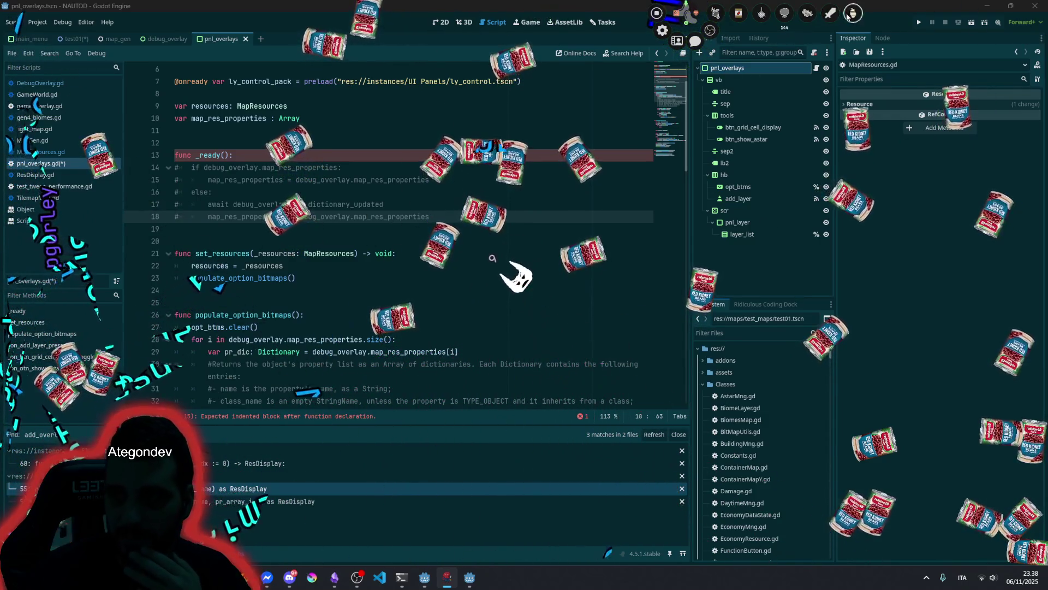
- Delete the remaining commented-out _ready function and its leftover blank lines
left_click(211, 155)
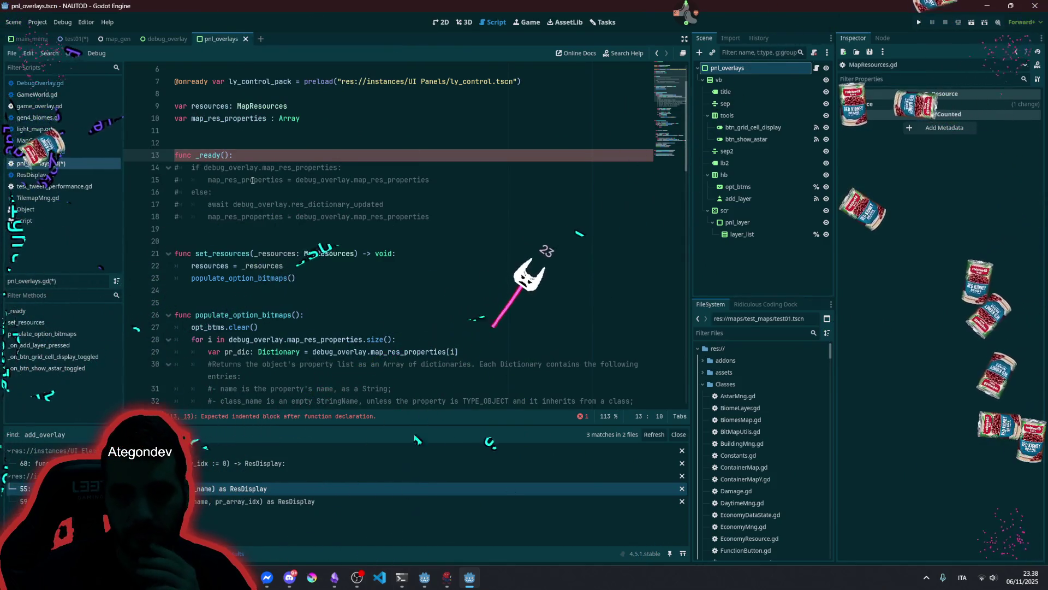
left_click(276, 165)
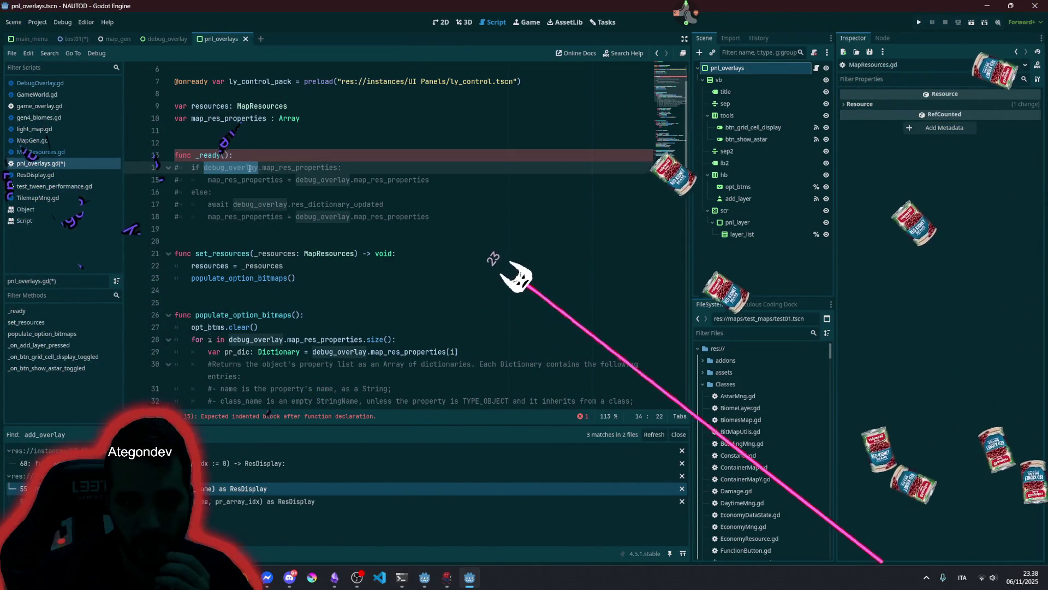
double_click(276, 166)
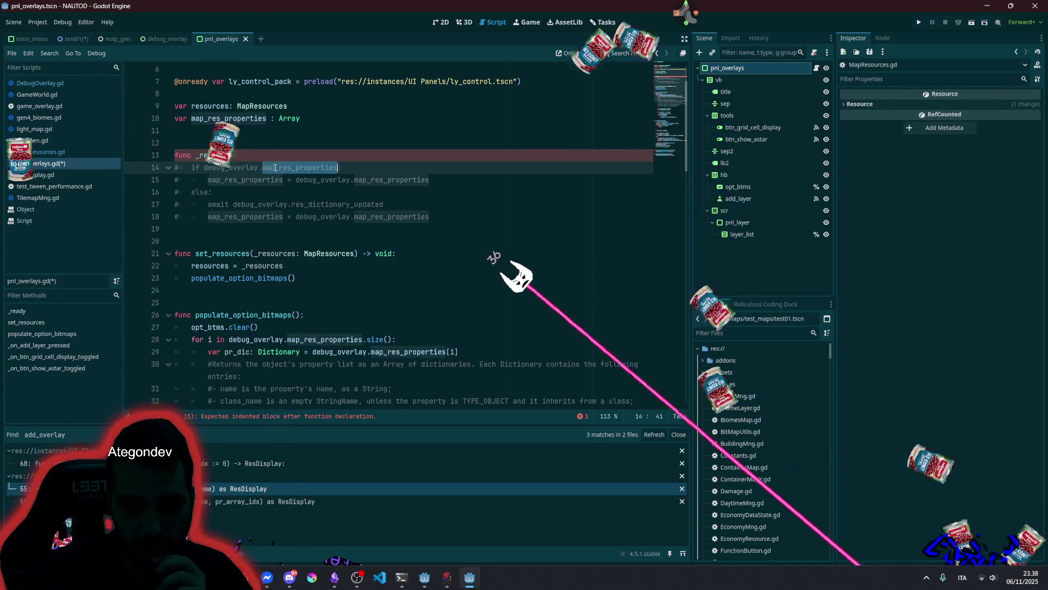
key("F3")
key("F3")
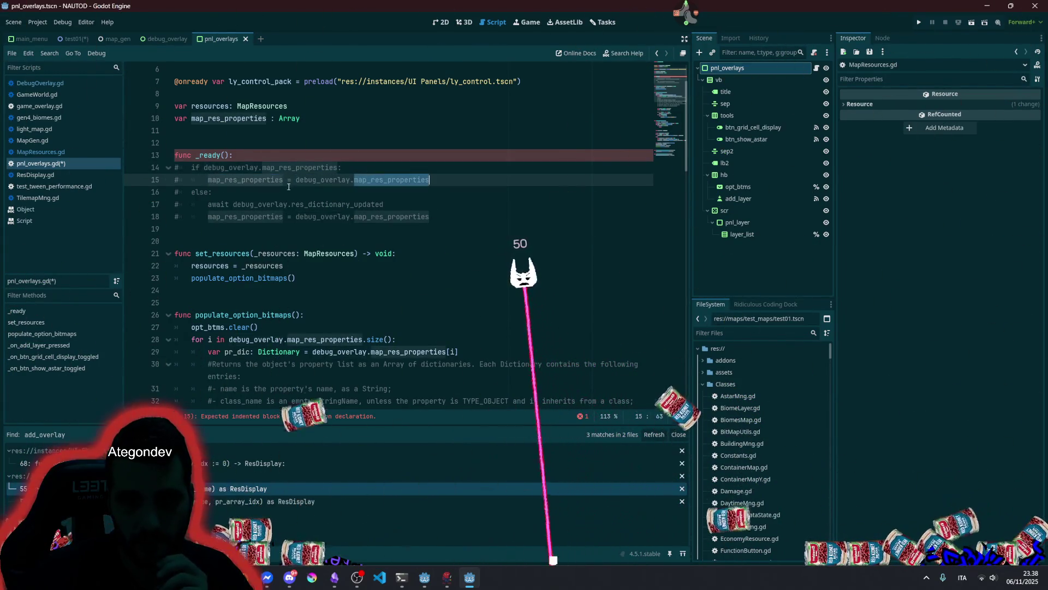
key("Down")
key("Down")
key("Down")
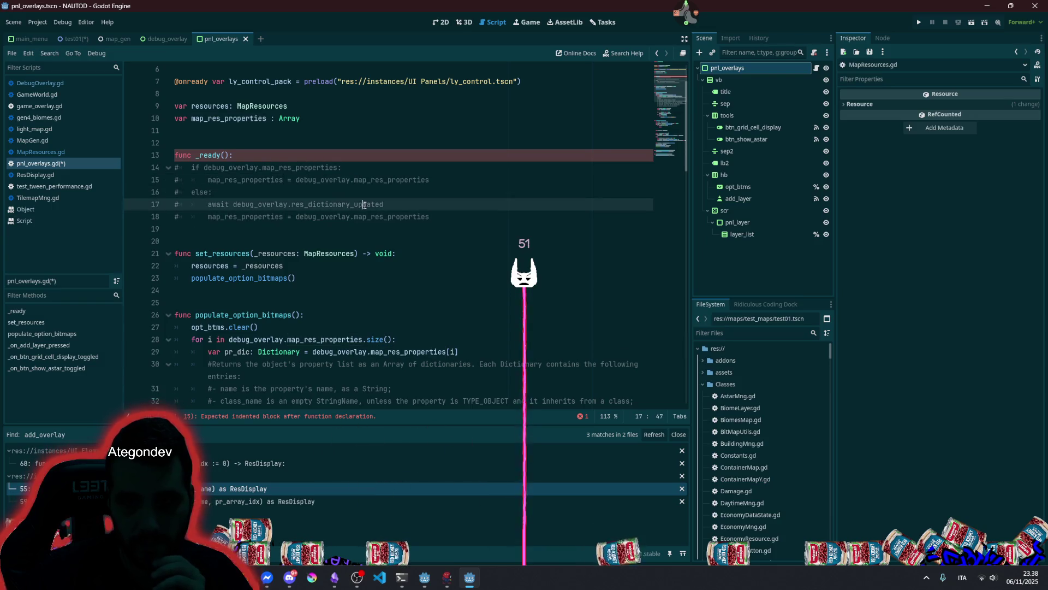
mouse_move(469, 214)
left_mouse_down()
mouse_move(202, 164)
mouse_move(195, 147)
left_mouse_up()
key("Delete")
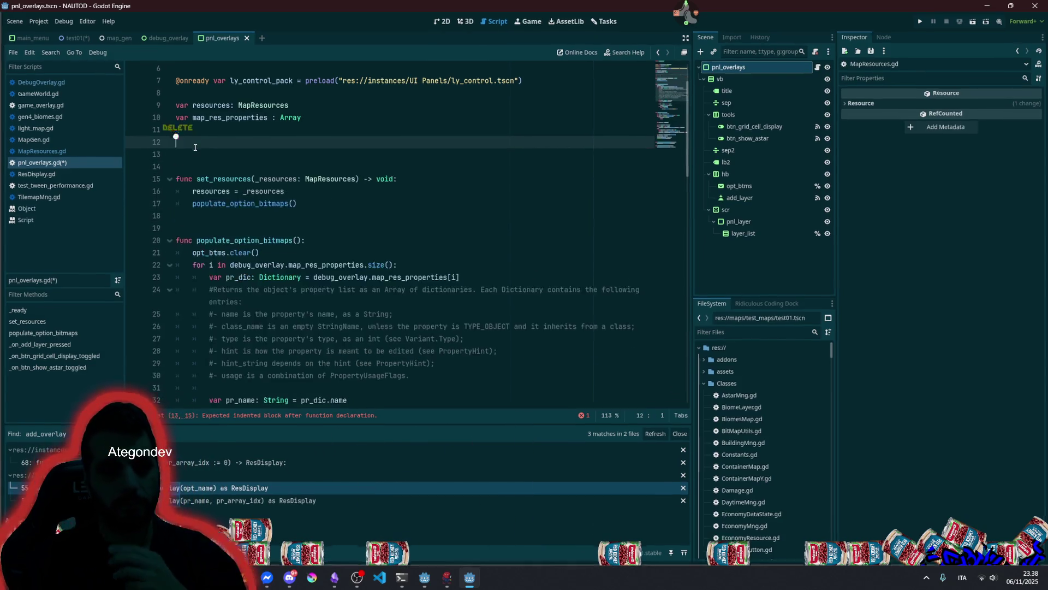
key("Delete")
key("Delete")
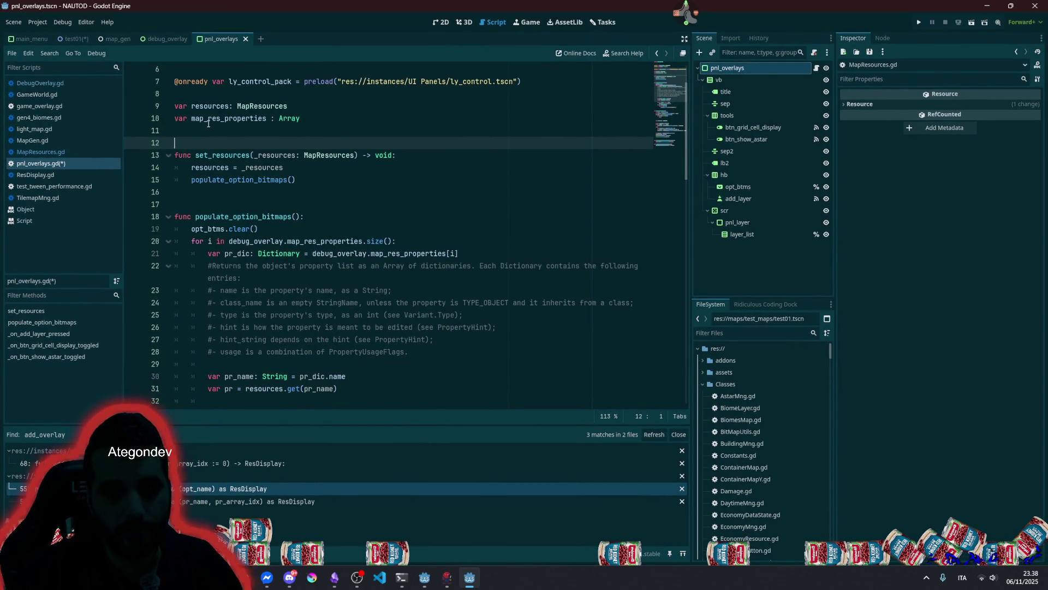
- Delete the unused map_res_properties Array declaration line from the overlays script
double_click(208, 122)
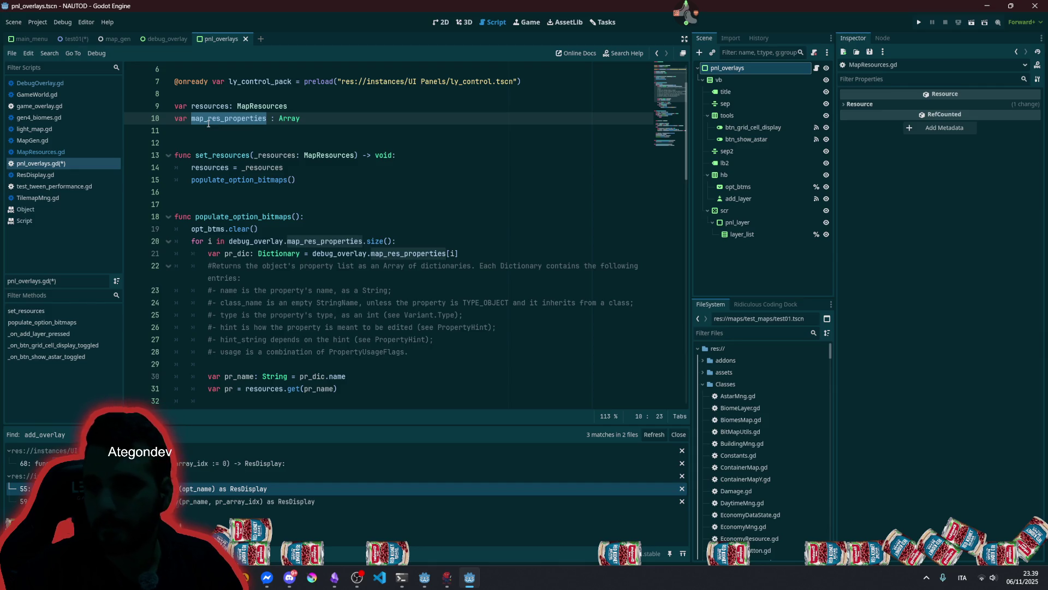
scroll(230, 188, "up", 2)
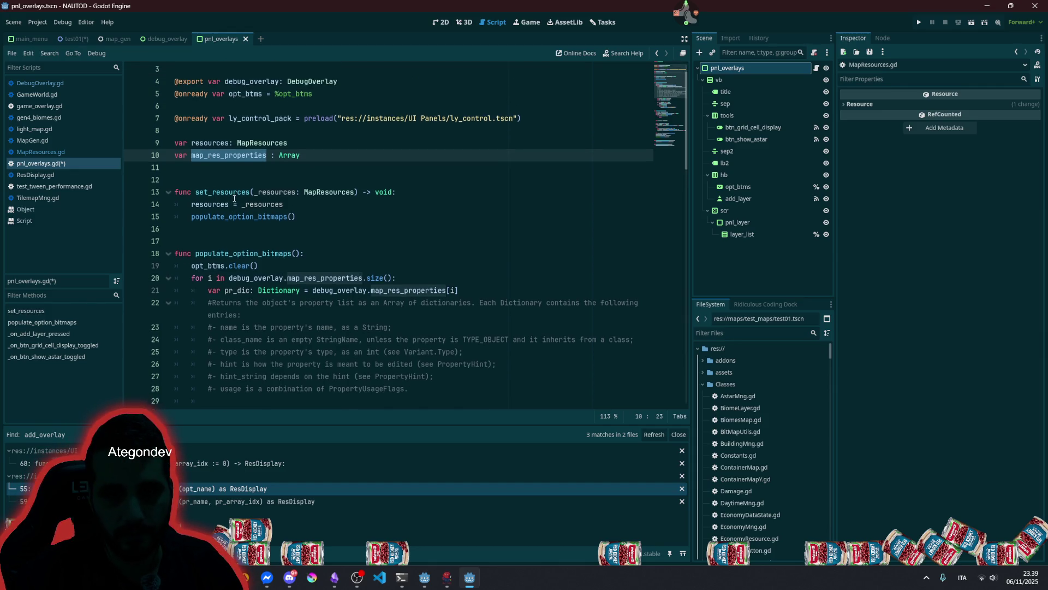
left_click(335, 174)
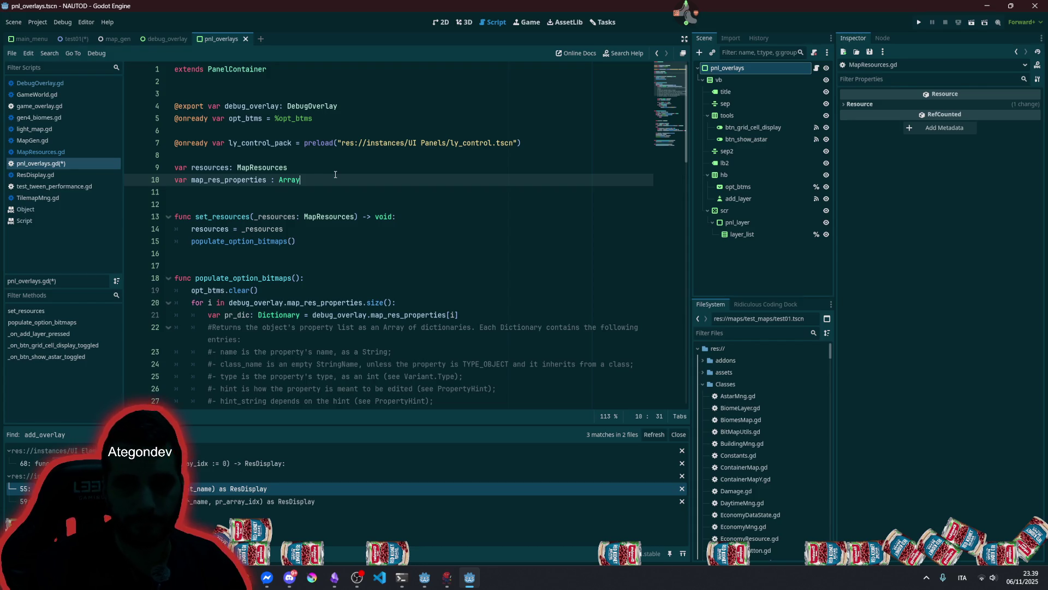
key("shift+Home")
key("Delete")
key("Delete")
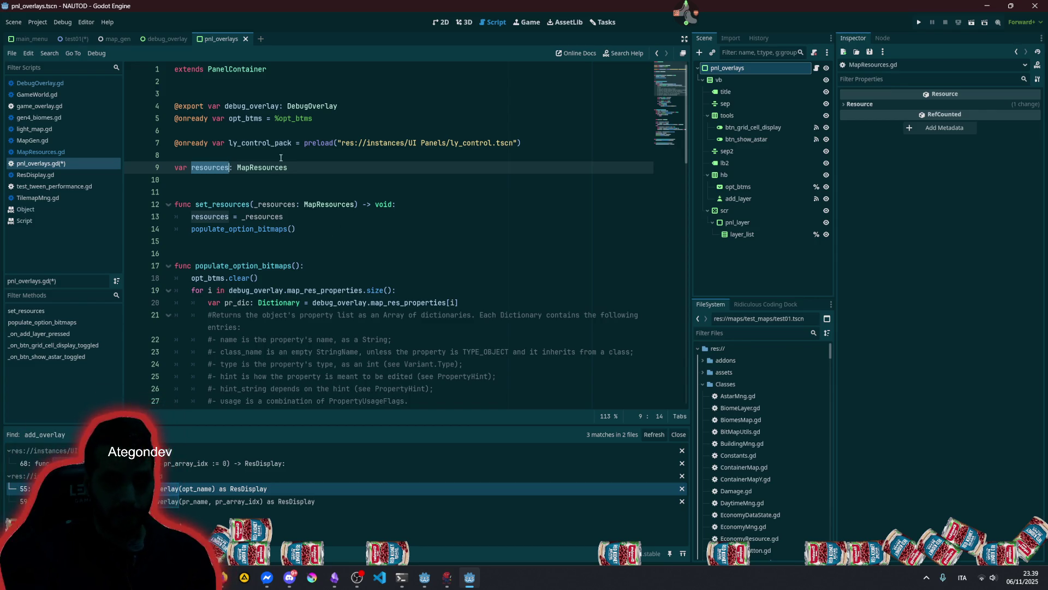
double_click(275, 106)
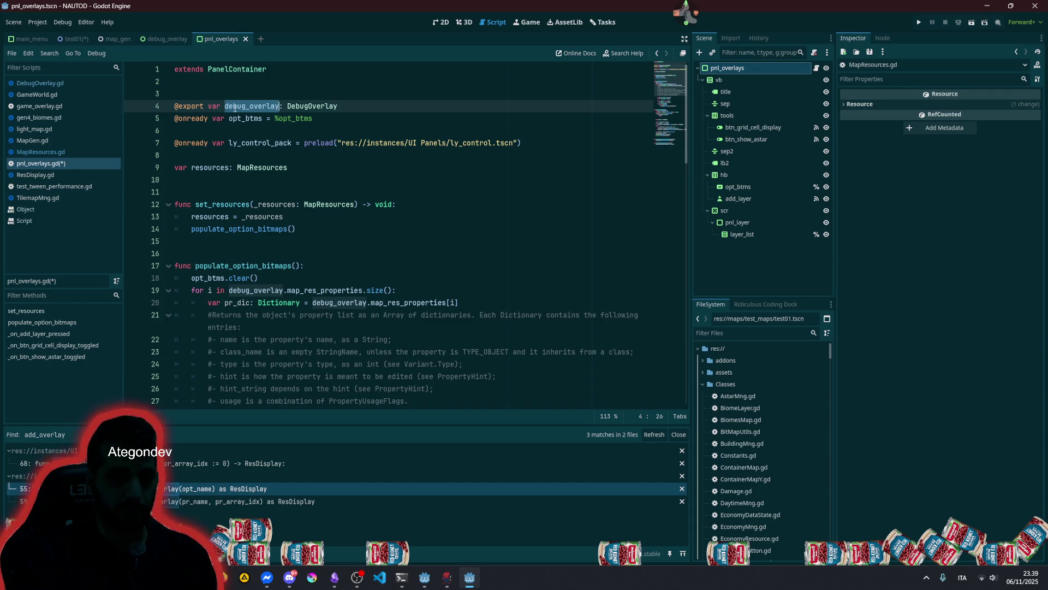
left_click(209, 105)
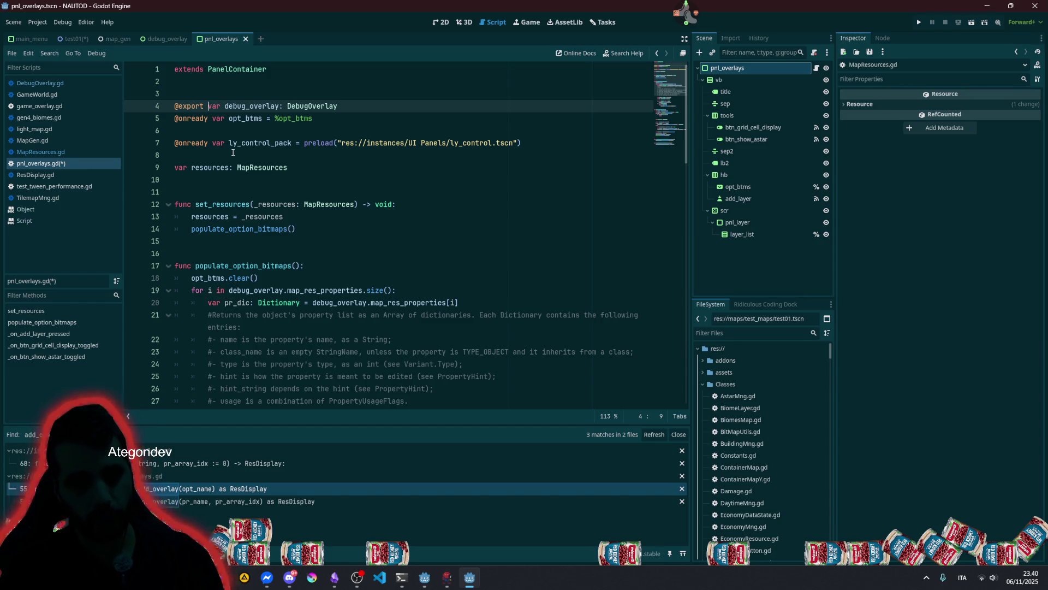
double_click(221, 204)
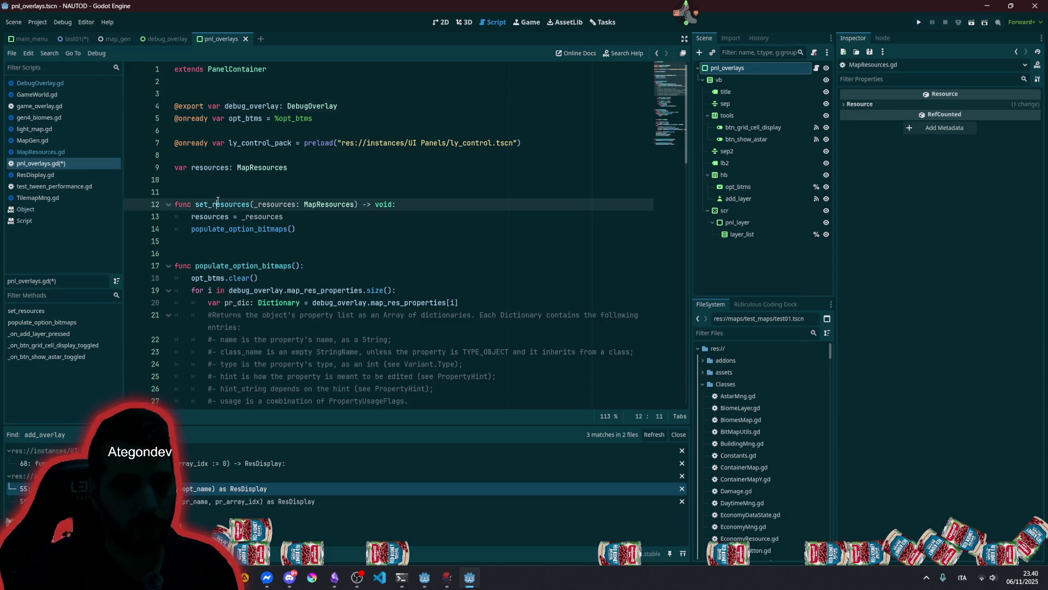
- Write the func set_world(_world: GameWorld) -> void: header above set_resources
left_click(214, 182)
key("Return")
key("Return")
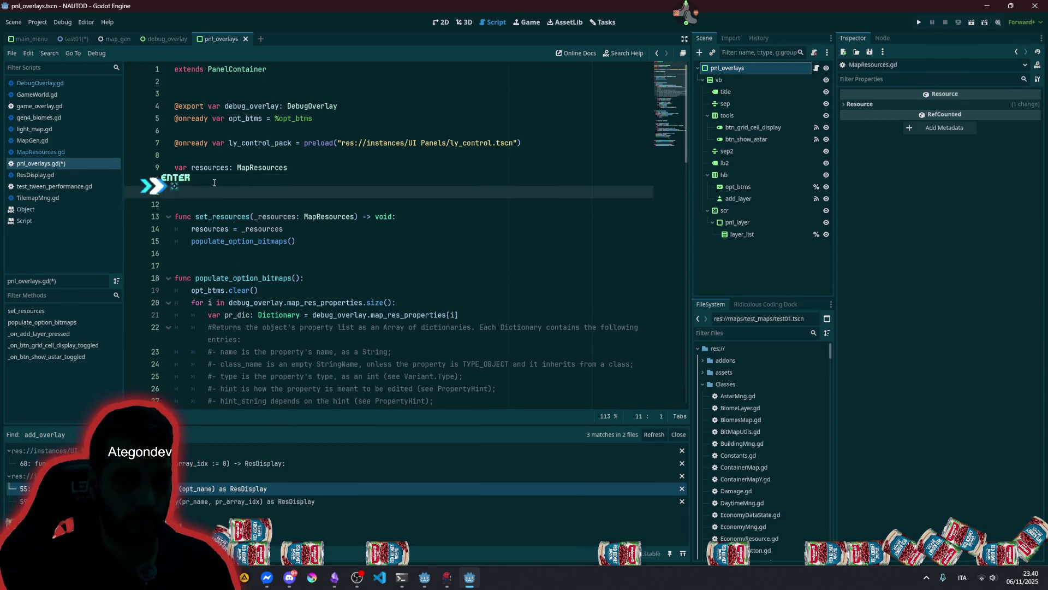
type("func set_word")
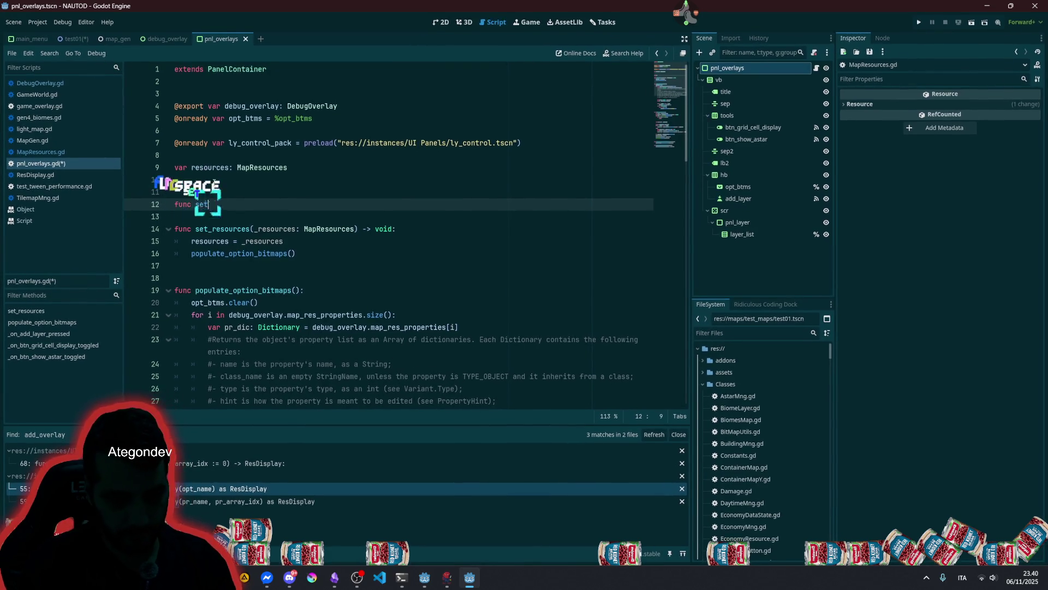
key("BackSpace")
type("ld")
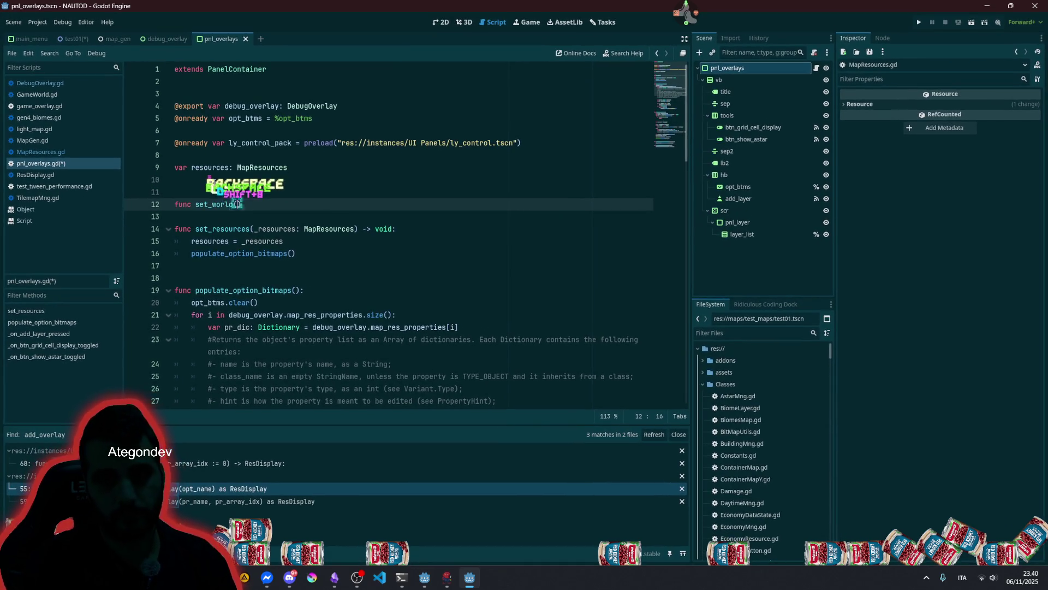
type("(")
type("_world")
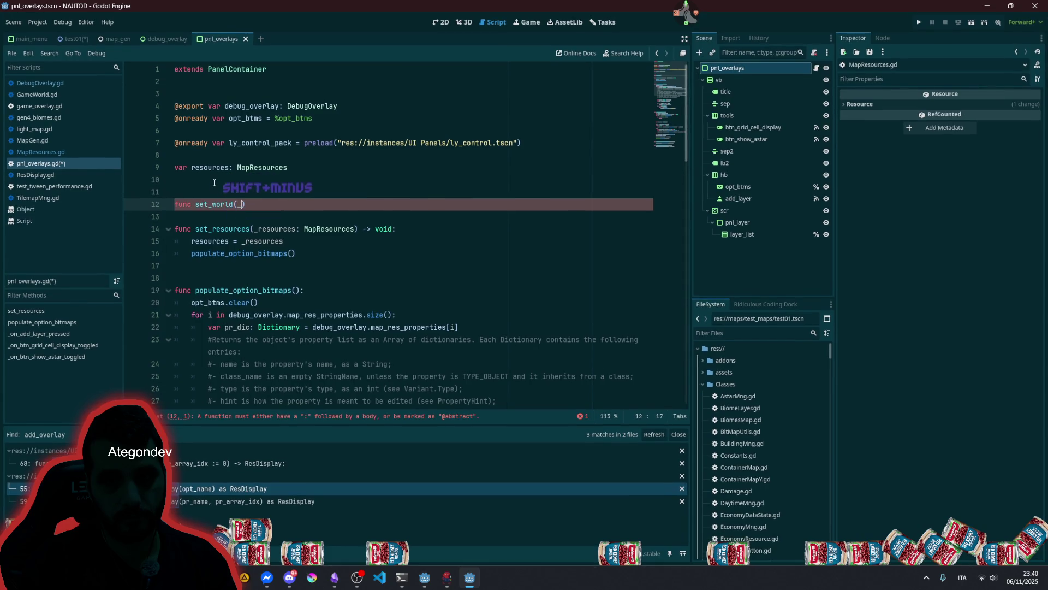
type(": Game")
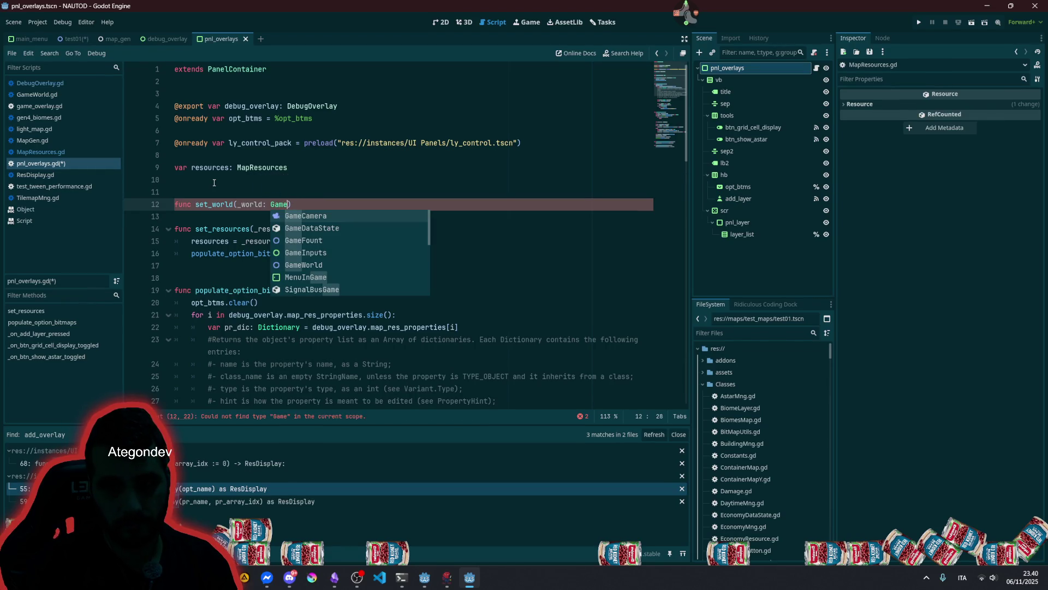
key("Down")
key("Down")
key("Down")
key("Return")
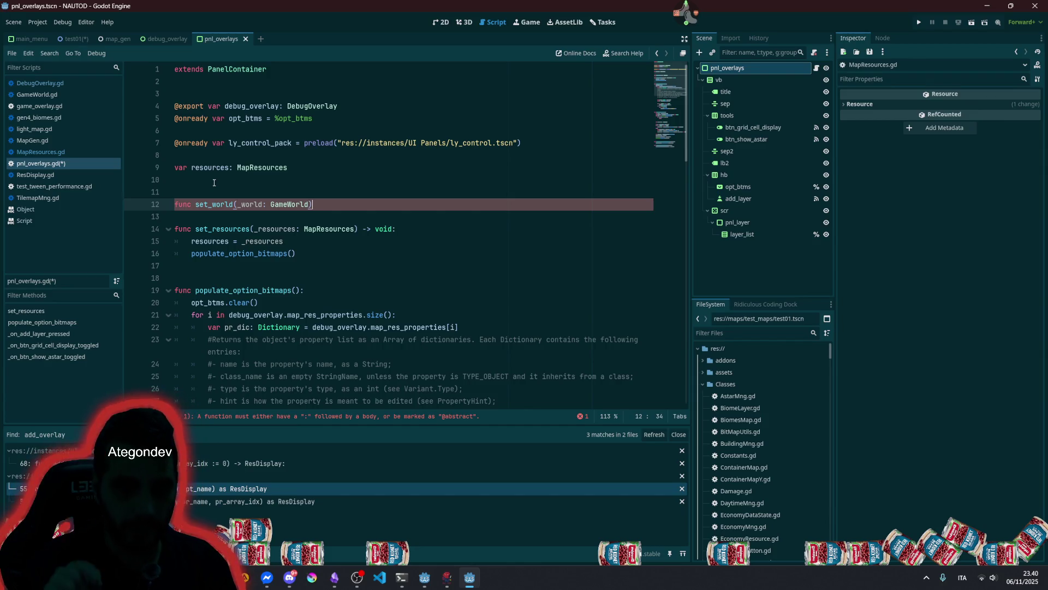
type(" -")
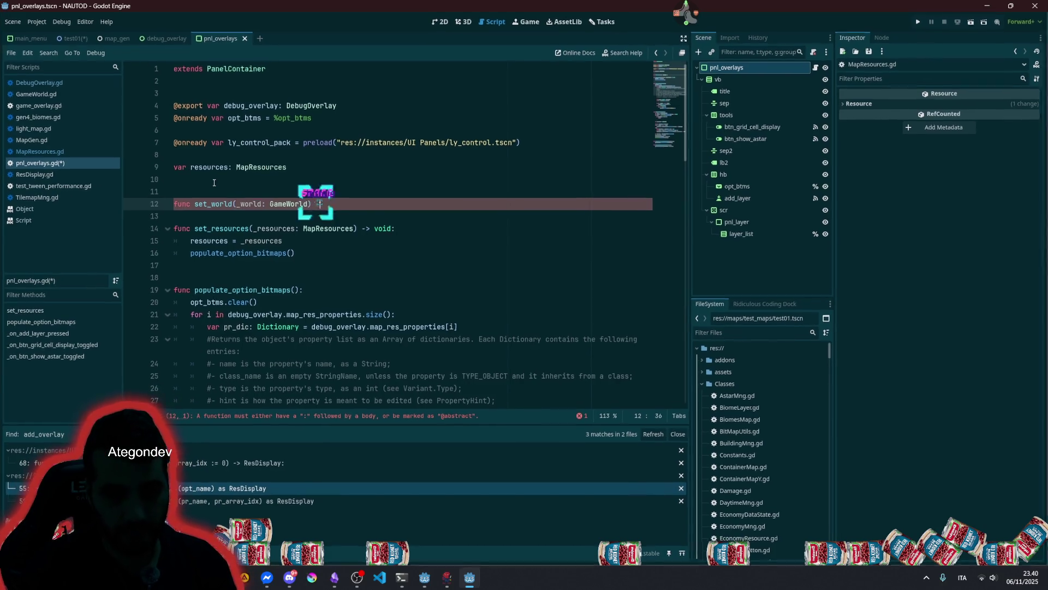
type("> void:")
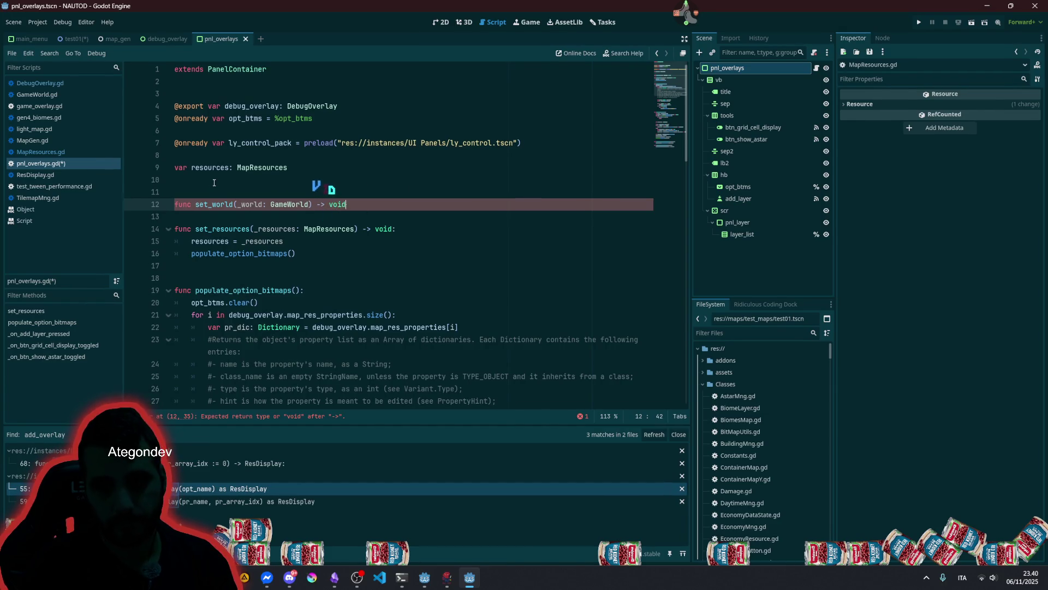
key("Return")
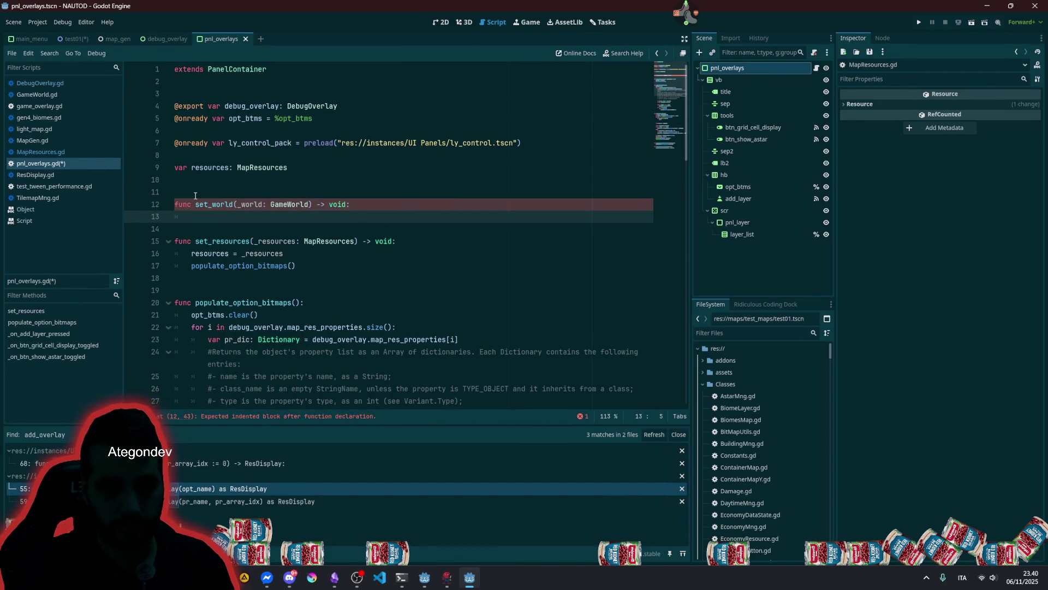
- Add spacing around the set_world body and a blank line above var resources
left_click(195, 191)
key("Down")
key("End")
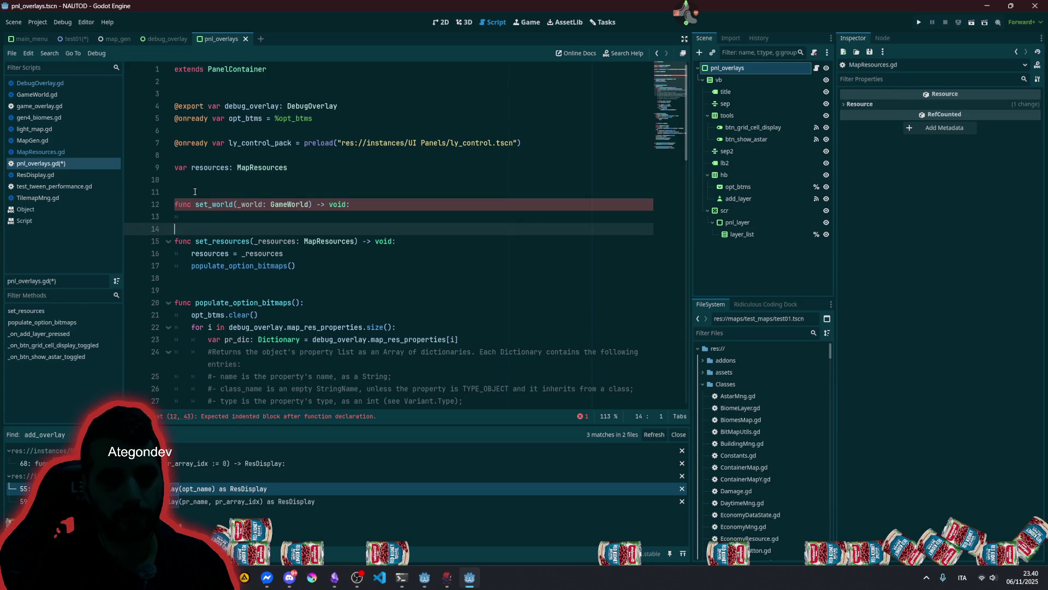
key("Return")
key("Up")
key("Down")
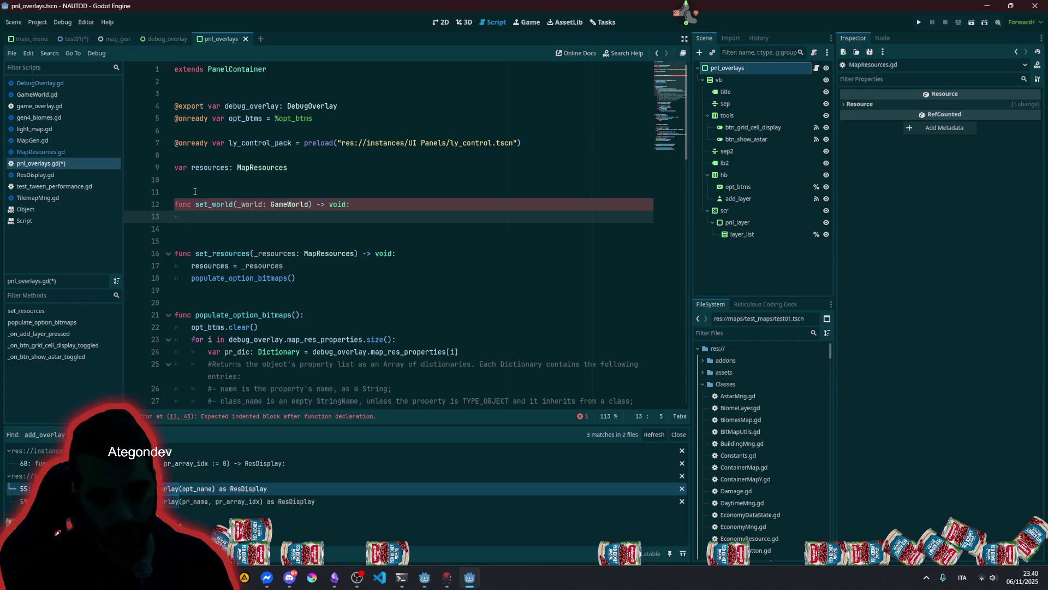
key("Up")
key("Up")
key("Up")
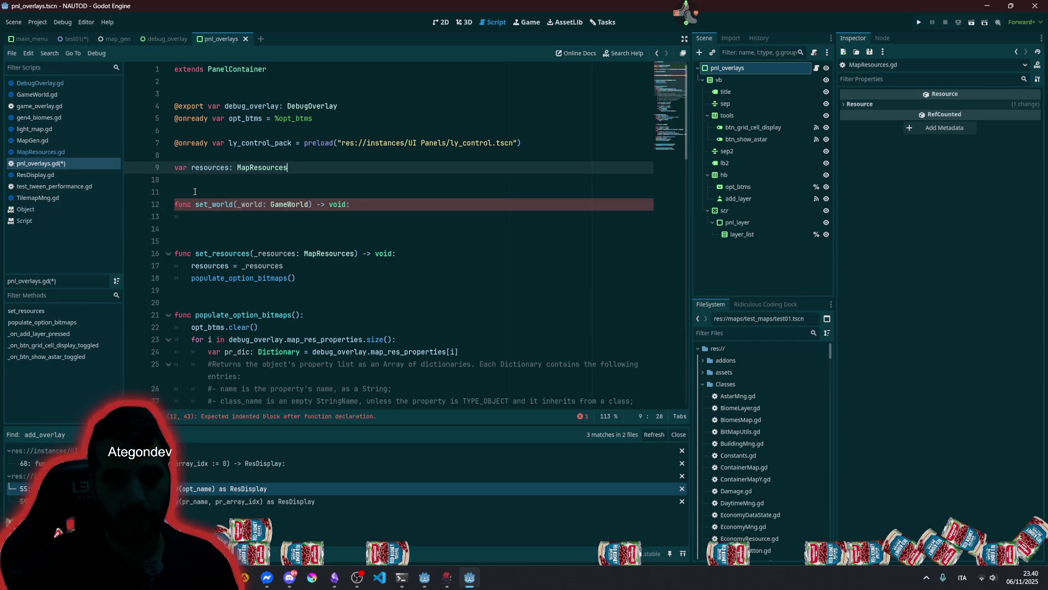
key("Return")
key("Up")
- Declare var world: GameWorld and assign world = _world inside set_world
type("var worl")
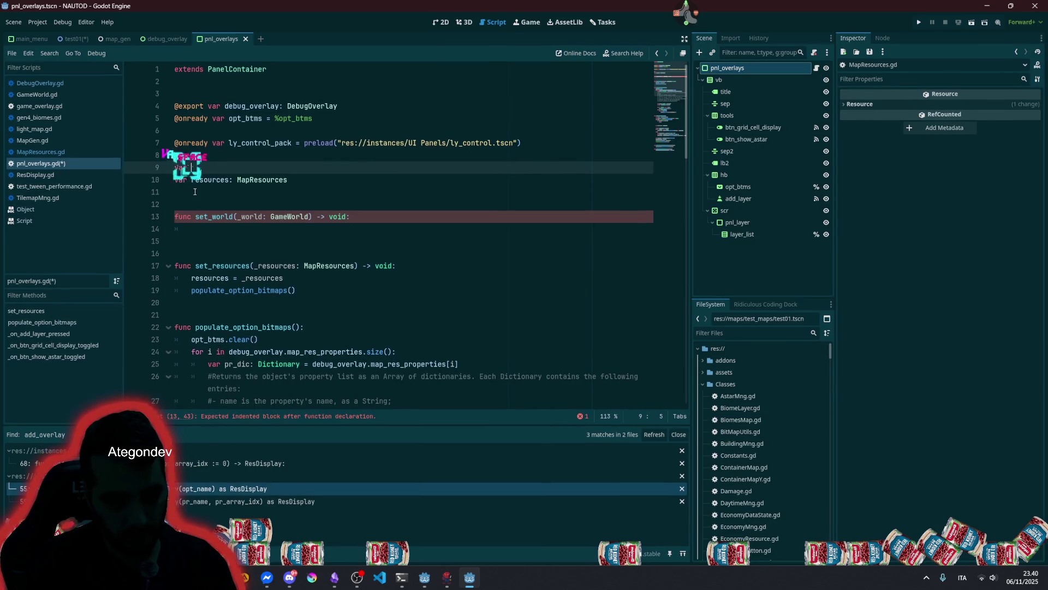
key("BackSpace")
type("ld: Game")
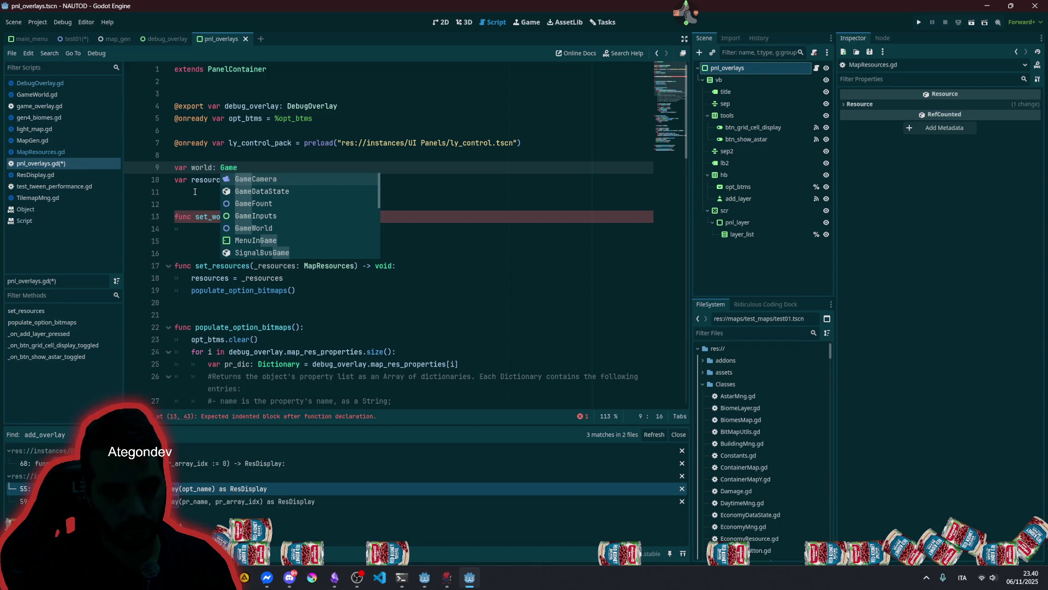
type("World")
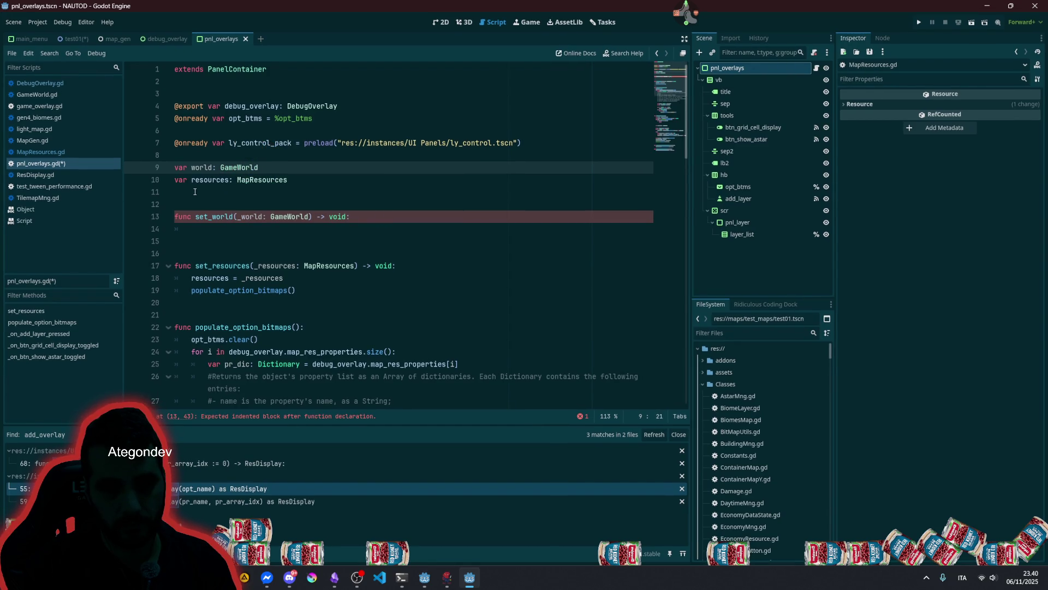
double_click(210, 167)
key("ctrl+c")
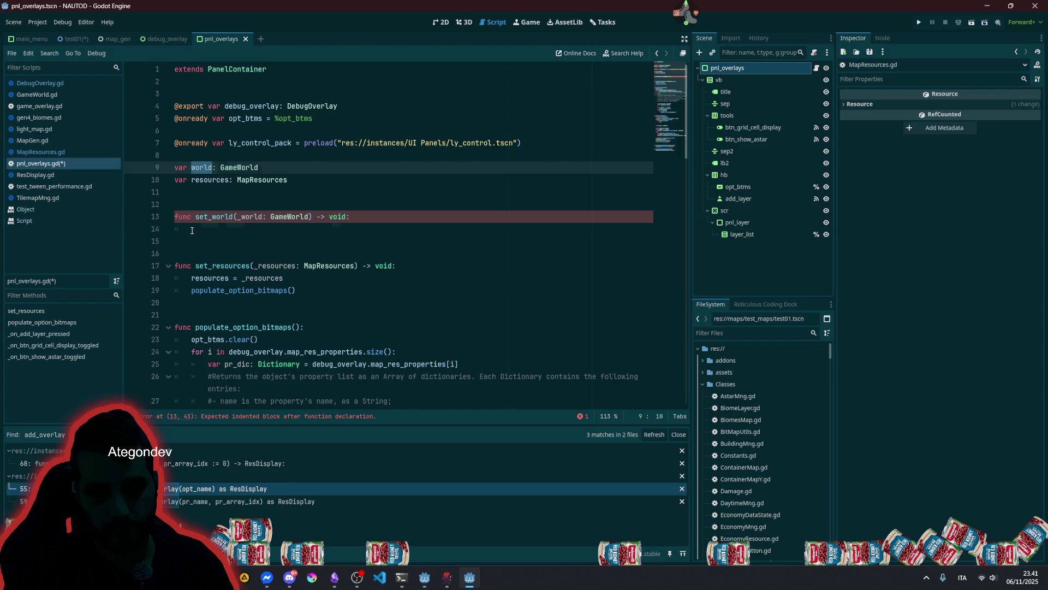
left_click(192, 231)
key("ctrl+v")
type(".")
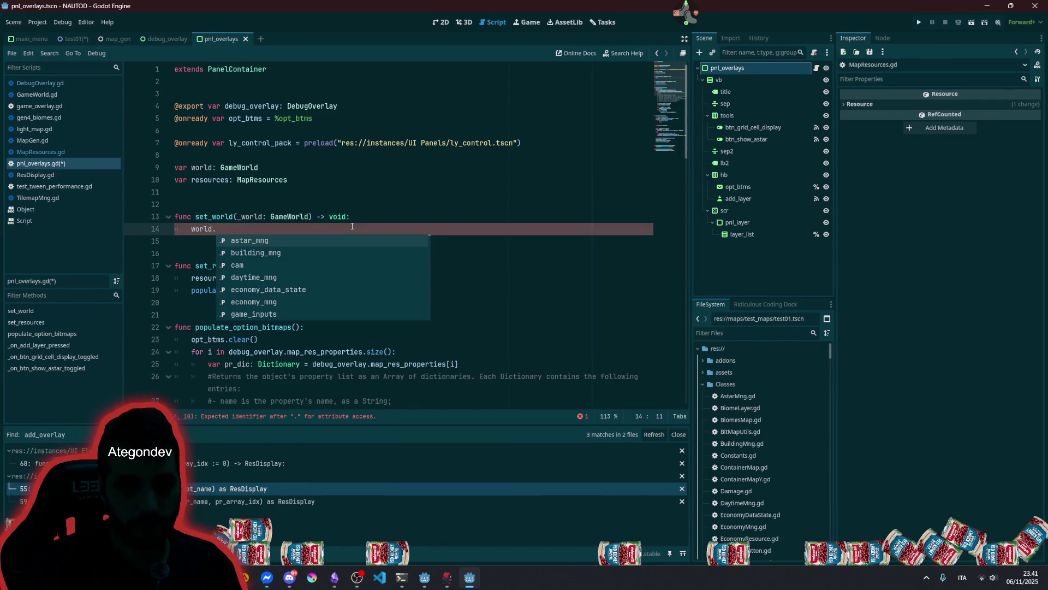
key("BackSpace")
type("= _w")
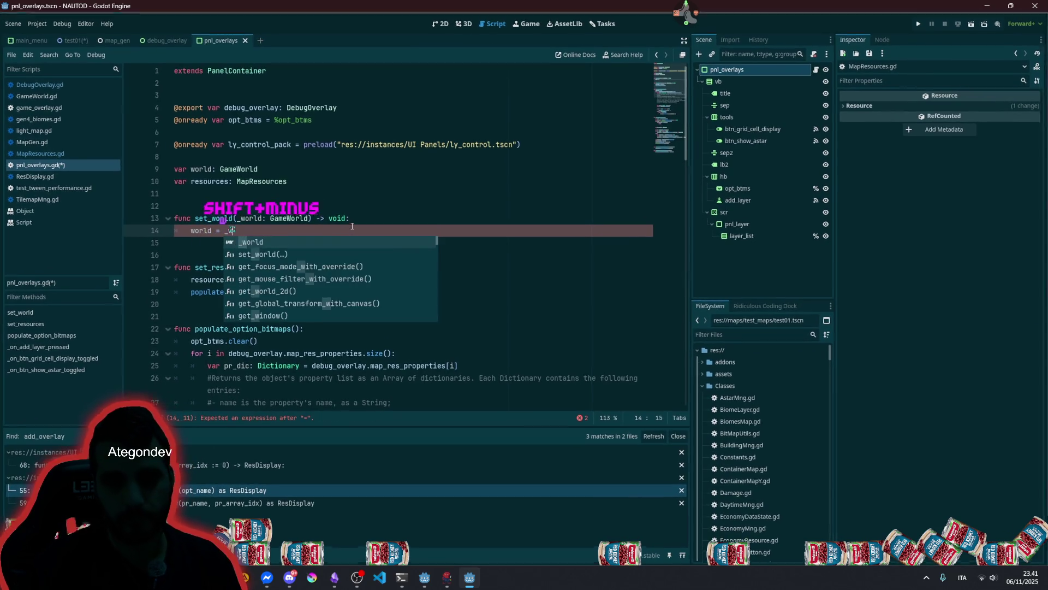
key("Return")
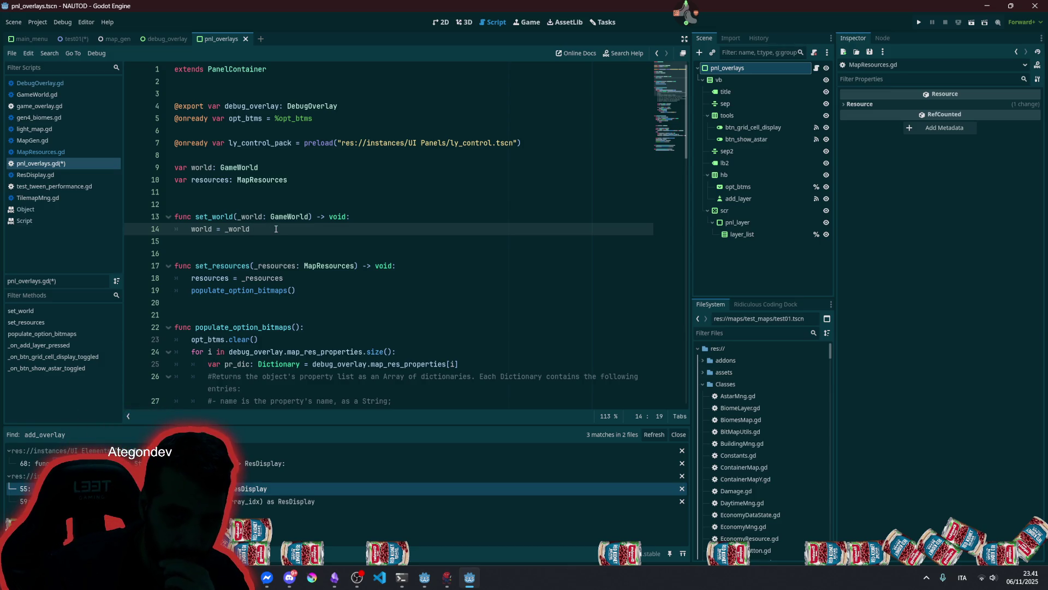
- Move the populate_option_bitmaps() call from set_resources up into set_world
double_click(215, 216)
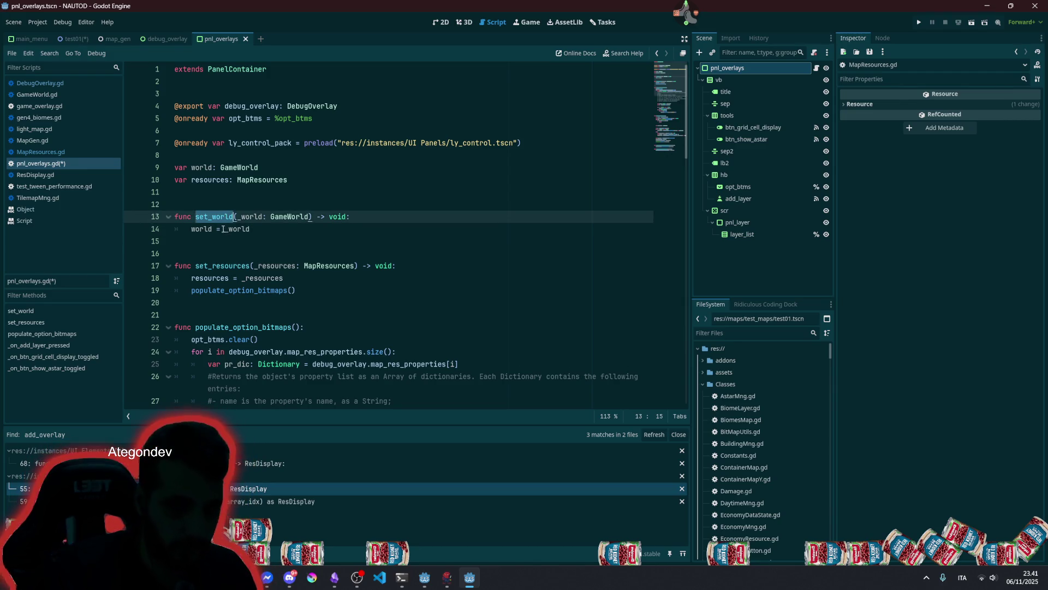
left_click(224, 290)
key("alt+Up")
key("alt+Up")
key("alt+Up")
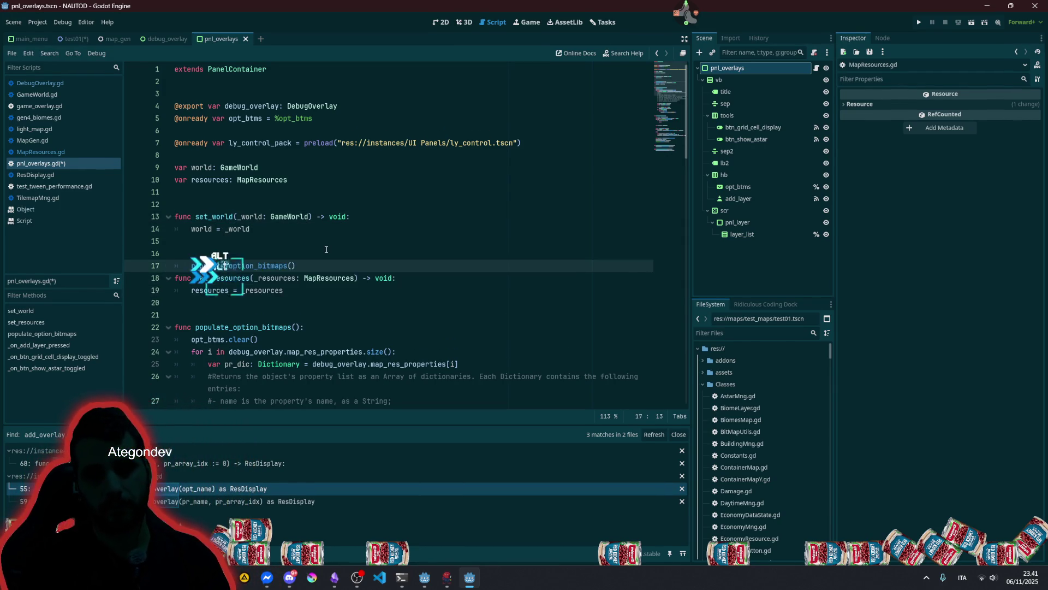
left_click(242, 278)
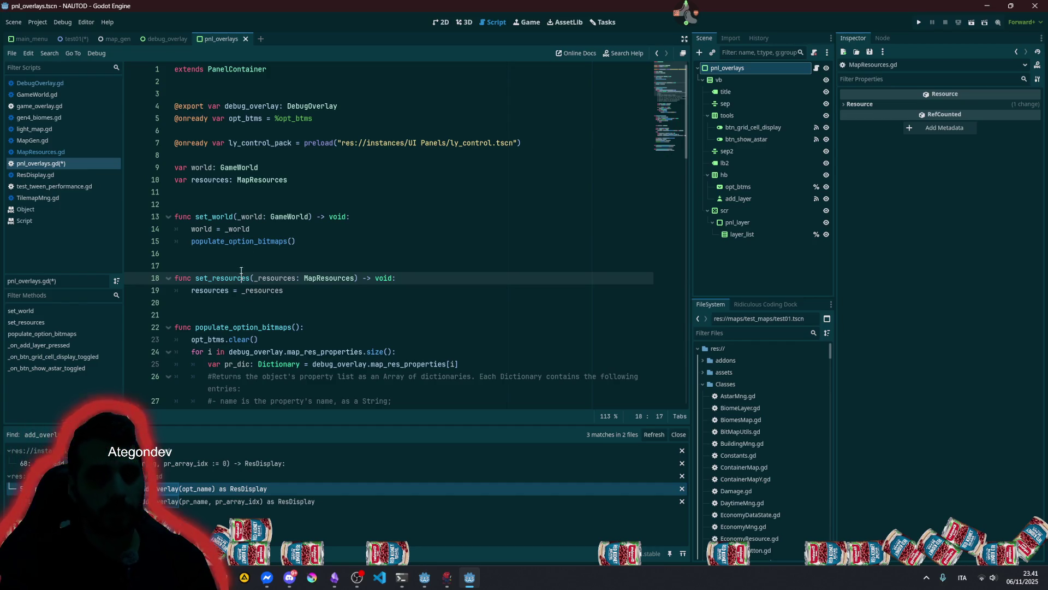
left_click(258, 219)
- Go to GameWorld.gd and highlight every use of its resources variable
key("alt+Left")
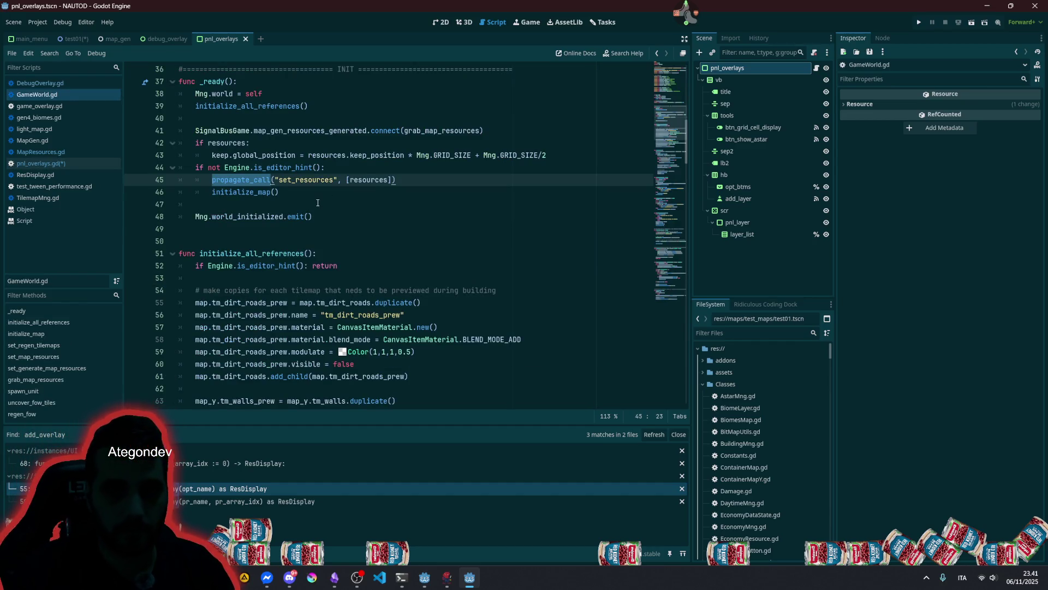
scroll(601, 179, "up", 10)
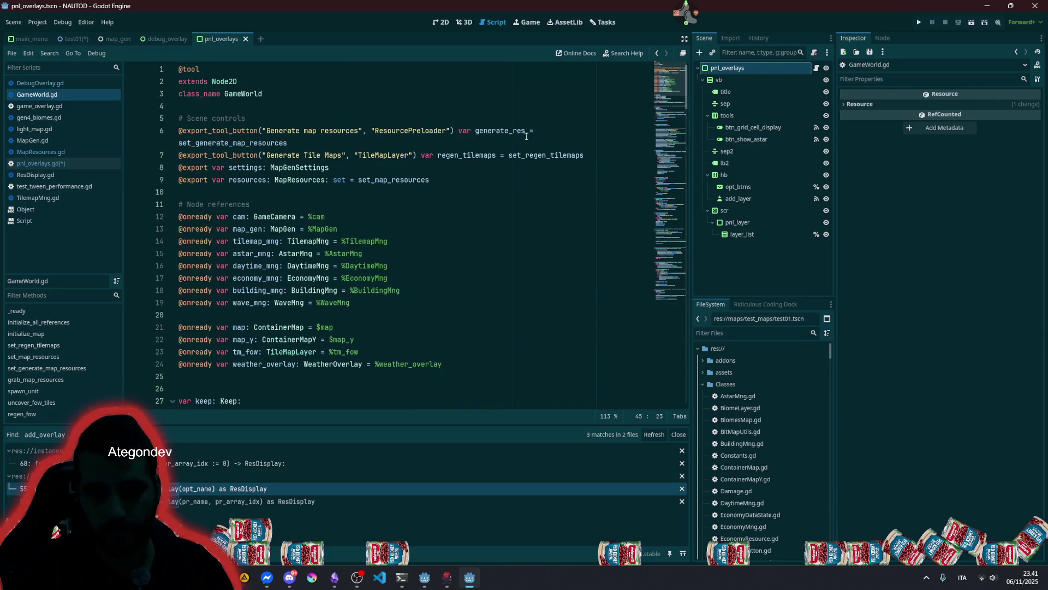
left_click(307, 192)
double_click(252, 180)
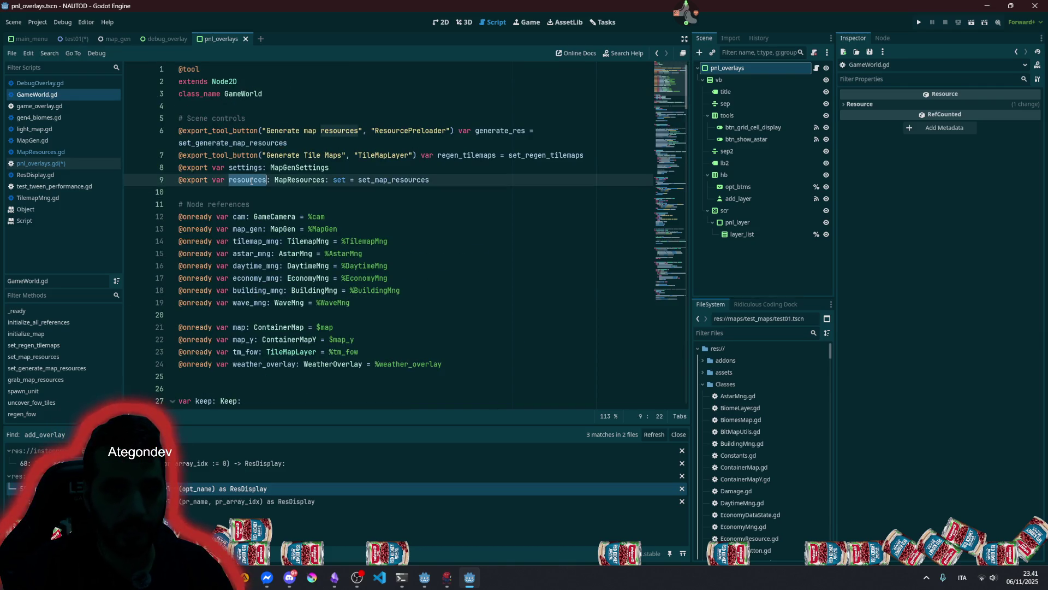
left_click(247, 180)
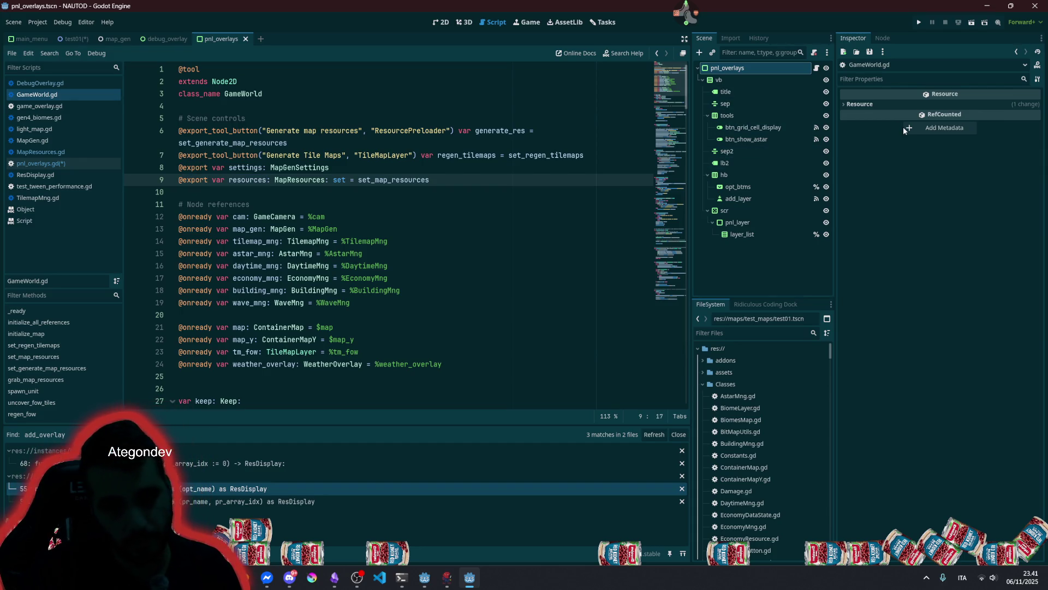
double_click(251, 180)
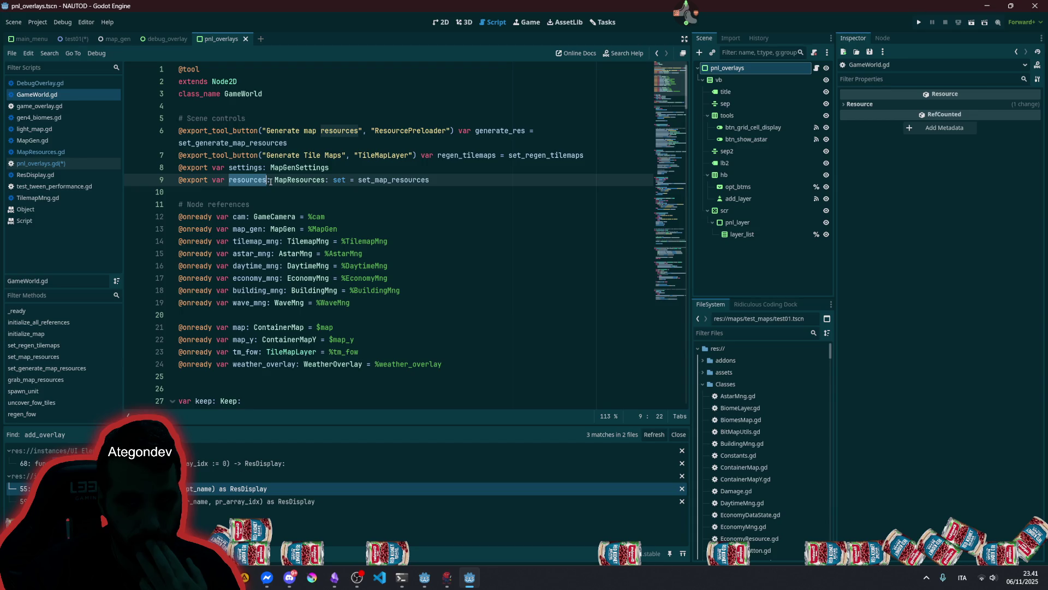
- Inspect set_map_resources: its tool_scripts group lookup and propagate_call of set_resources
left_click(382, 180, "ctrl")
scroll(343, 204, "down", 1)
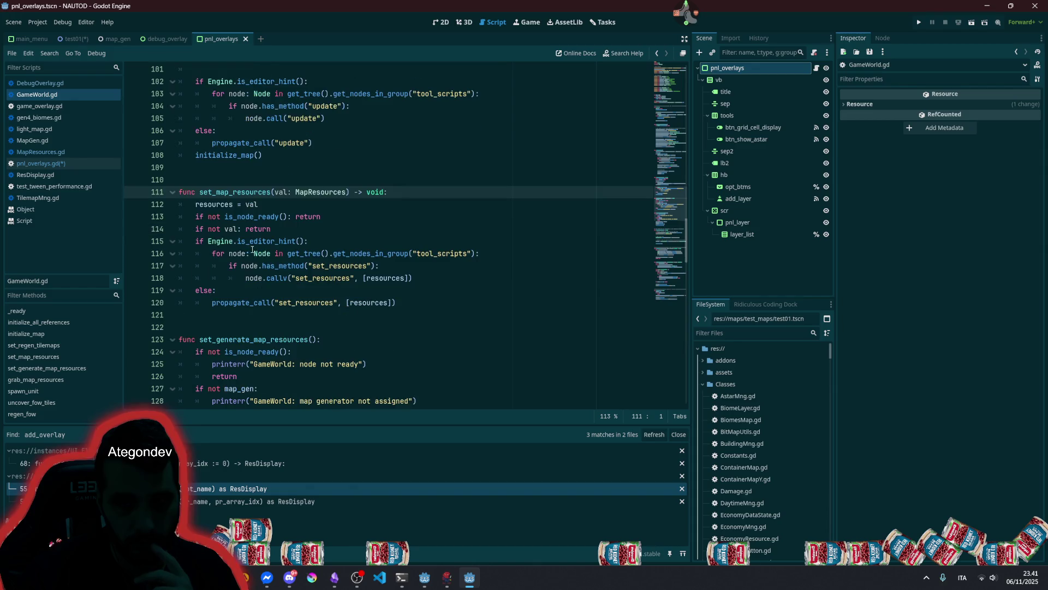
double_click(242, 304)
double_click(296, 303)
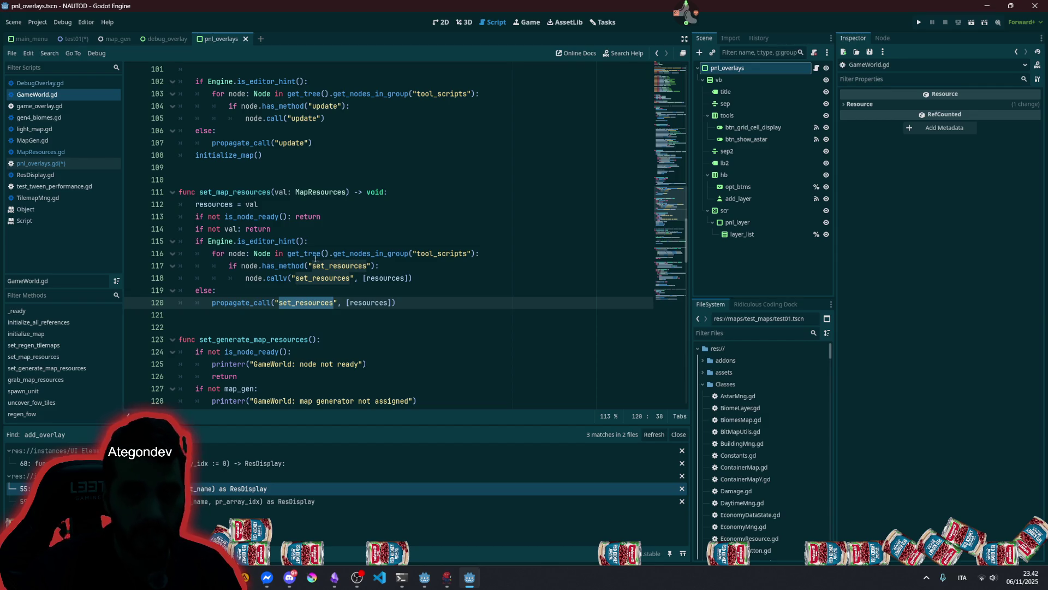
left_click(335, 253)
left_click_drag(334, 253, 480, 252)
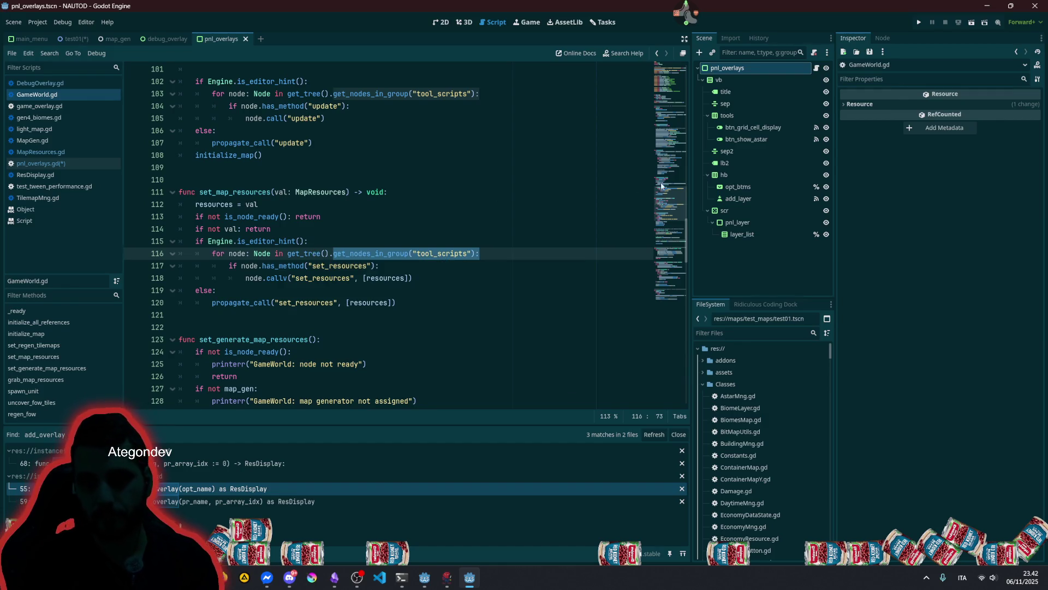
left_click_drag(672, 194, 673, 50)
scroll(262, 219, "down", 7)
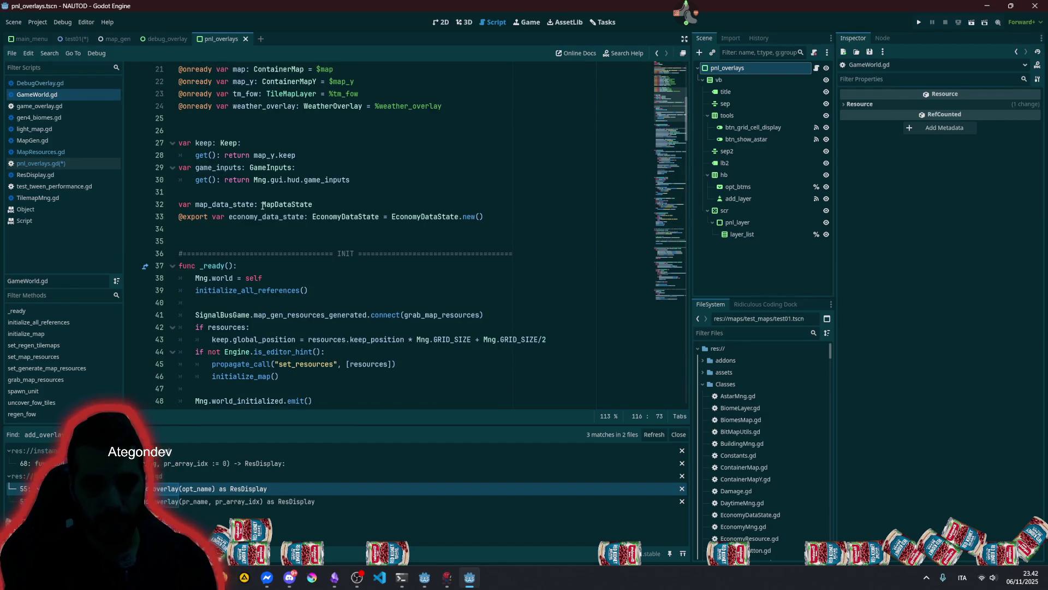
- Open a blank line above the world_initialized emit in GameWorld's _ready
left_click(262, 204)
left_click(244, 267)
scroll(244, 266, "down", 3)
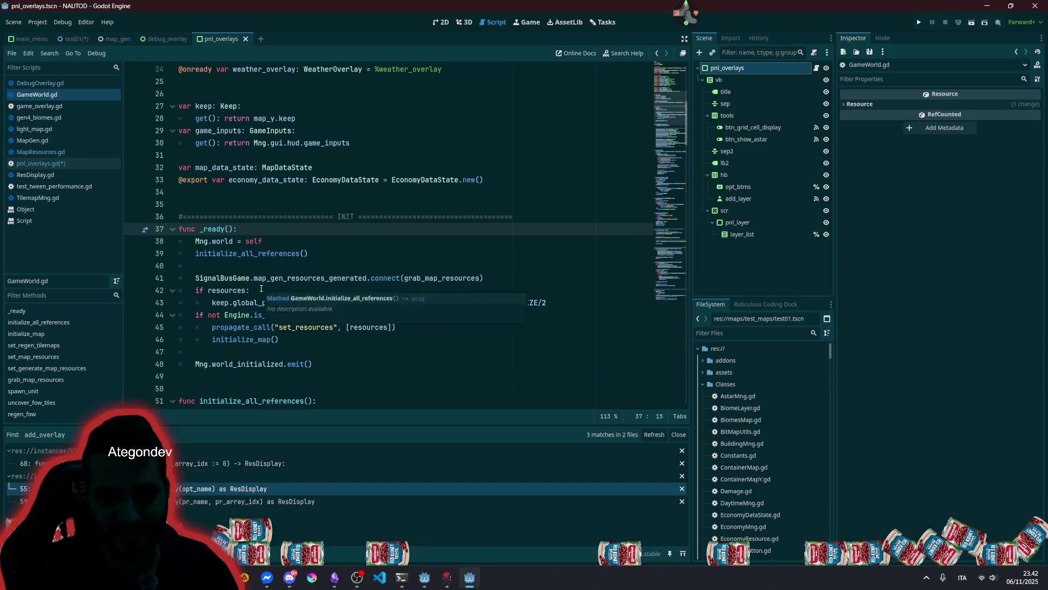
left_click(305, 290)
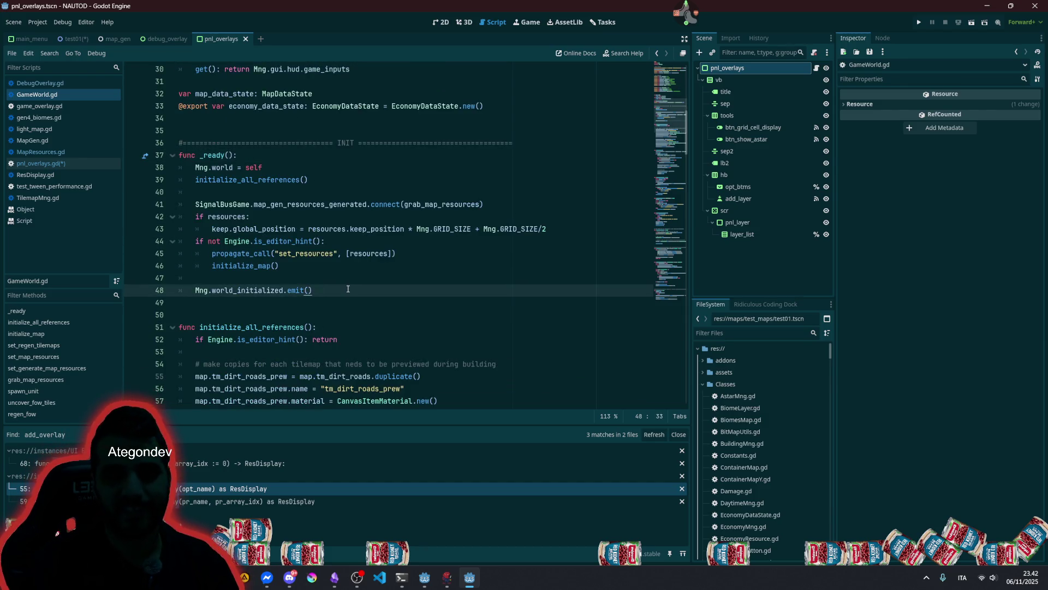
key("Home")
key("Return")
key("Up")
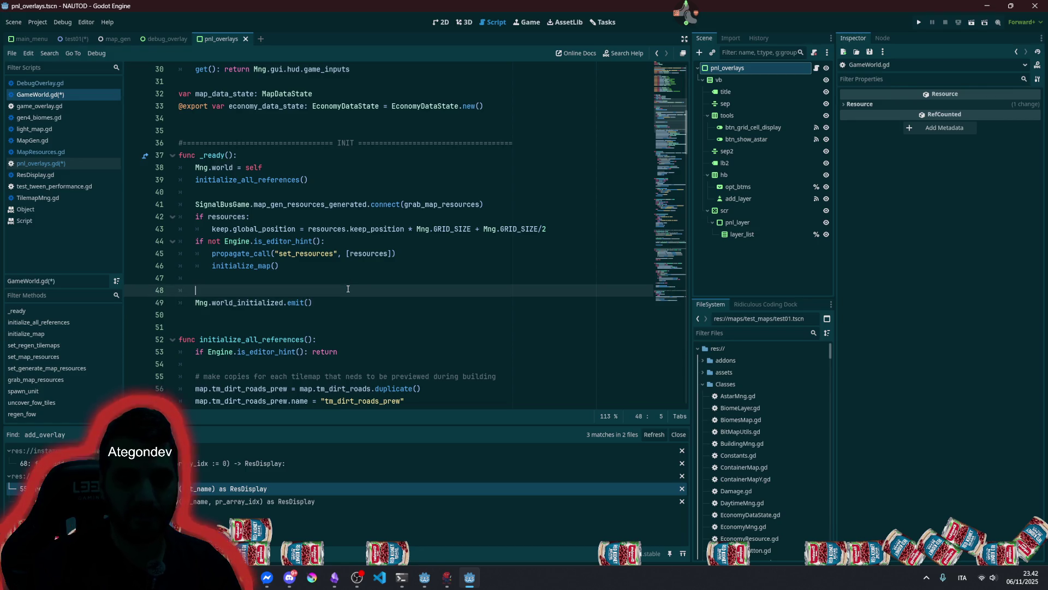
double_click(226, 304)
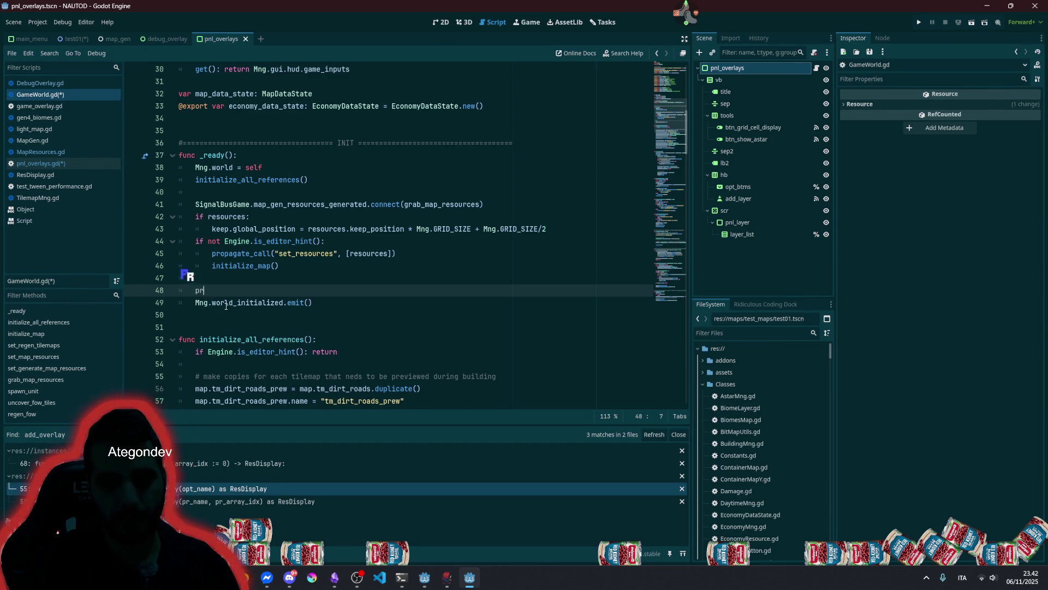
- Add propagate_call("set_world", self) and move it into the non-editor block
type("pro")
type("pa")
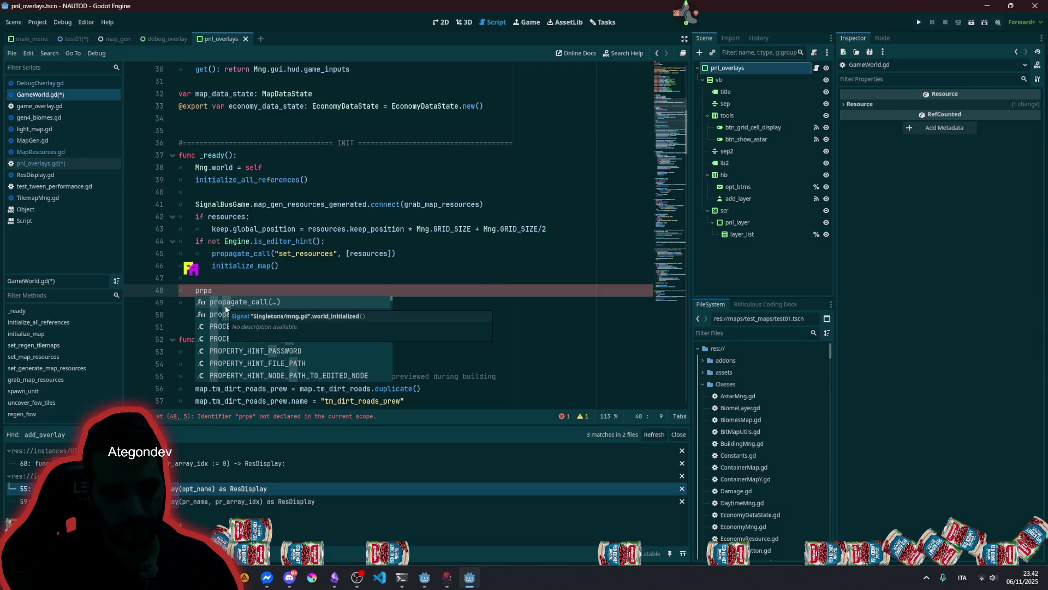
key("Return")
type("\"")
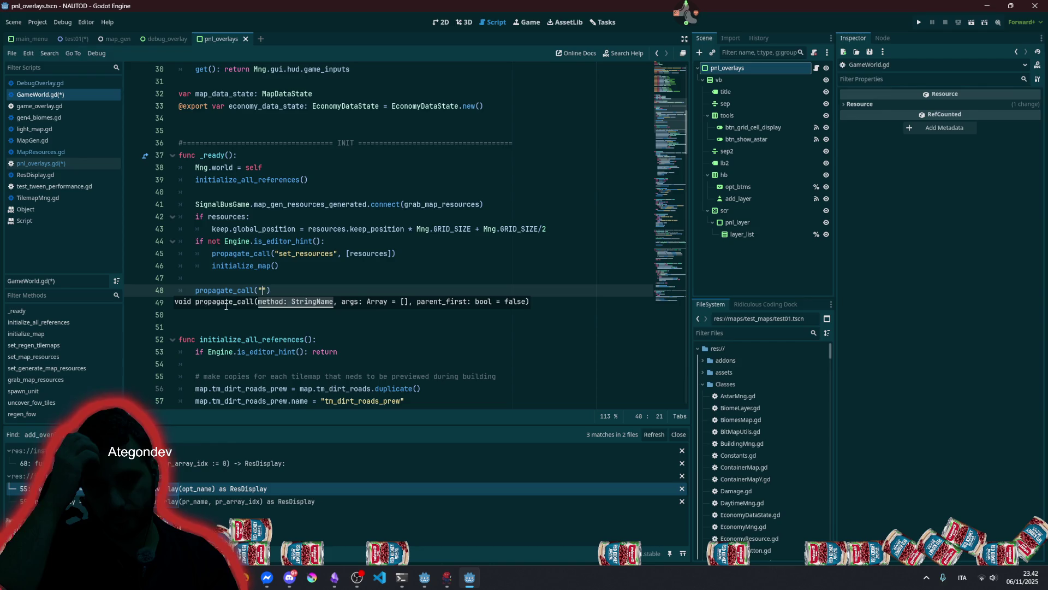
type("set_world")
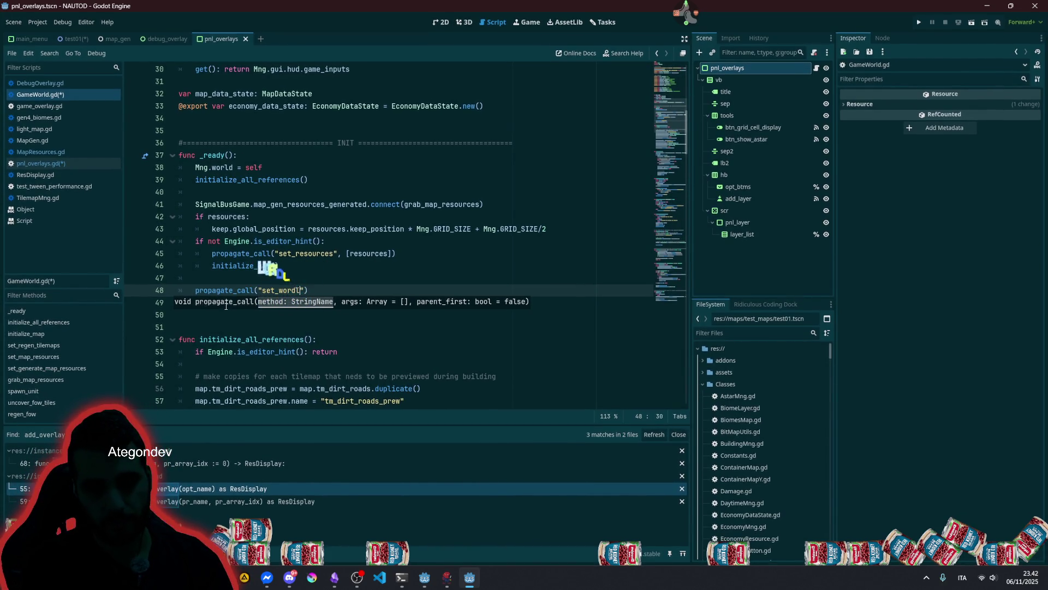
key("BackSpace")
key("BackSpace")
type("ld")
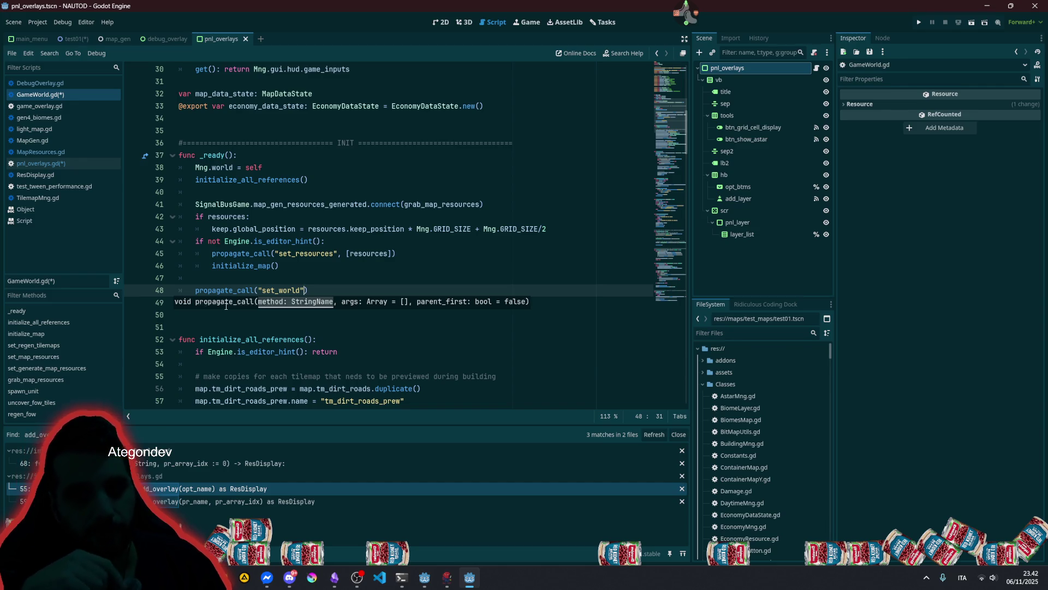
key("Home")
key("Tab")
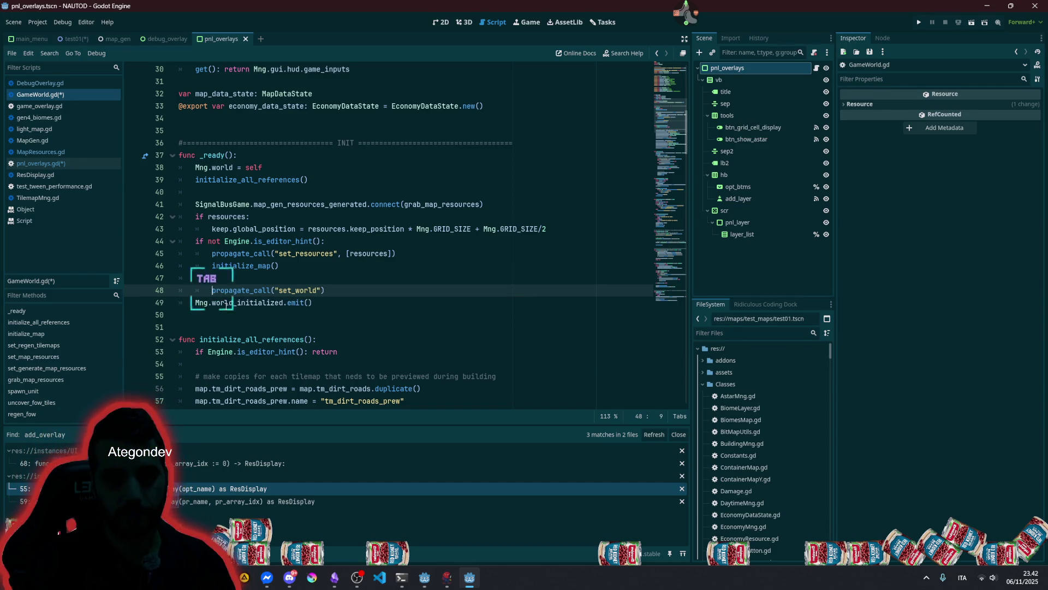
key("alt+Up")
key("alt+Up")
key("alt+Up")
key("End")
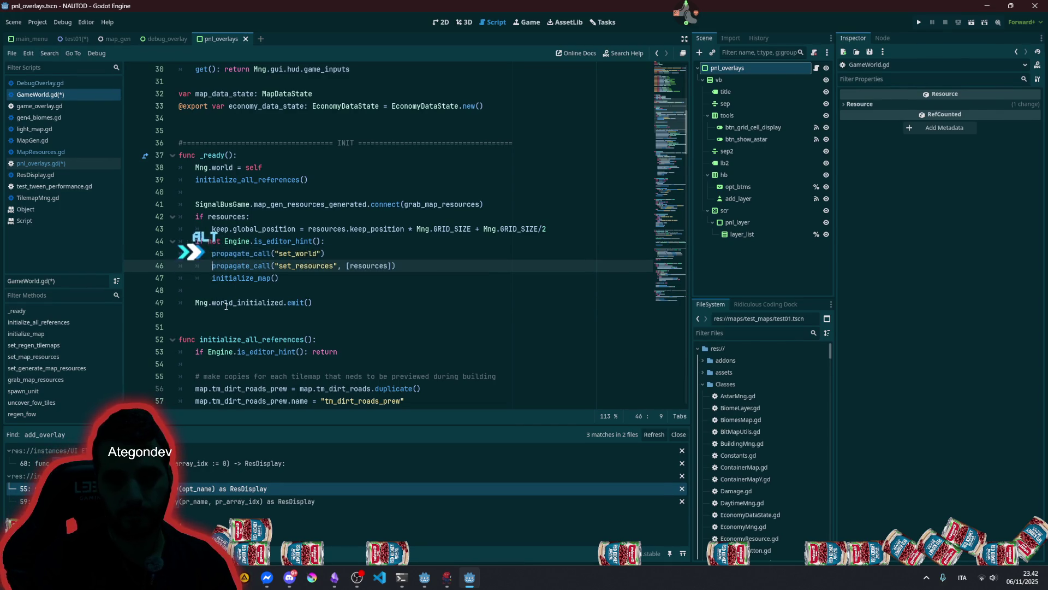
type(", self")
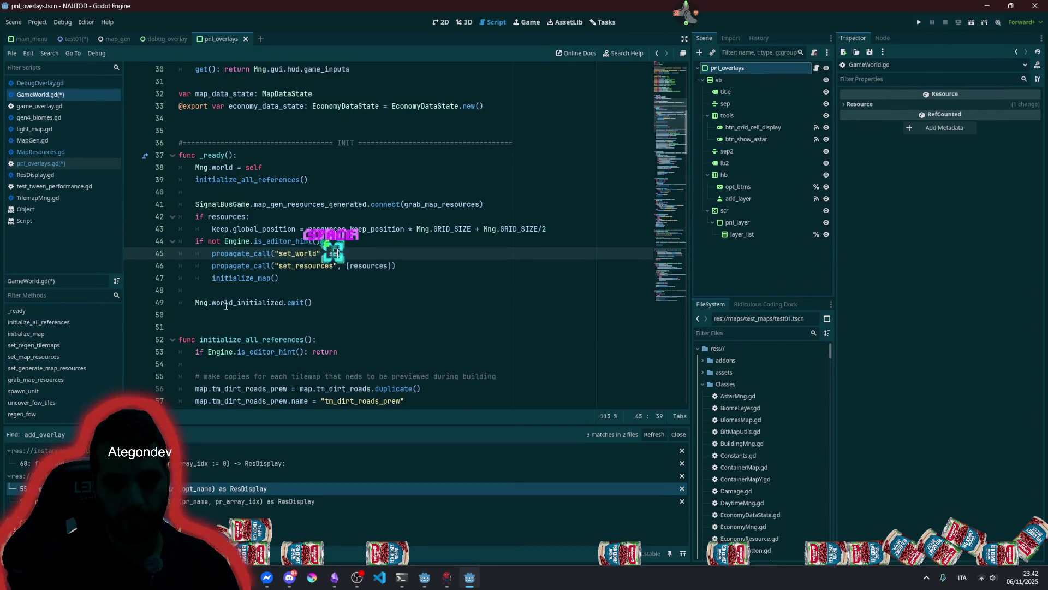
left_click(226, 304)
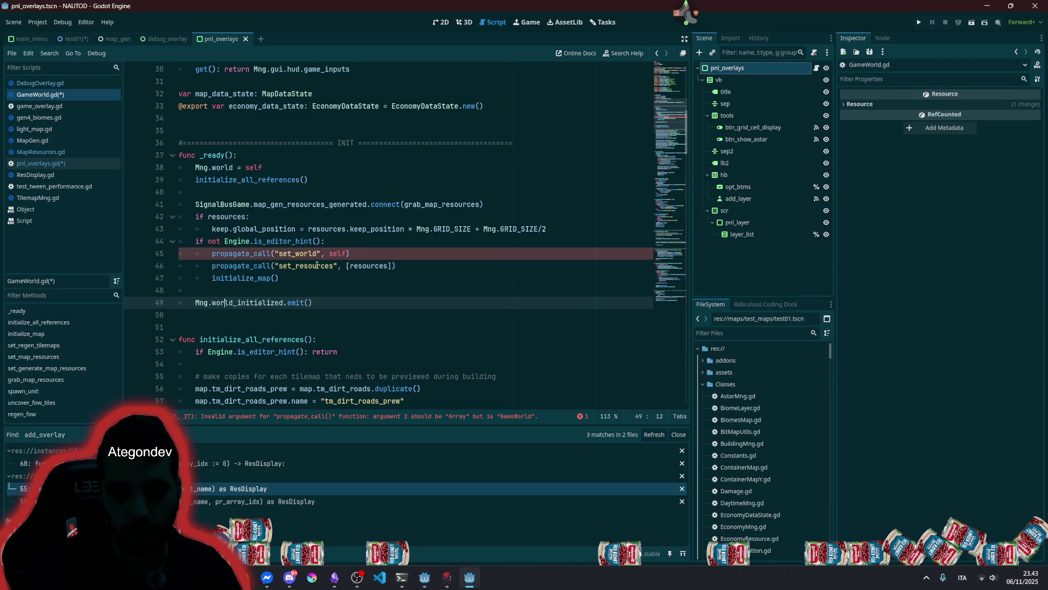
- Wrap self in brackets so the call passes [self], and save the scripts
double_click(337, 254)
type("[")
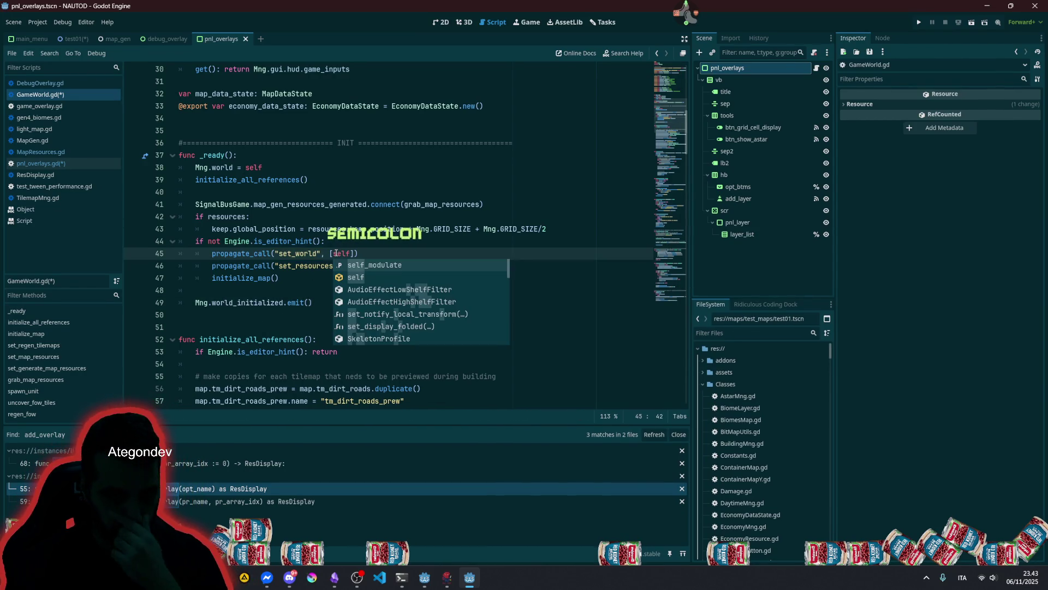
double_click(294, 251)
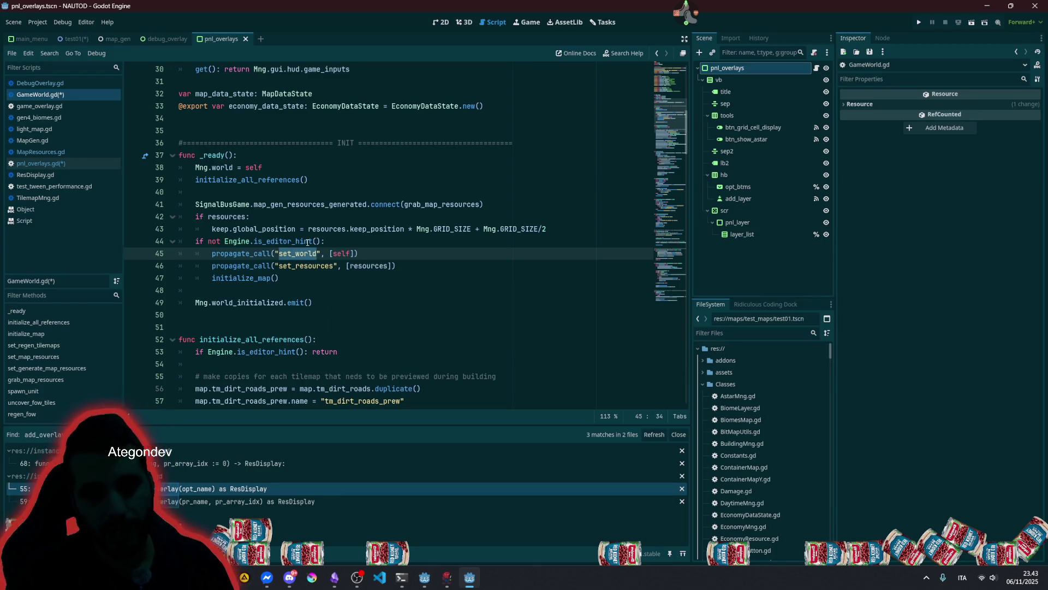
key("ctrl+s")
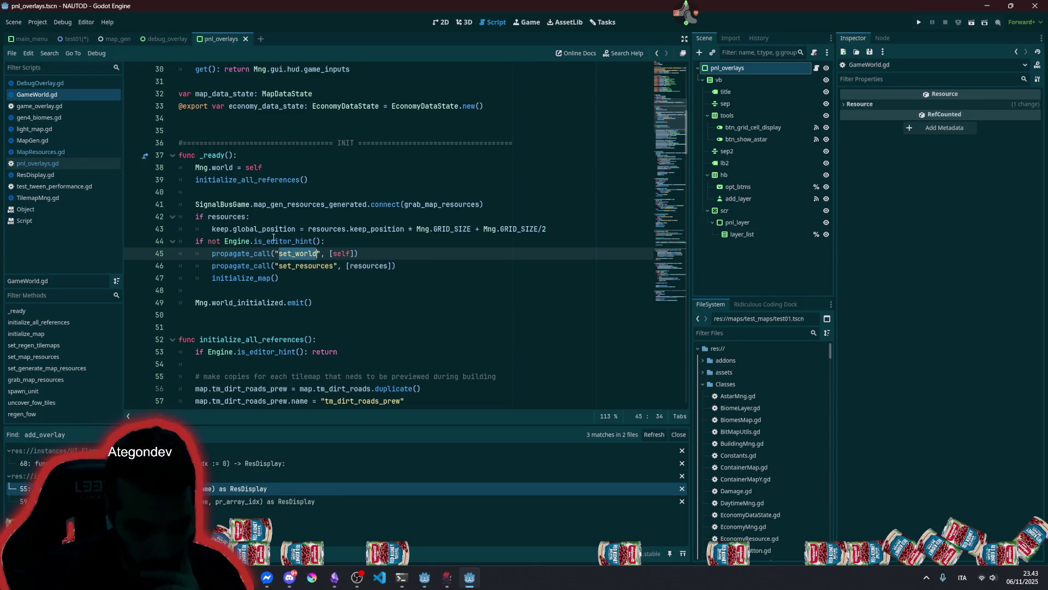
- Review the world_initialized signal, SignalBusGame, Mng's world property and propagate_call documentation
double_click(334, 254)
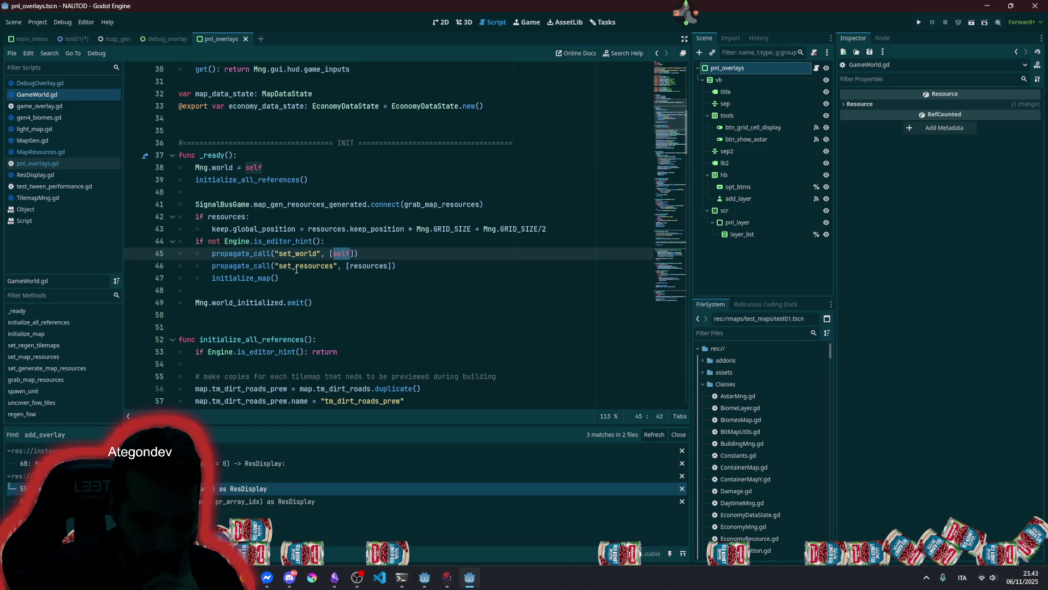
double_click(276, 302)
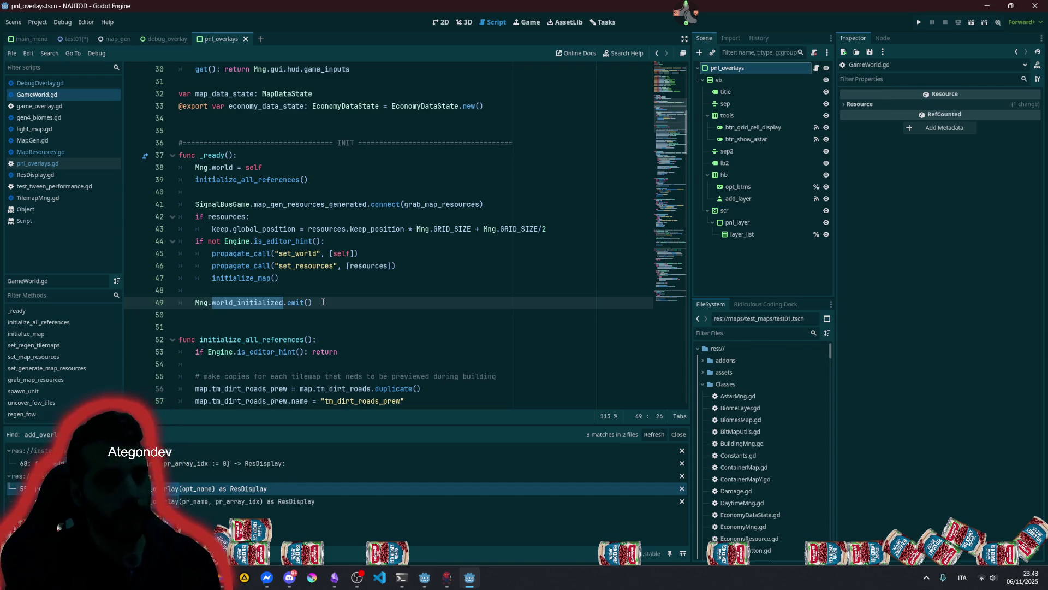
double_click(217, 199)
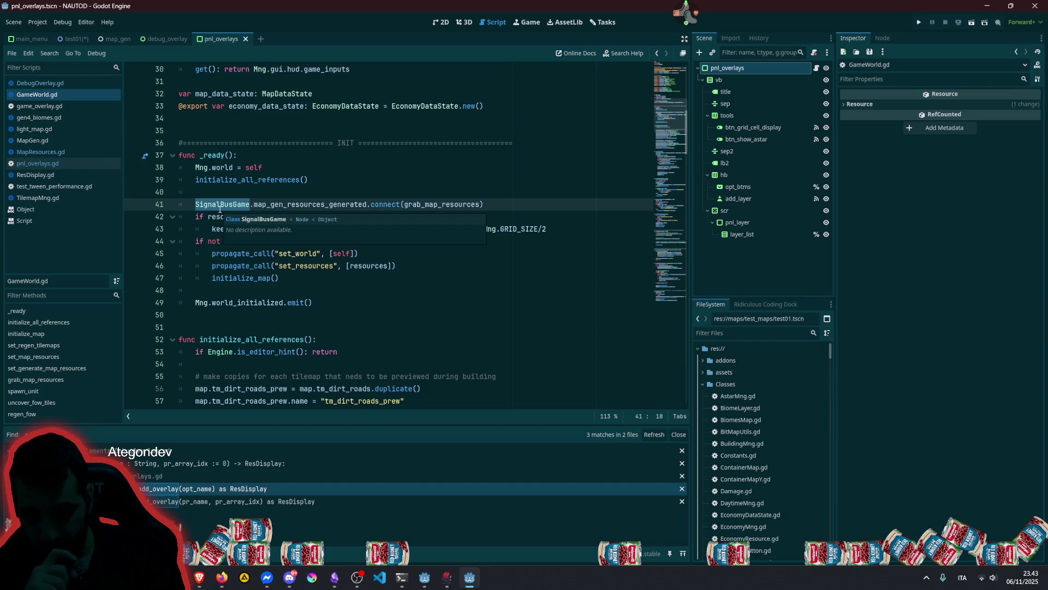
double_click(223, 170)
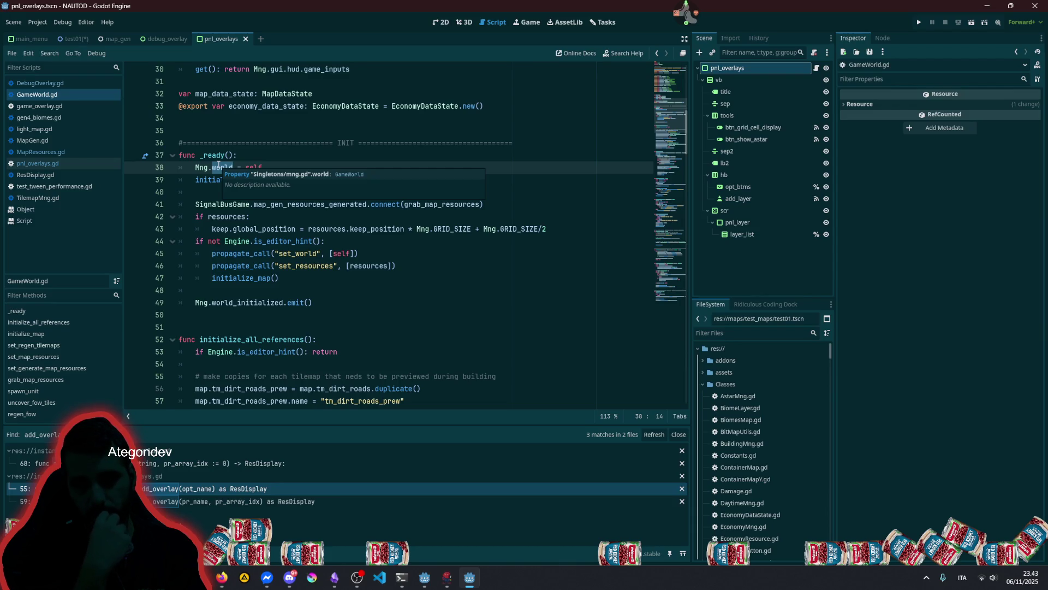
double_click(243, 254)
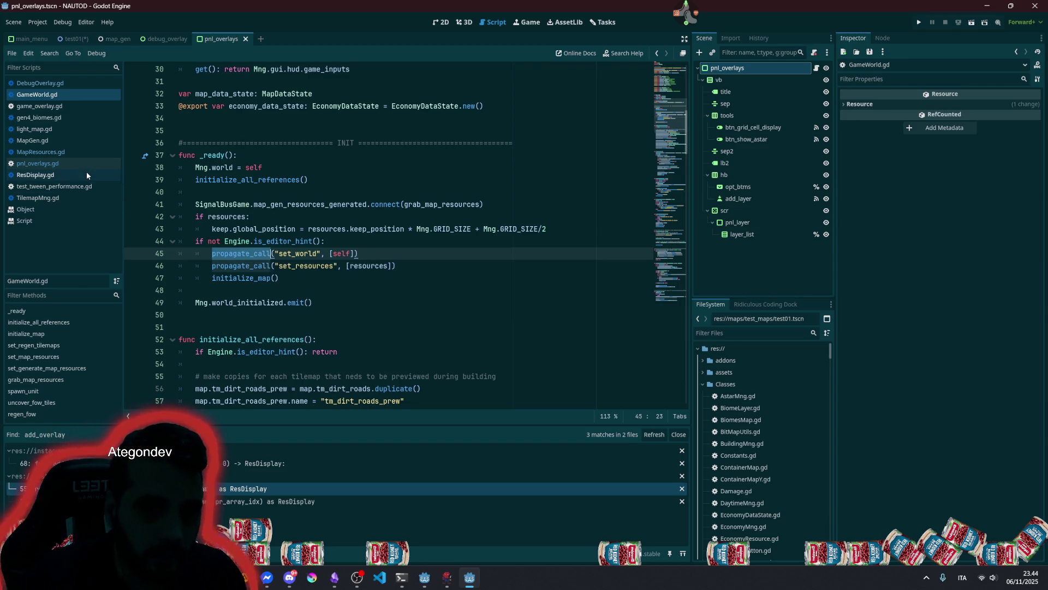
- Delete the set_world propagate call line from GameWorld's _ready
left_click(362, 253)
key("shift+Home")
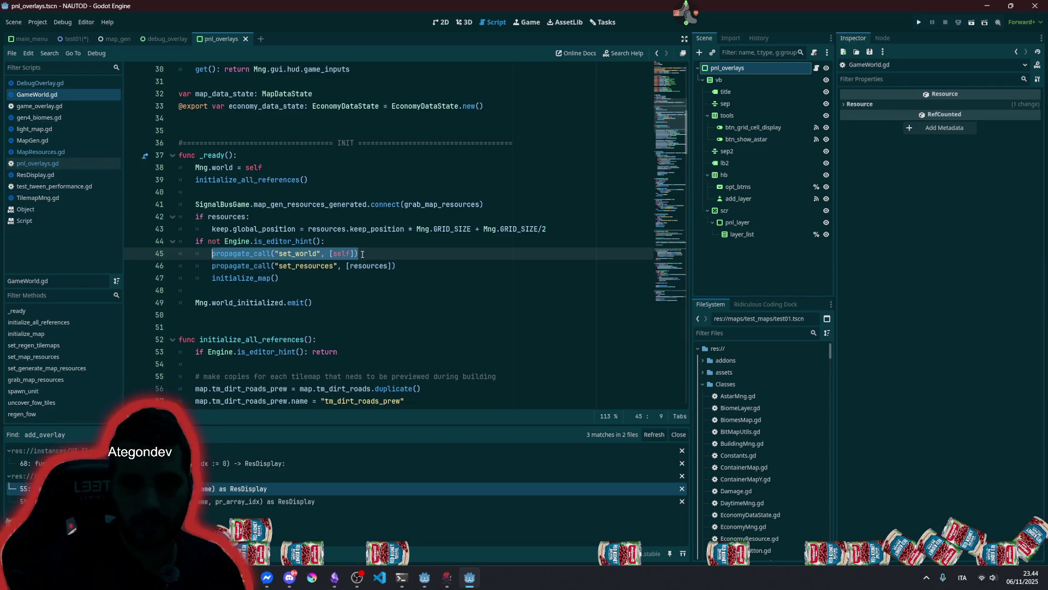
key("BackSpace")
key("BackSpace")
key("BackSpace")
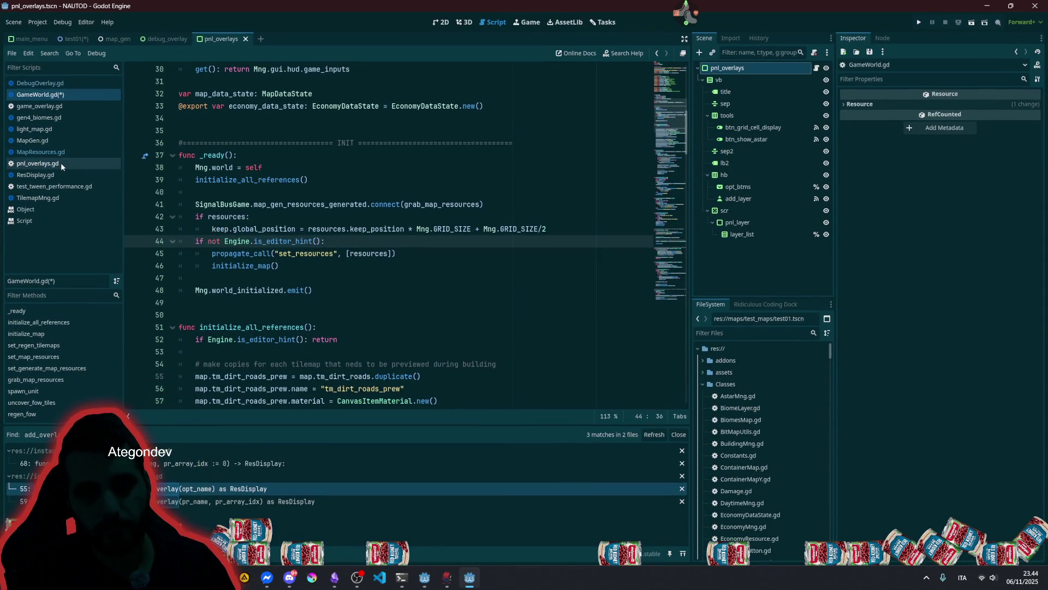
- In pnl_overlays.gd, give var world a getter that returns Mng.world
left_click(60, 163)
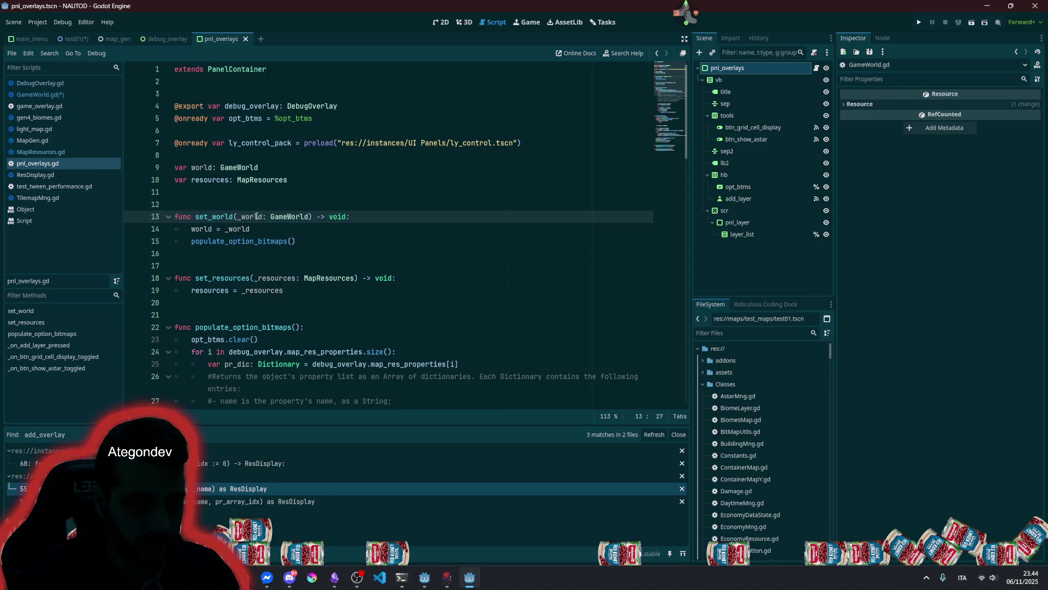
left_click(202, 168)
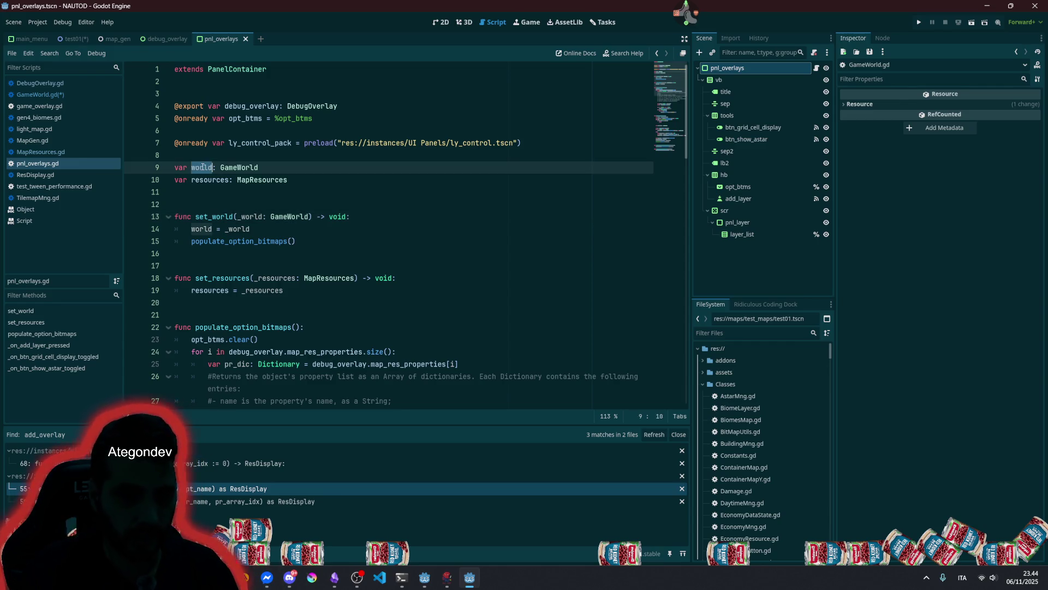
left_click(265, 167)
type(":")
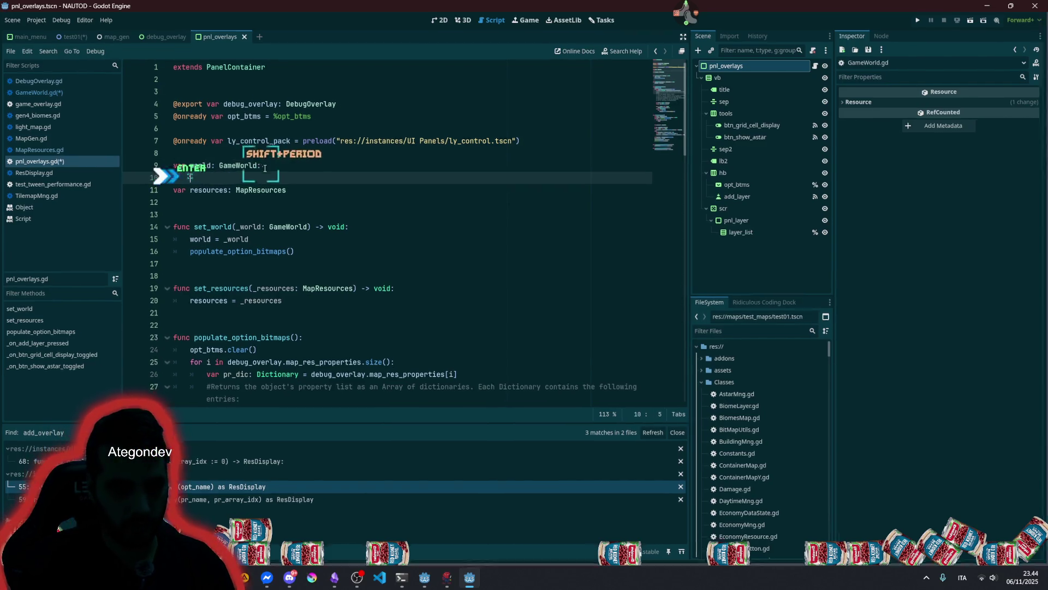
key("Return")
type("get_")
key("BackSpace")
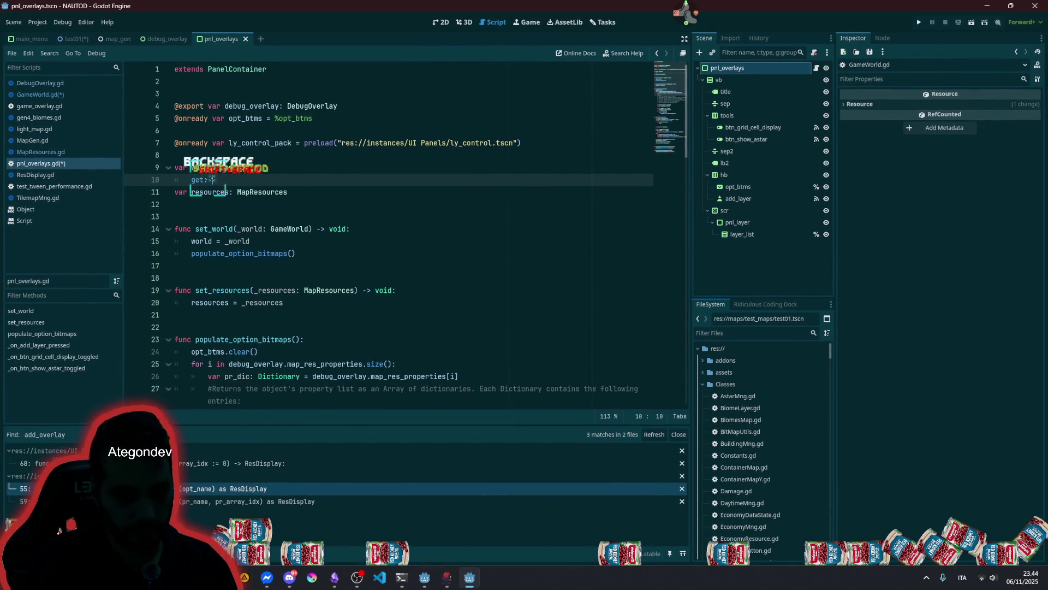
type(": return Mng.")
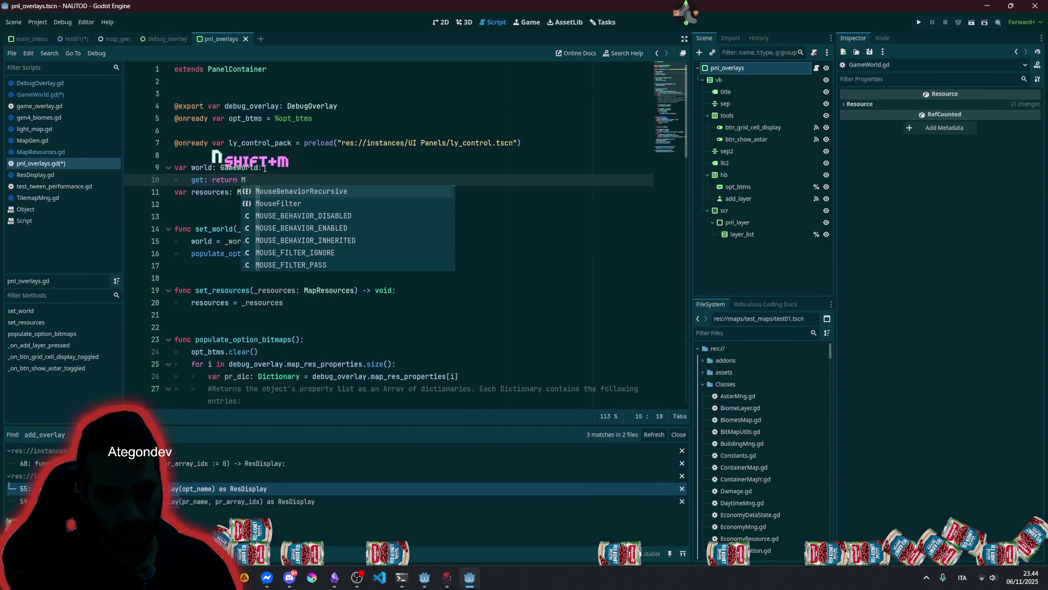
type("g")
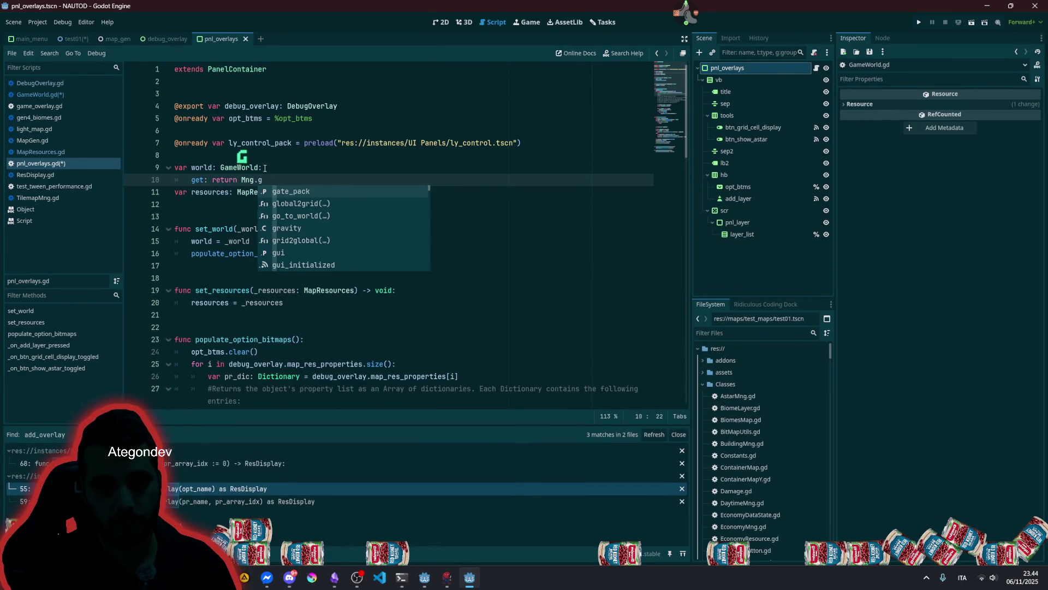
key("BackSpace")
type("wo")
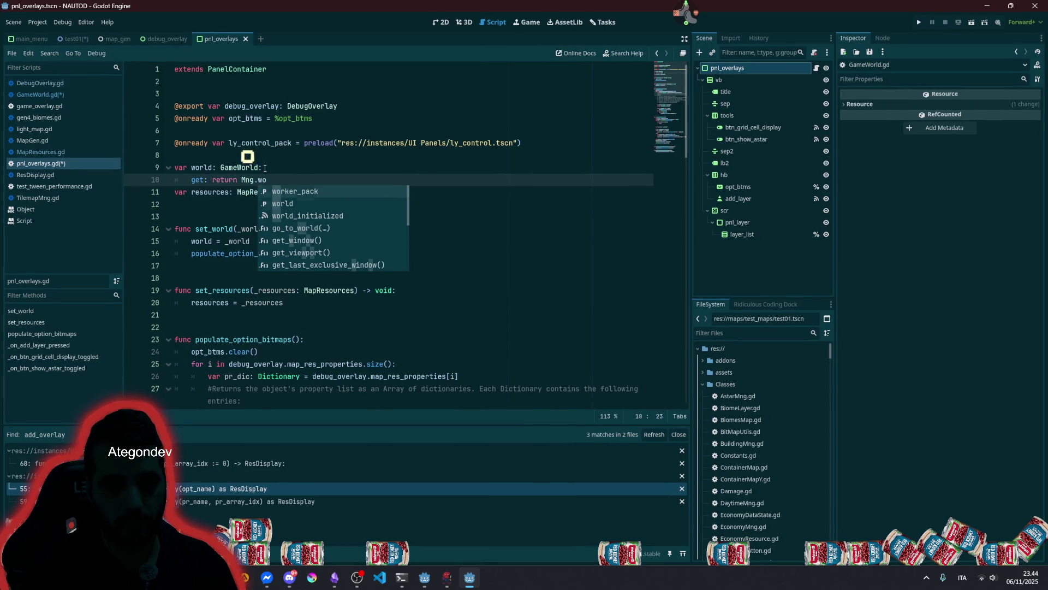
key("Return")
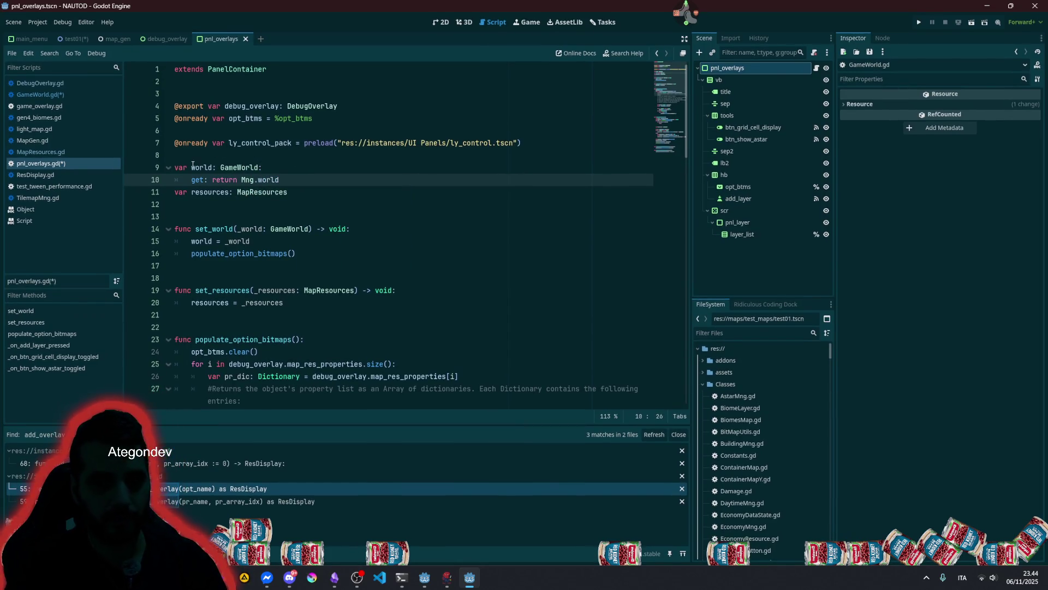
- Delete the world variable declaration together with its getter line
key("shift+Home")
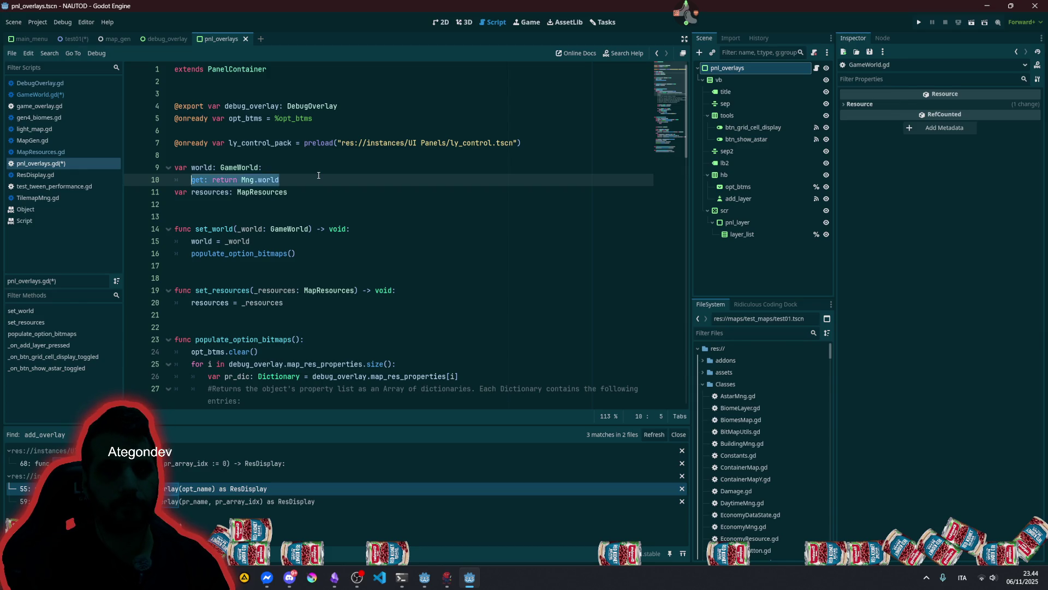
key("shift+Up")
key("shift+Home")
key("BackSpace")
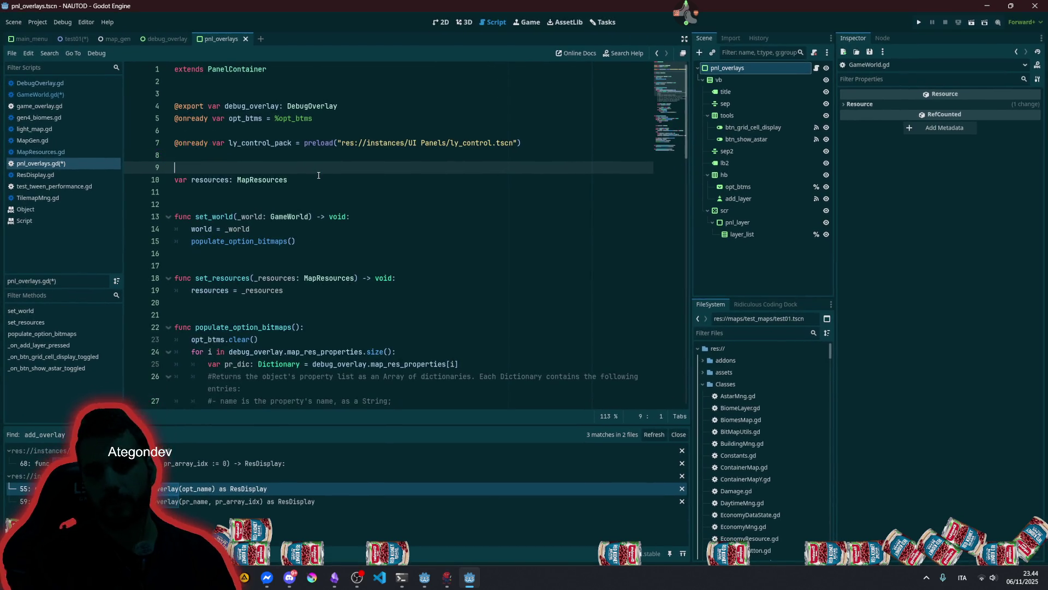
- Delete the set_world function from pnl_overlays.gd
key("Down")
key("Down")
key("Down")
key("shift+Down")
key("shift+Down")
key("shift+End")
key("Delete")
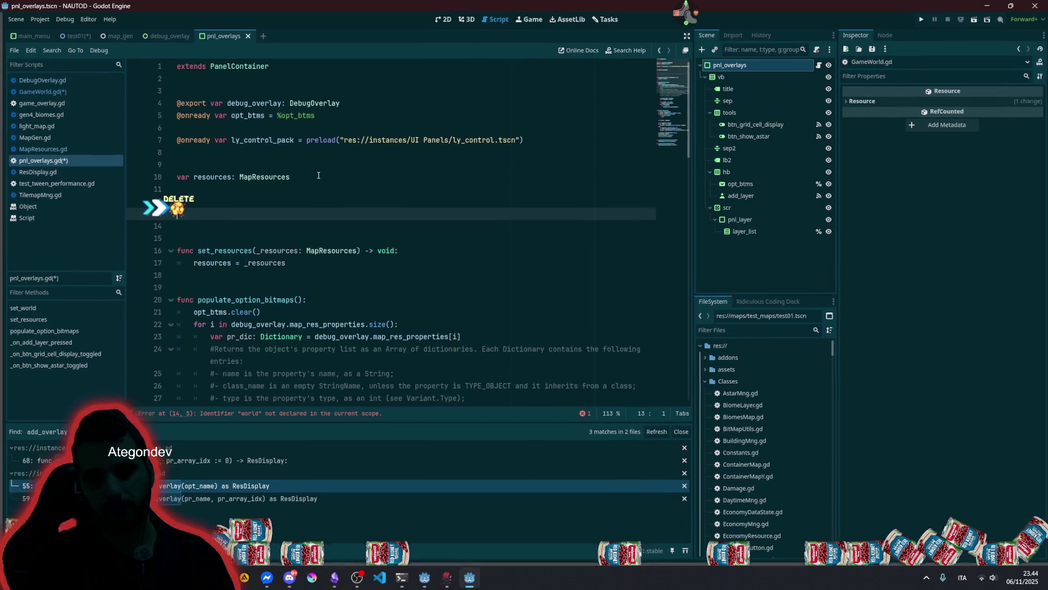
- Add a _ready that awaits Mng.world_initialized when Mng.world is unset, then calls populate_option_bitmaps
type("func _re")
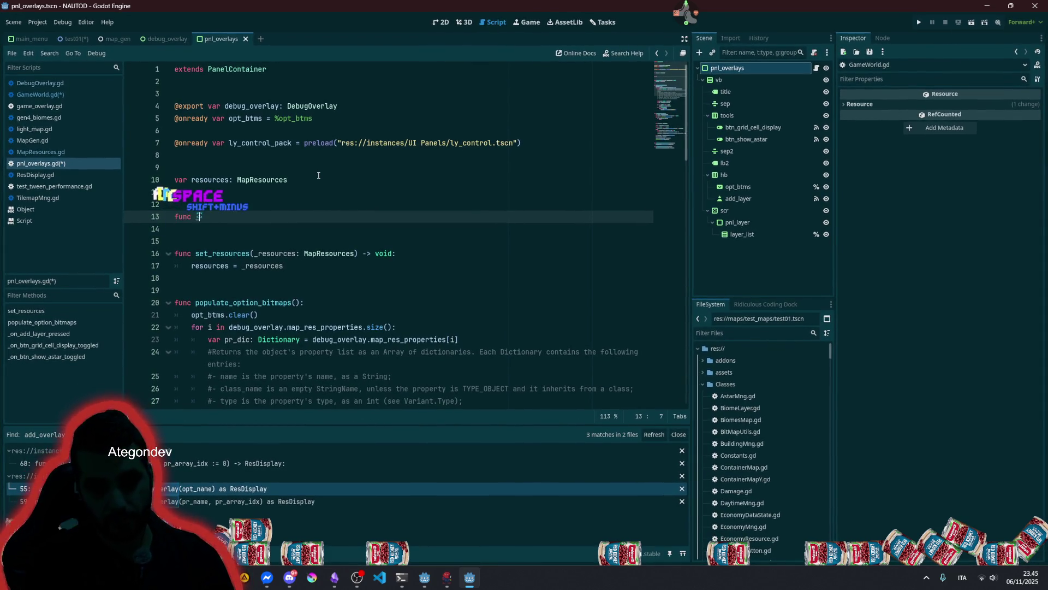
key("Return")
key("Return")
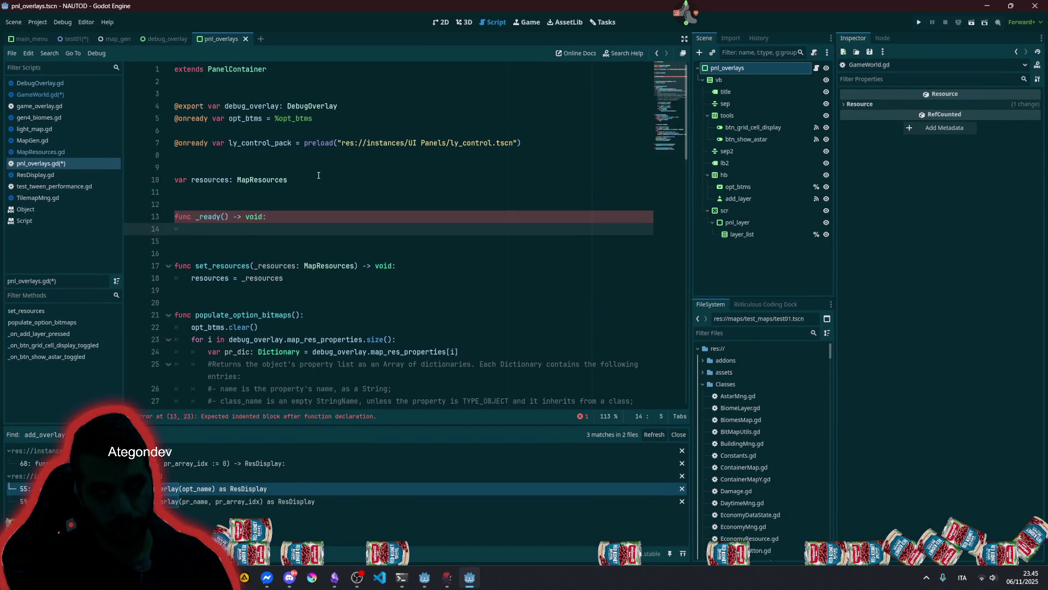
type("if not Mng.world: \t\tawait Mng.world_initialized")
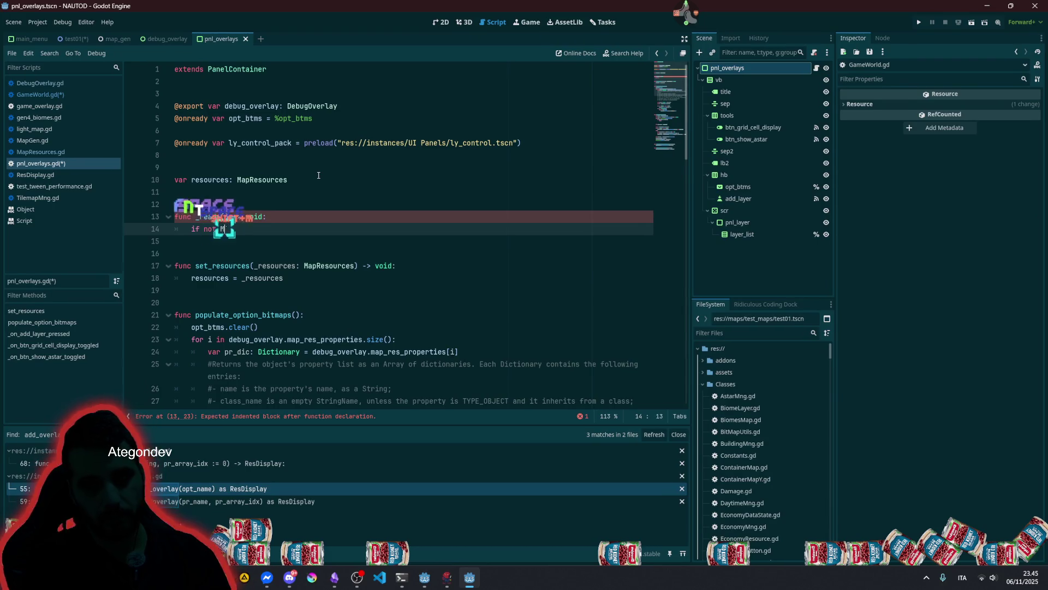
double_click(205, 290)
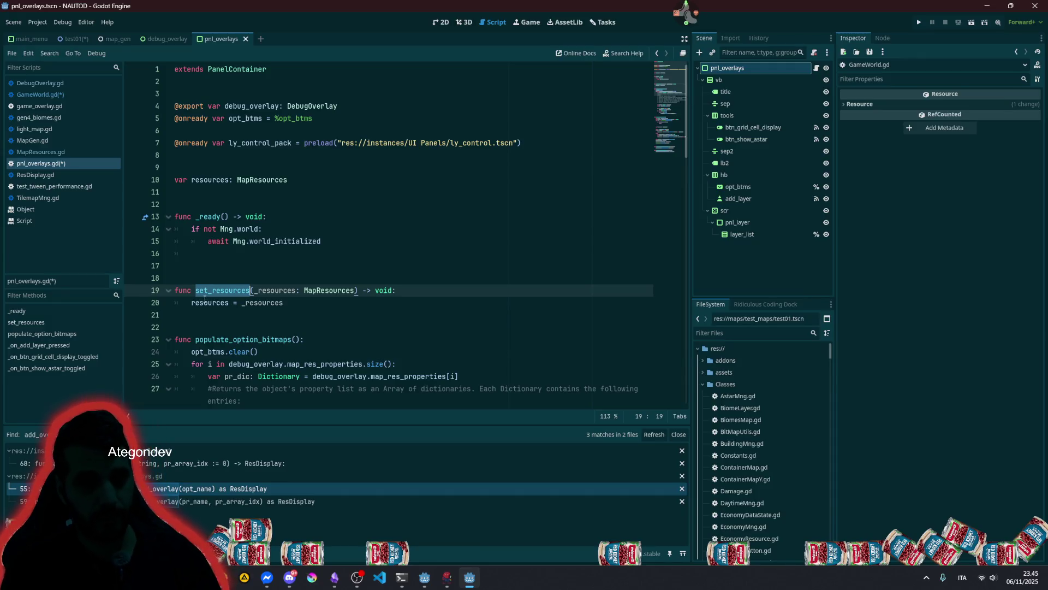
double_click(222, 338)
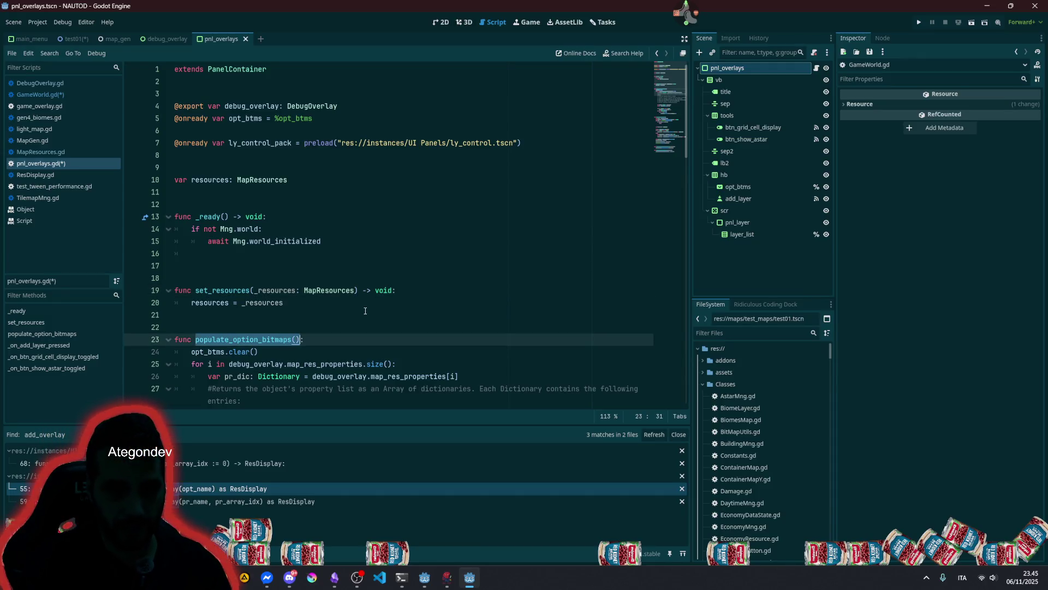
key("Up")
key("Up")
key("Up")
key("Return")
type("populate_option_bitmaps()")
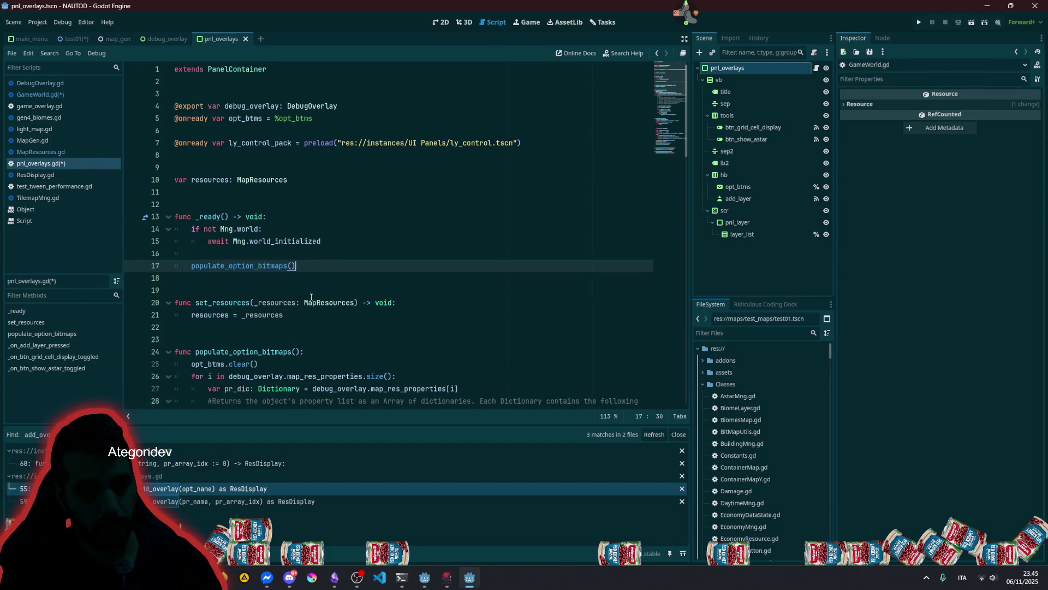
- Rename the populate_option_bitmaps call in _ready to populate_opt_btms
key("shift+Right")
key("shift+Right")
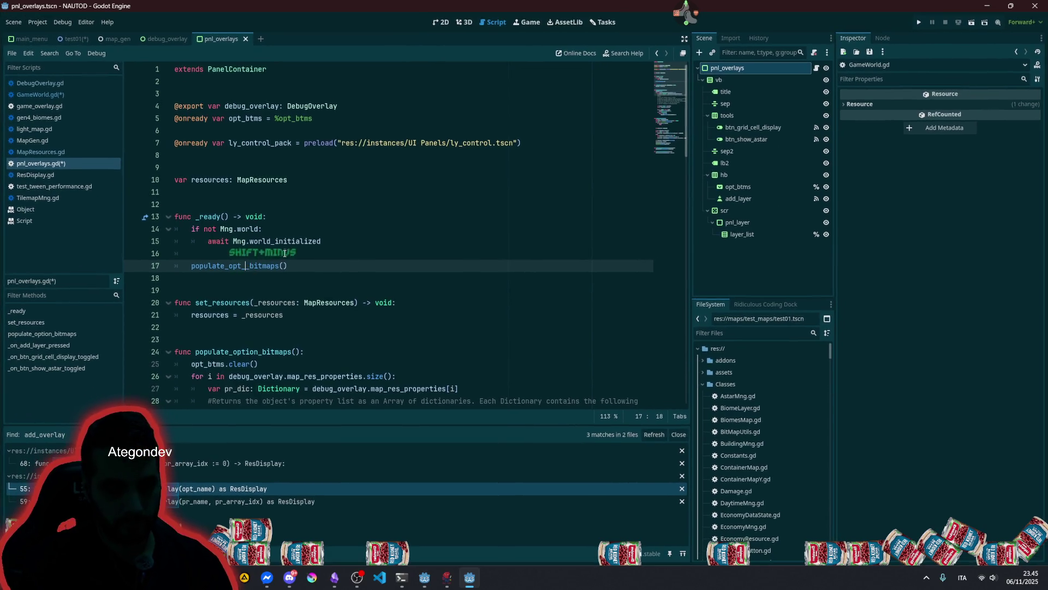
type("_")
key("ctrl+z")
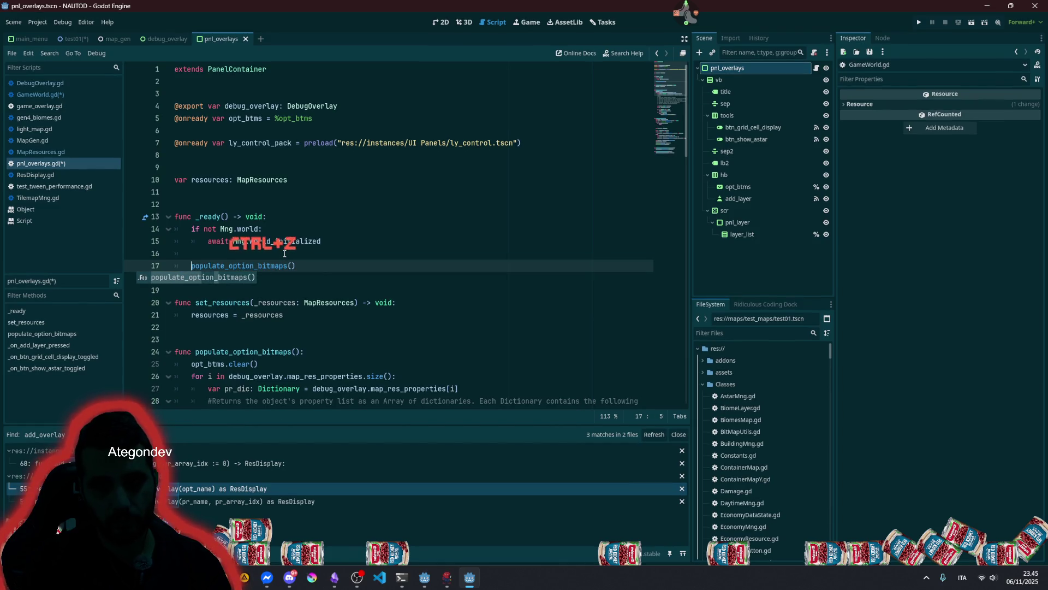
key("ctrl+z")
key("Left")
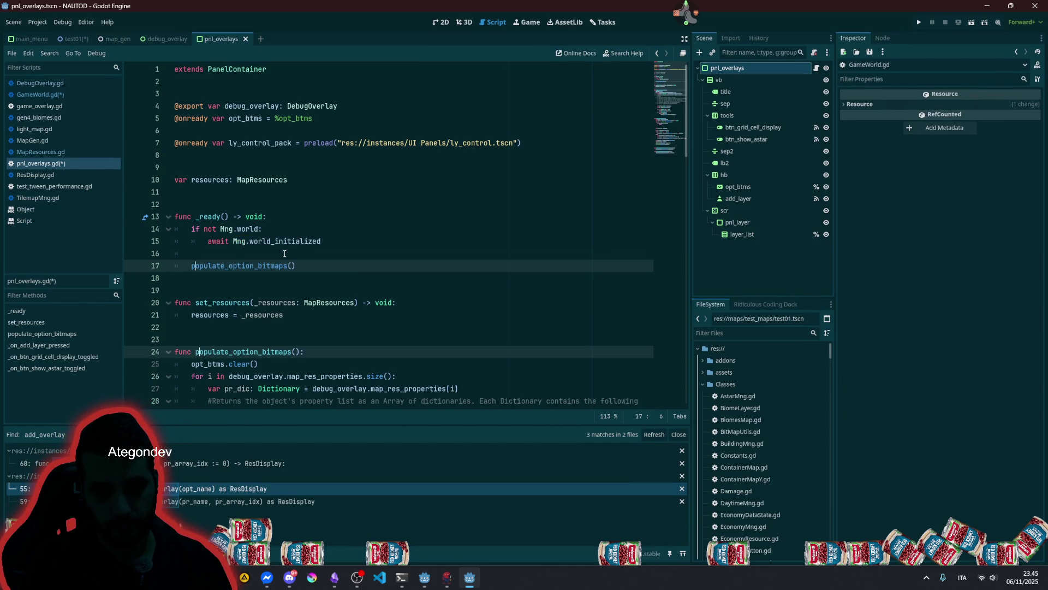
key("shift+Right")
key("shift+Right")
key("shift+Right")
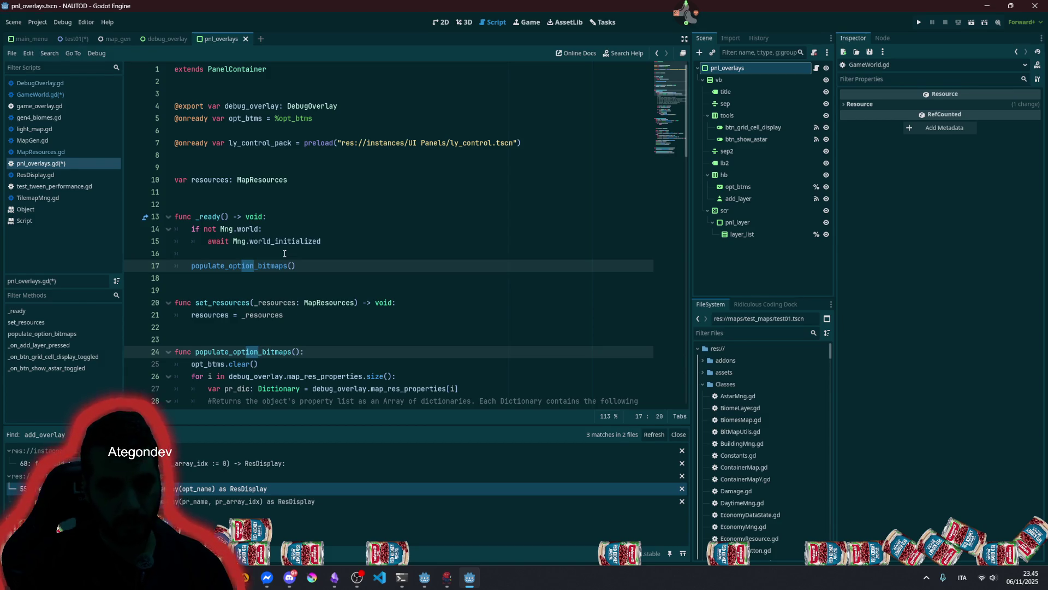
type("t_btn")
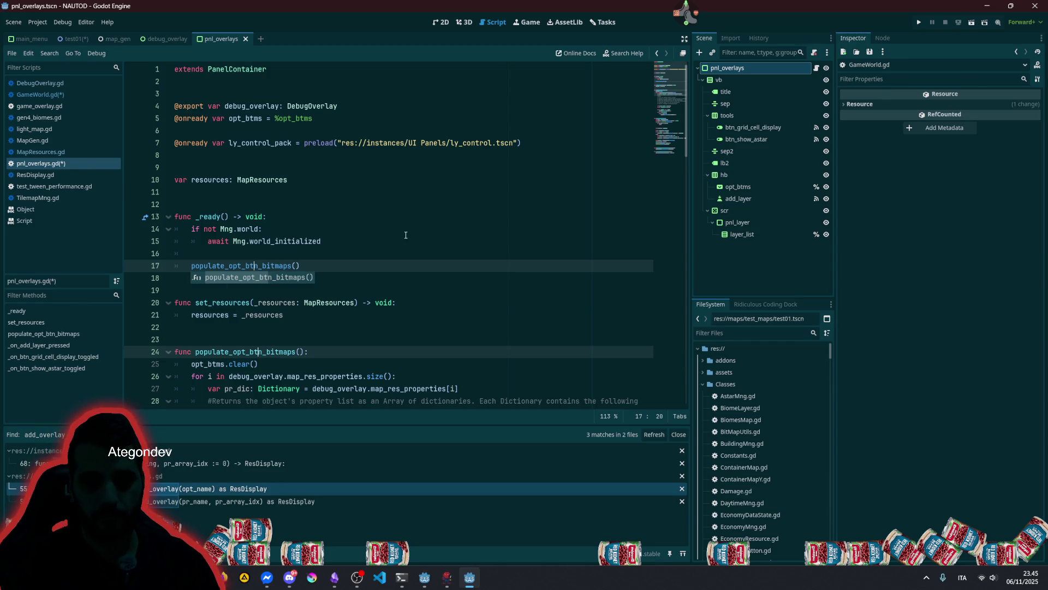
key("ctrl+shift+Right")
type("ms")
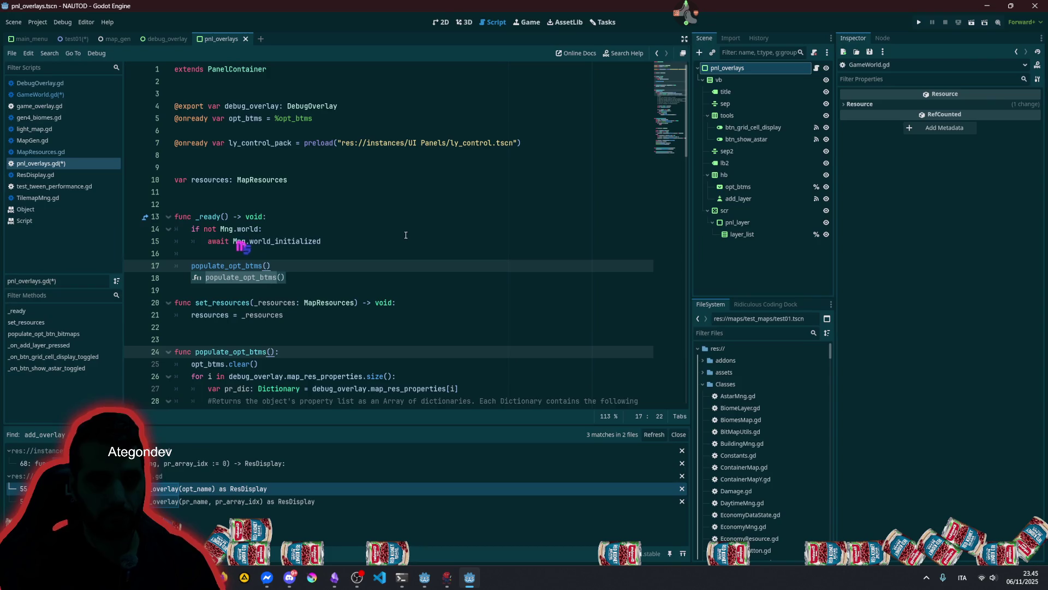
left_click(243, 253)
- Add ' -> void' after the function definition's parentheses
left_click(277, 350)
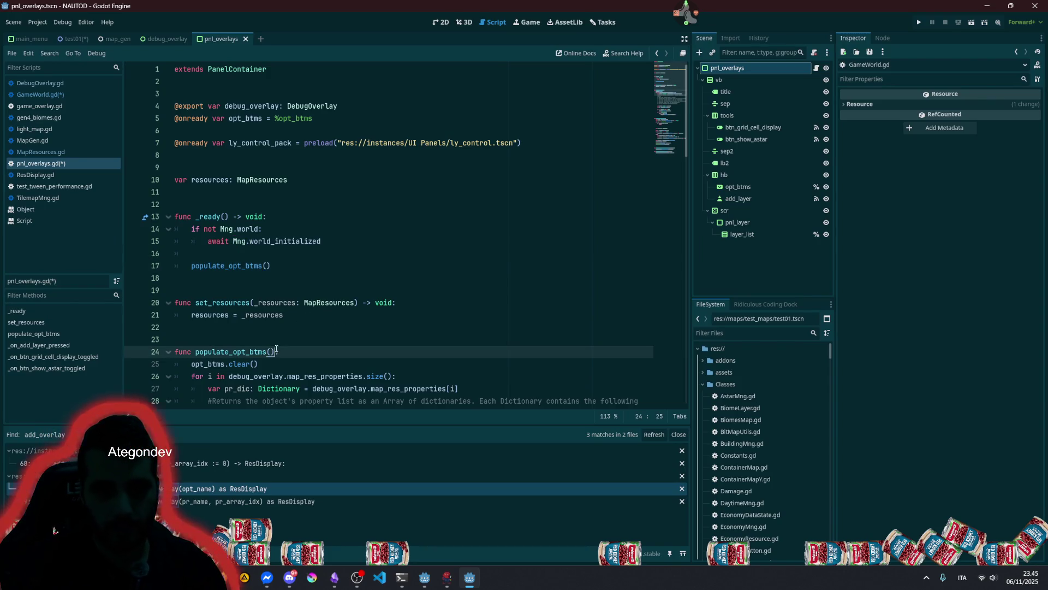
type("-> ")
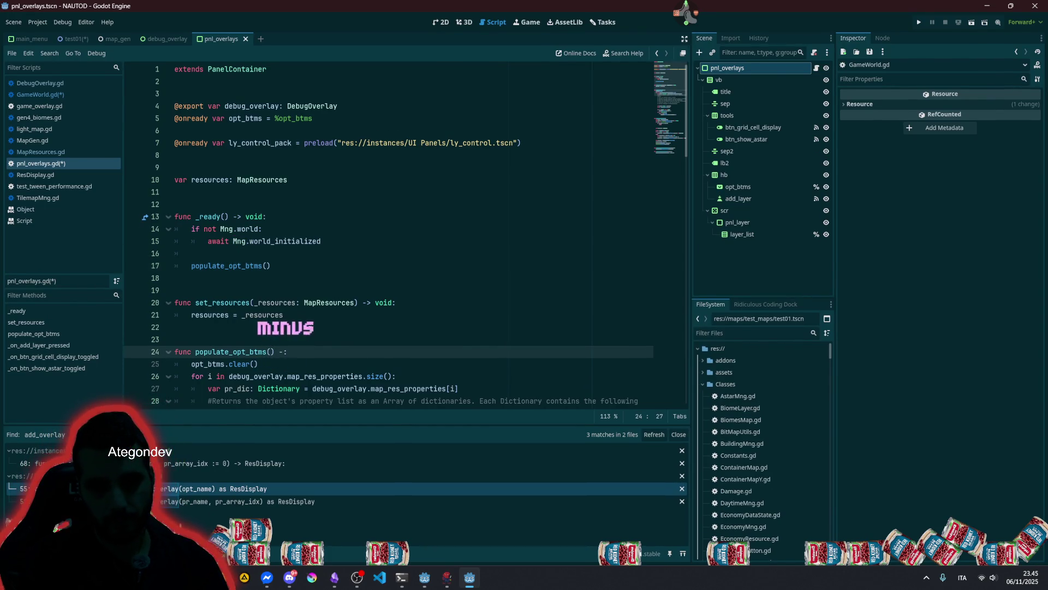
type("void")
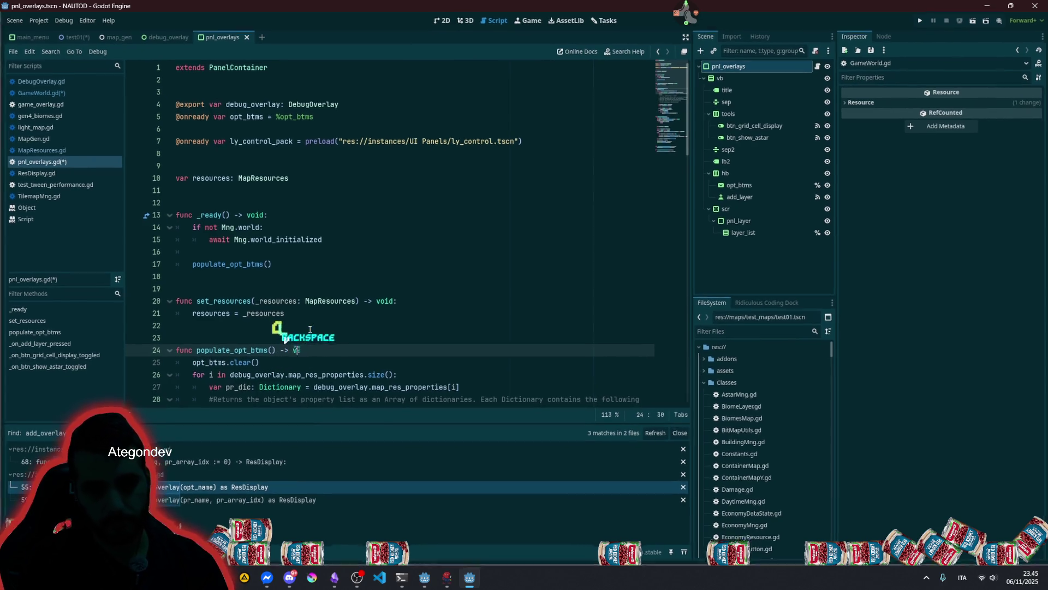
left_click(284, 290)
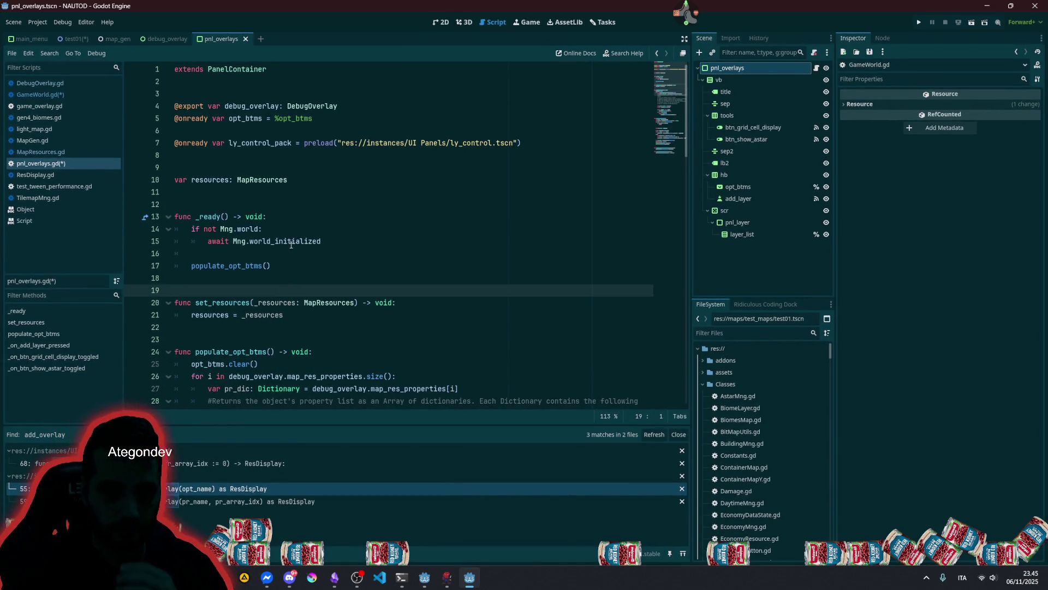
double_click(254, 265)
scroll(256, 284, "down", 4)
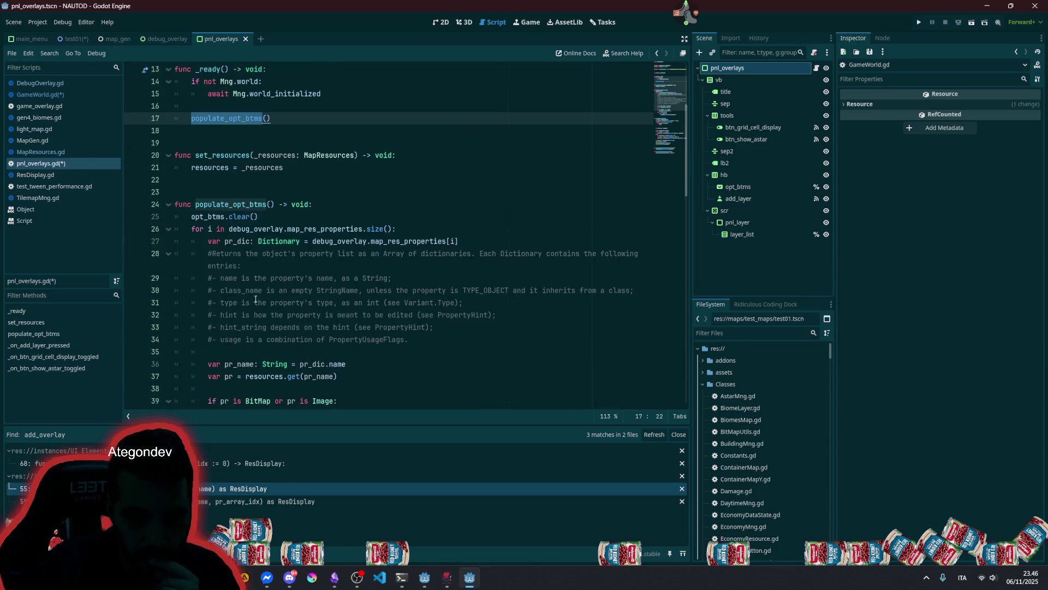
double_click(249, 230)
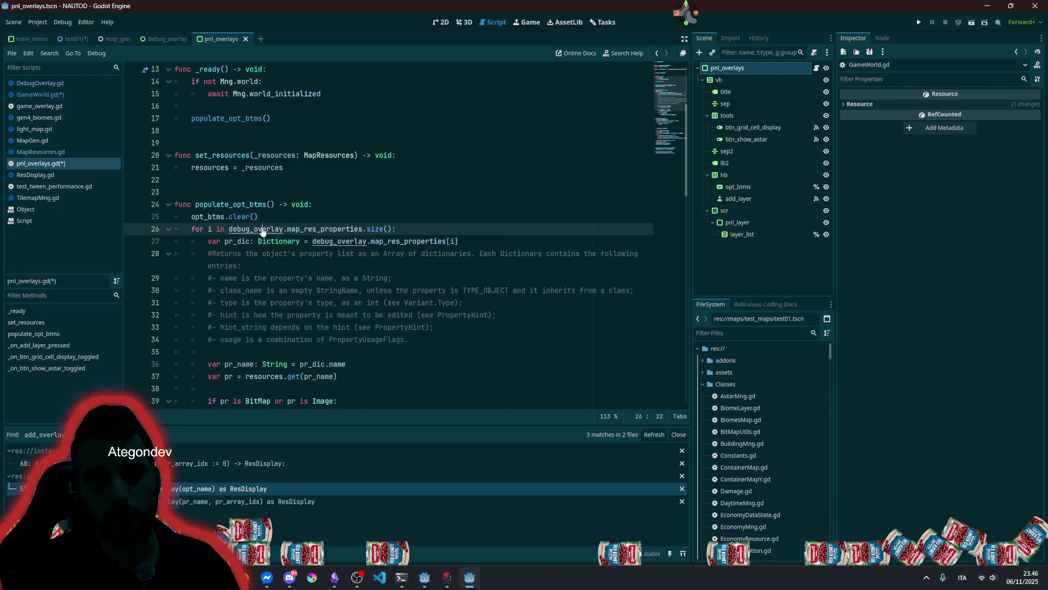
left_click(261, 230, "ctrl")
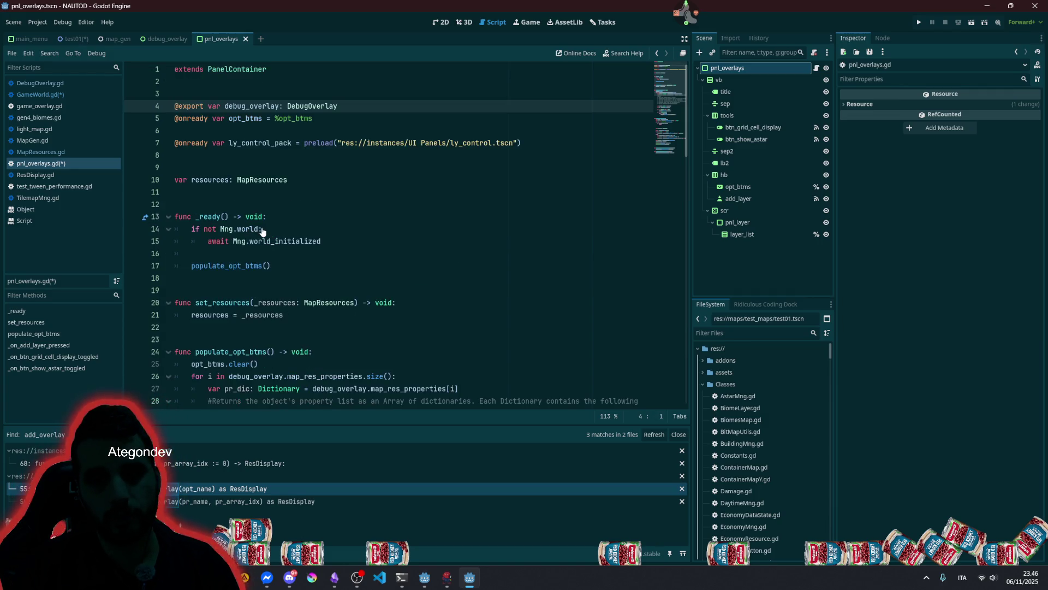
double_click(256, 108)
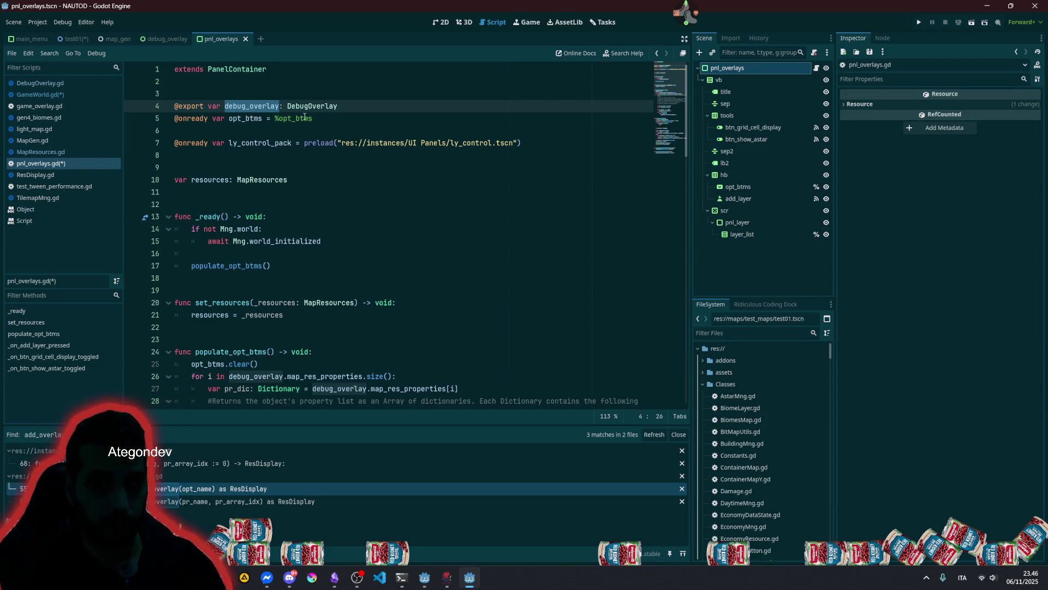
left_click(343, 105)
key("shift+Home")
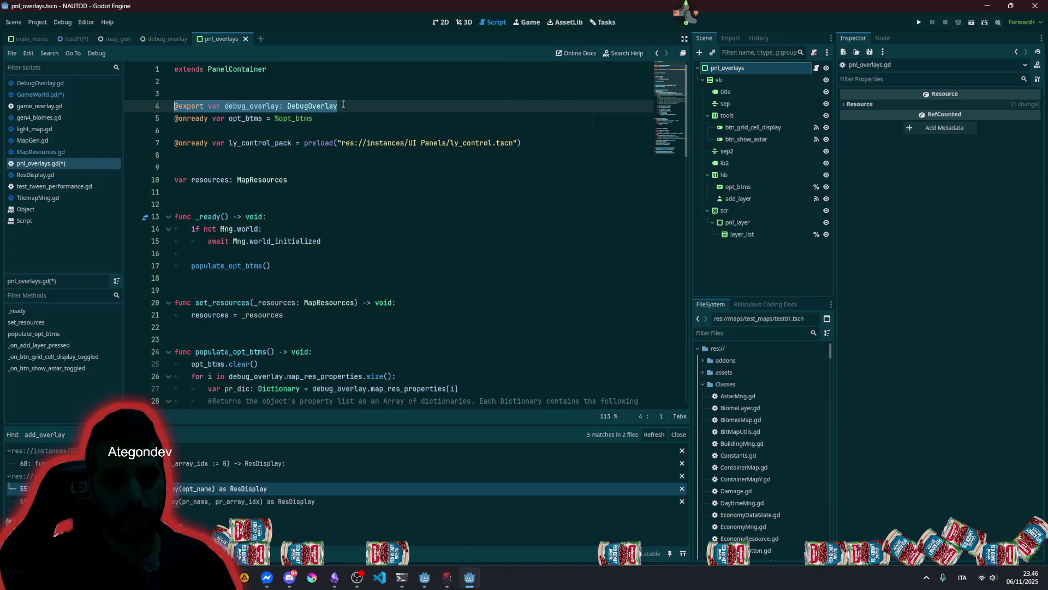
key("ctrl+shift+Right")
key("ctrl+x")
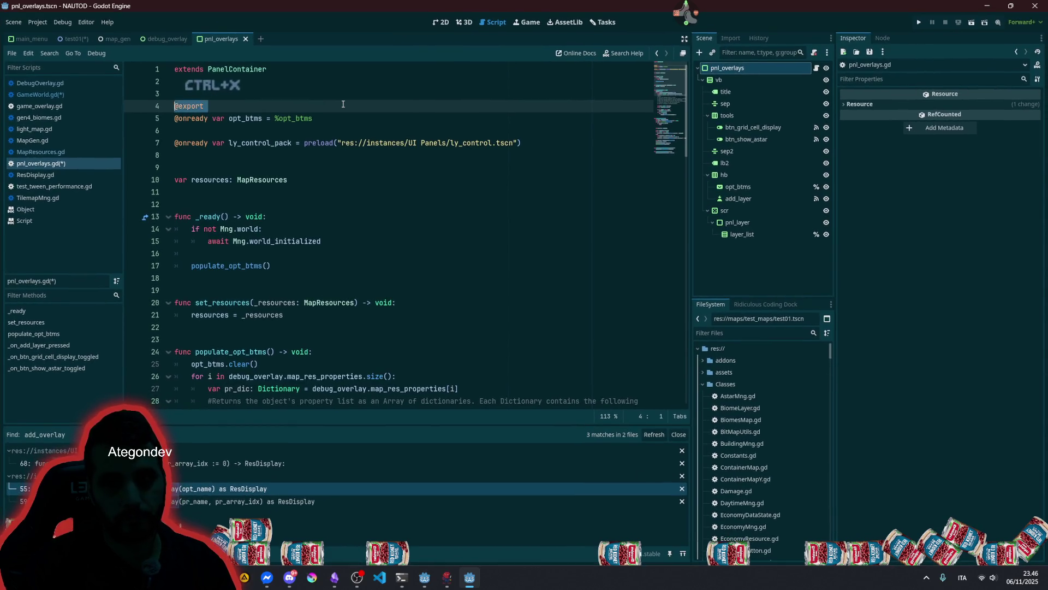
key("shift+Home")
key("Delete")
key("Down")
key("Down")
key("Delete")
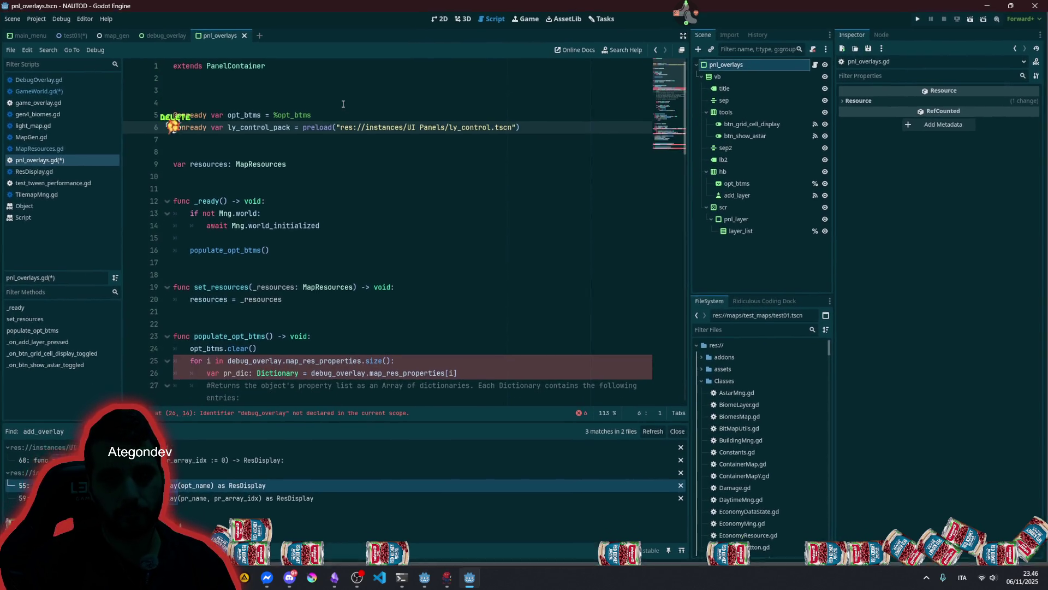
key("Down")
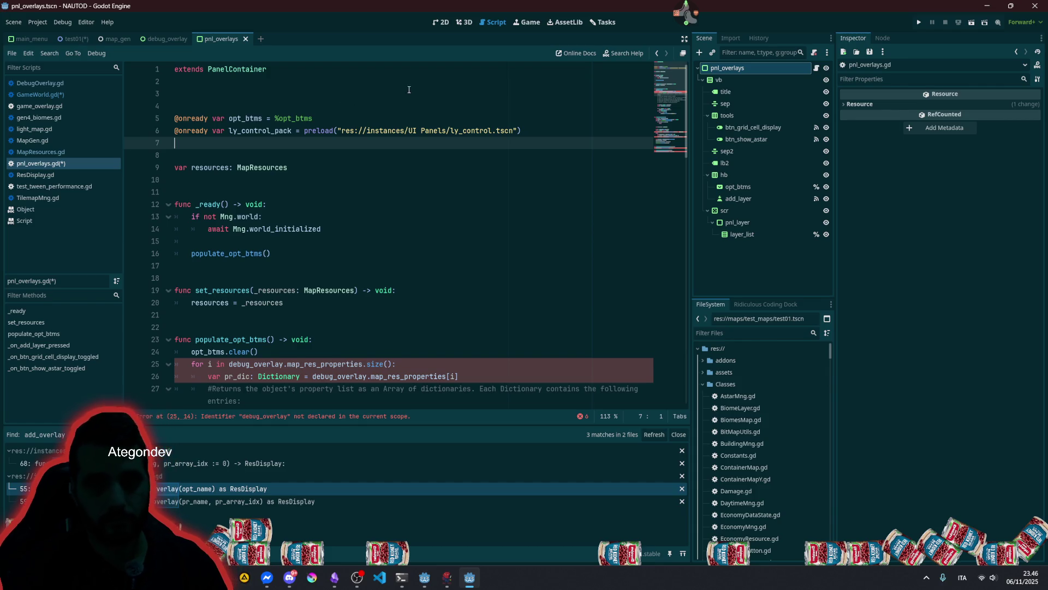
key("Up")
key("Up")
key("shift+End")
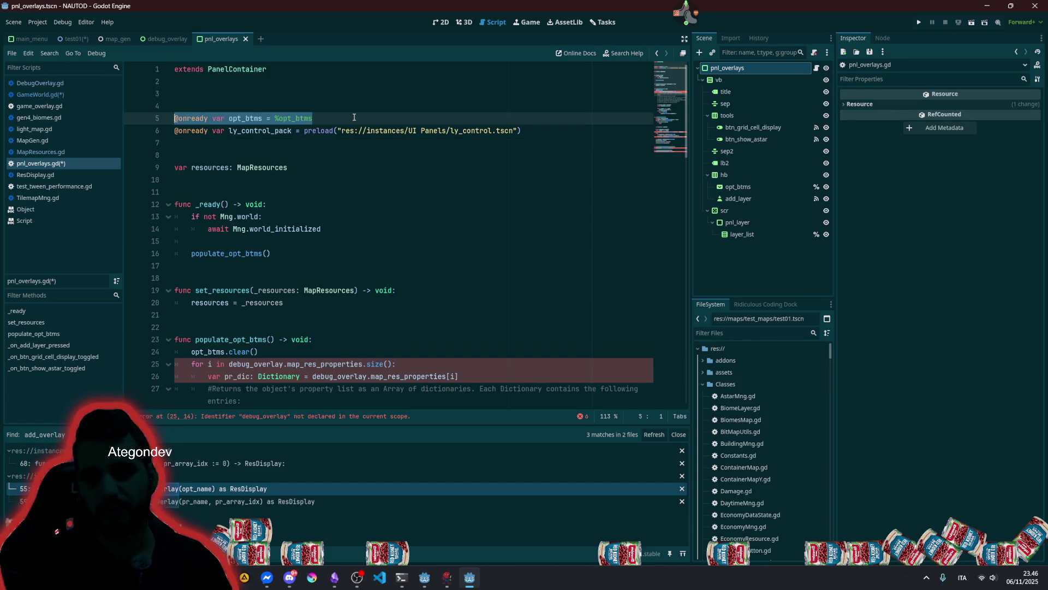
key("Delete")
key("Delete")
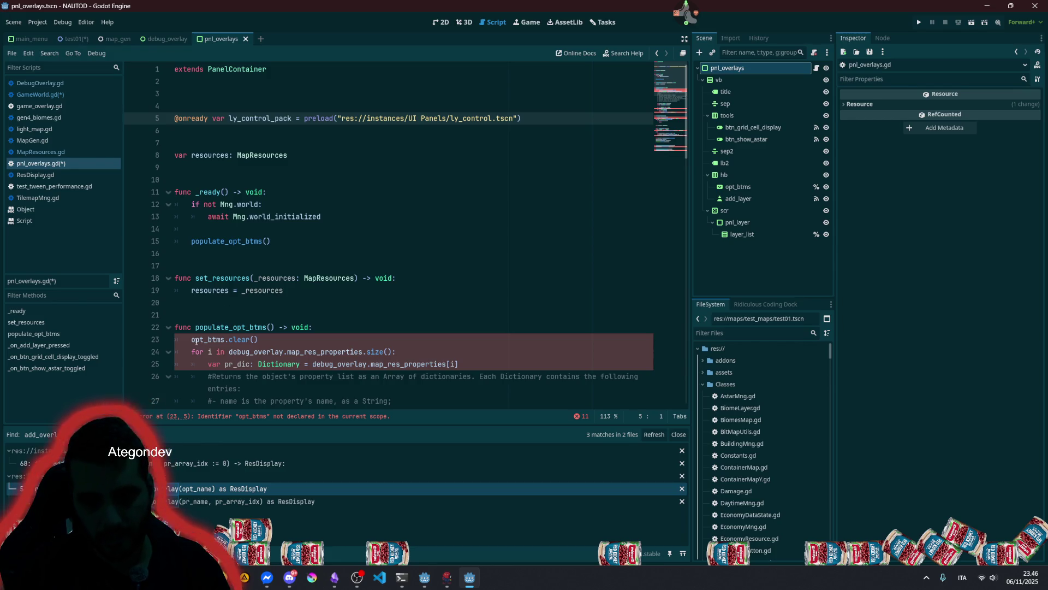
- Prefix every opt_btms reference with % so the script uses %opt_btms
left_click(196, 339)
type("%")
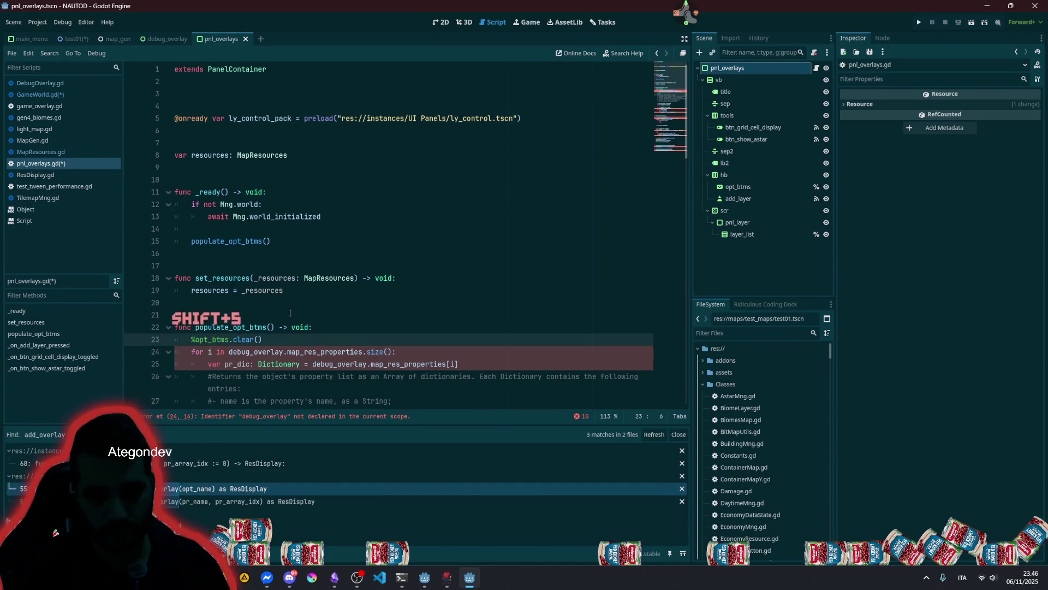
scroll(290, 313, "down", 3)
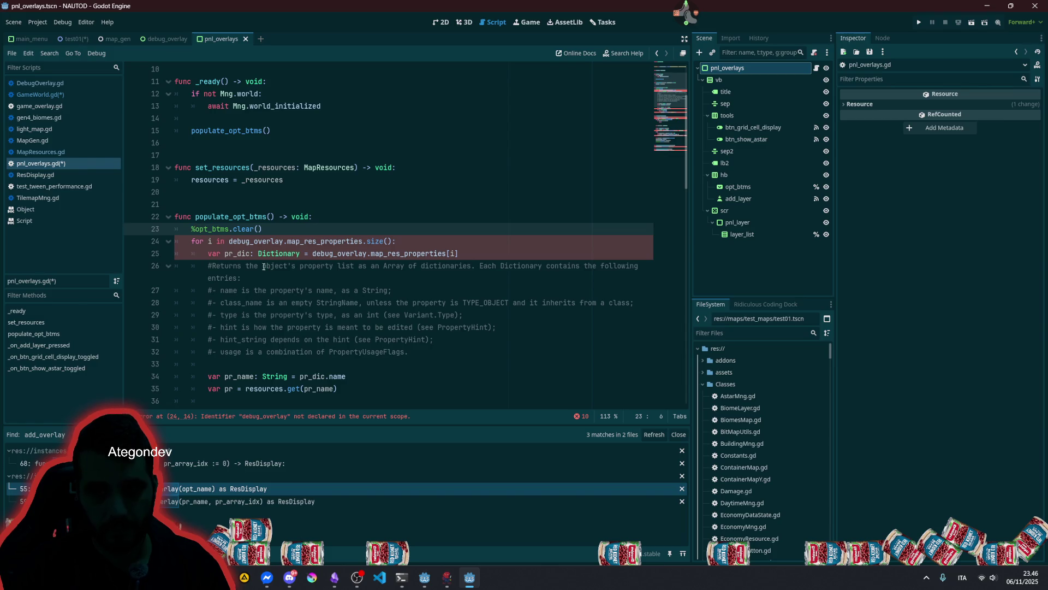
scroll(260, 262, "down", 5)
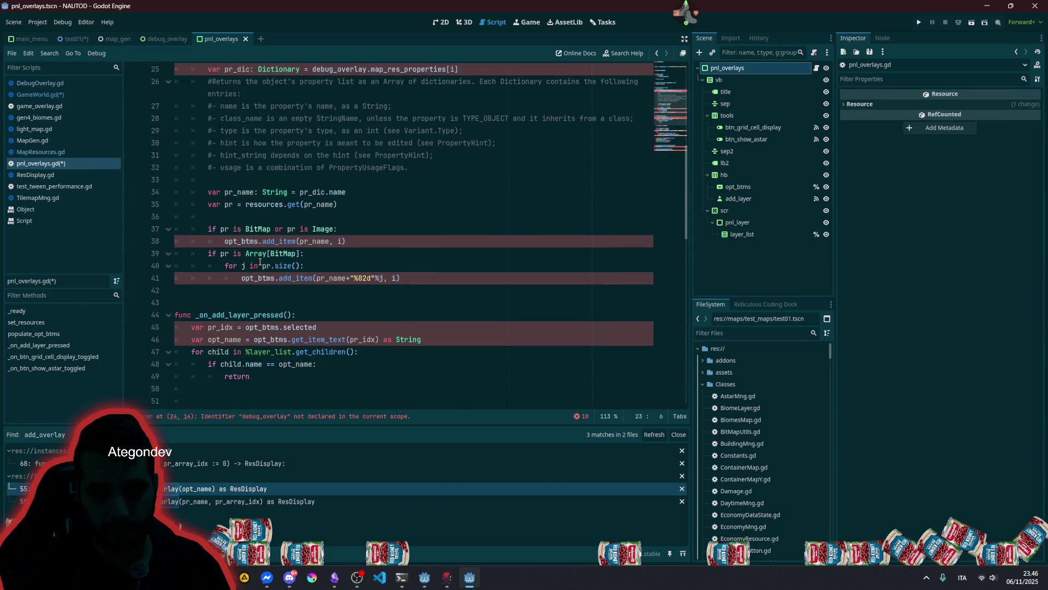
left_click(238, 241)
key("ctrl+shift+Right")
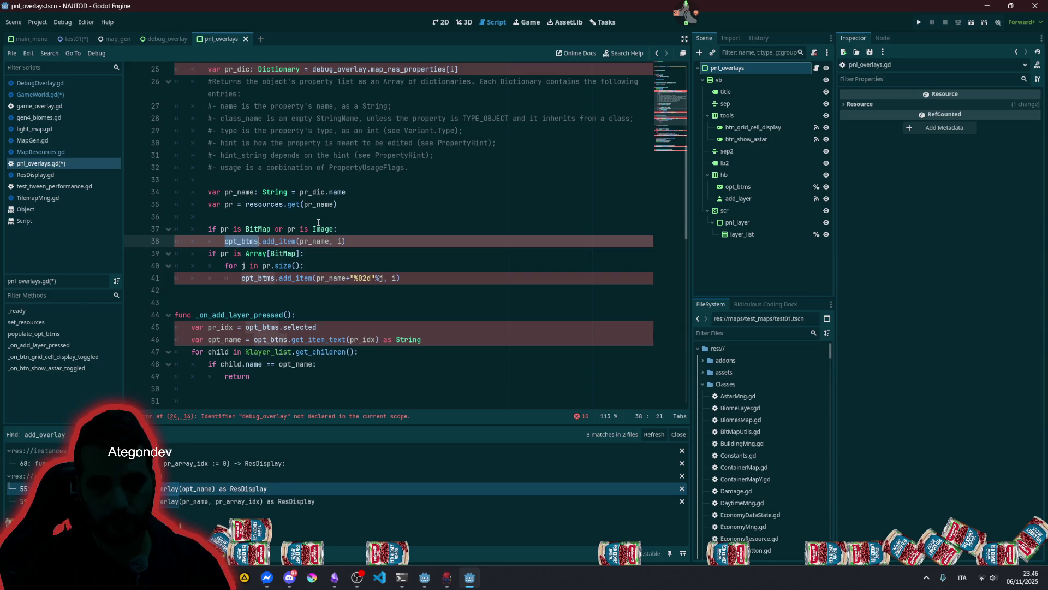
key("shift+Right")
scroll(318, 222, "up", 1)
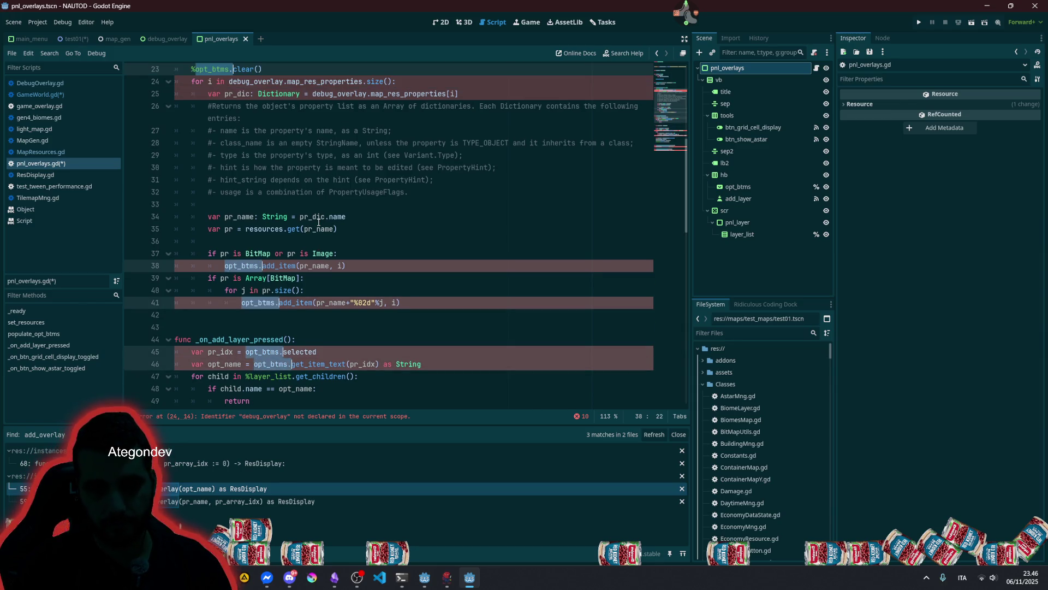
key("Left")
type("%")
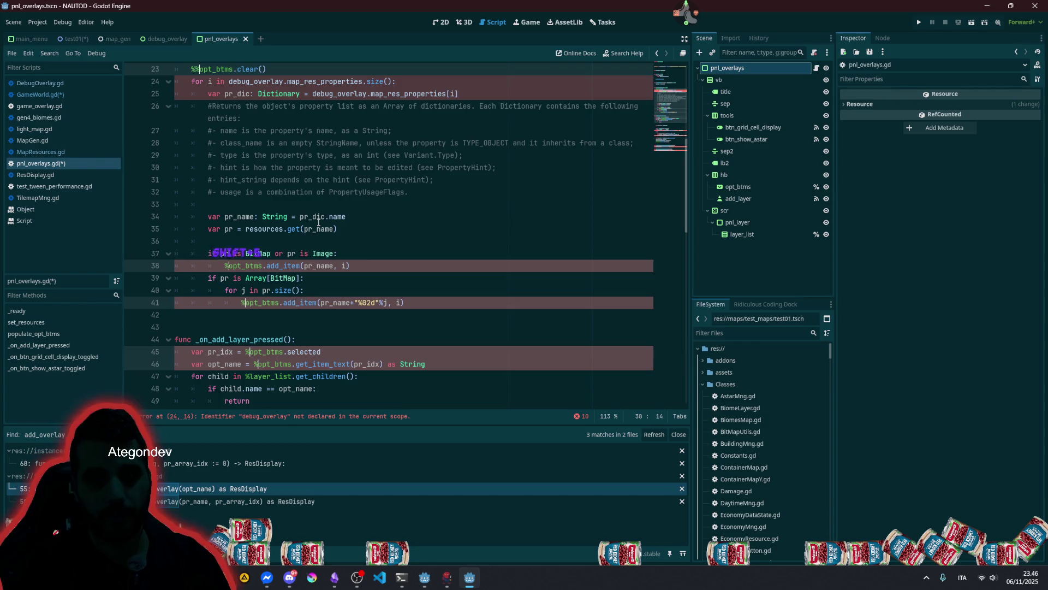
scroll(318, 222, "up", 4)
left_click(195, 216)
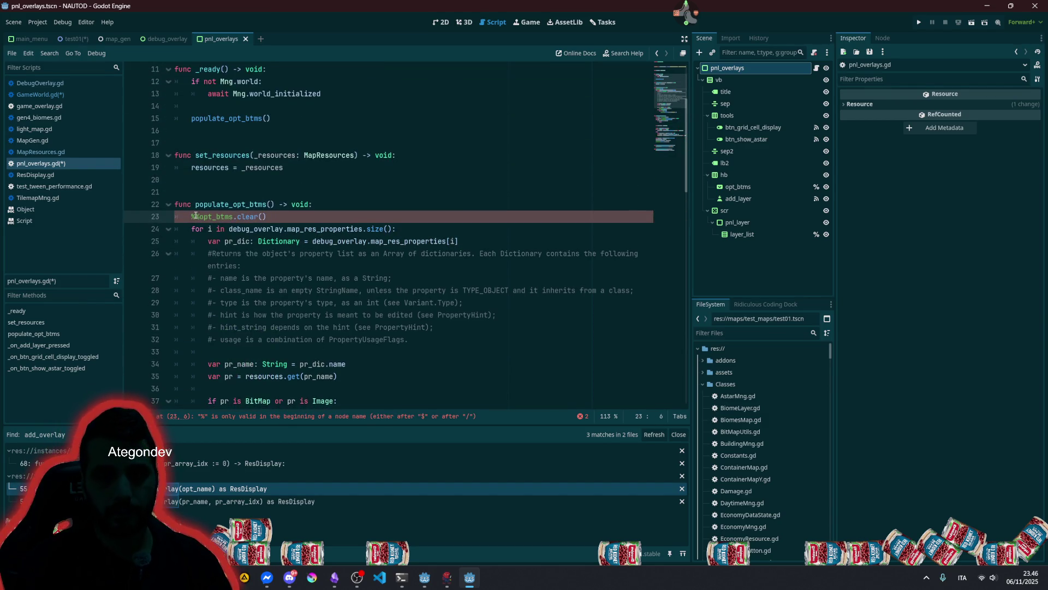
key("BackSpace")
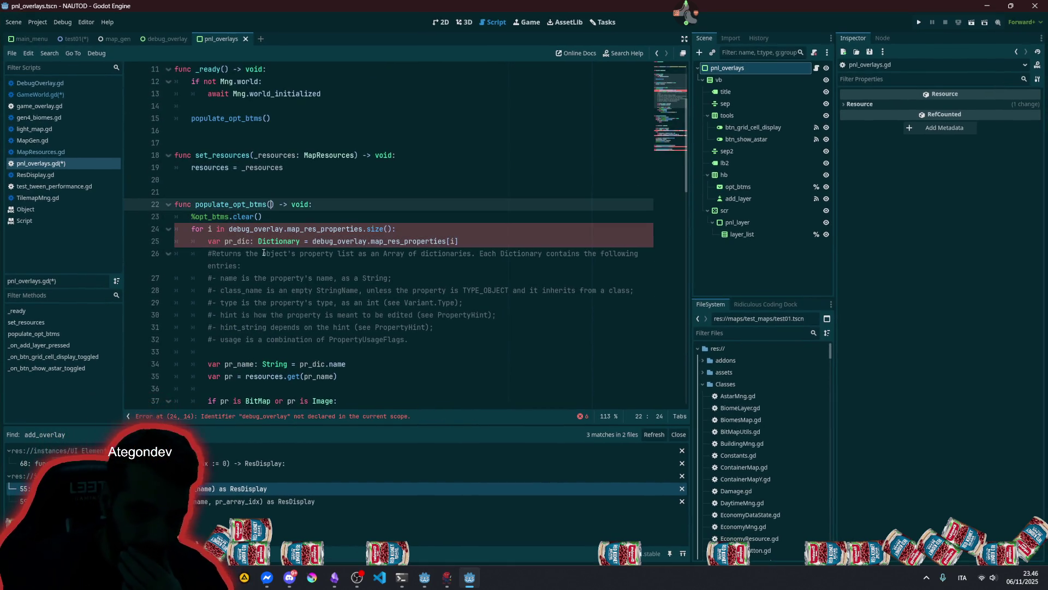
- Check the remaining debug_overlay reference, then switch to the pnl_overlays 2D view
double_click(260, 229)
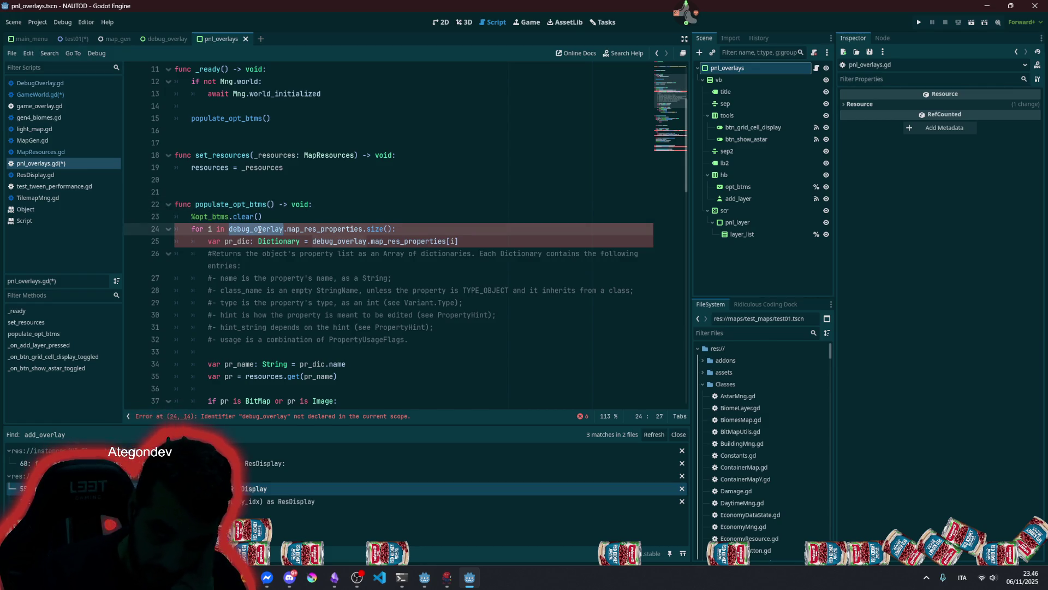
scroll(260, 228, "up", 1)
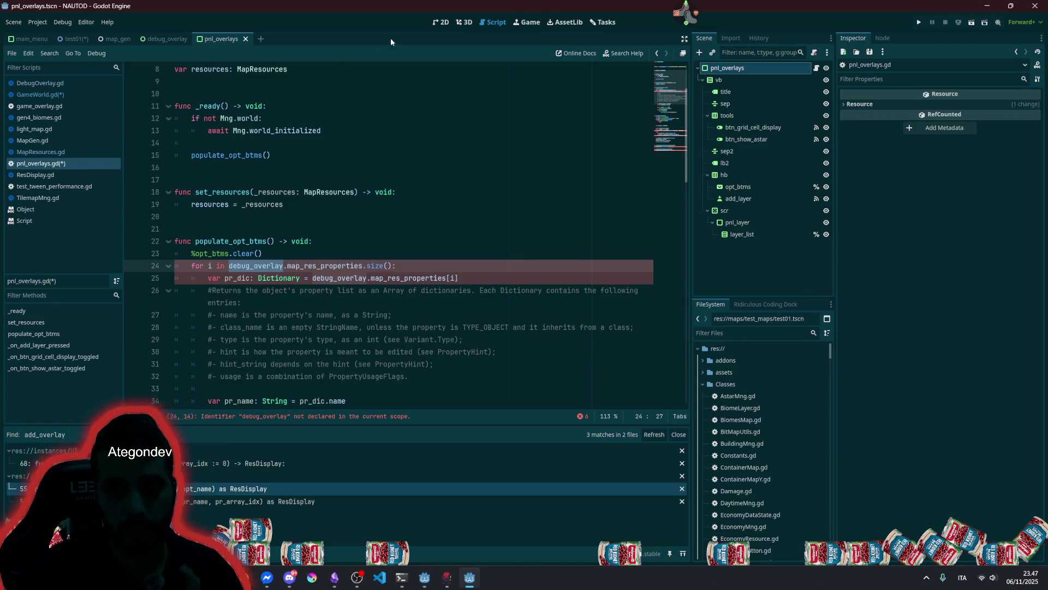
left_click(438, 22)
- Inspect the opt_btms dropdown, layer_list, pnl_layer and scr nodes of the layer area
scroll(336, 203, "down", 3)
scroll(271, 227, "up", 4)
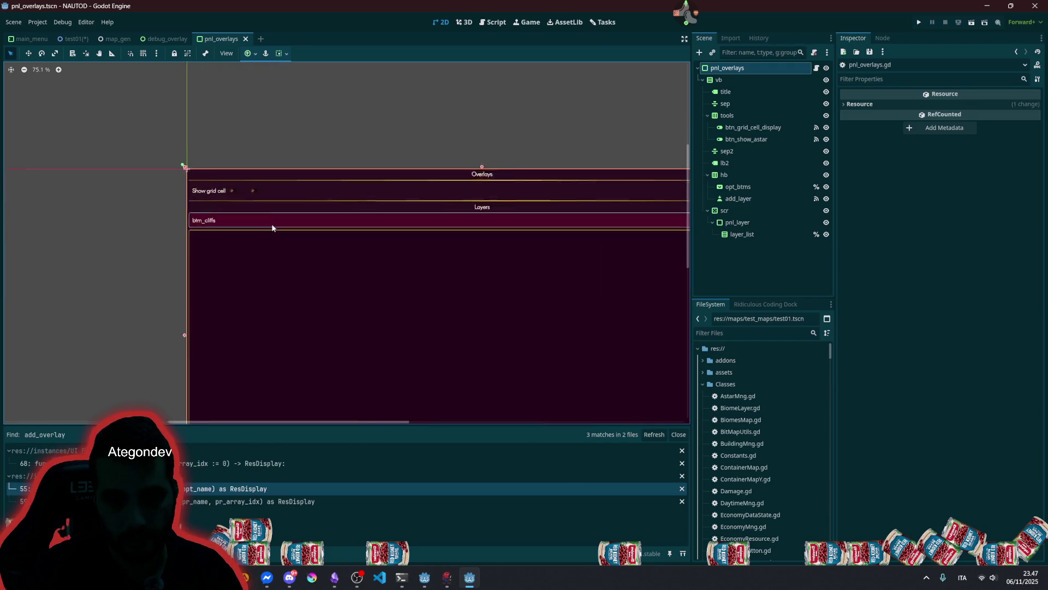
left_click(231, 219)
scroll(181, 221, "up", 8)
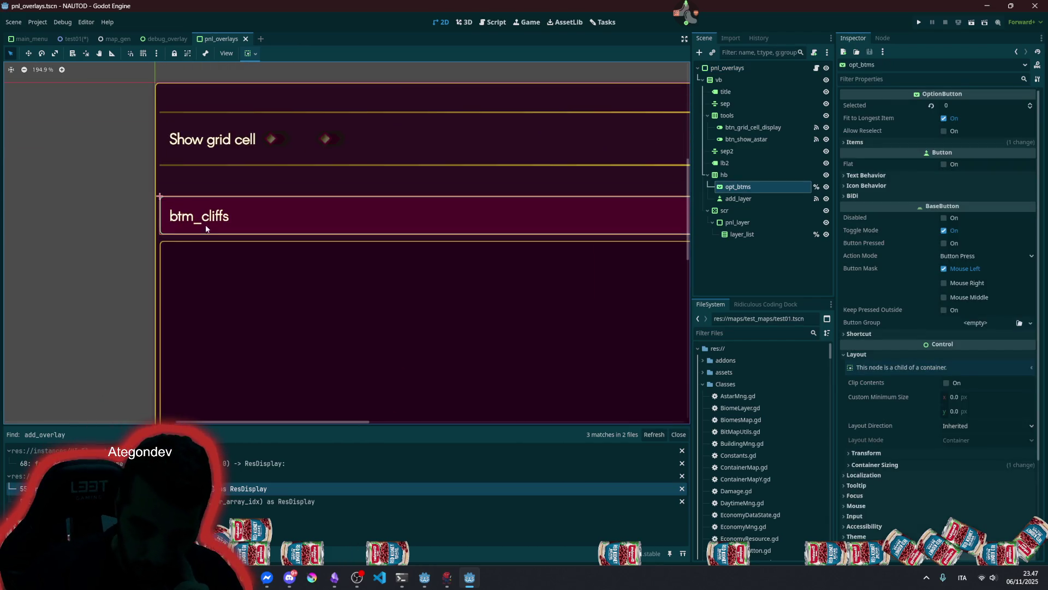
scroll(280, 225, "down", 10)
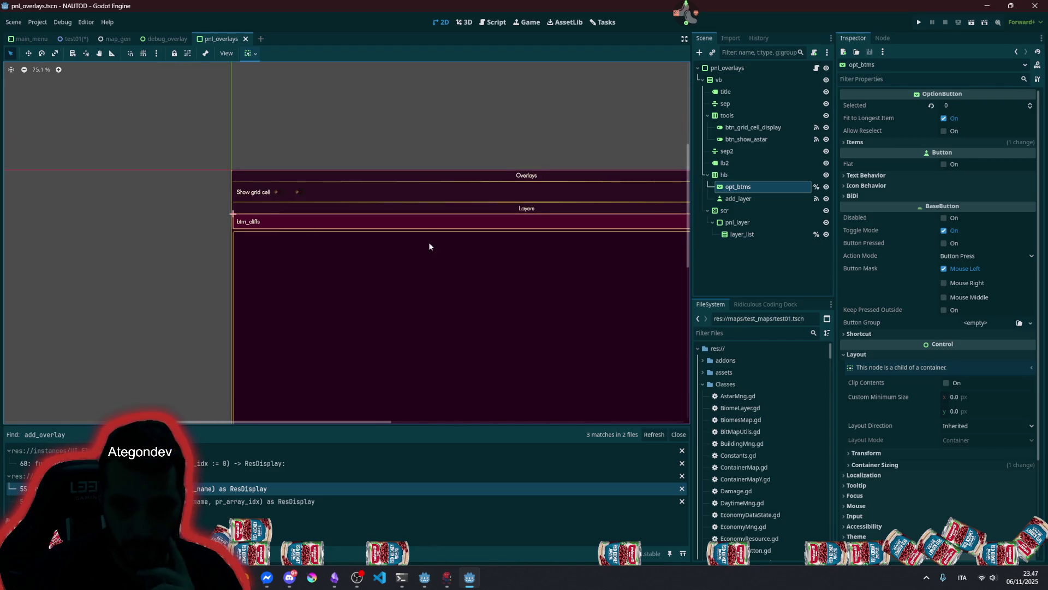
mouse_move(430, 247)
left_mouse_down()
mouse_move(208, 243)
mouse_move(312, 275)
left_mouse_up()
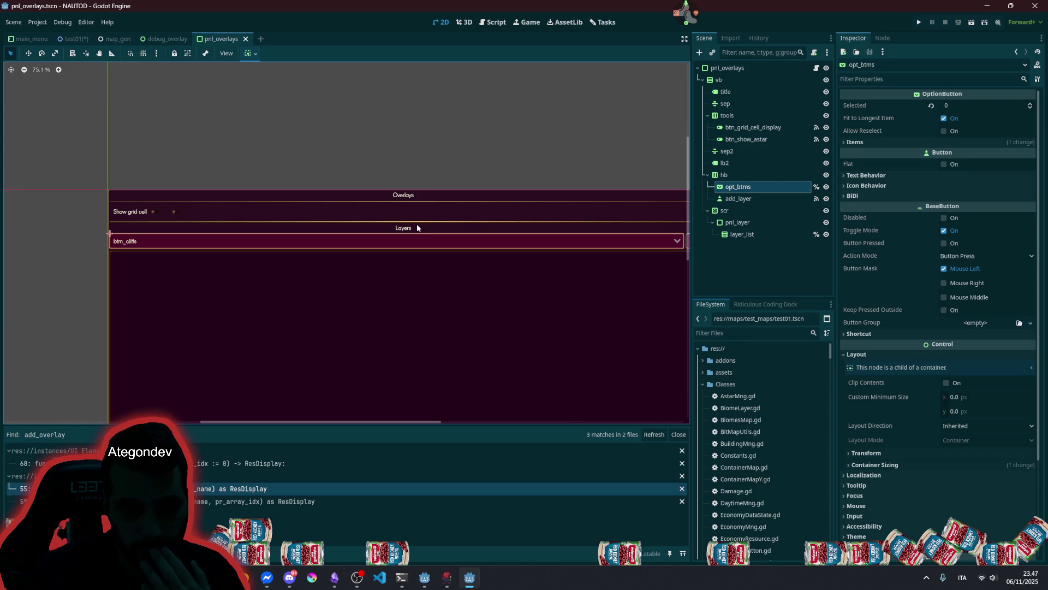
scroll(419, 240, "down", 2)
scroll(464, 267, "up", 2)
left_click(458, 273)
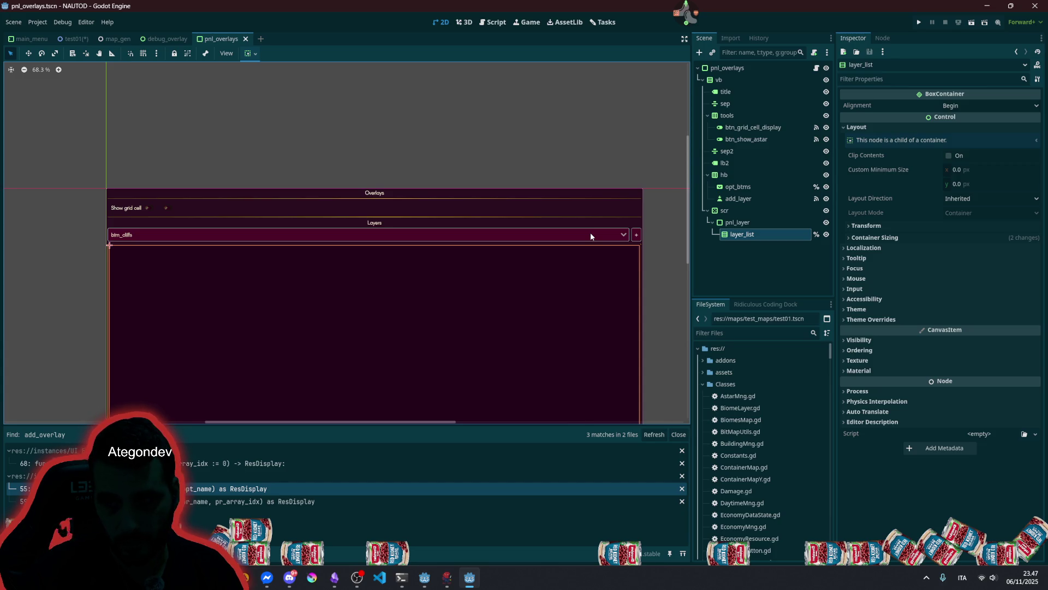
left_click(740, 222)
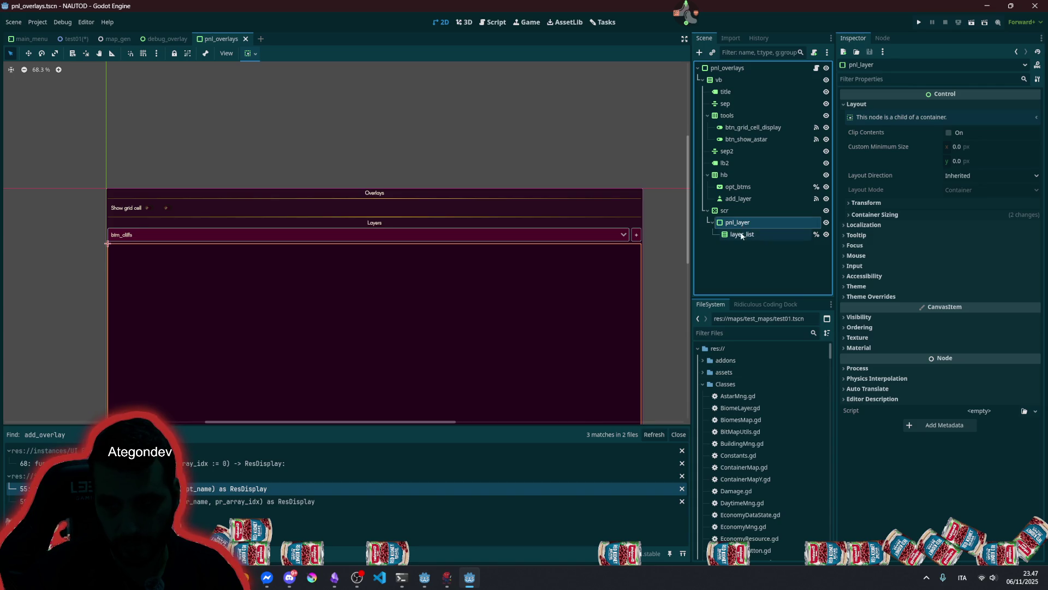
left_click(735, 215)
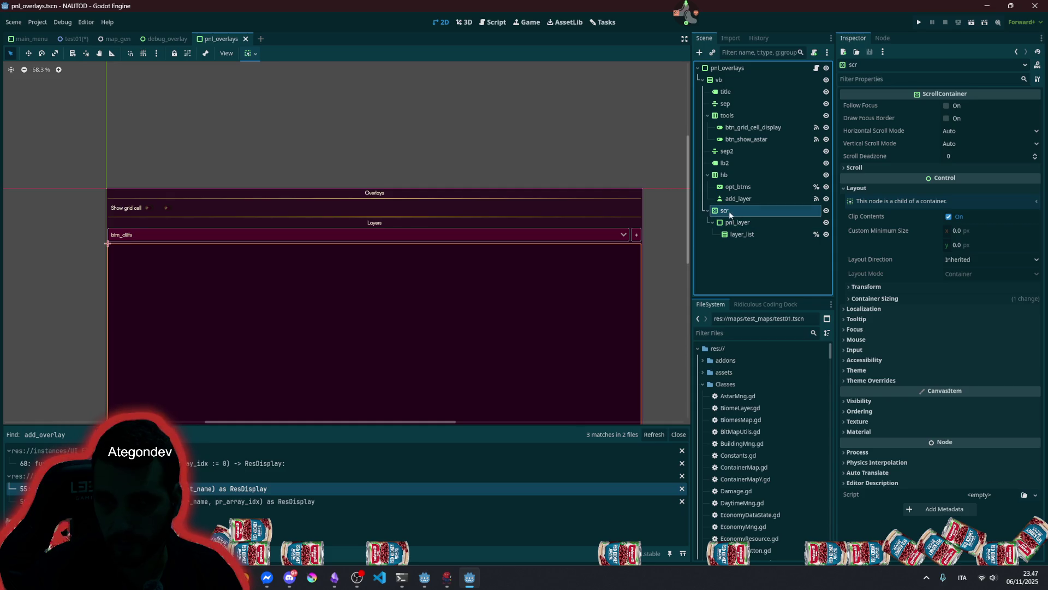
left_click(741, 234)
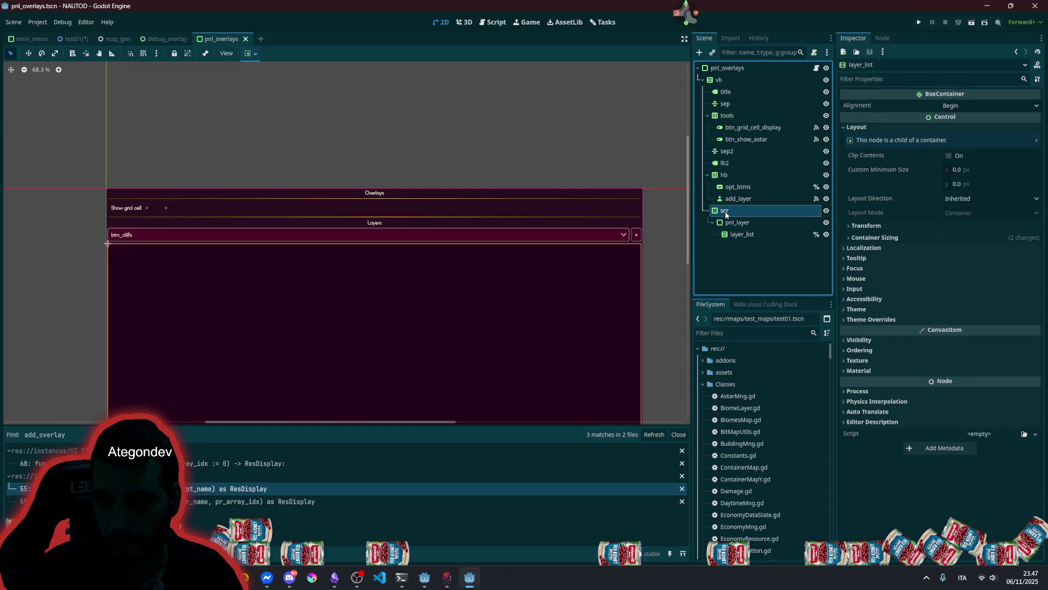
- Nest the scr scroll container under pnl_layer so the hierarchy is pnl_layer > scr > layer_list
mouse_move(726, 215)
left_mouse_down()
mouse_move(758, 228)
mouse_move(739, 244)
mouse_move(727, 210)
mouse_move(728, 238)
mouse_move(735, 224)
left_mouse_up()
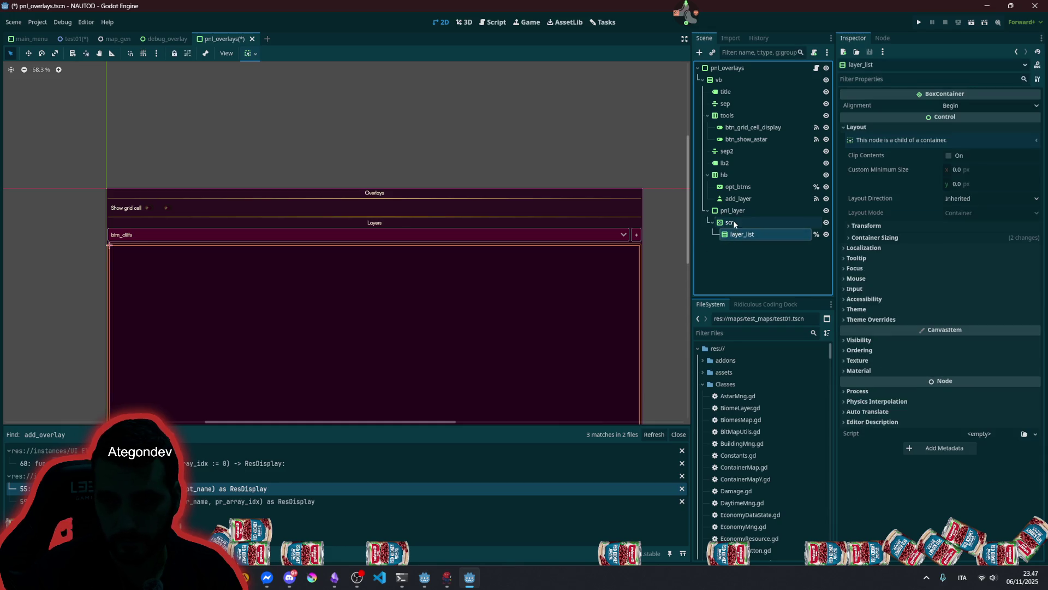
left_click(732, 222)
left_click(737, 212)
left_click(739, 254)
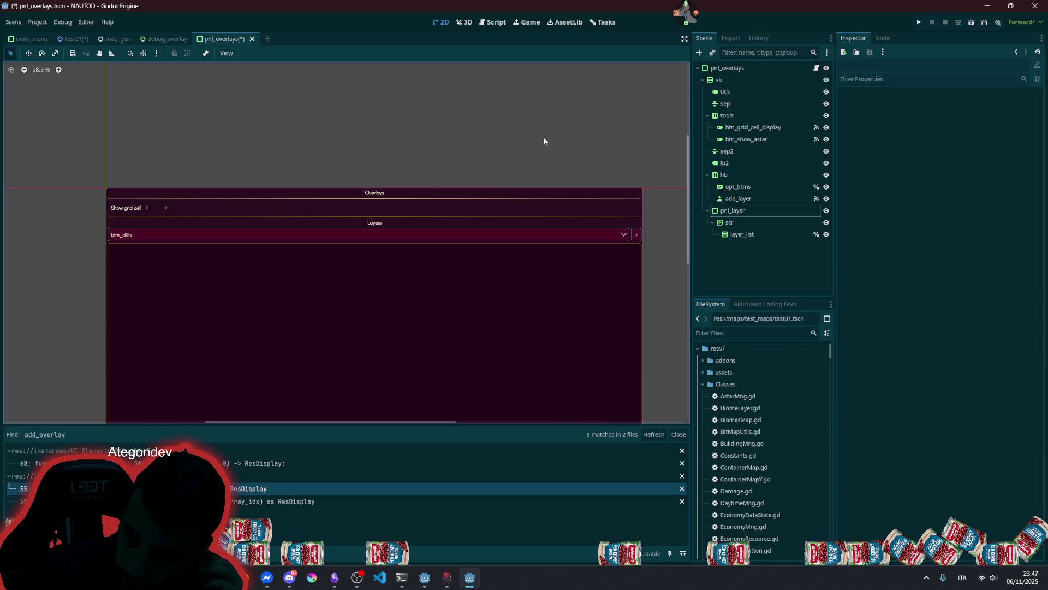
left_click(737, 199)
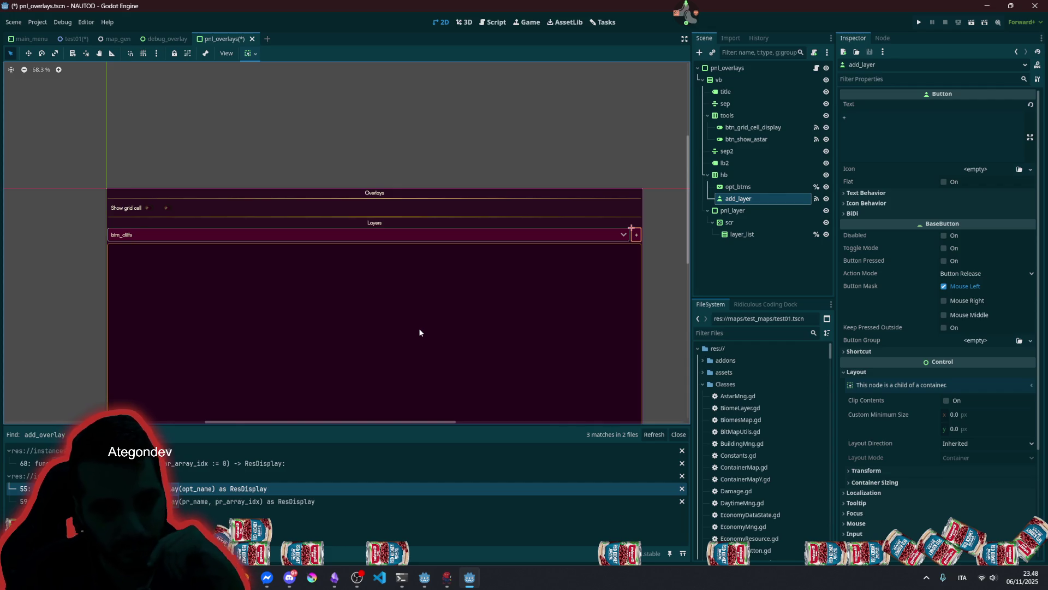
- Inspect the Show grid cell toggle, Overlays title and Layers label in the panel
scroll(170, 209, "up", 4)
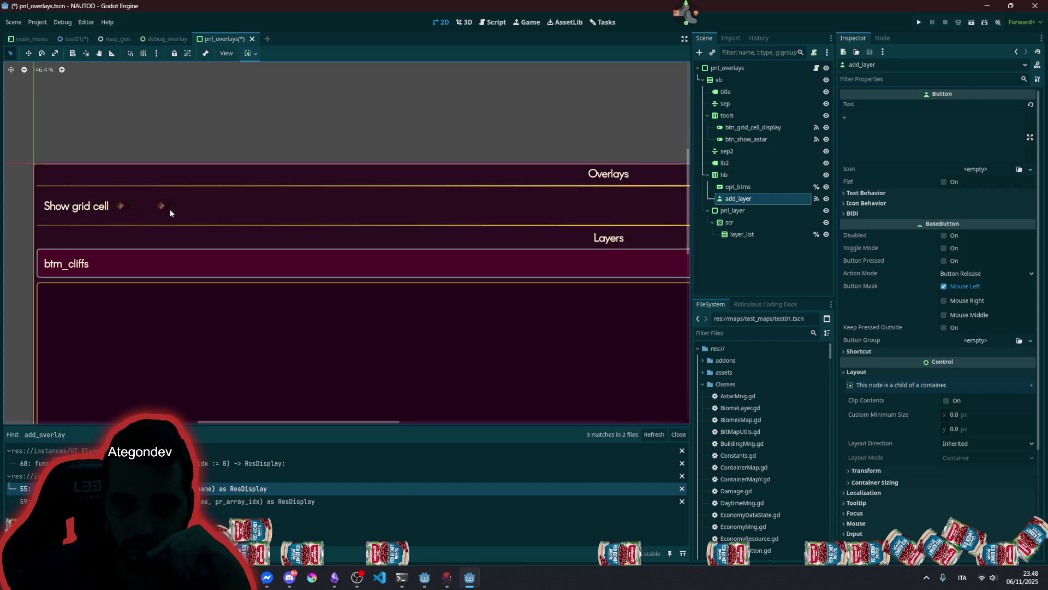
left_click(93, 207)
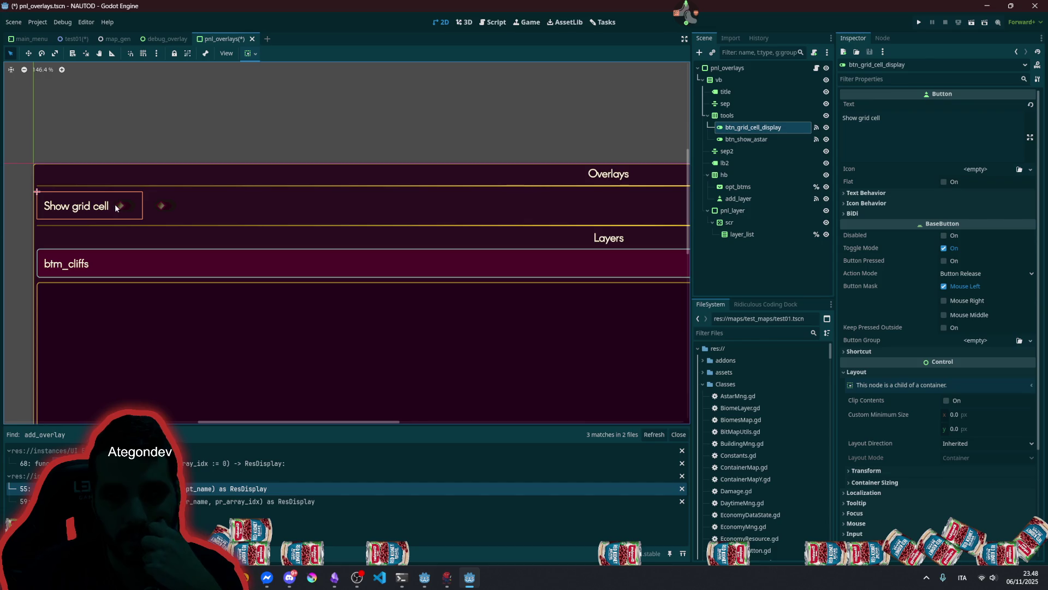
scroll(142, 210, "down", 4)
left_click(425, 189)
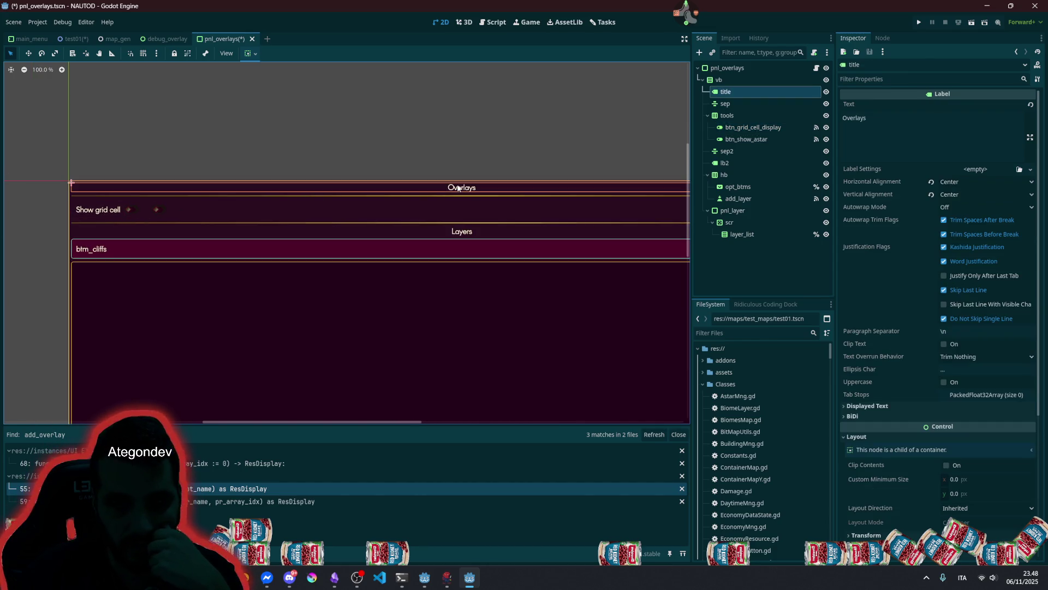
left_click(412, 230)
scroll(412, 230, "down", 3)
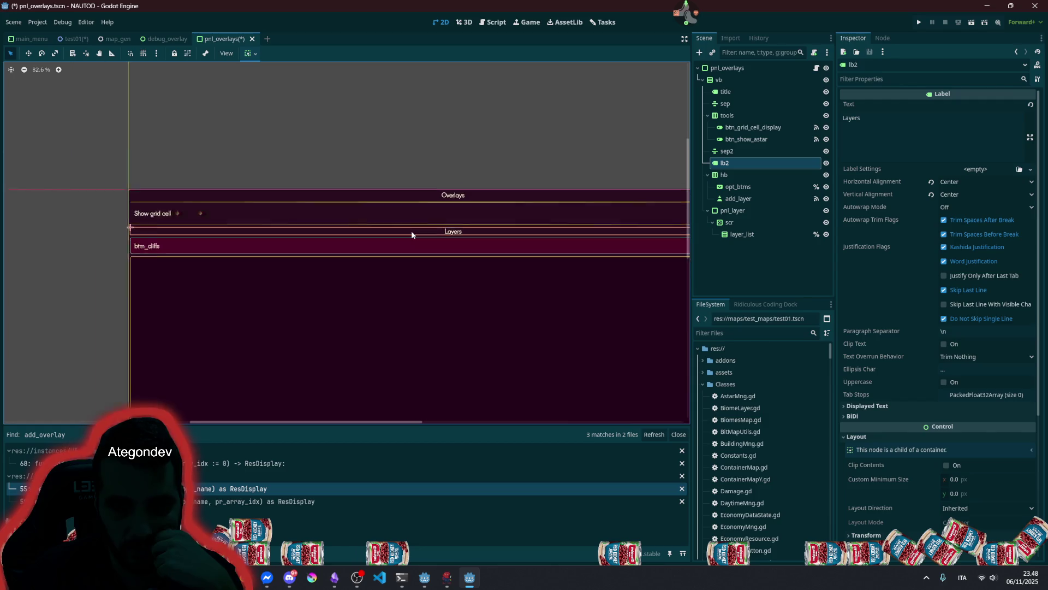
left_click(192, 158)
scroll(310, 250, "down", 5)
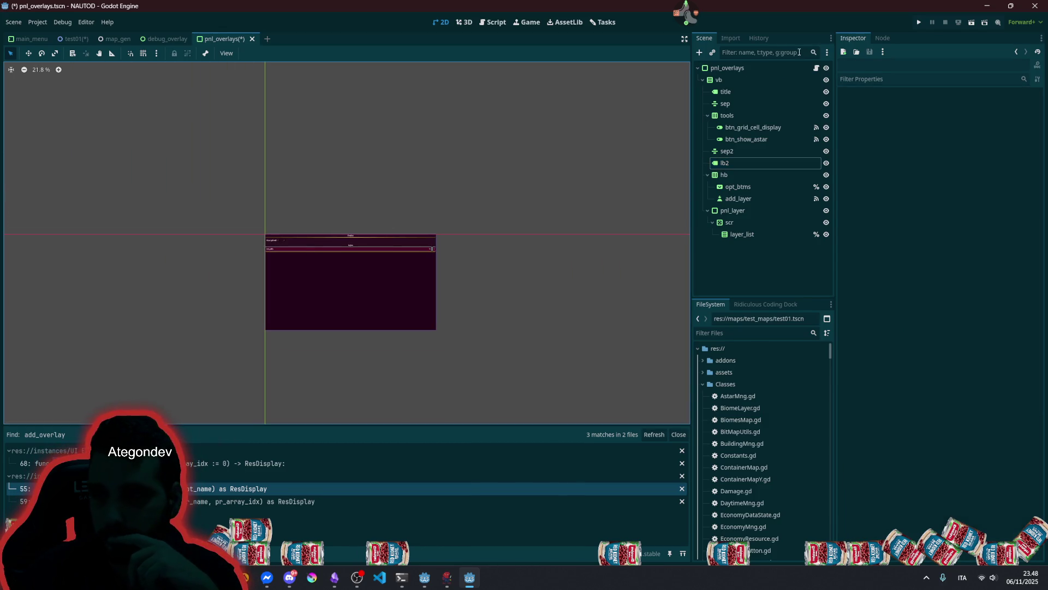
- Shrink the pnl_overlays panel to a compact box, then drag its bottom edge down
left_click(760, 69)
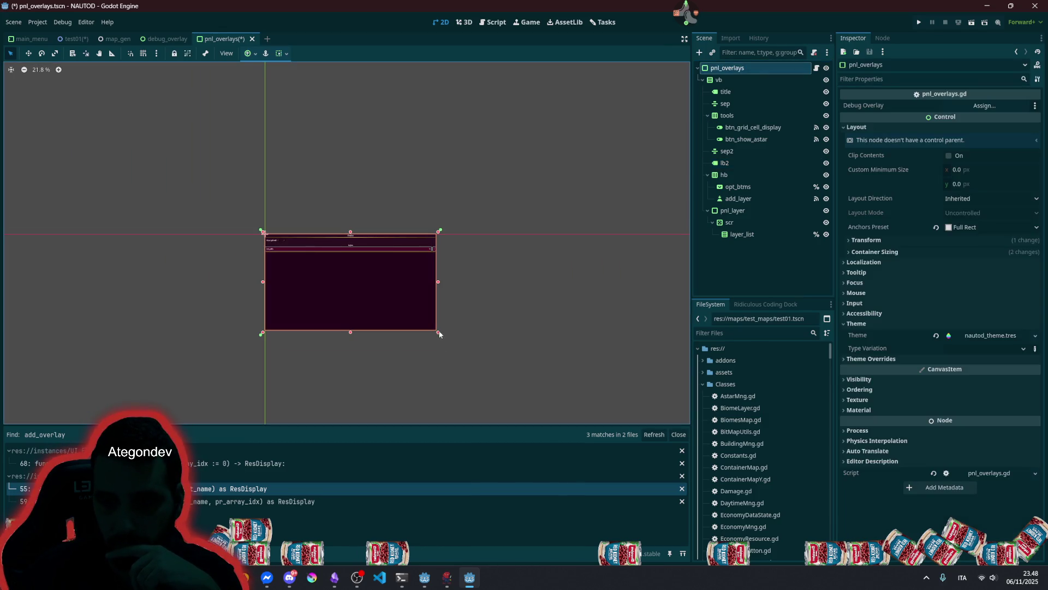
mouse_move(440, 333)
left_mouse_down()
mouse_move(326, 277)
mouse_move(334, 271)
left_mouse_up()
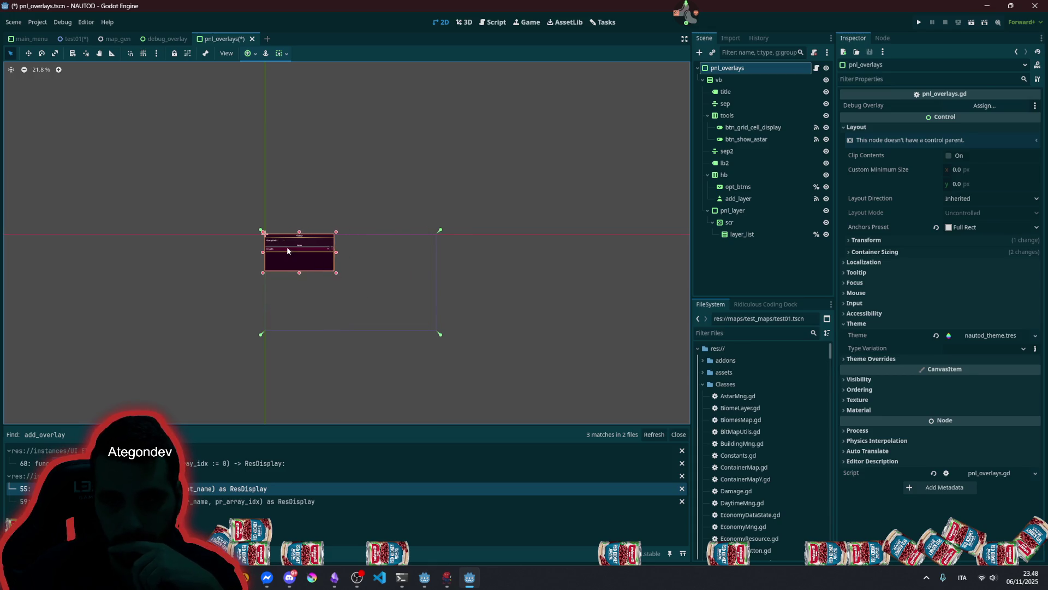
scroll(286, 252, "up", 20)
scroll(314, 255, "down", 4)
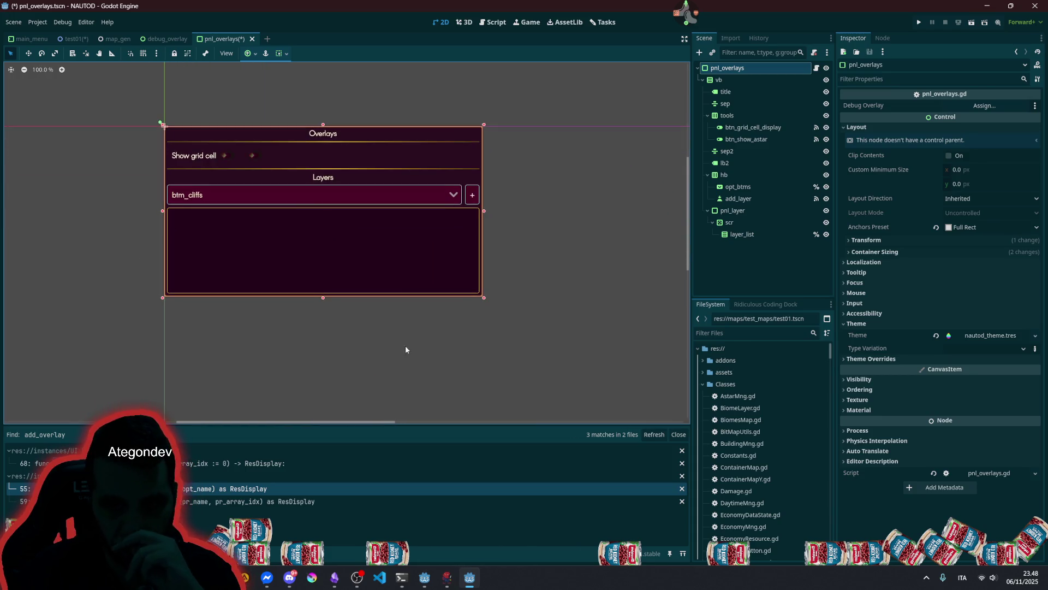
left_click_drag(324, 298, 324, 387)
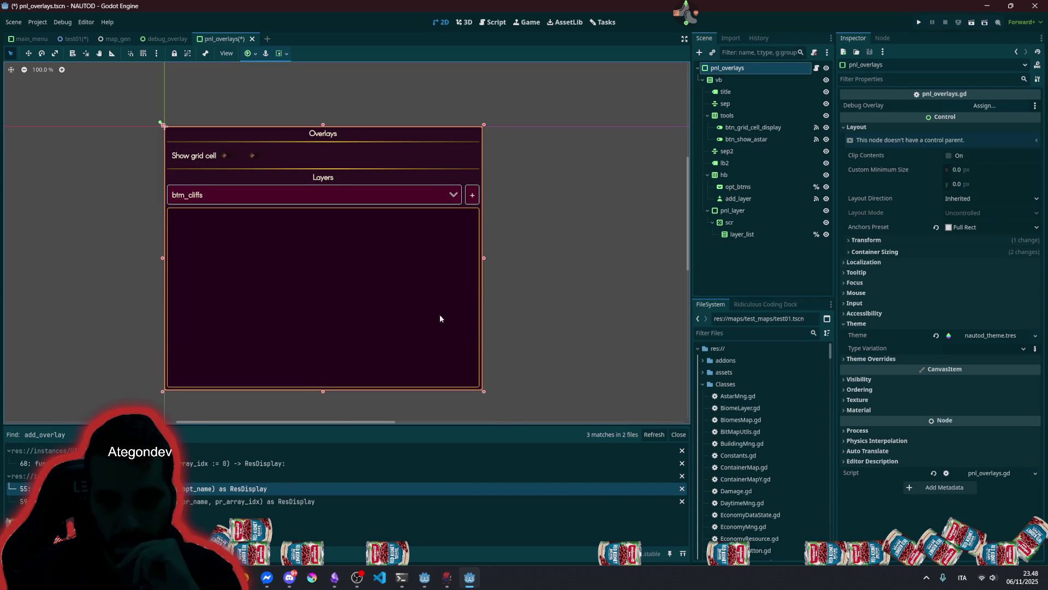
left_click(525, 266)
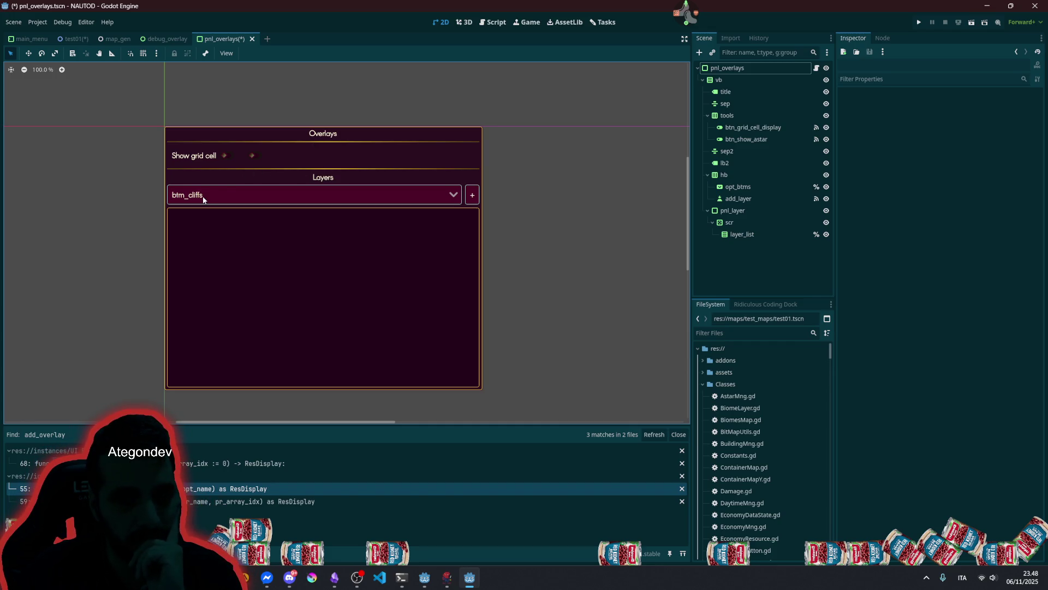
left_click(772, 186)
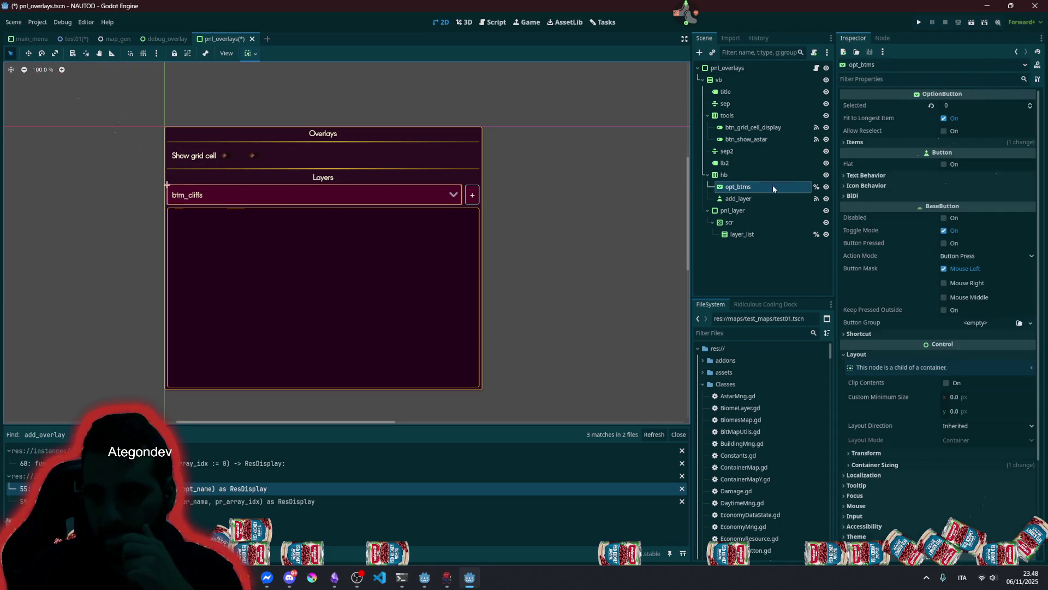
left_click(737, 174)
- Create a Label as hb's first child, ahead of opt_btms, with text 'Bitmaps'
key("ctrl+a")
type("labe")
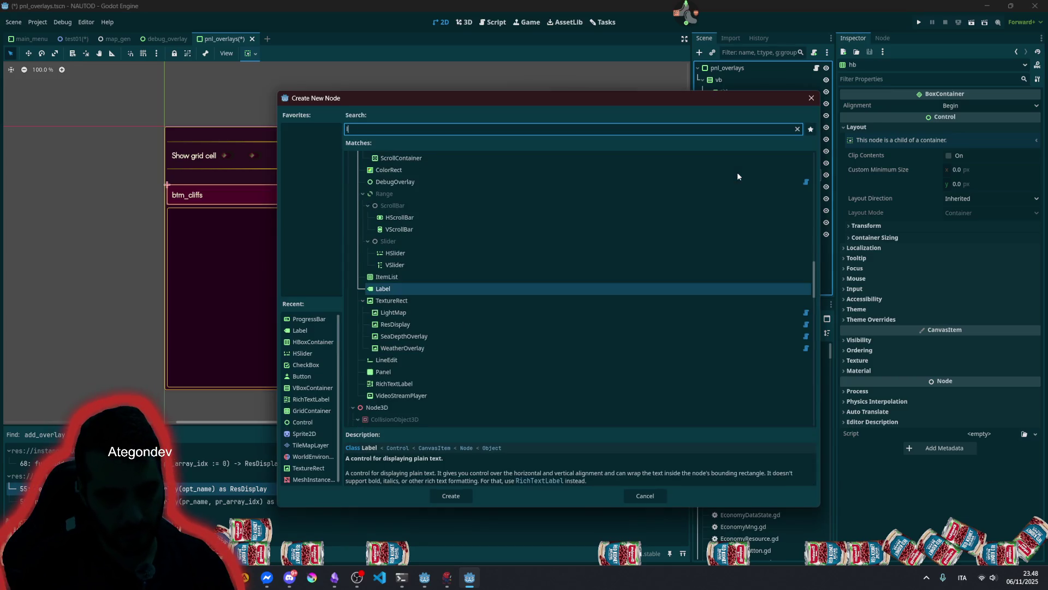
key("Return")
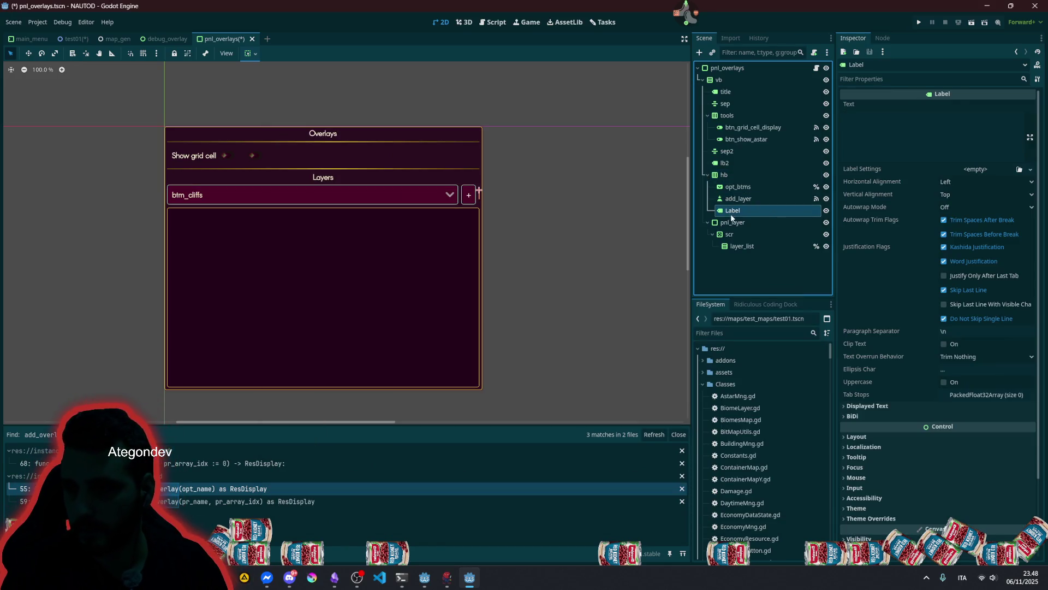
left_click_drag(734, 211, 734, 181)
left_click(853, 157)
type("Bitmaps")
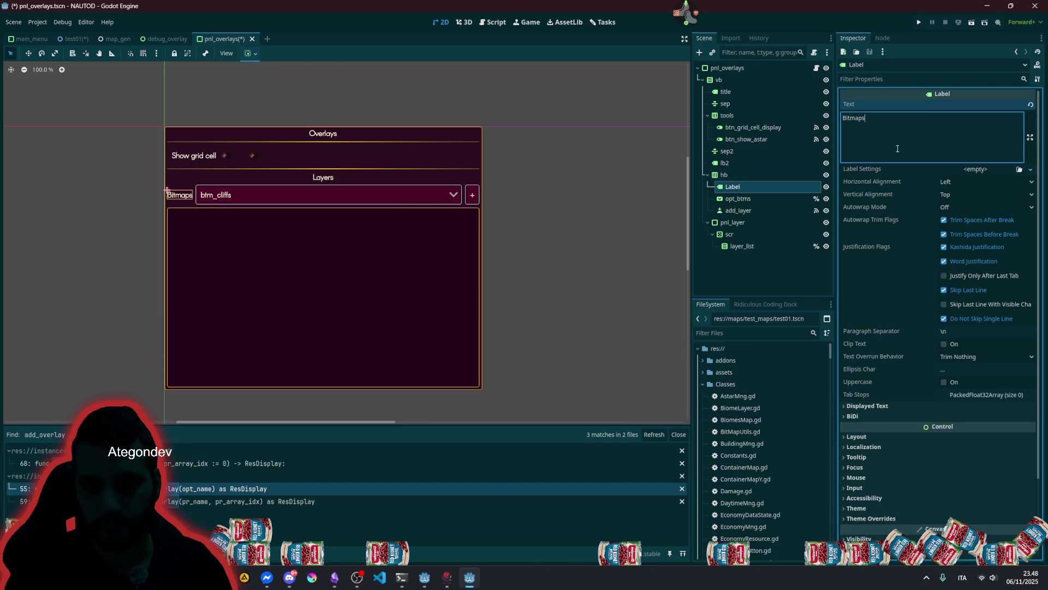
left_click(580, 196)
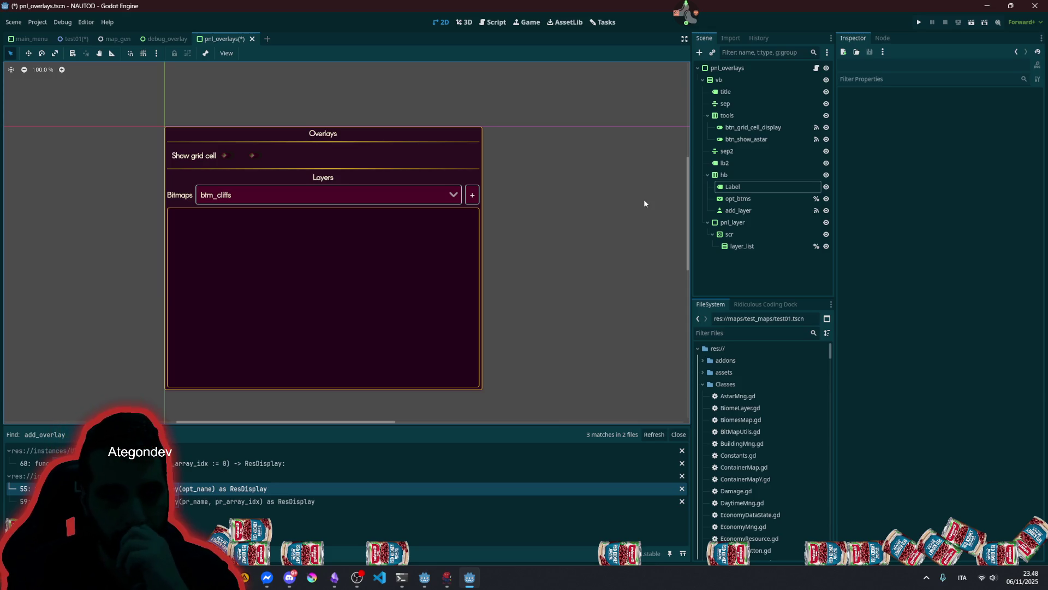
left_click(361, 194)
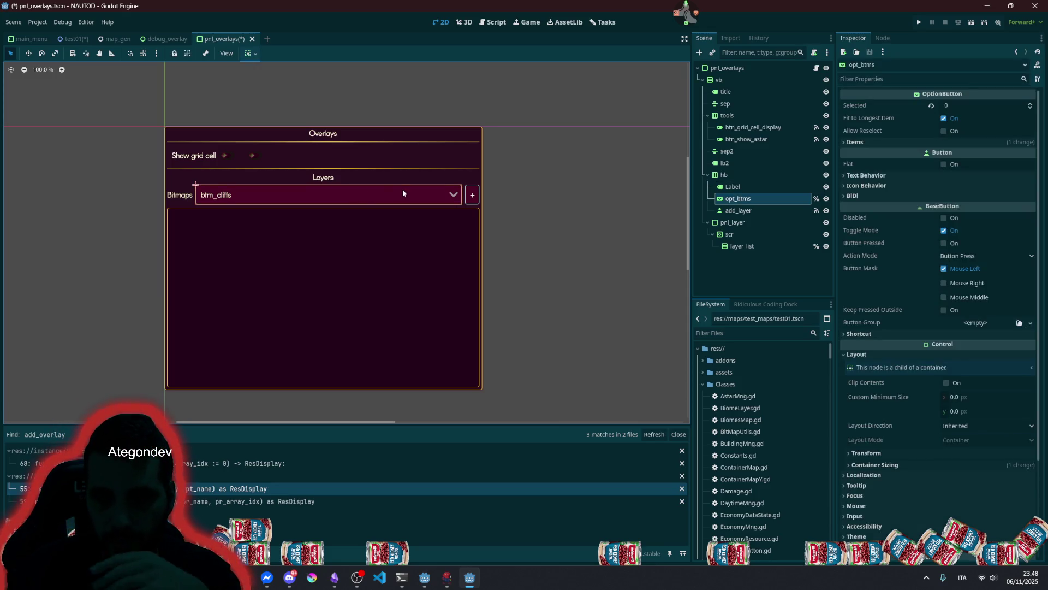
left_click(739, 178)
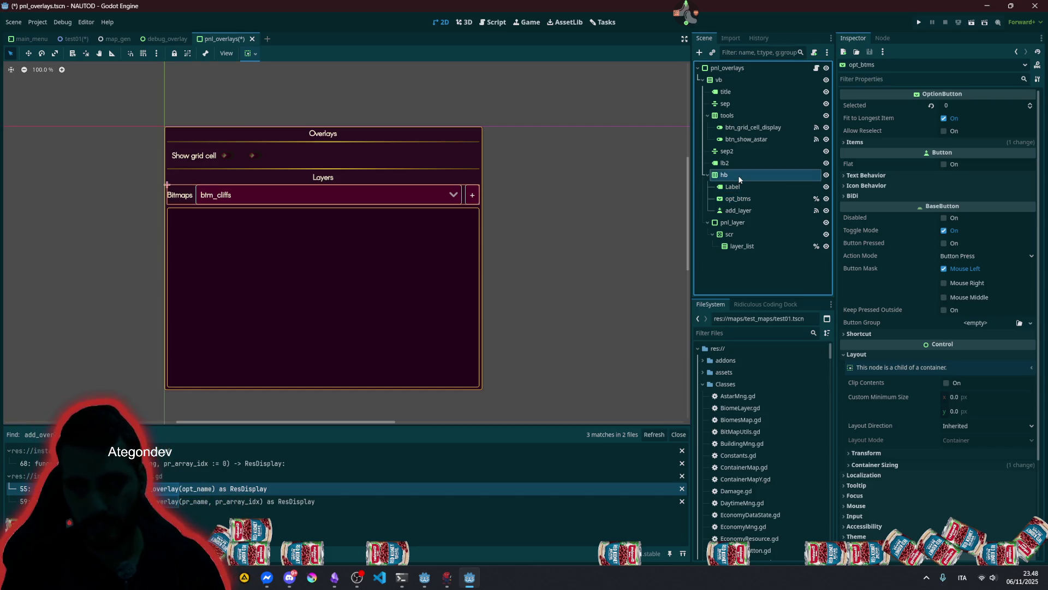
- Duplicate hb into hb2 and rename the Label in both rows to lb
key("ctrl+d")
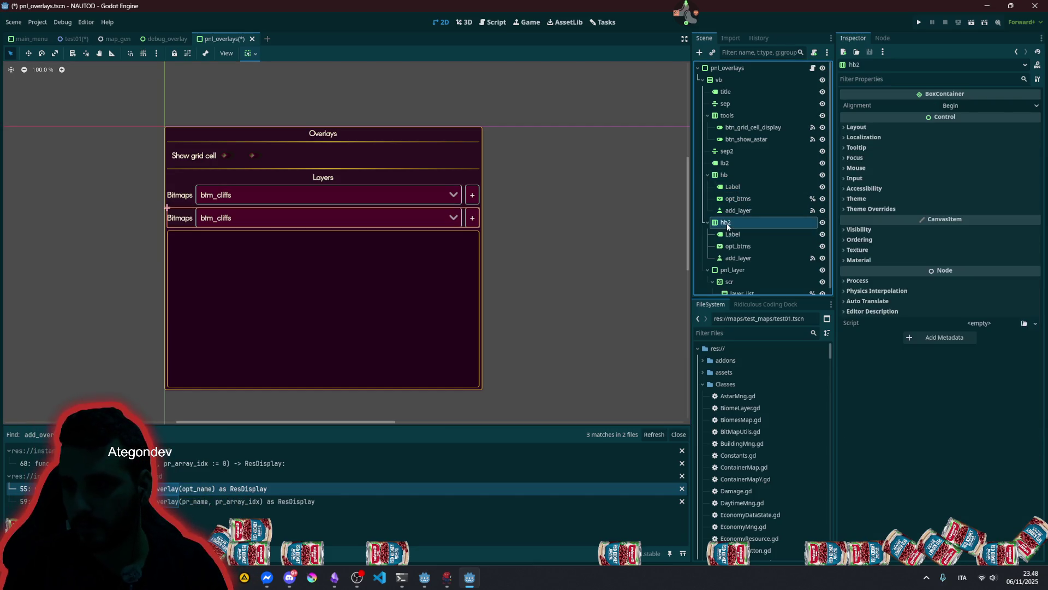
double_click(741, 233)
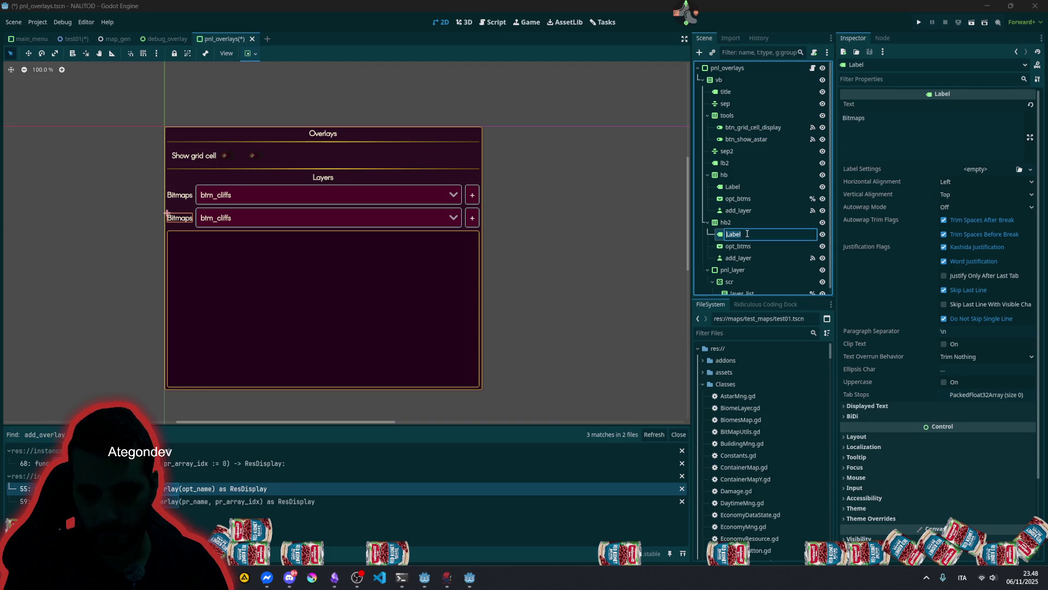
type("lb")
left_click(751, 188)
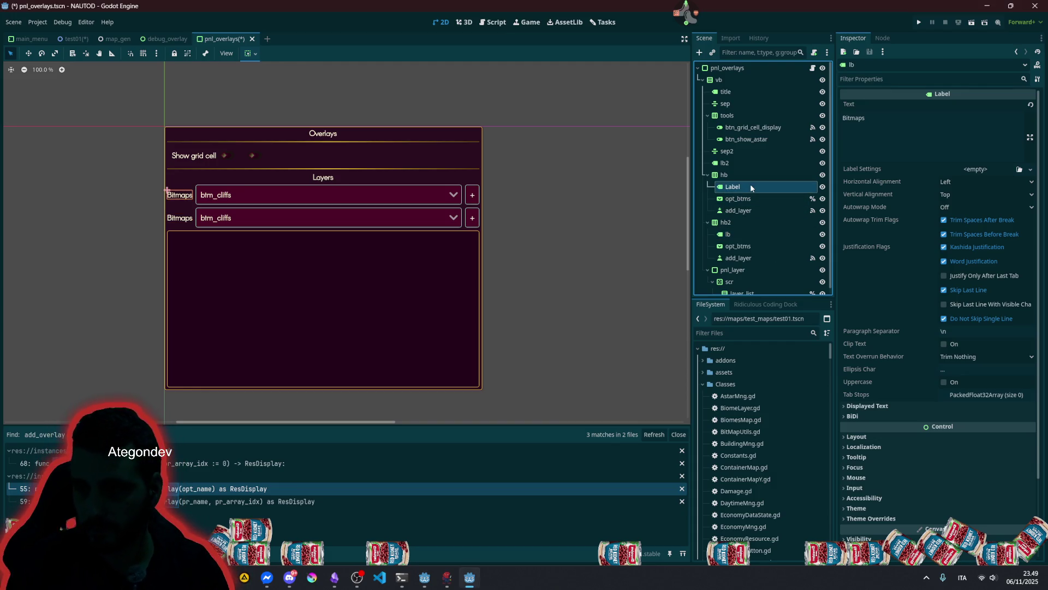
double_click(752, 188)
type("lb")
key("Return")
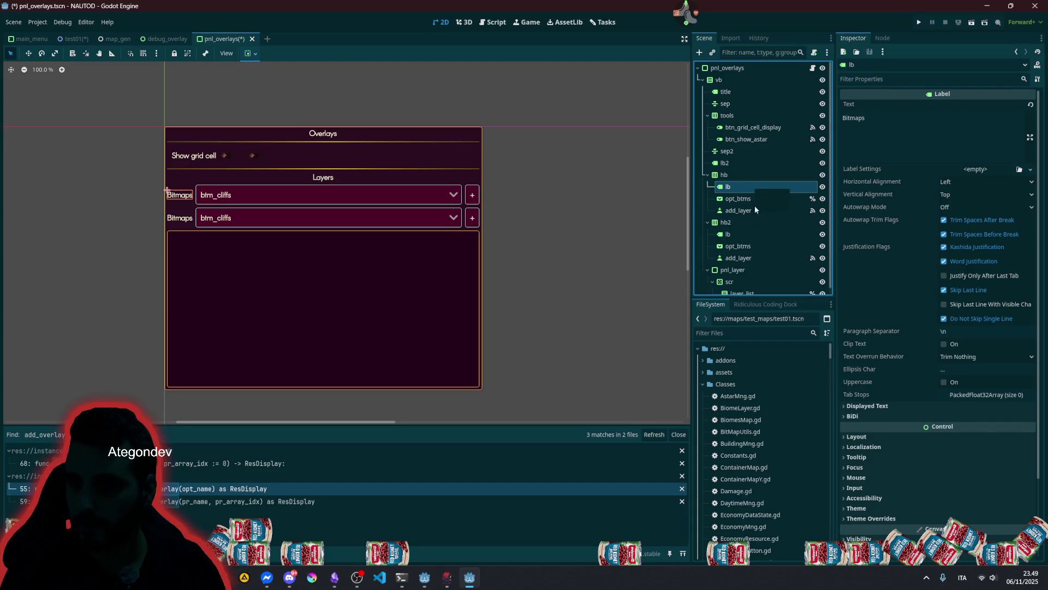
- Rename hb2's opt_btms to opt_imgs, copy its node path, and rename add_layer to add_img_layer
double_click(745, 246)
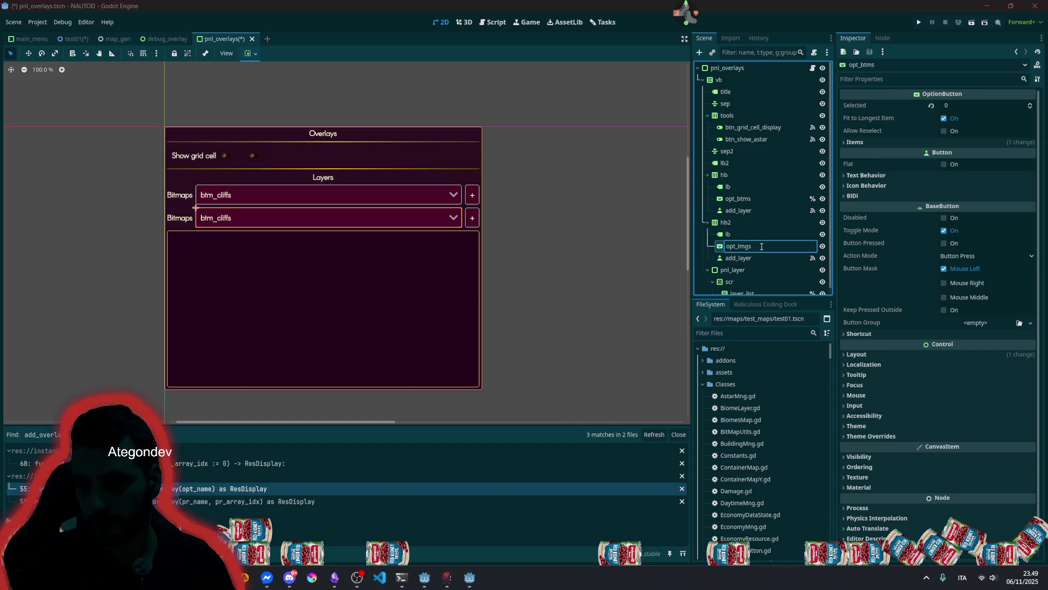
key("Return")
right_click(761, 245)
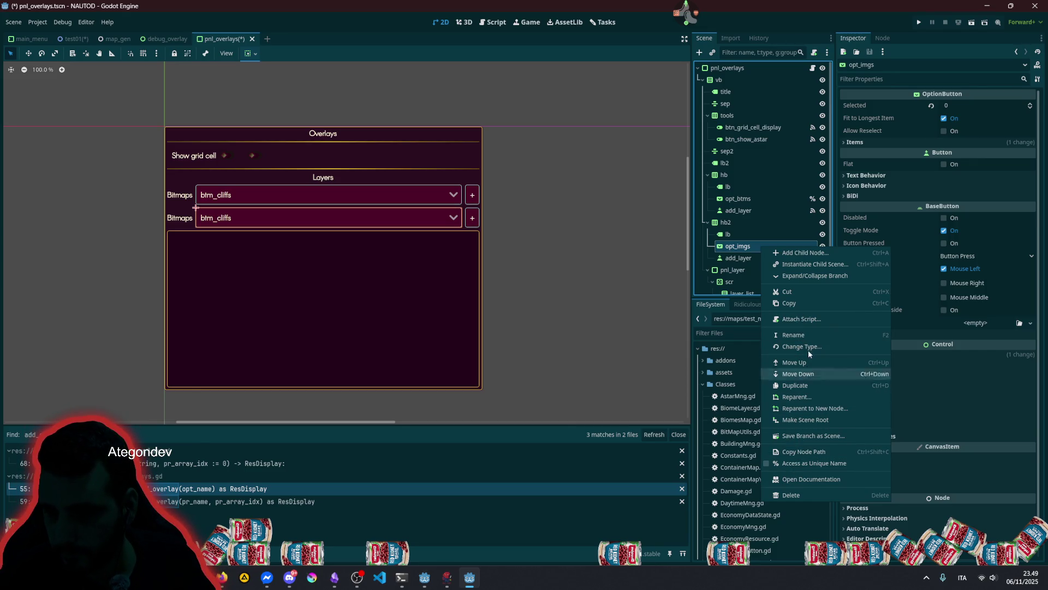
left_click(794, 451)
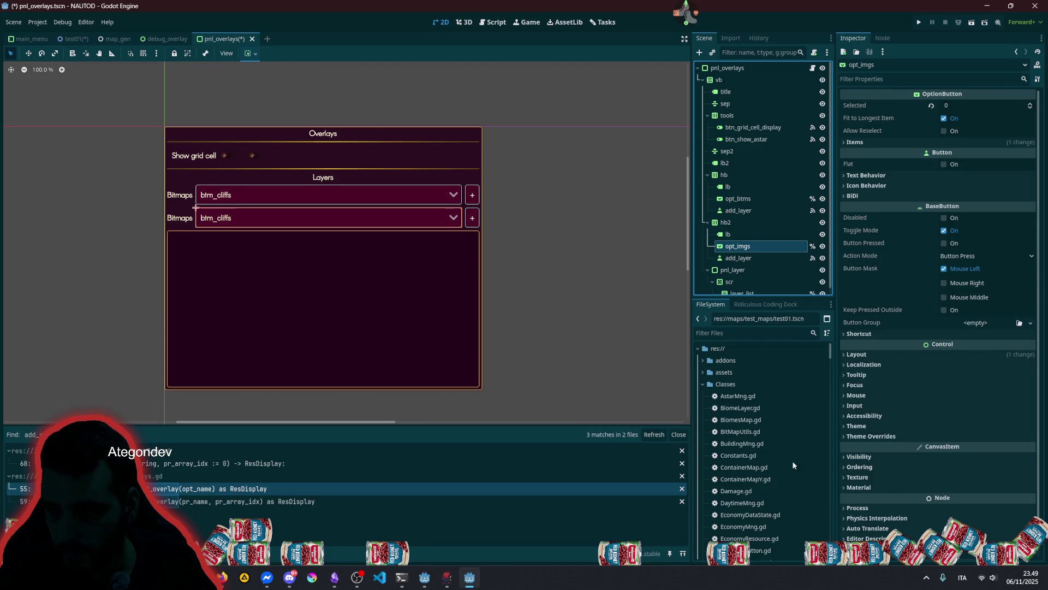
left_click(740, 258)
left_click(731, 260)
type("im")
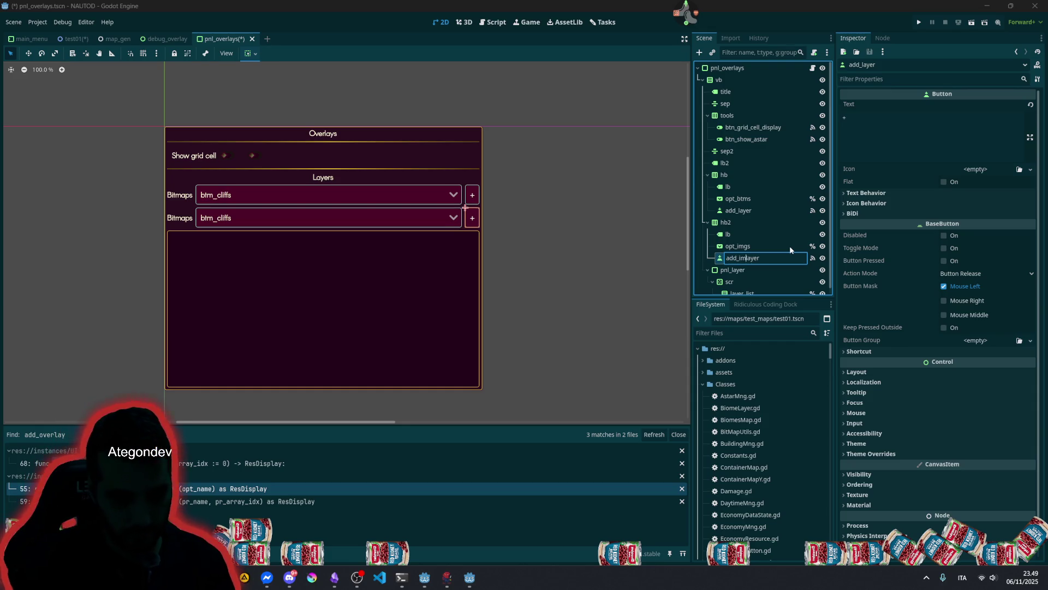
type("g_")
key("Return")
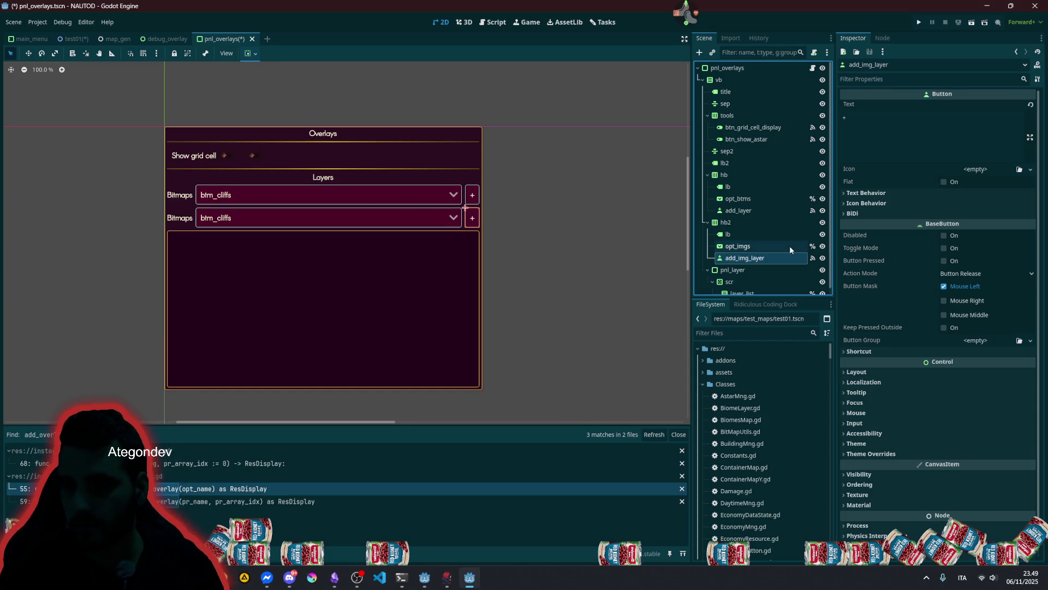
- Disconnect add_img_layer's pressed signal from _on_add_layer_pressed
left_click(812, 258)
right_click(891, 130)
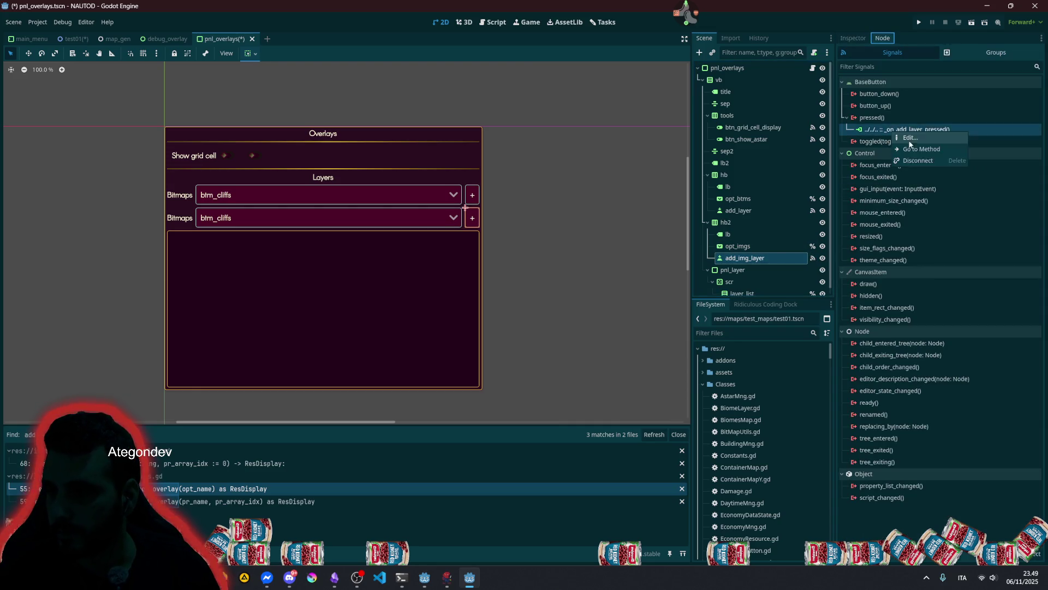
left_click(910, 163)
left_click(736, 210)
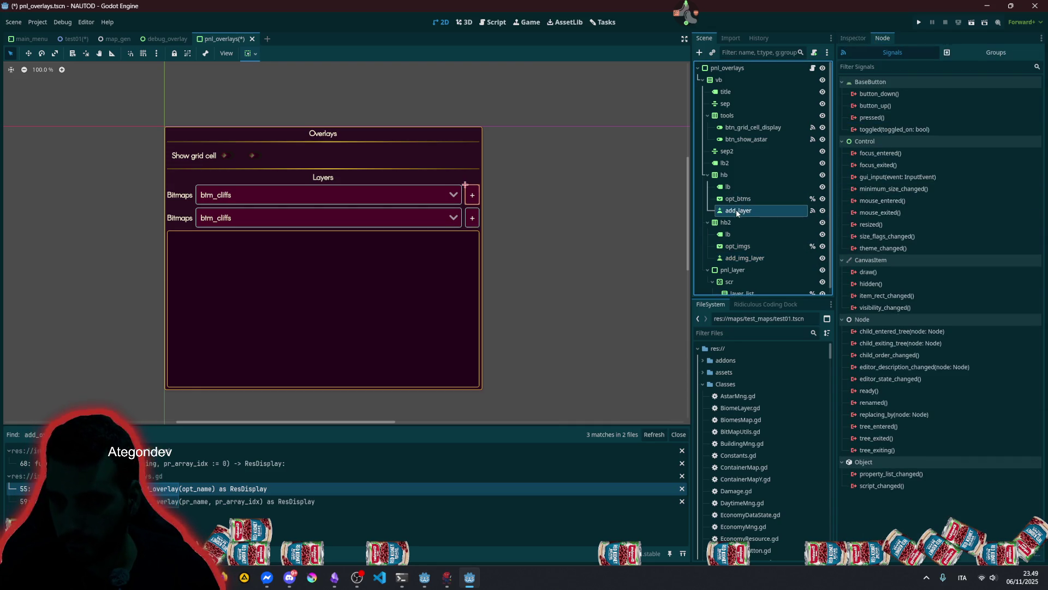
- Rename the add buttons to btn_add_btm_layer and btn_add_img_layer
left_click(736, 211)
type("_btm")
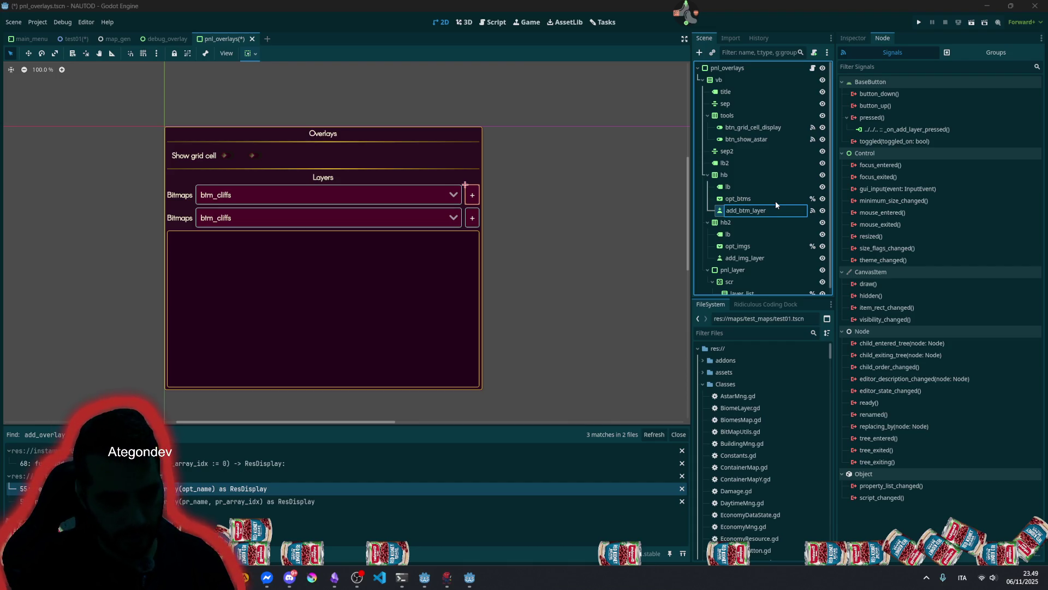
type("btn_")
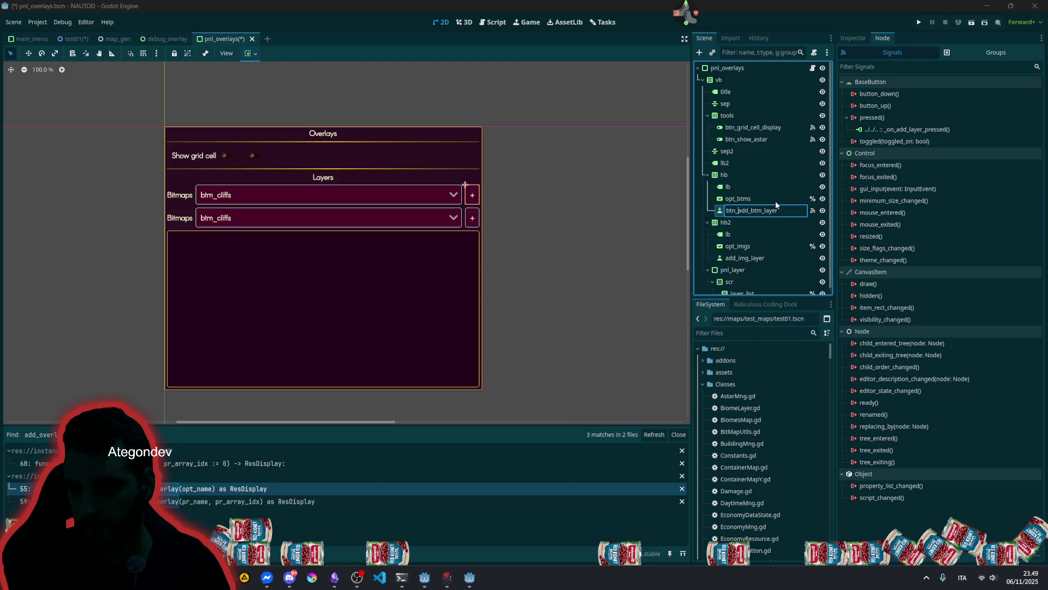
key("Return")
left_click(741, 261)
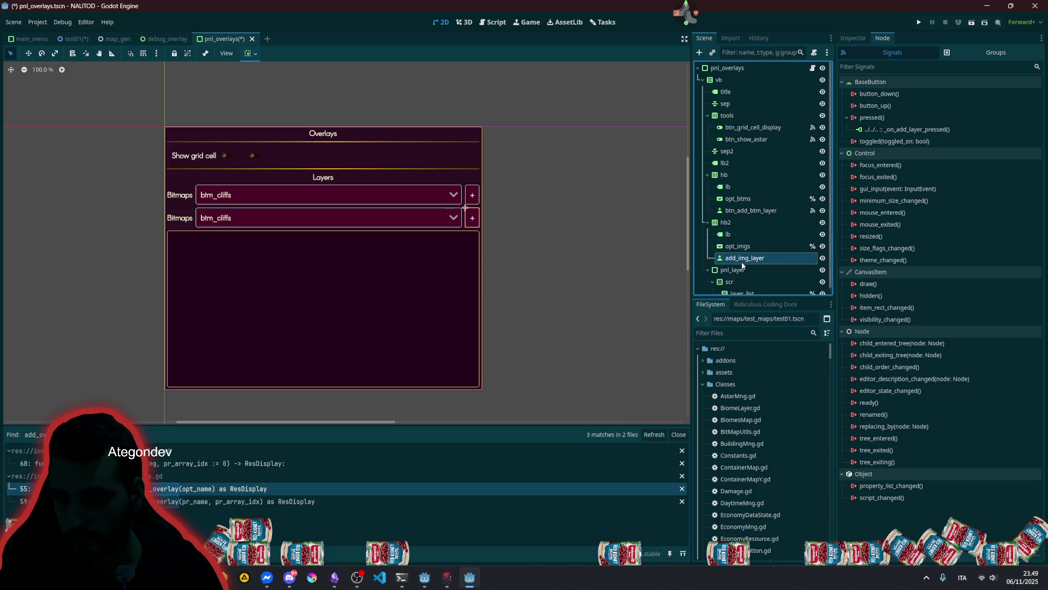
left_click(741, 260)
type("btn")
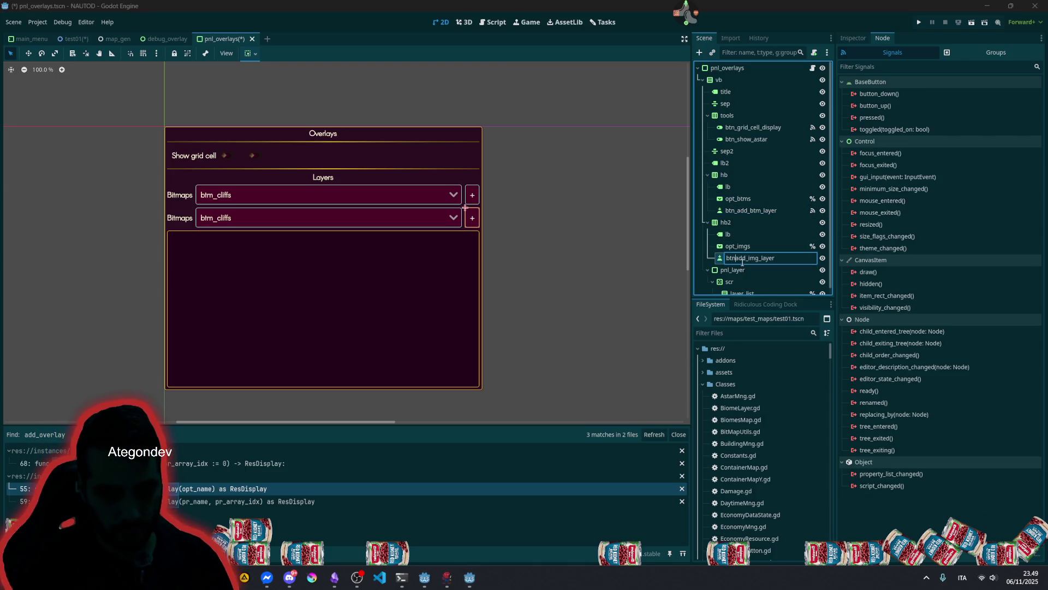
type("_")
key("Return")
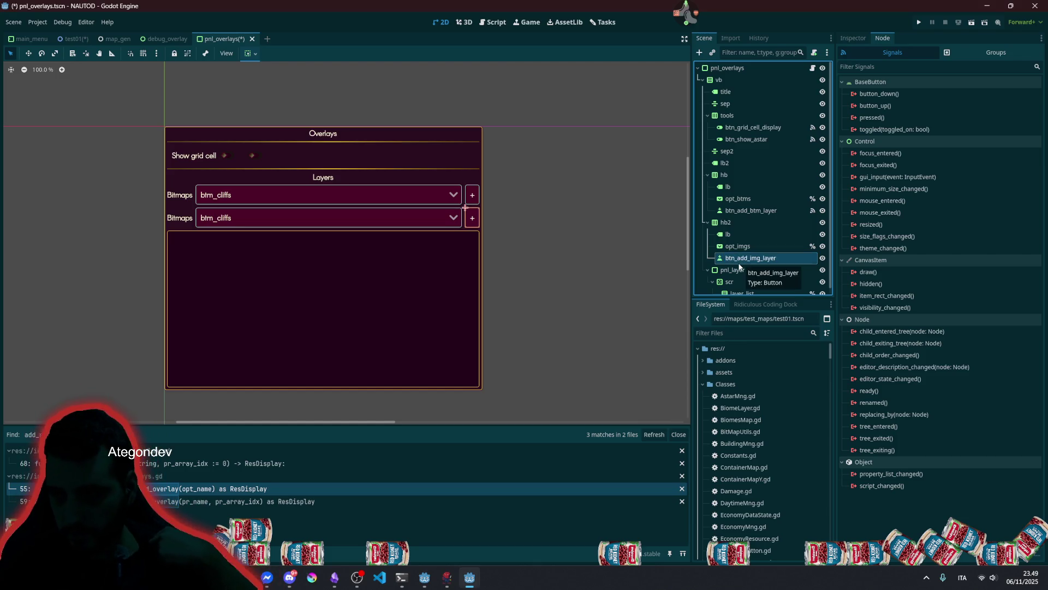
- Disconnect btn_add_btm_layer's pressed from _on_add_layer_pressed and connect it to a new default method
left_click(764, 213)
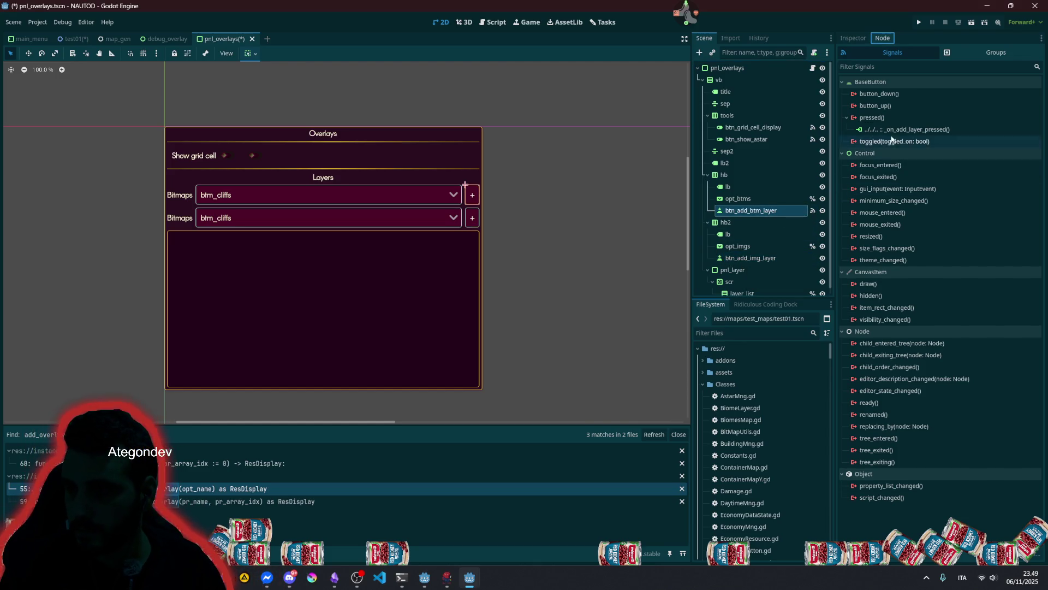
double_click(907, 130)
right_click(910, 133)
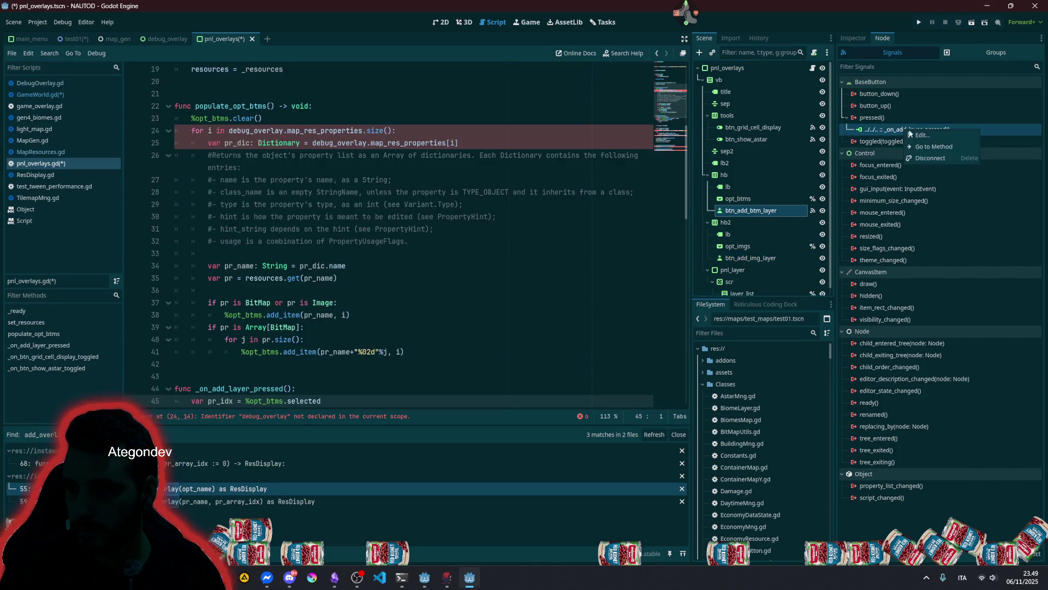
left_click(931, 158)
double_click(872, 117)
left_click(480, 386)
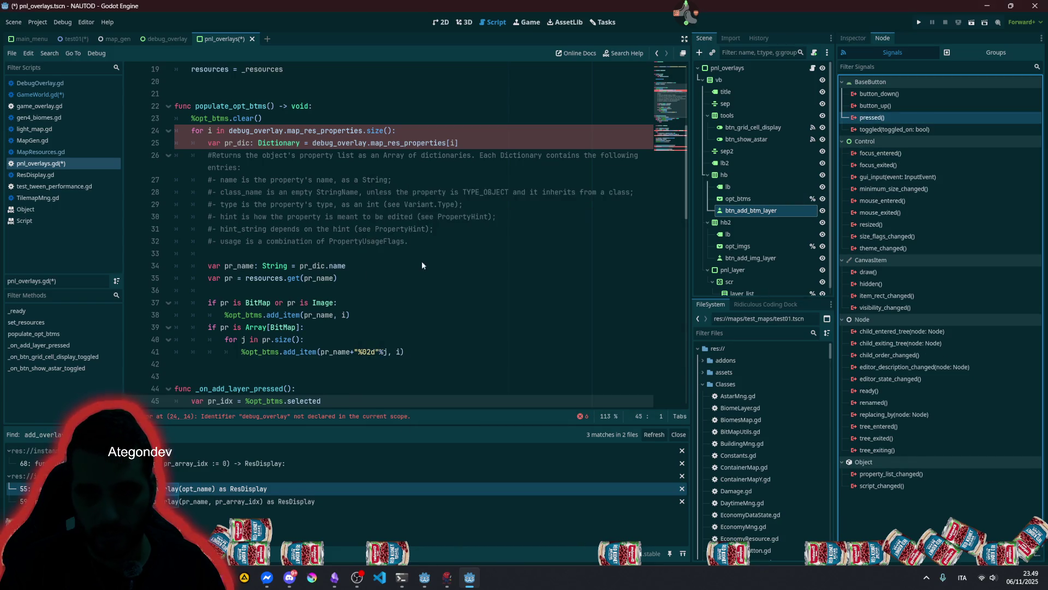
double_click(257, 387)
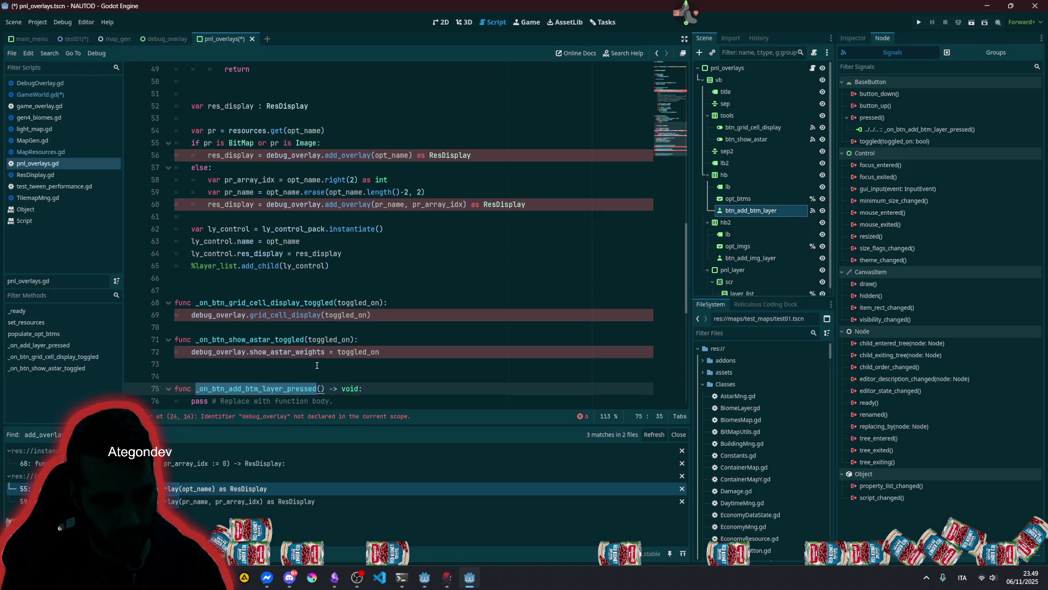
key("ctrl+c")
key("ctrl+x")
key("Down")
key("End")
key("shift+Up")
key("shift+Home")
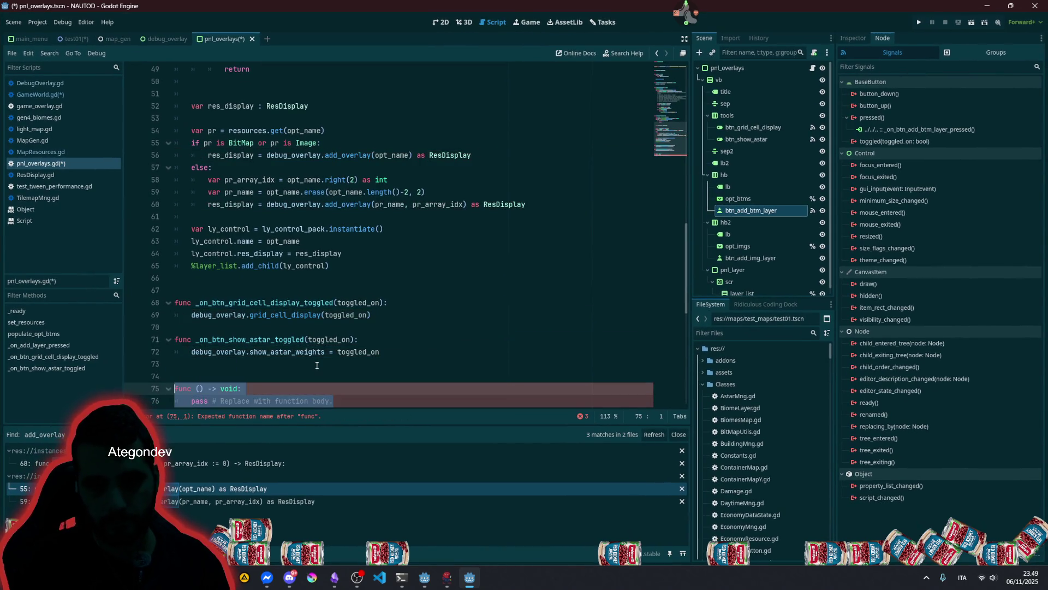
key("BackSpace")
key("BackSpace")
key("BackSpace")
scroll(309, 260, "up", 12)
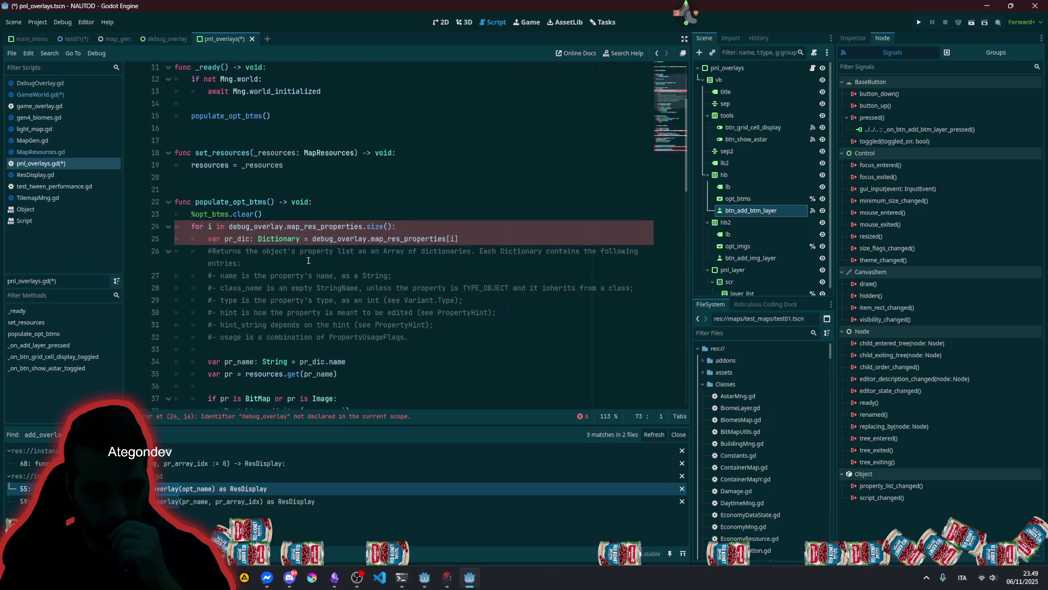
scroll(254, 214, "down", 6)
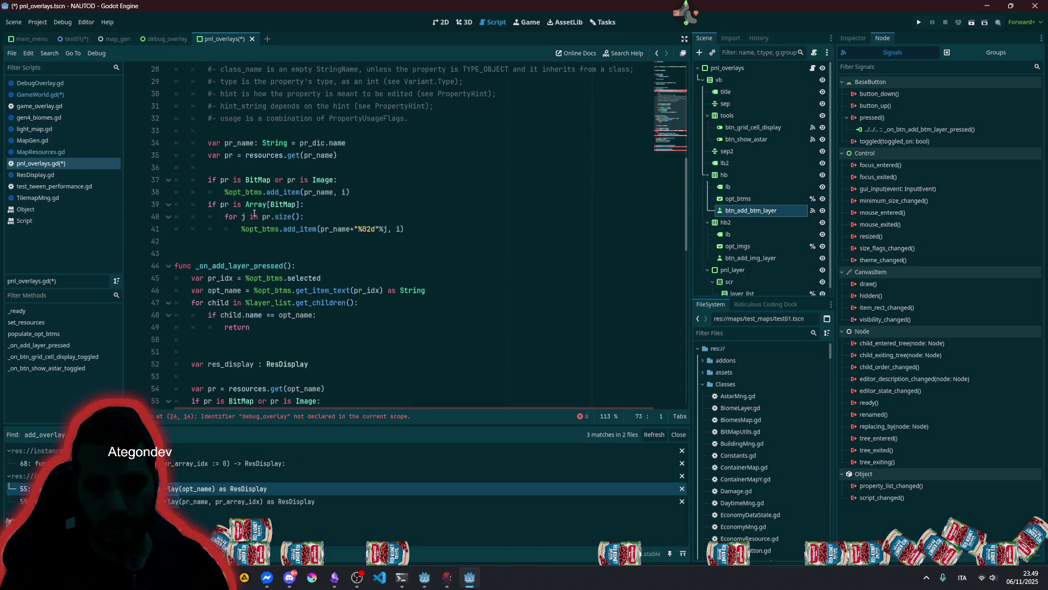
double_click(240, 266)
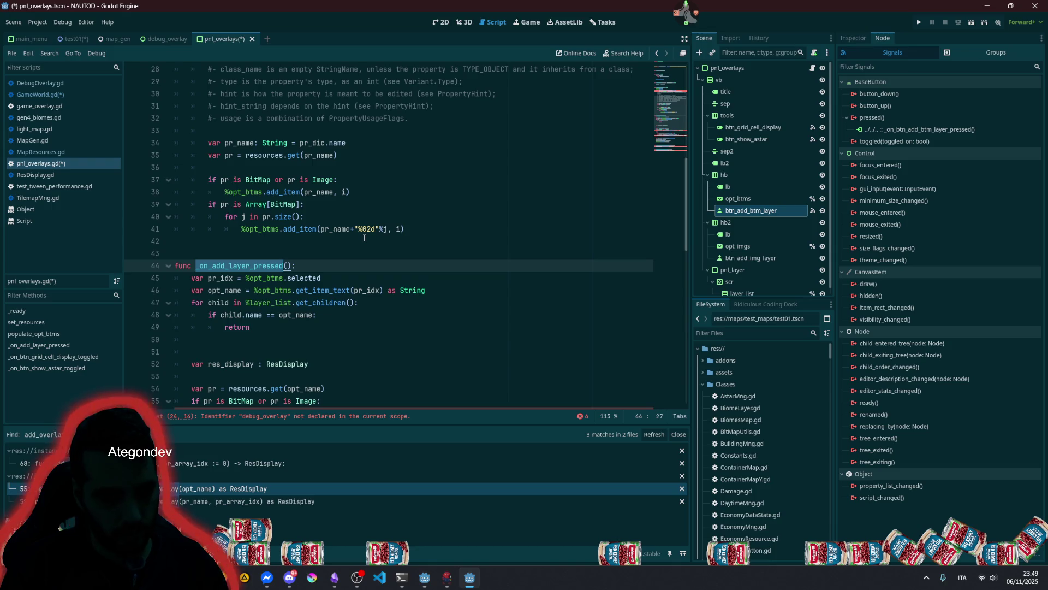
key("ctrl+v")
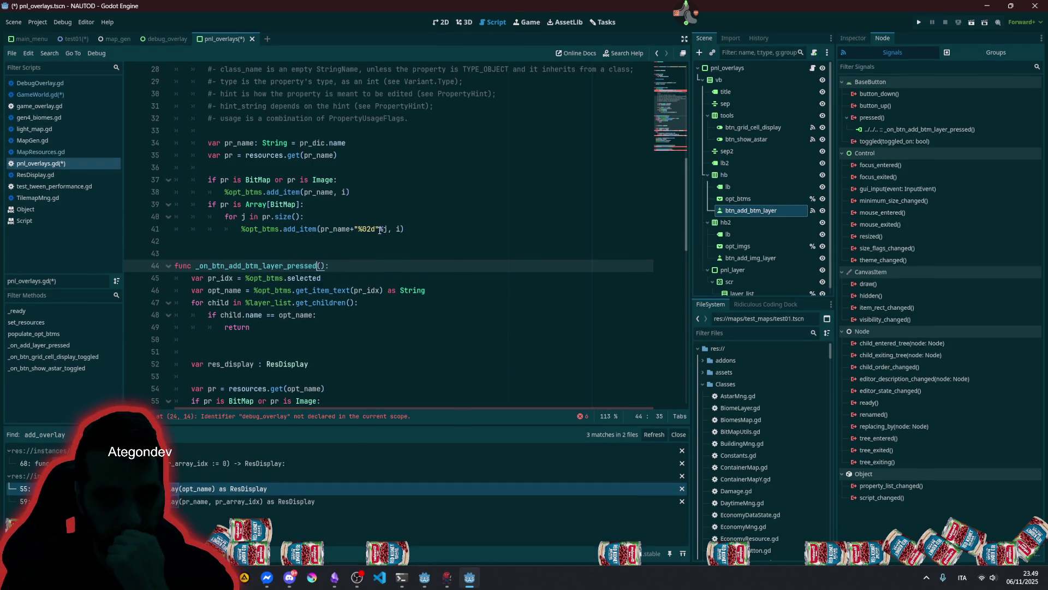
scroll(380, 230, "down", 1)
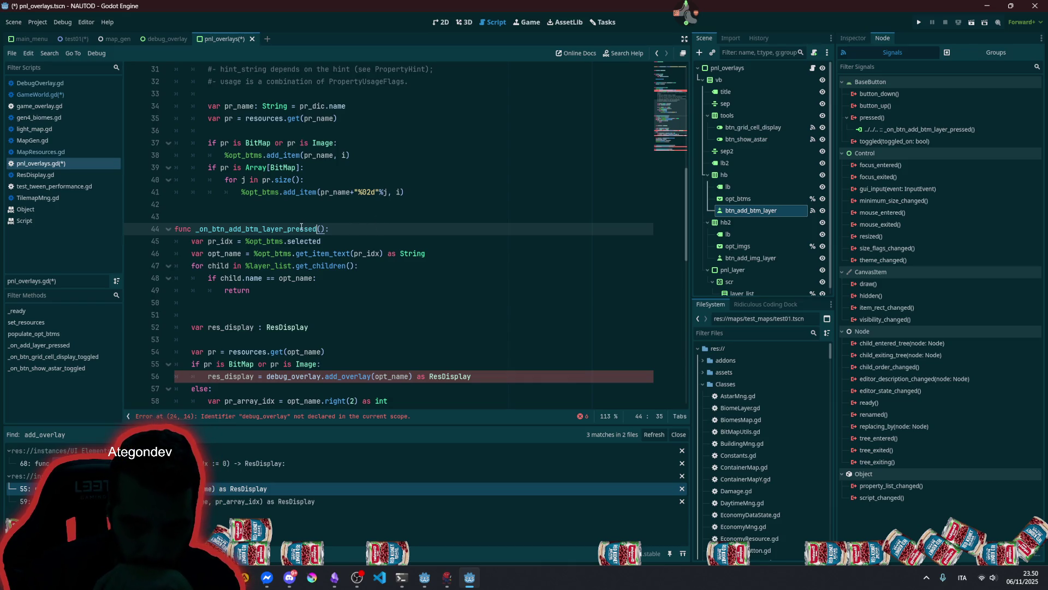
scroll(301, 225, "down", 2)
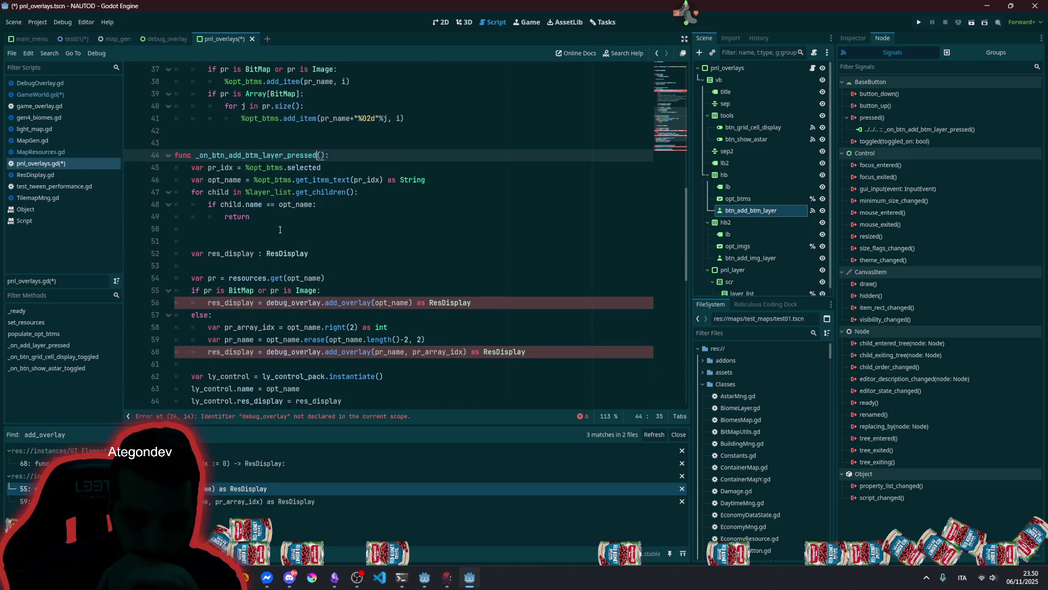
left_click(295, 240)
key("BackSpace")
key("BackSpace")
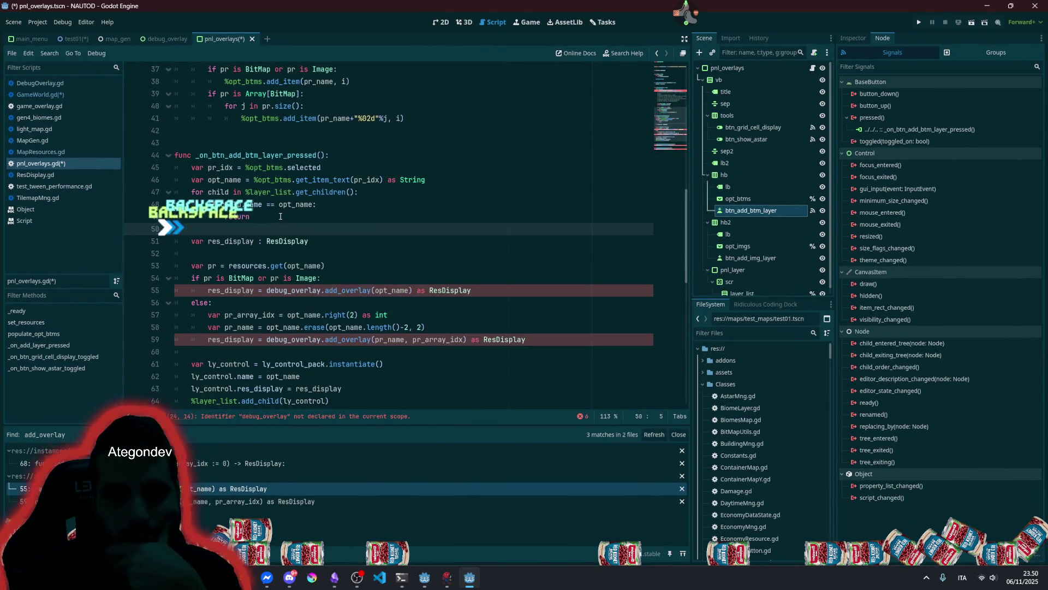
left_click(261, 241)
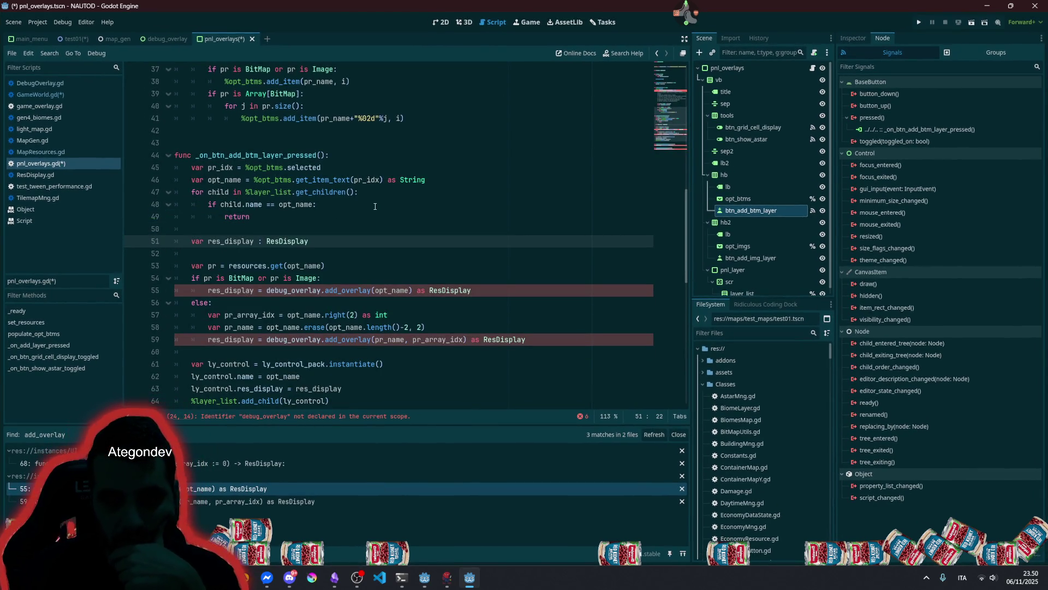
key("BackSpace")
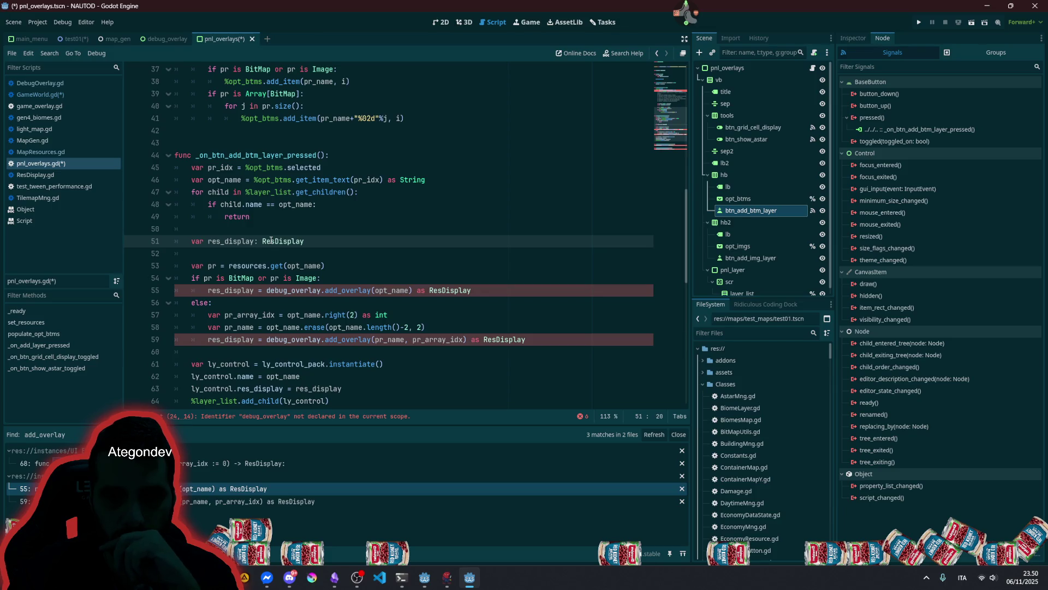
double_click(239, 288)
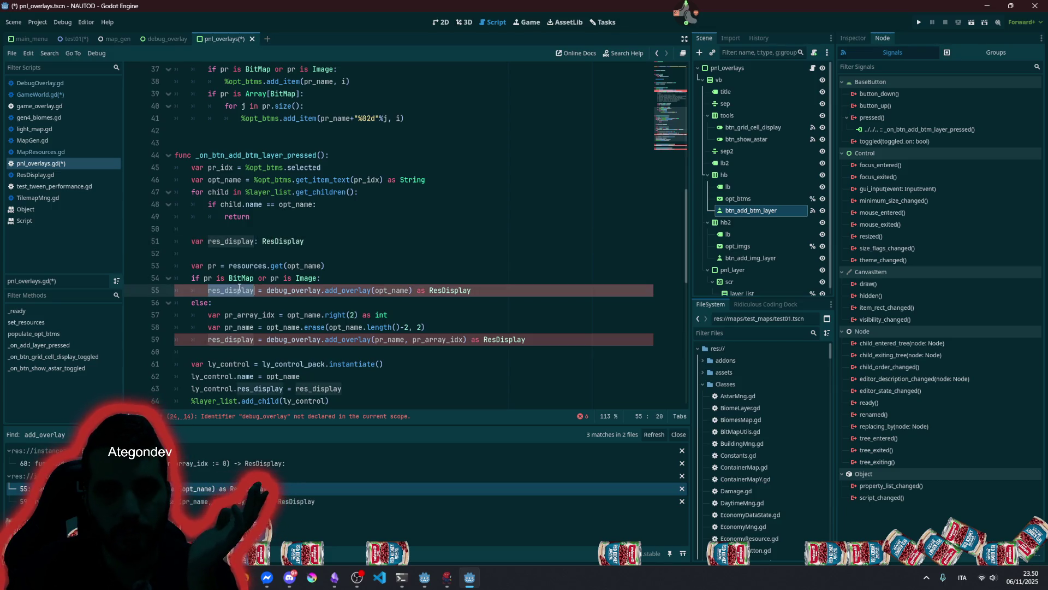
double_click(303, 279)
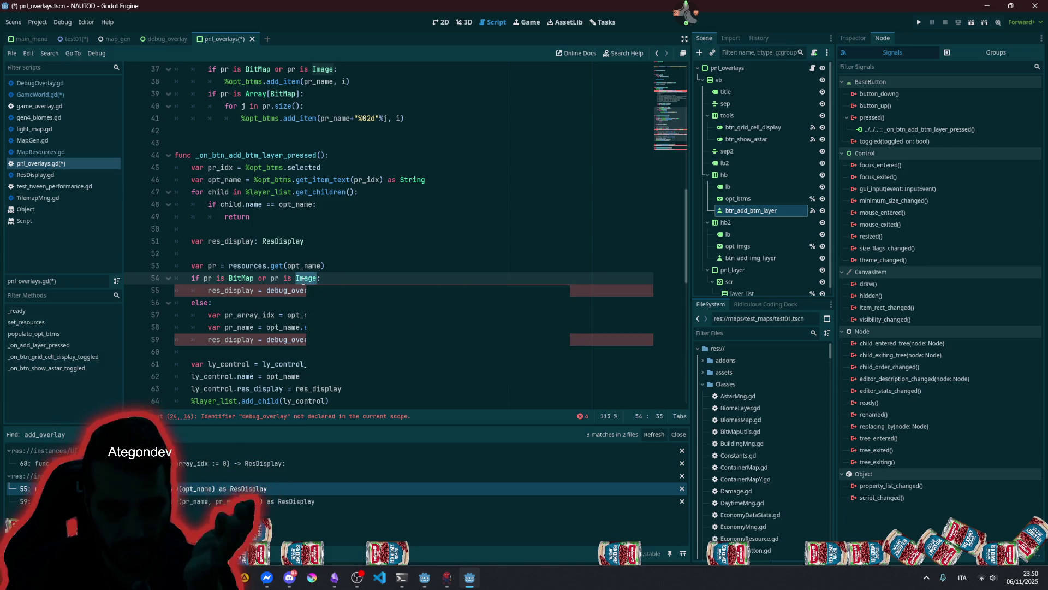
scroll(342, 242, "down", 1)
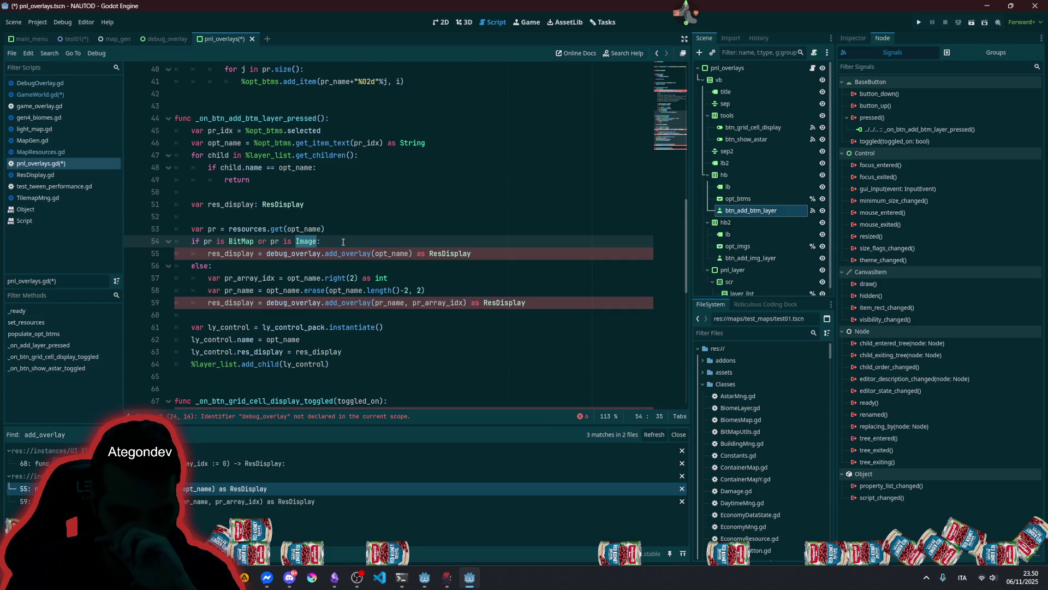
scroll(343, 242, "up", 3)
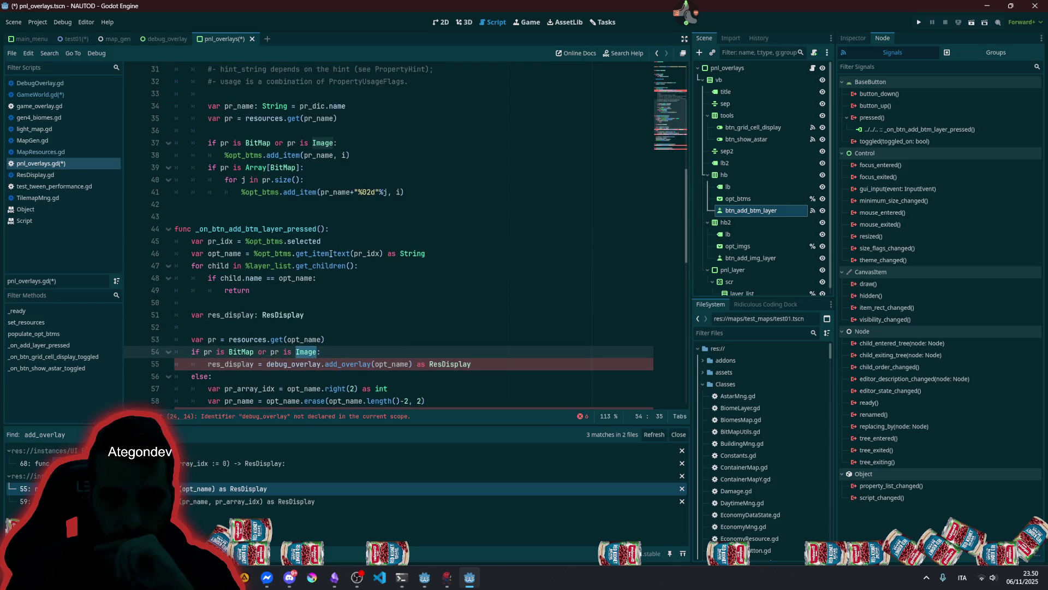
scroll(304, 245, "up", 3)
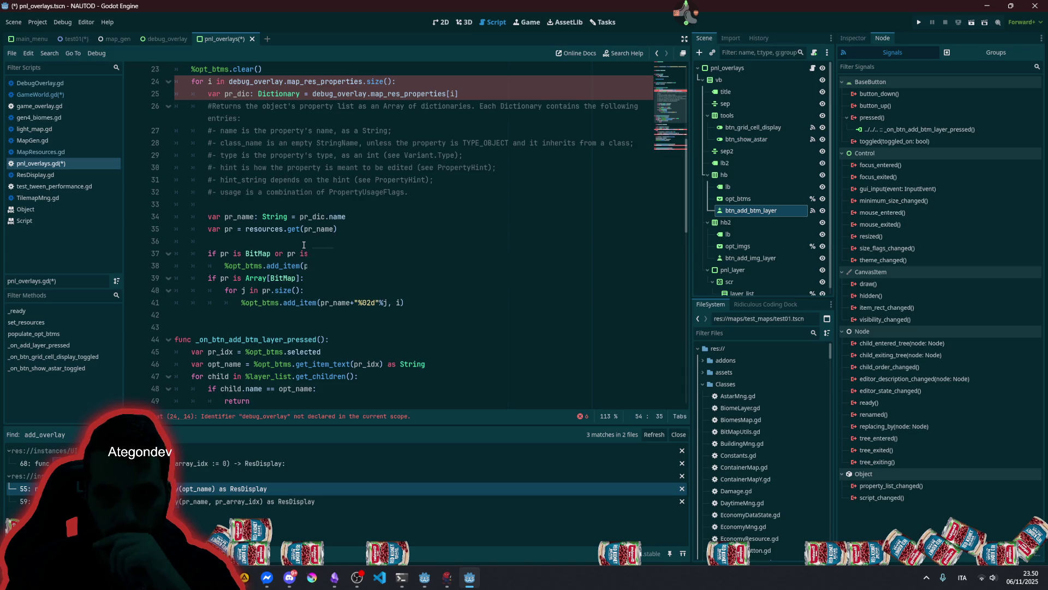
scroll(303, 244, "down", 3)
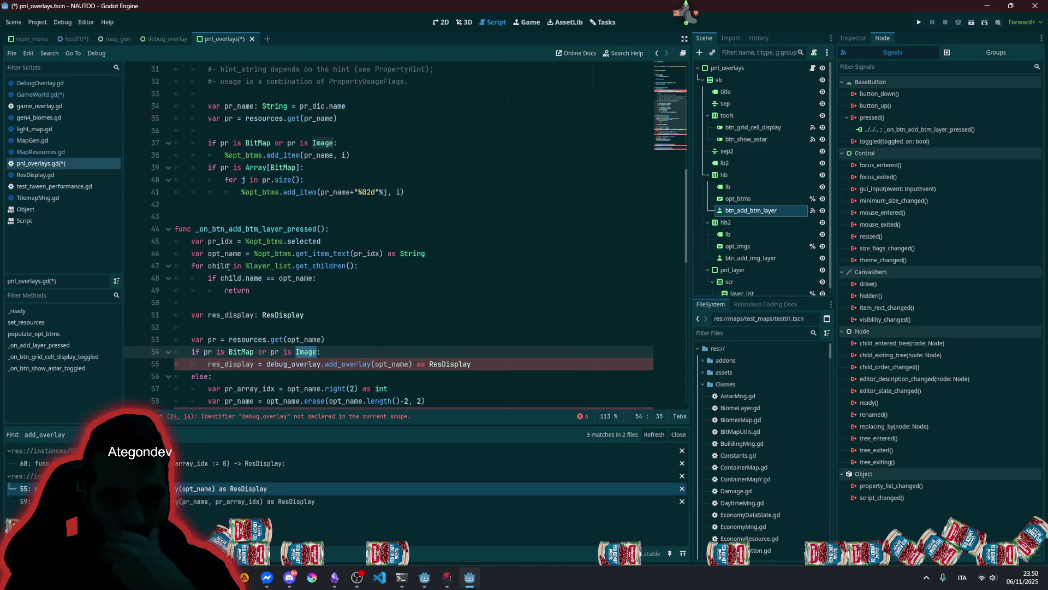
left_click(304, 265)
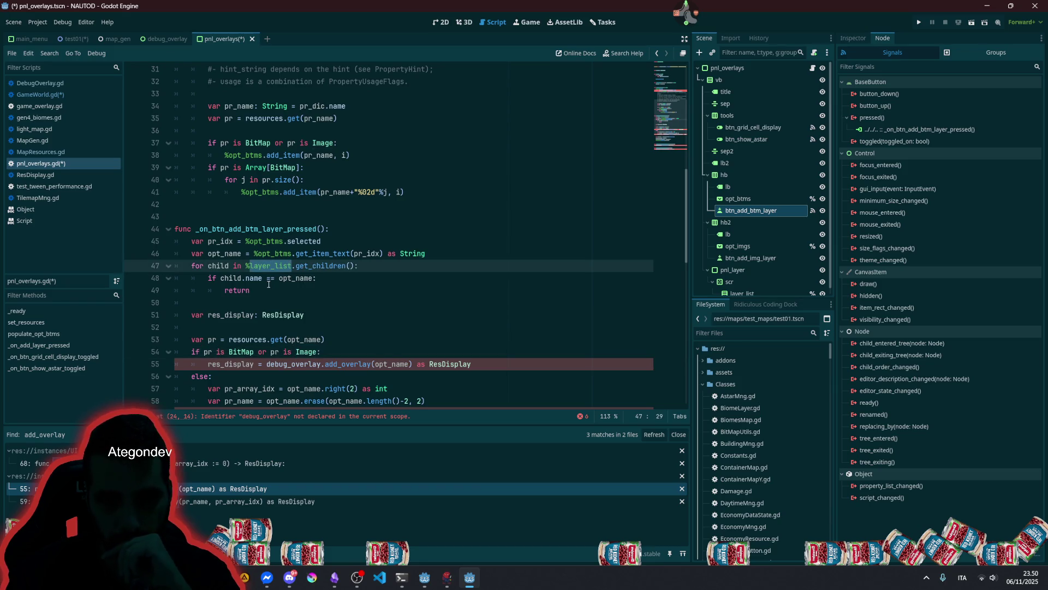
left_click(267, 281)
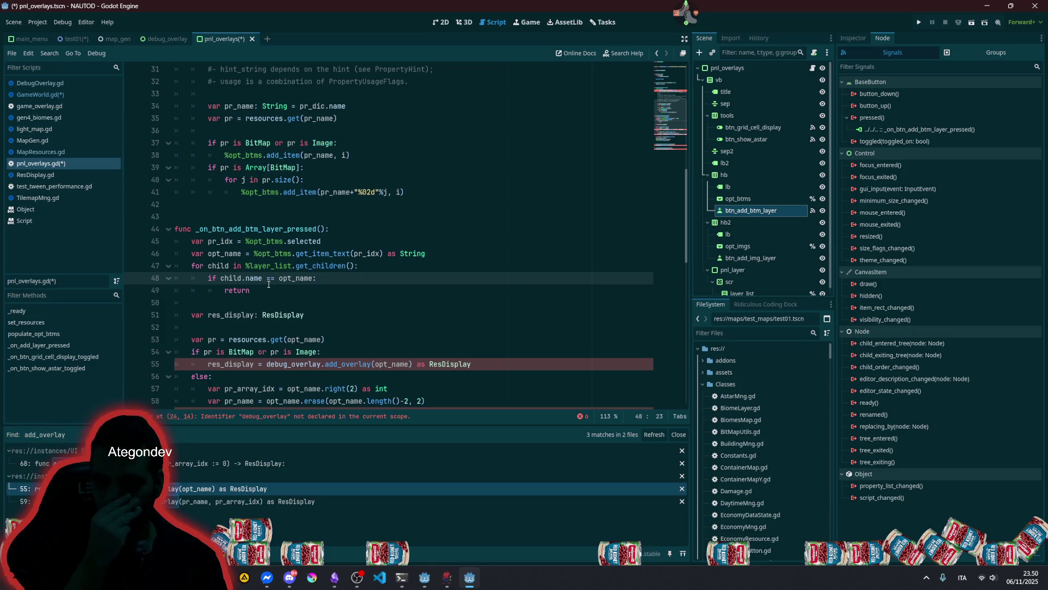
left_click(289, 266)
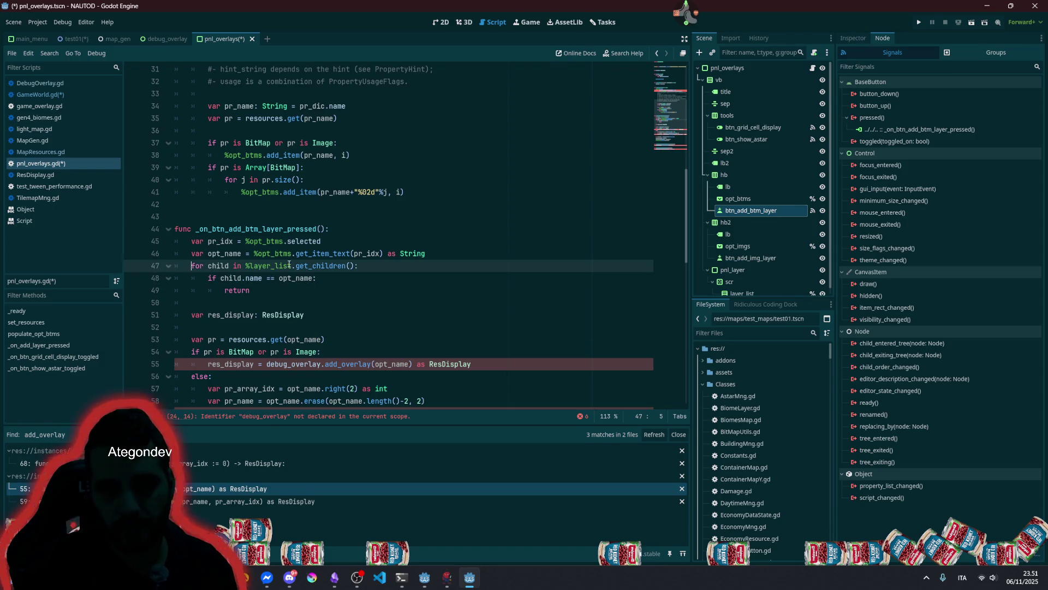
- Add the comment '# if already added skip' above the layer loop
key("Return")
key("Return")
key("Up")
type("''")
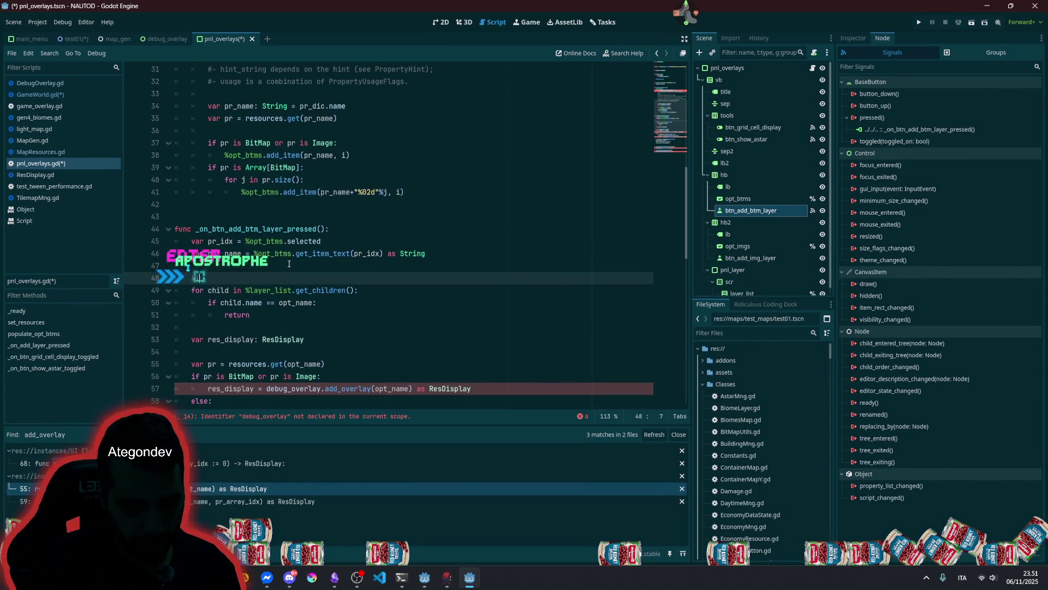
key("BackSpace")
key("BackSpace")
type("#if already added")
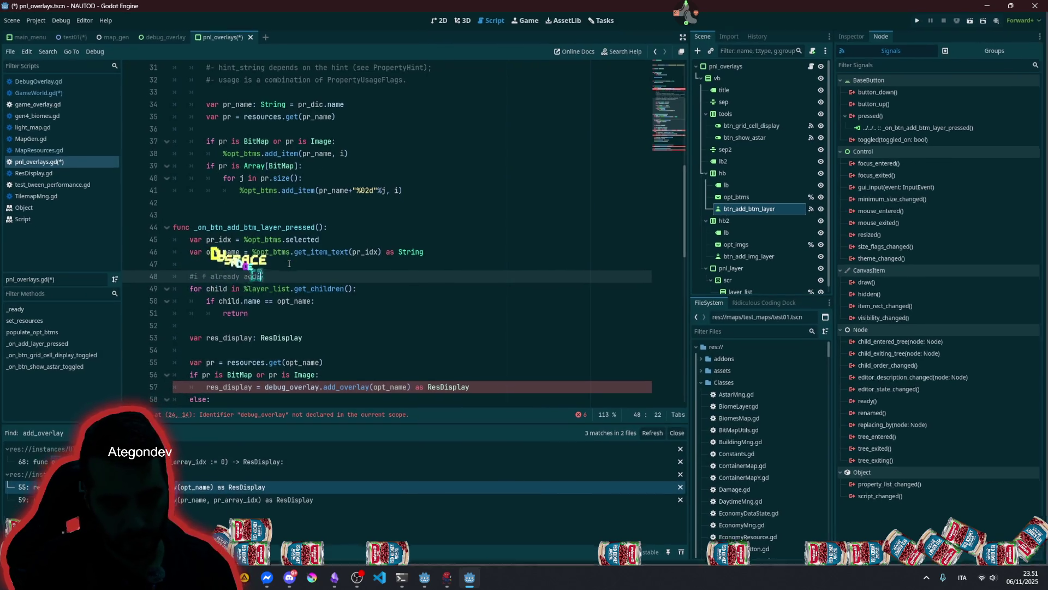
type("? ")
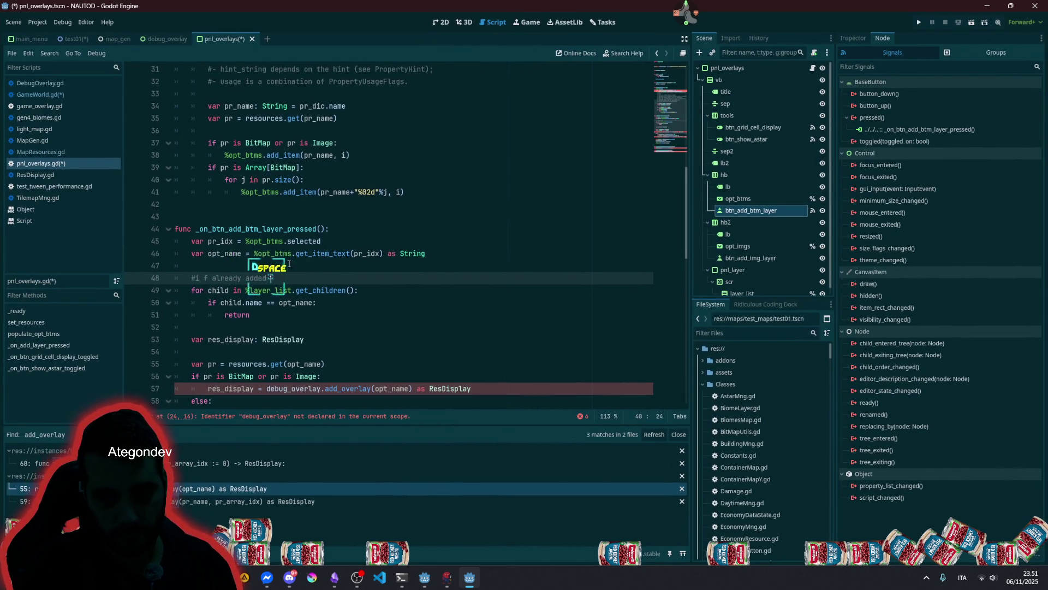
type("skip")
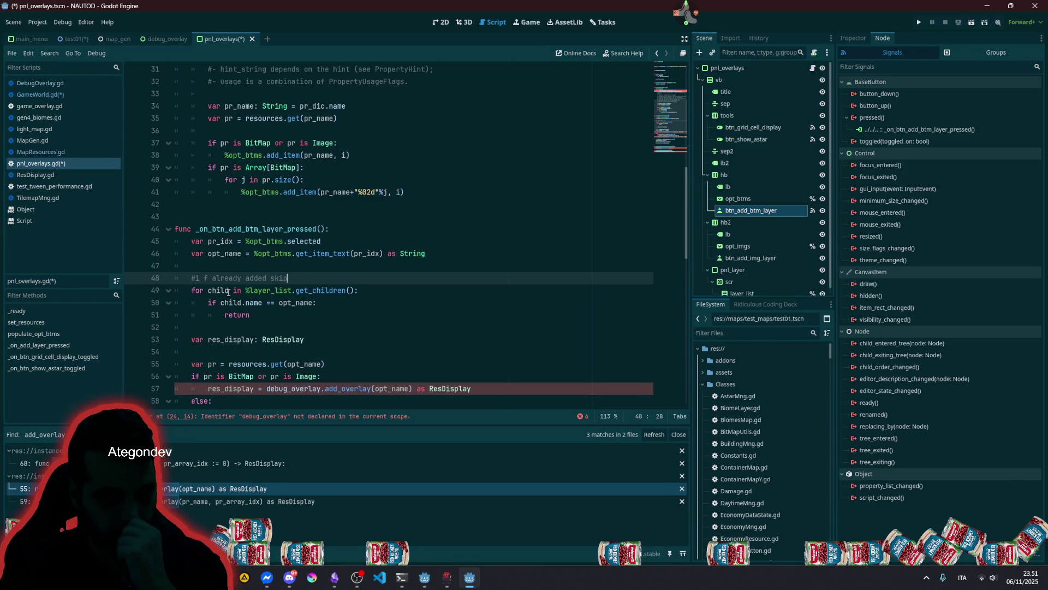
left_click(201, 278)
key("Delete")
key("Delete")
type("i")
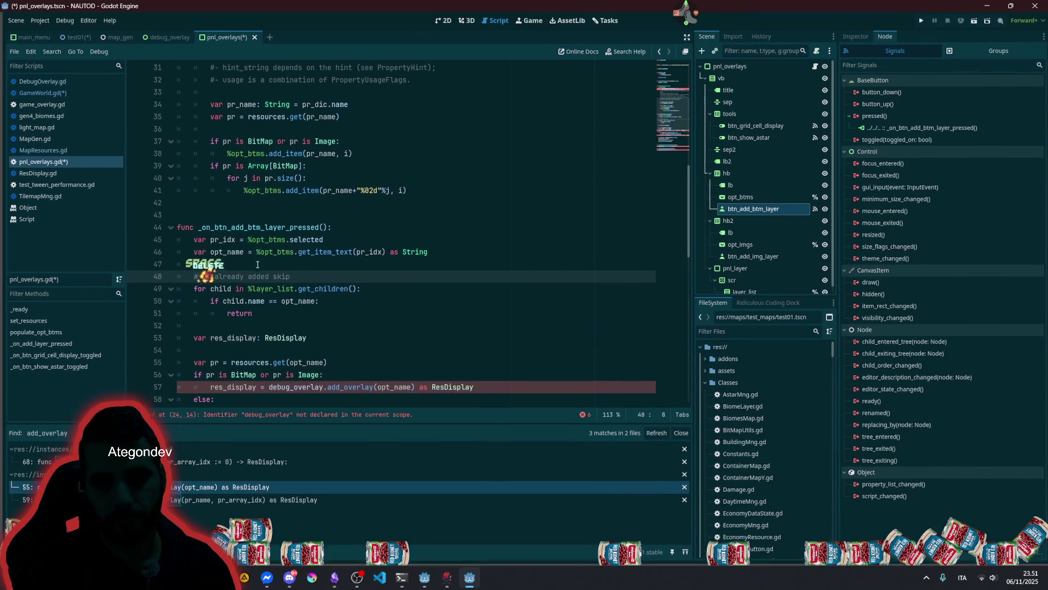
- Type opt_name as String, and pr_idx and pr_array_idx as int
left_click(258, 264)
scroll(258, 265, "down", 2)
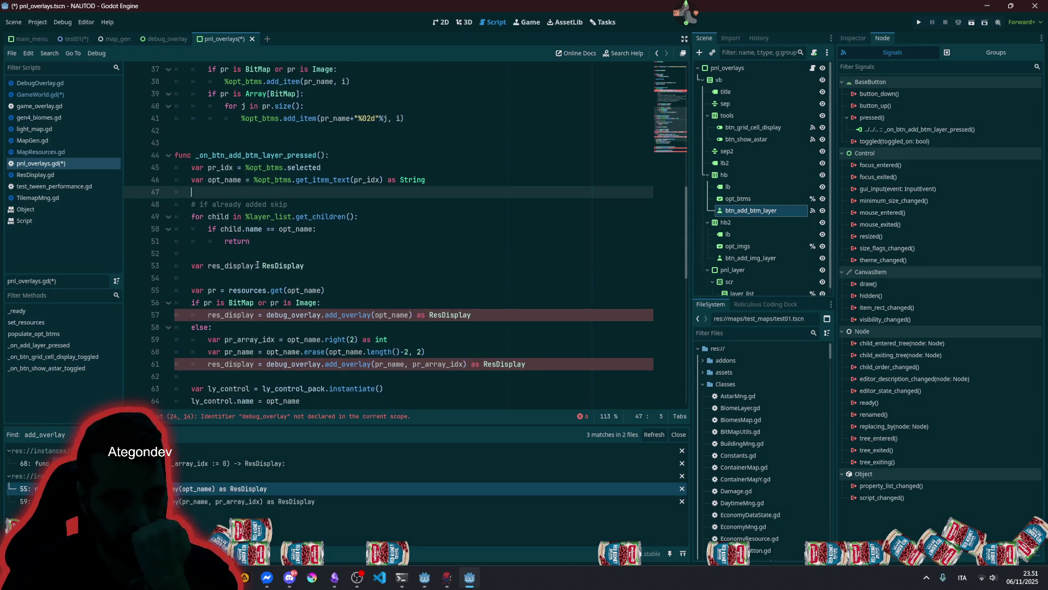
scroll(253, 254, "down", 1)
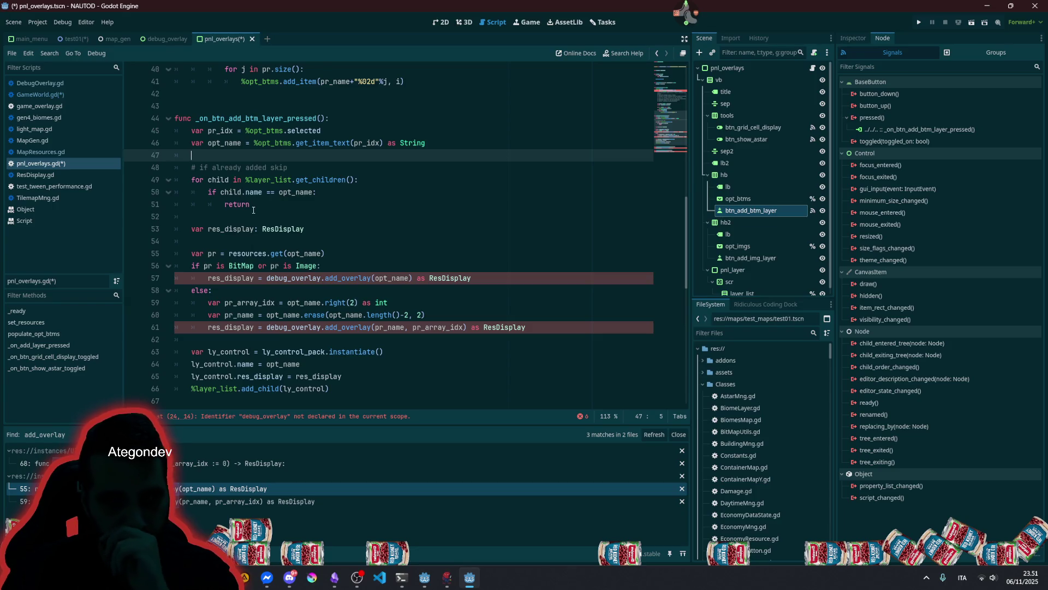
left_click(243, 143)
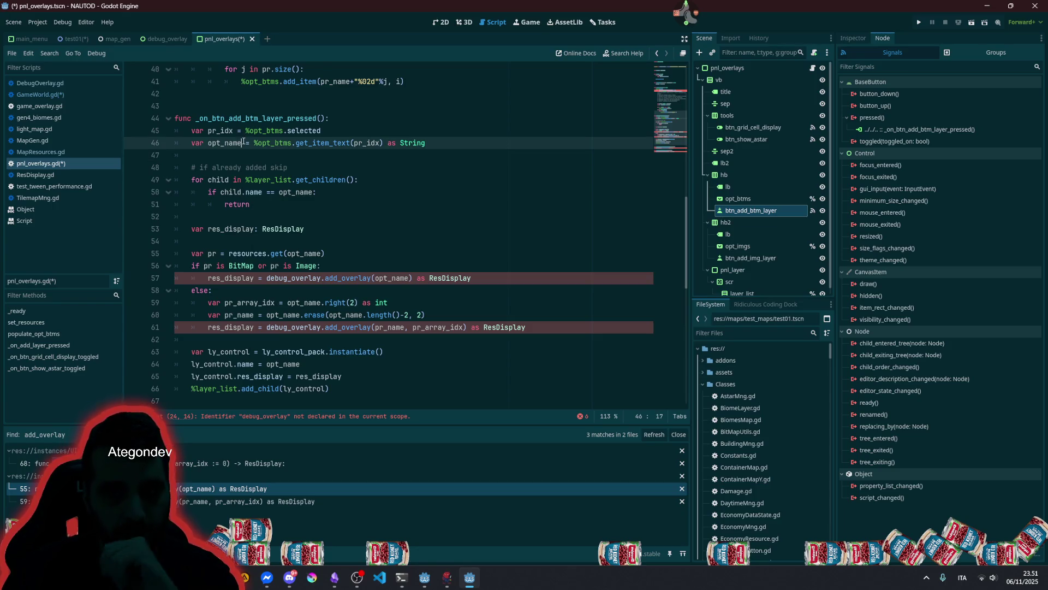
type(": String")
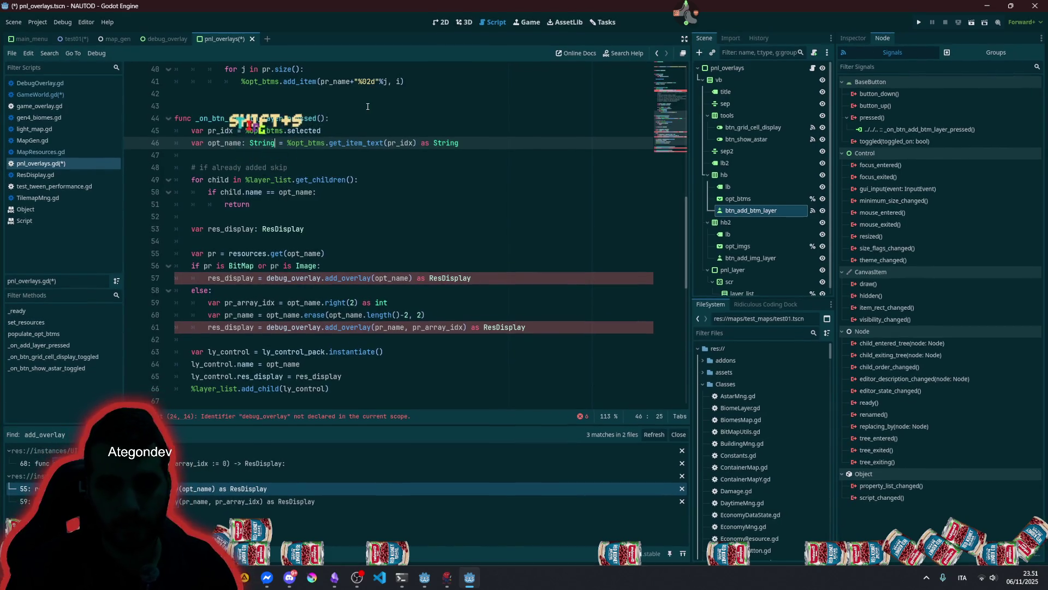
left_click(240, 131)
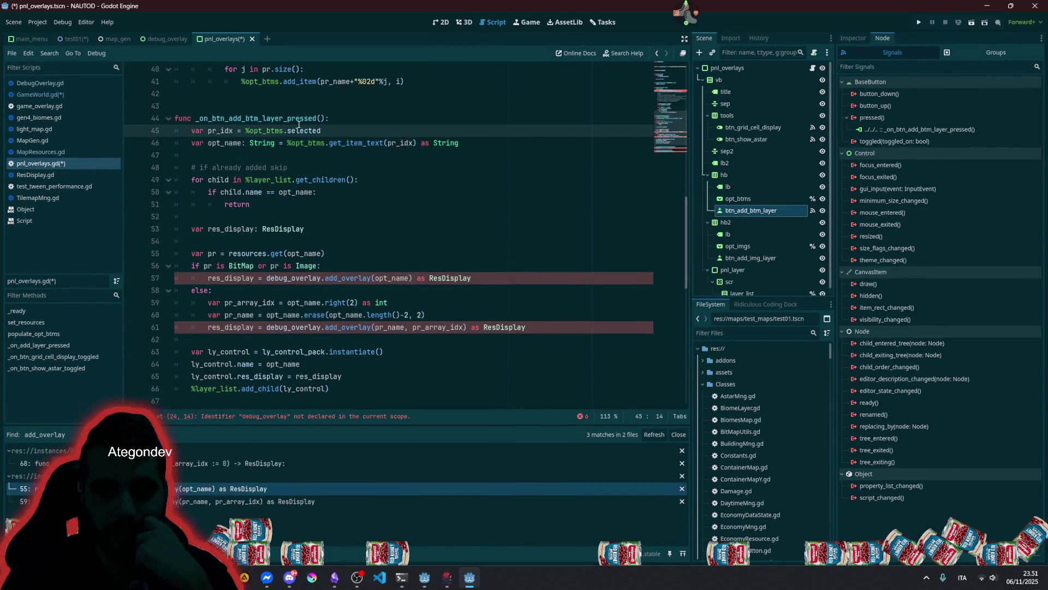
type(": int")
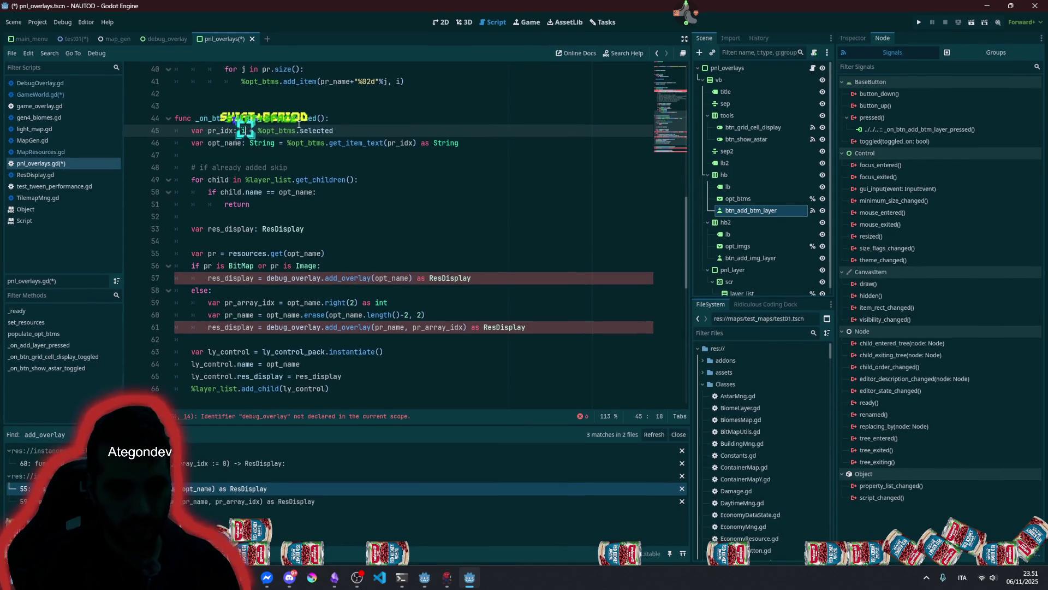
left_click(317, 130)
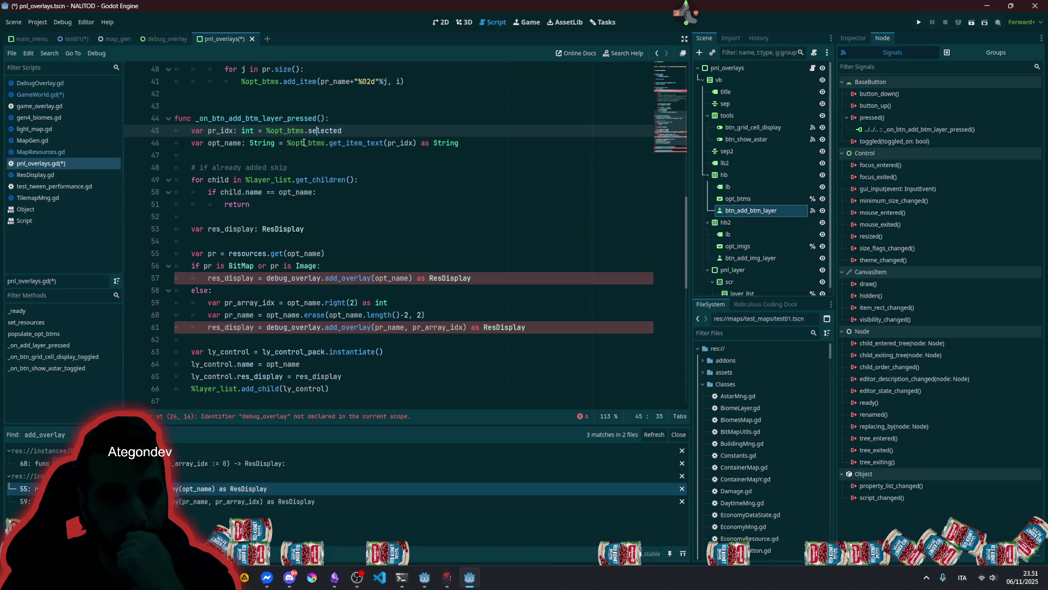
left_click(274, 298)
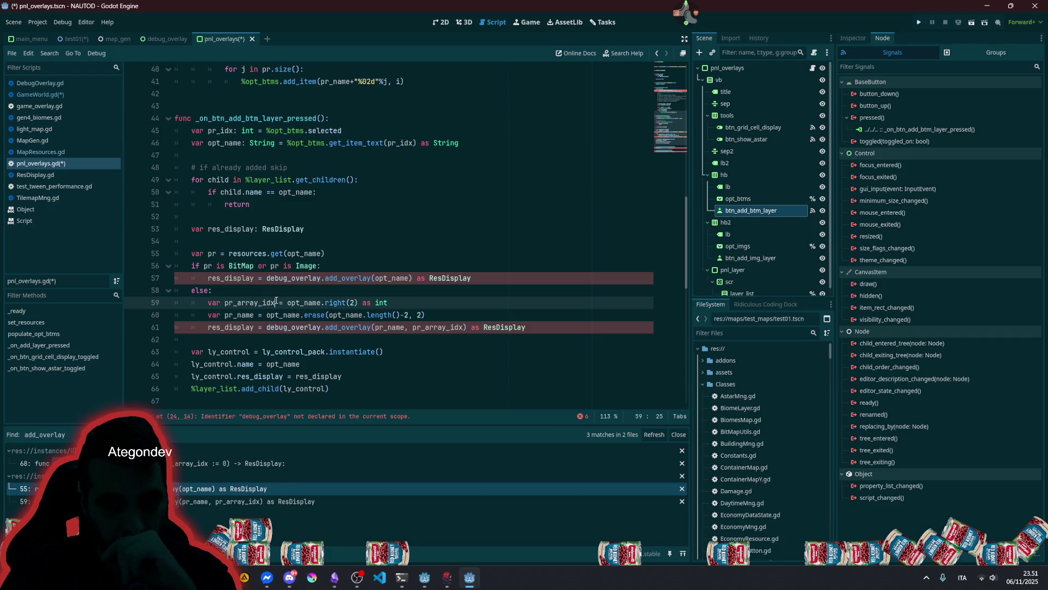
type(": int")
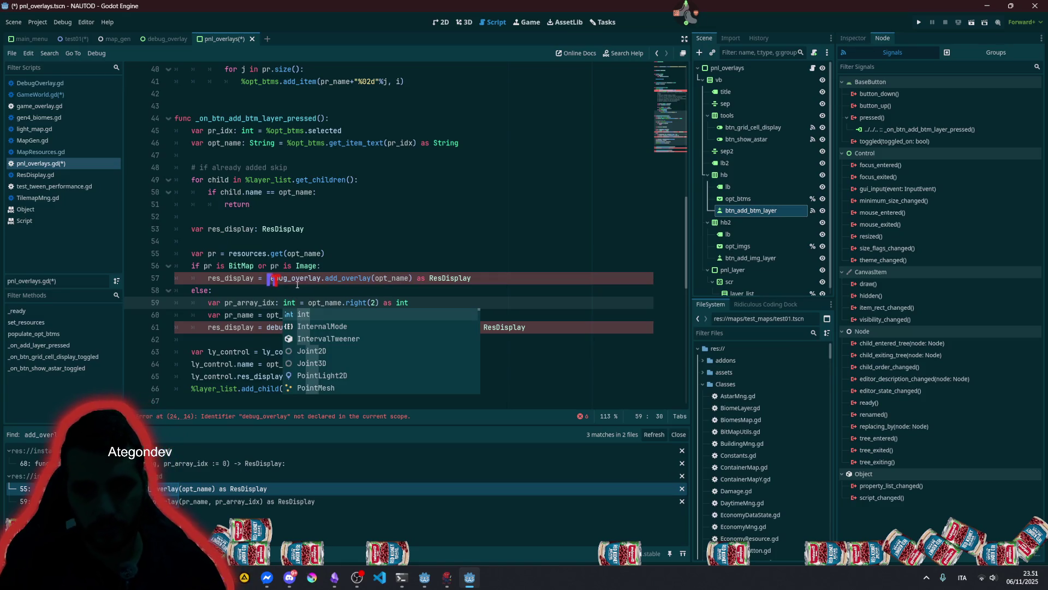
- Review opt_name, the else branch, the Image class docs and res_display's uses
left_click(317, 254)
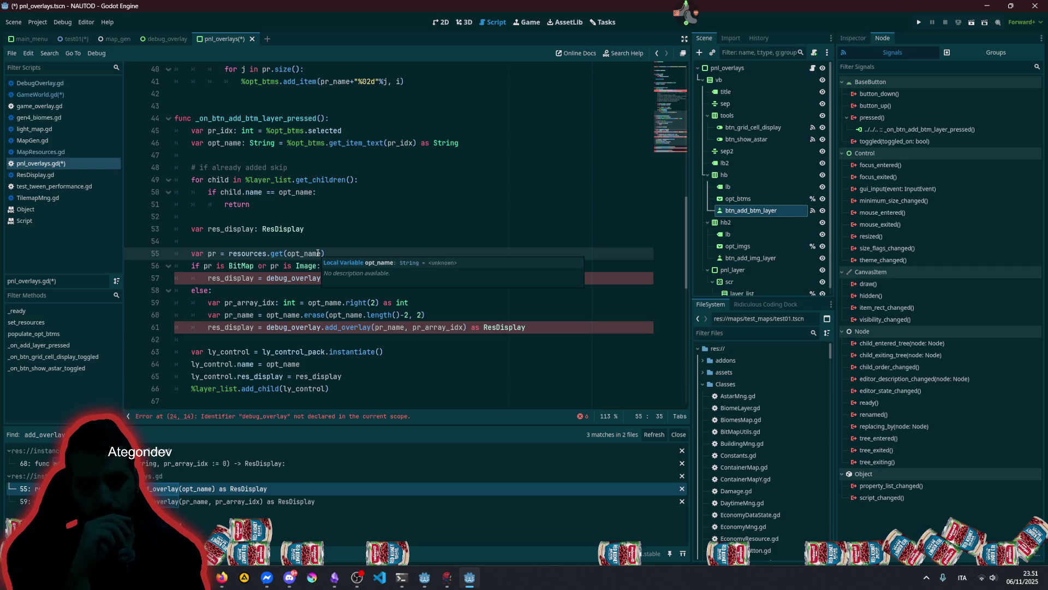
left_click(260, 288)
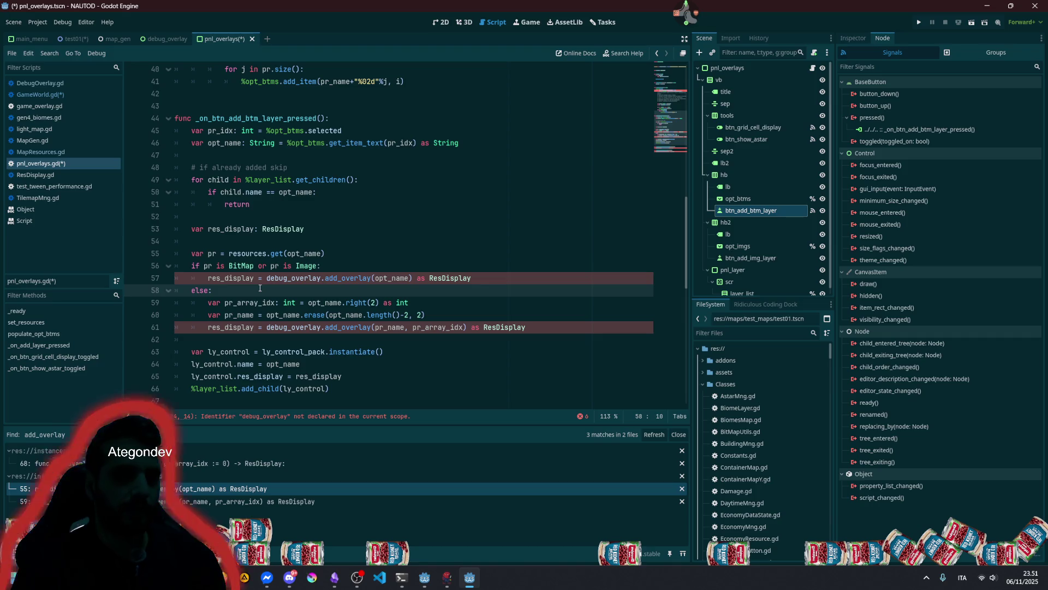
left_click(307, 268)
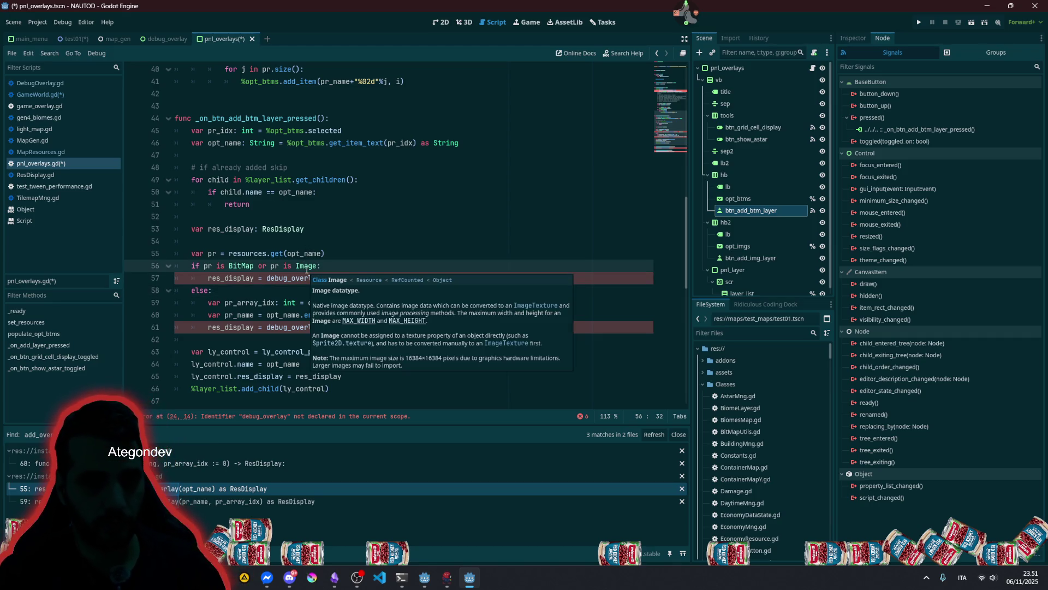
left_click(255, 278)
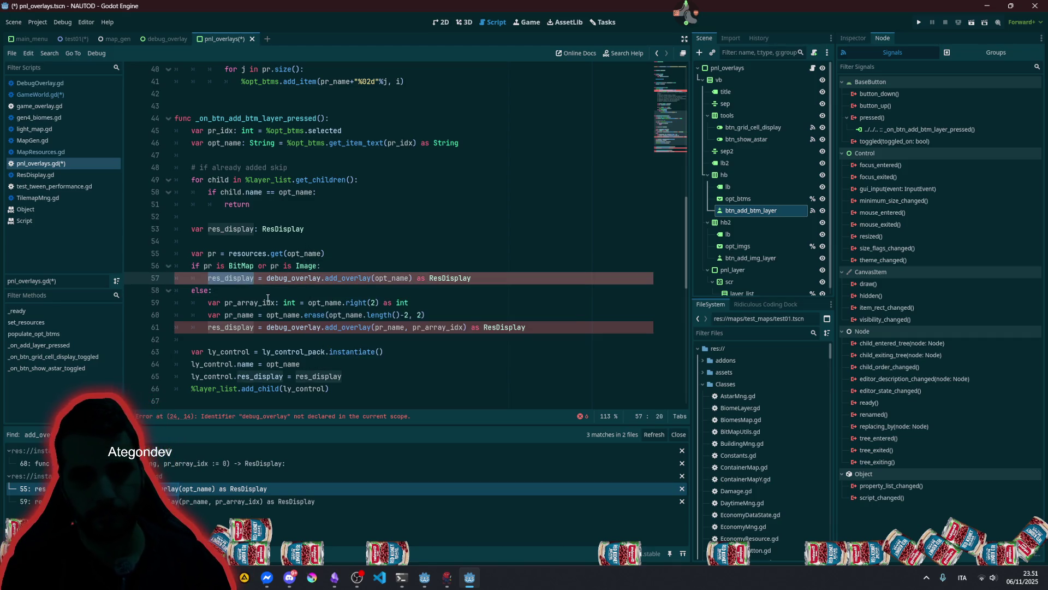
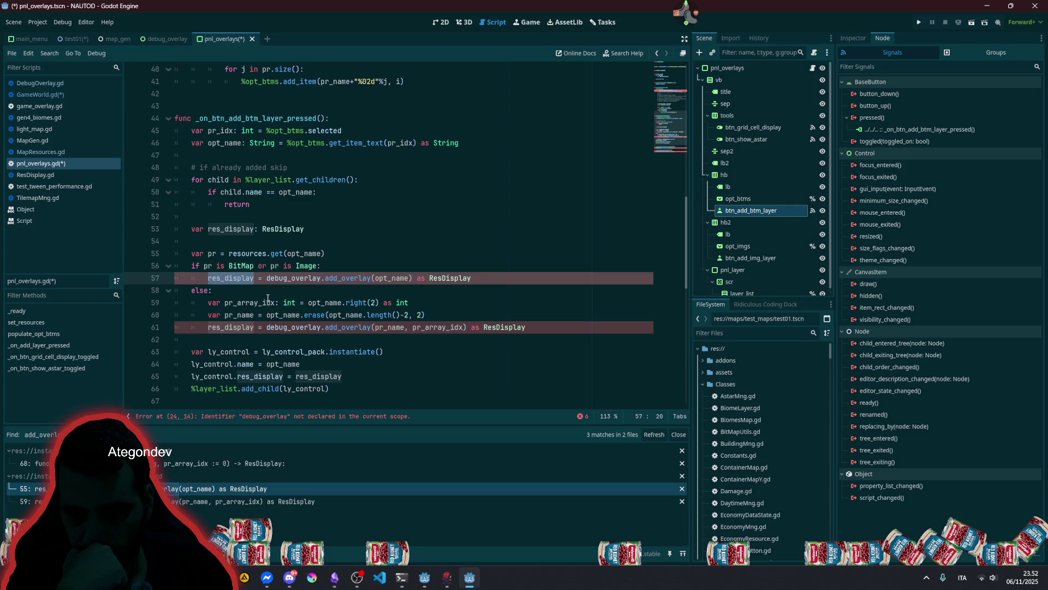
- Open the ly_control.tscn scene preloaded on line 5 and view it in the 2D editor
left_click(306, 354, "ctrl")
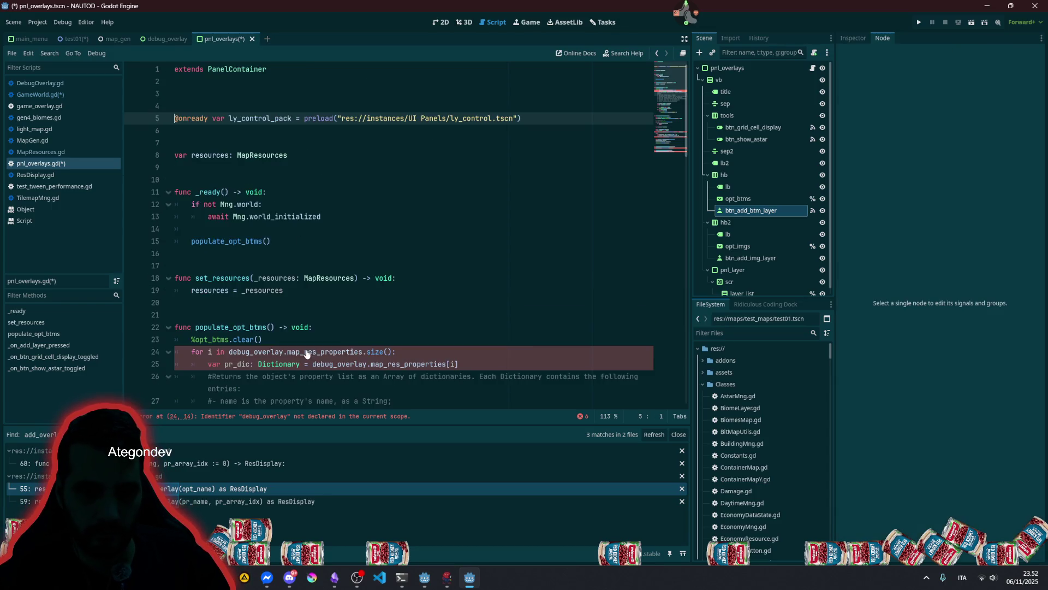
left_click(466, 118, "ctrl")
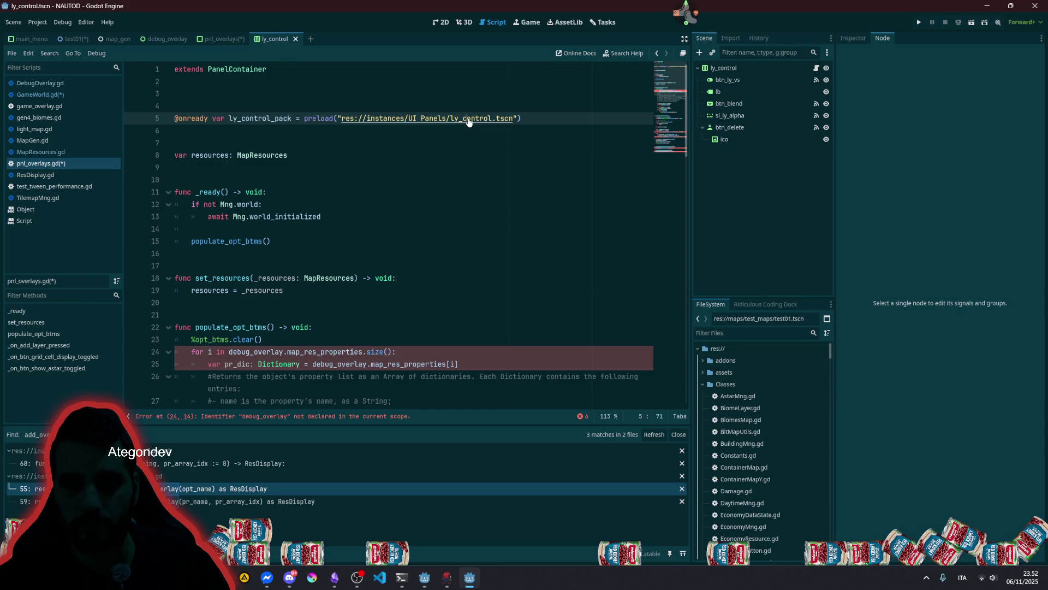
left_click(440, 22)
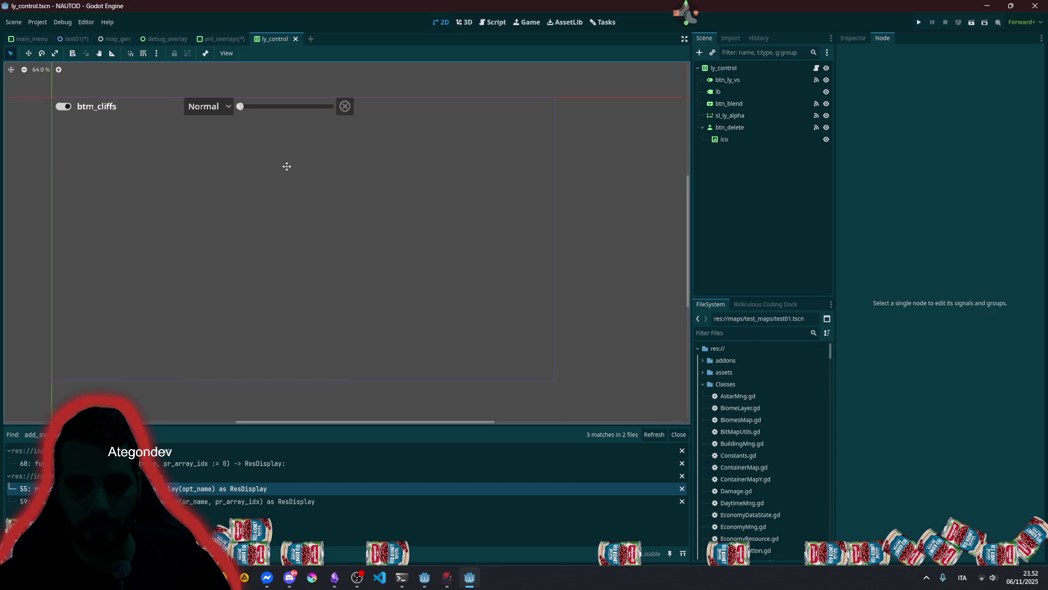
scroll(190, 271, "up", 5)
left_click(177, 276)
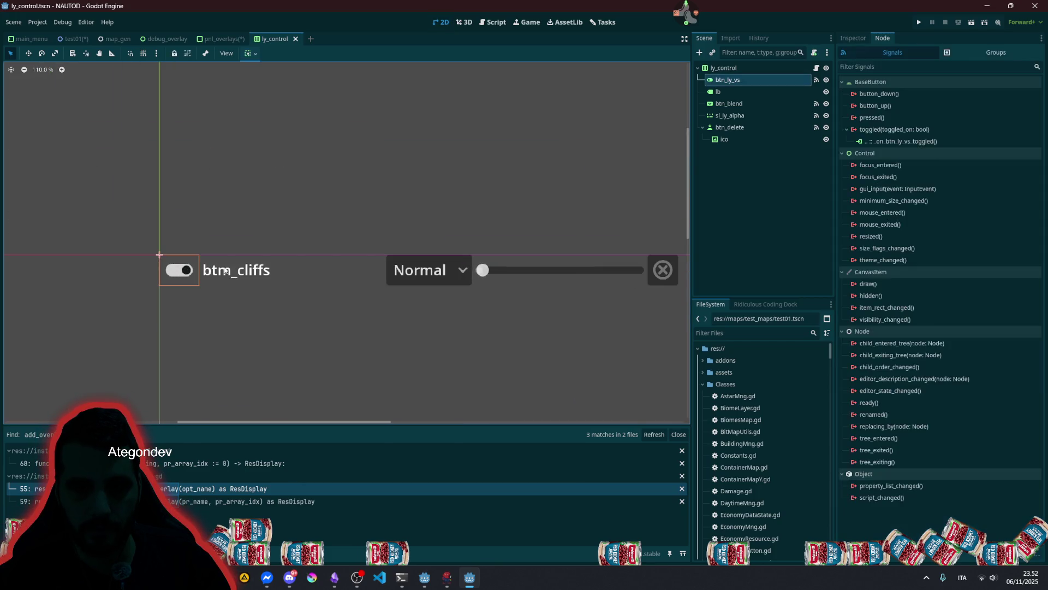
left_click(202, 265)
left_click(429, 269)
left_click(549, 266)
scroll(565, 259, "down", 6)
left_click(525, 181)
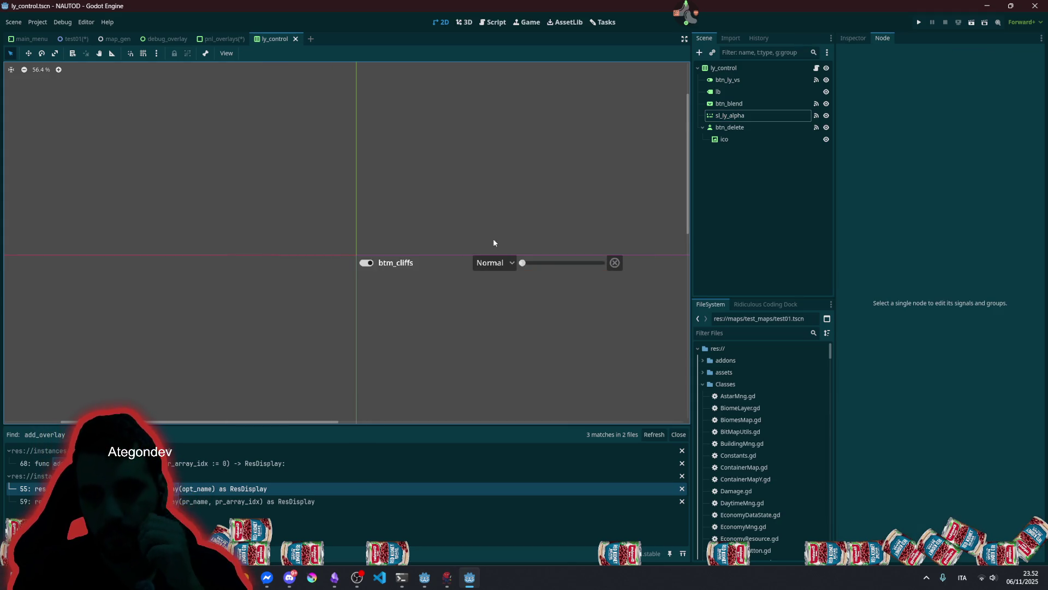
left_click(491, 260)
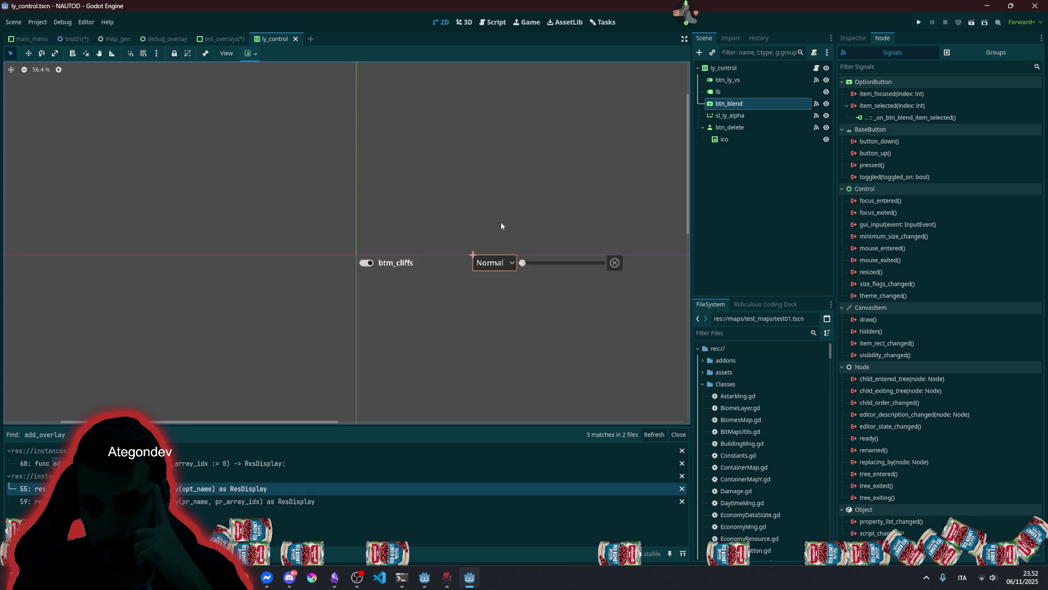
left_click_drag(501, 225, 392, 181)
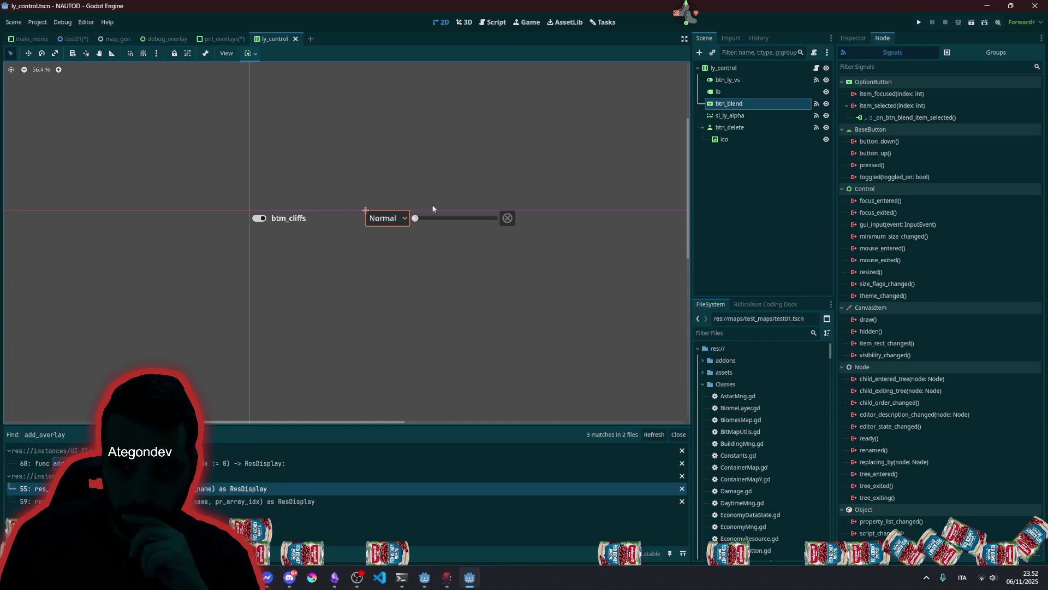
left_click(741, 72)
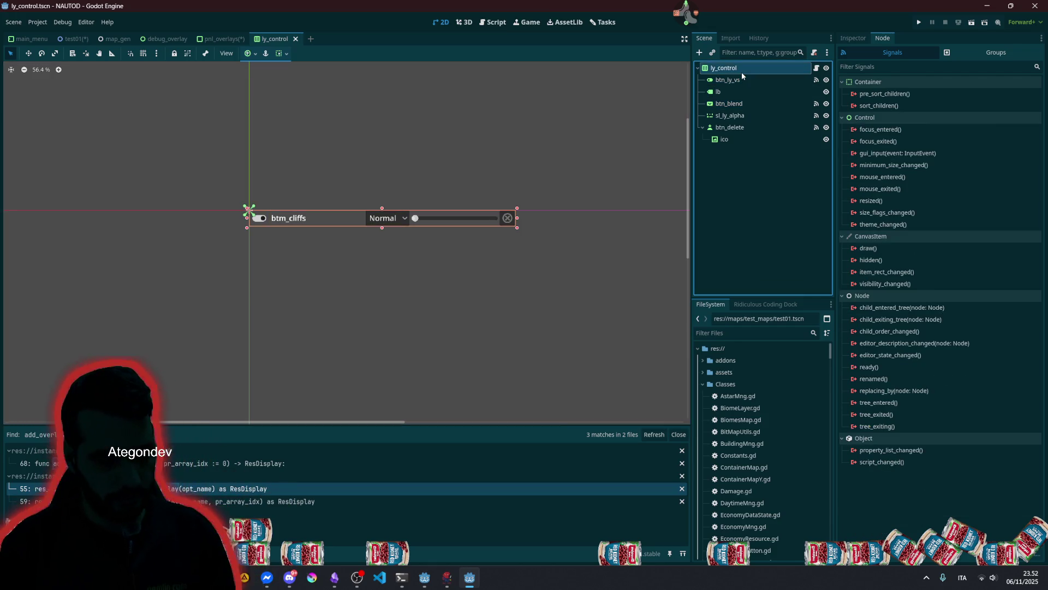
- Rename the scene's root node to entry_ly_control
left_click(741, 72)
left_click(741, 72)
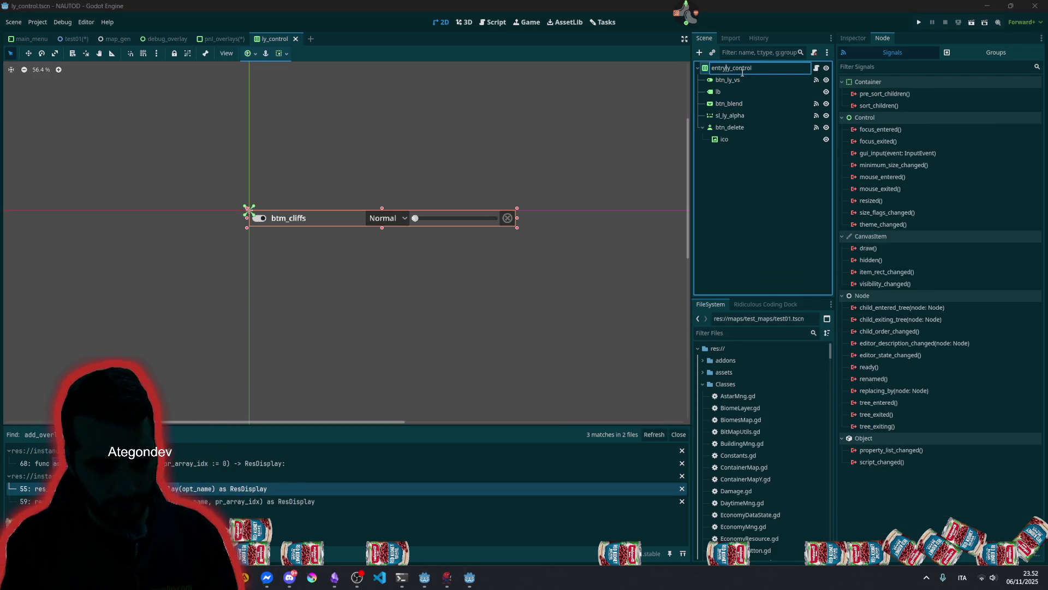
type("_")
key("Return")
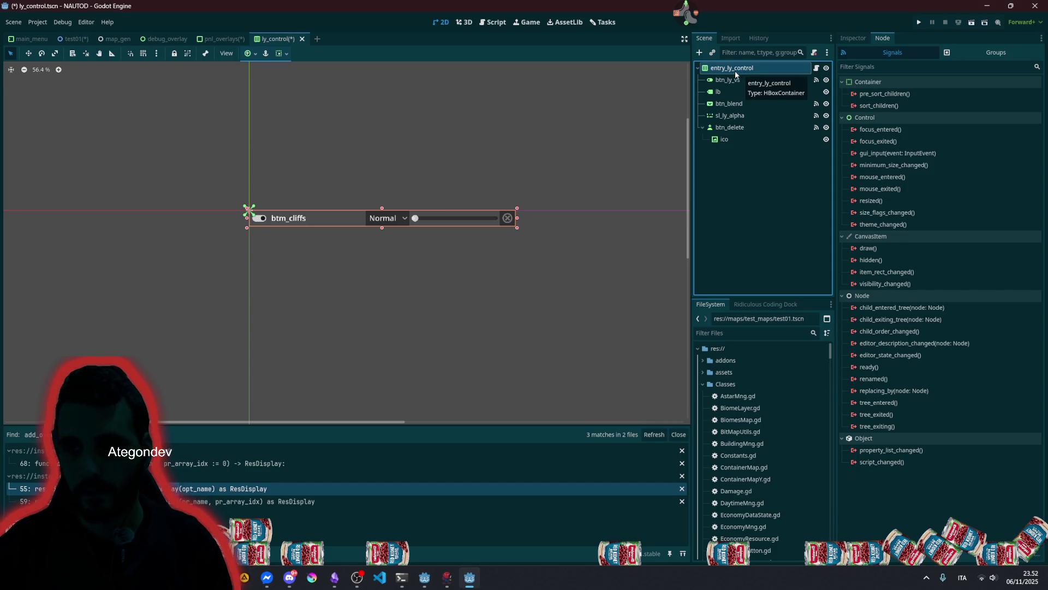
- Change the root node name to entry_debug_layer and save the scene
left_click(735, 71)
type("ay")
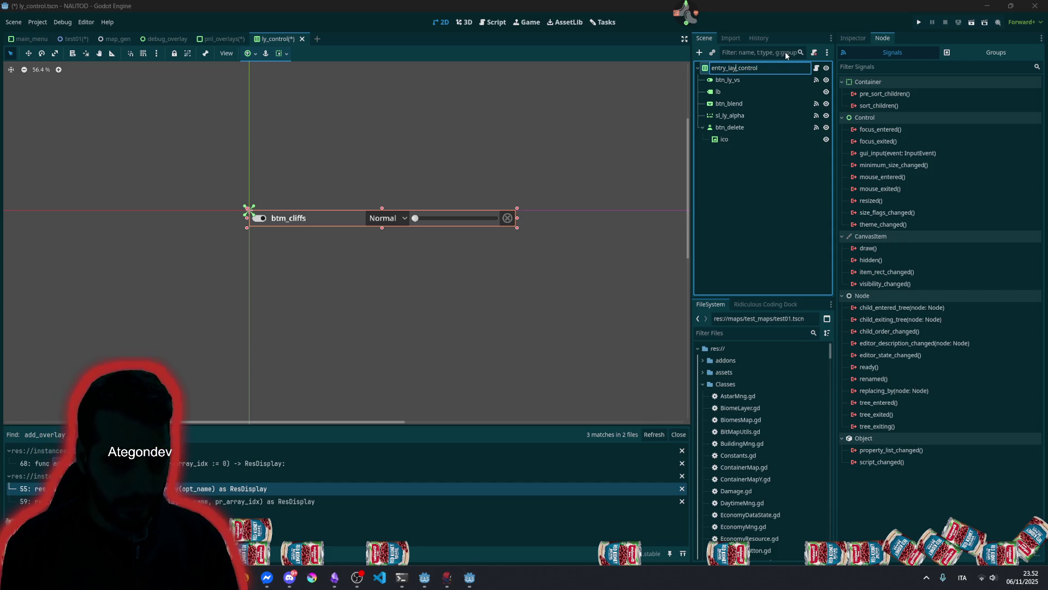
type("er")
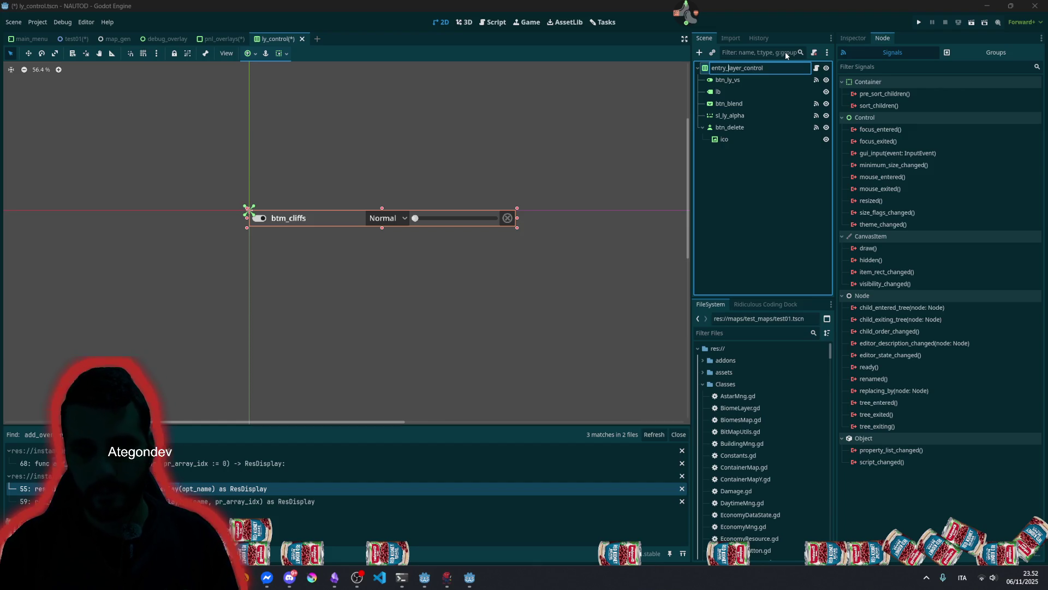
type("debug_")
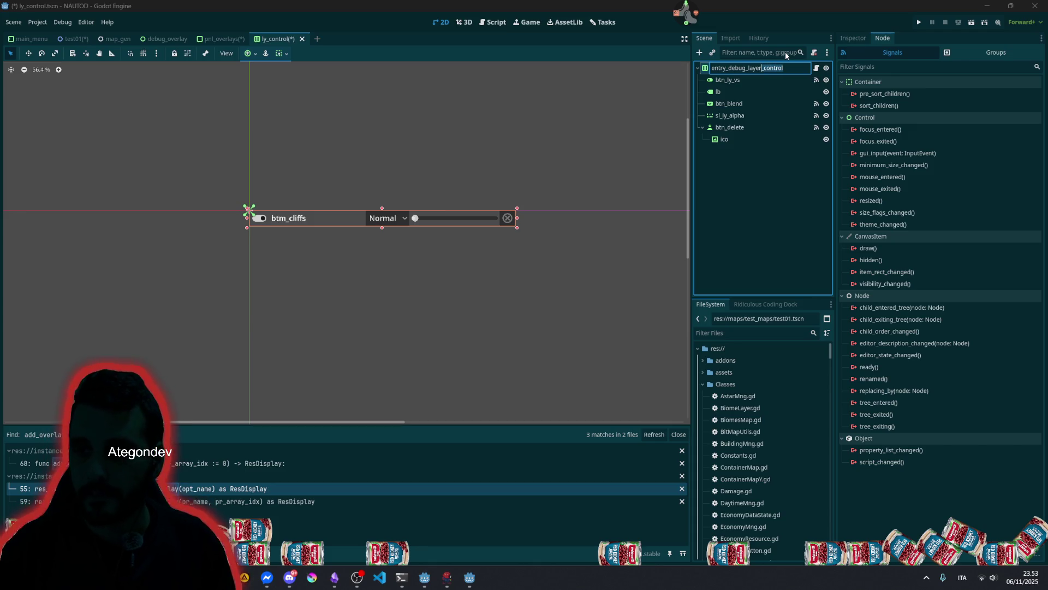
key("BackSpace")
key("Return")
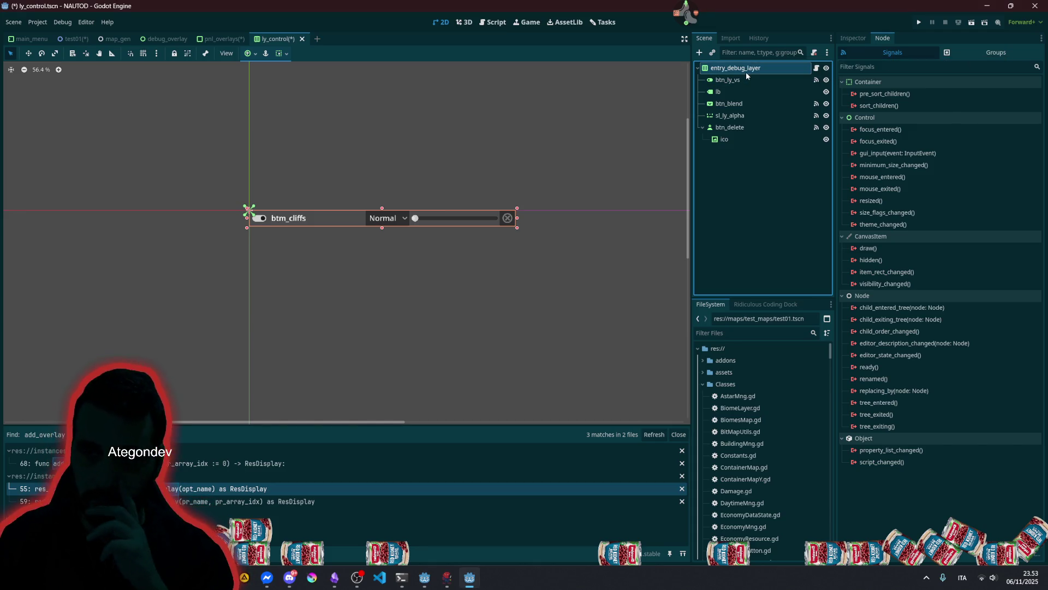
left_click(592, 97)
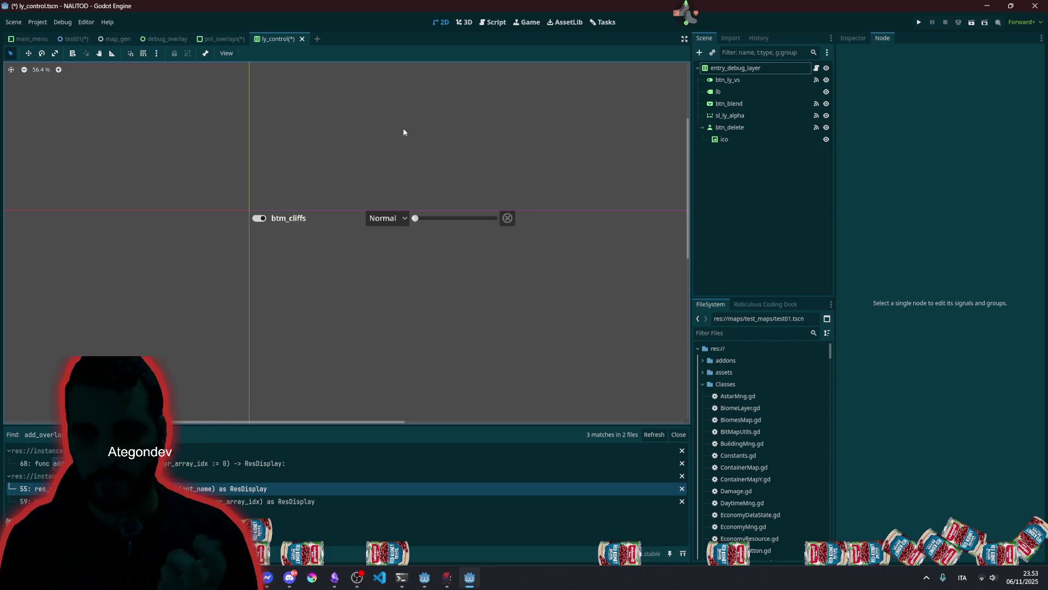
key("ctrl+s")
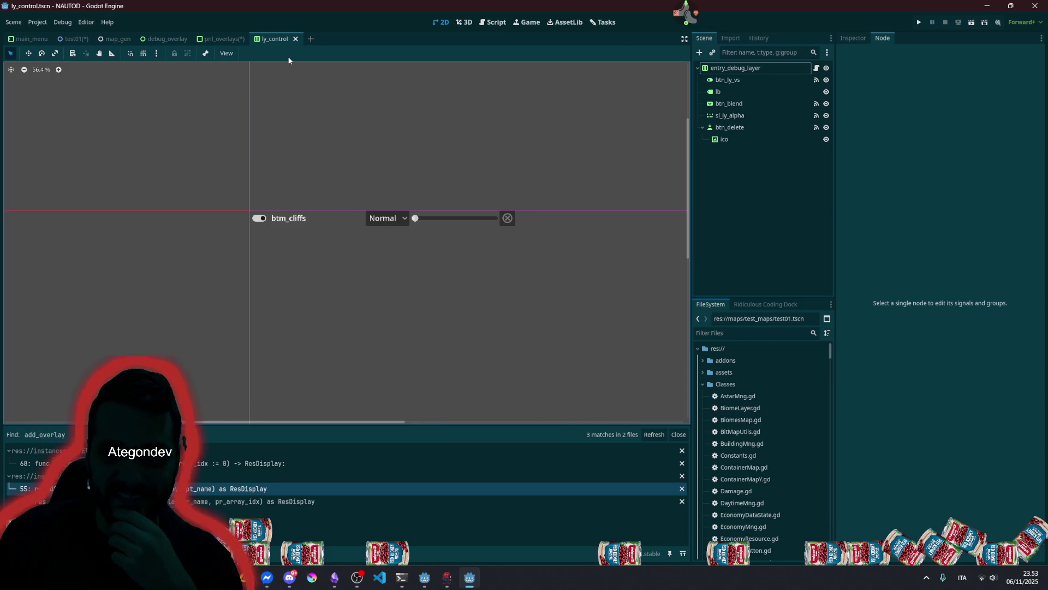
- Filter the FileSystem by 'ly_' and rename ly_control.gd to entry_debug_layer.gd
left_click(716, 332)
type("ly_con")
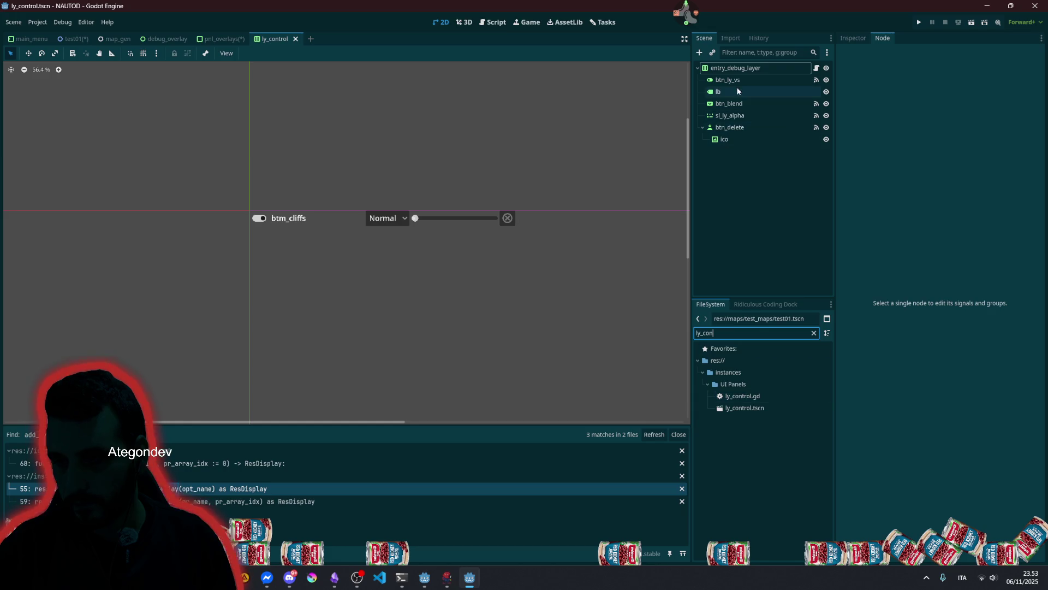
left_click(752, 69)
left_click(751, 70)
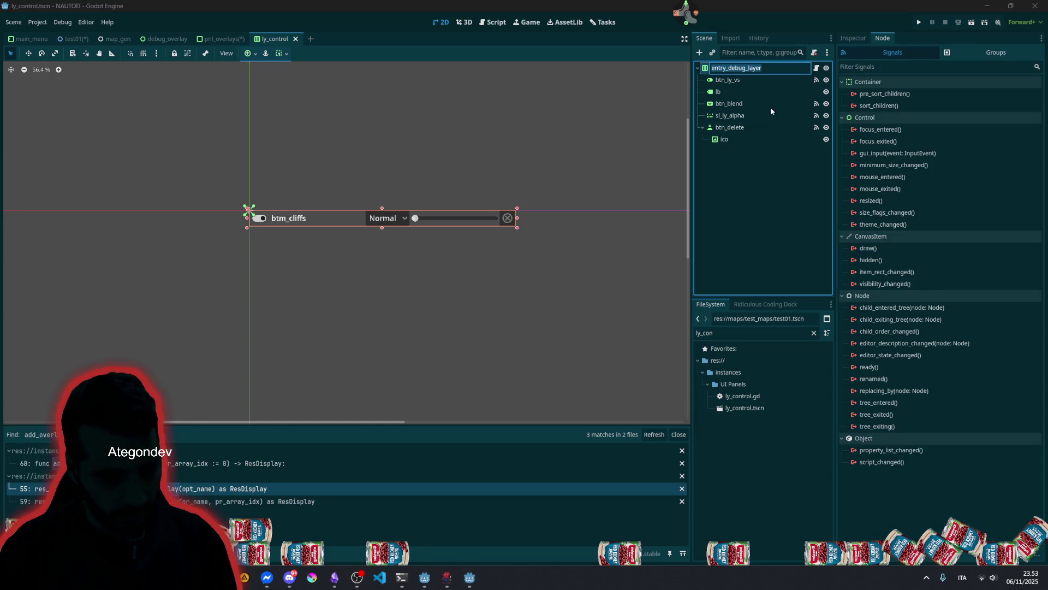
left_click(749, 397)
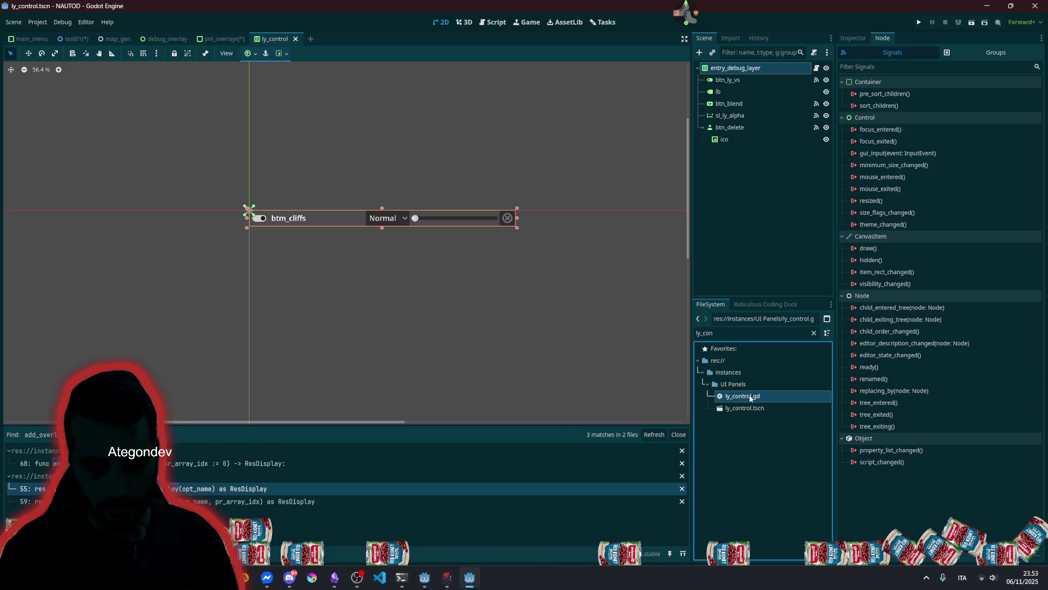
type("entry_debug_layer")
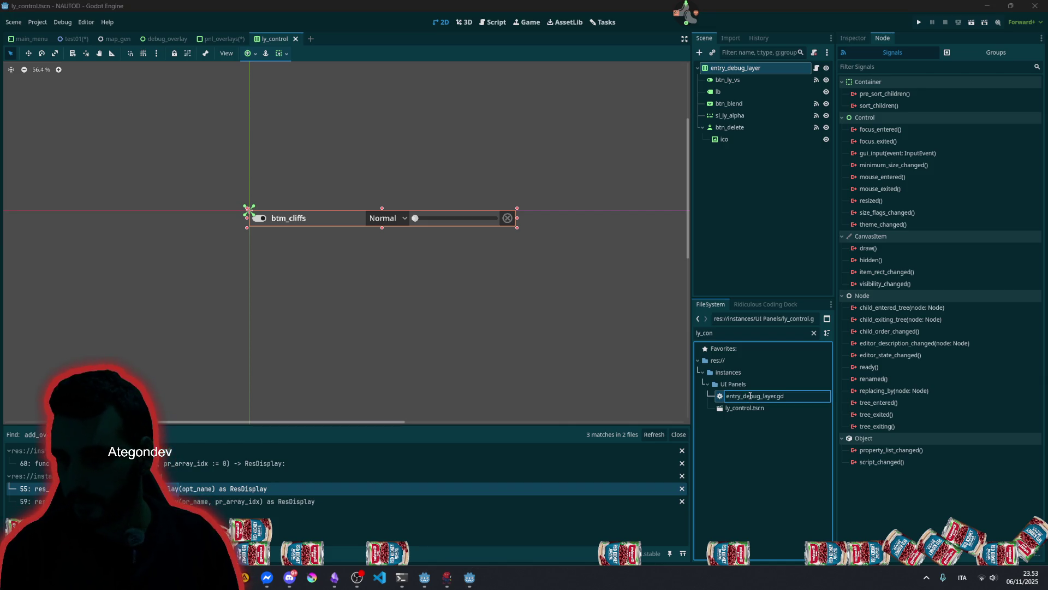
key("Return")
- Rename ly_control.tscn to entry_debug_layer.tscn
left_click(741, 398)
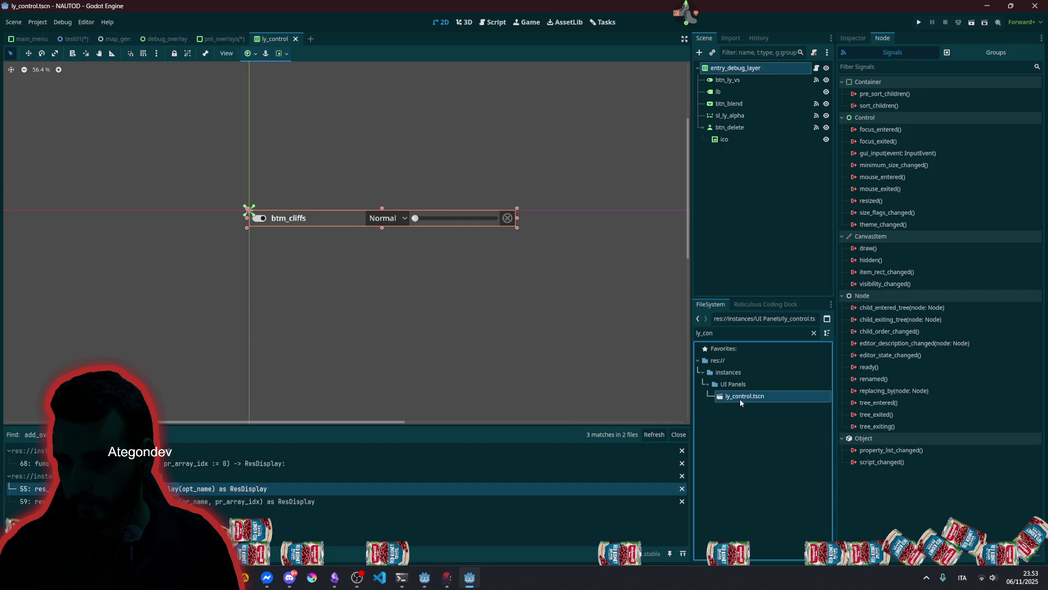
key("F2")
type("entry_debug_layer")
key("Return")
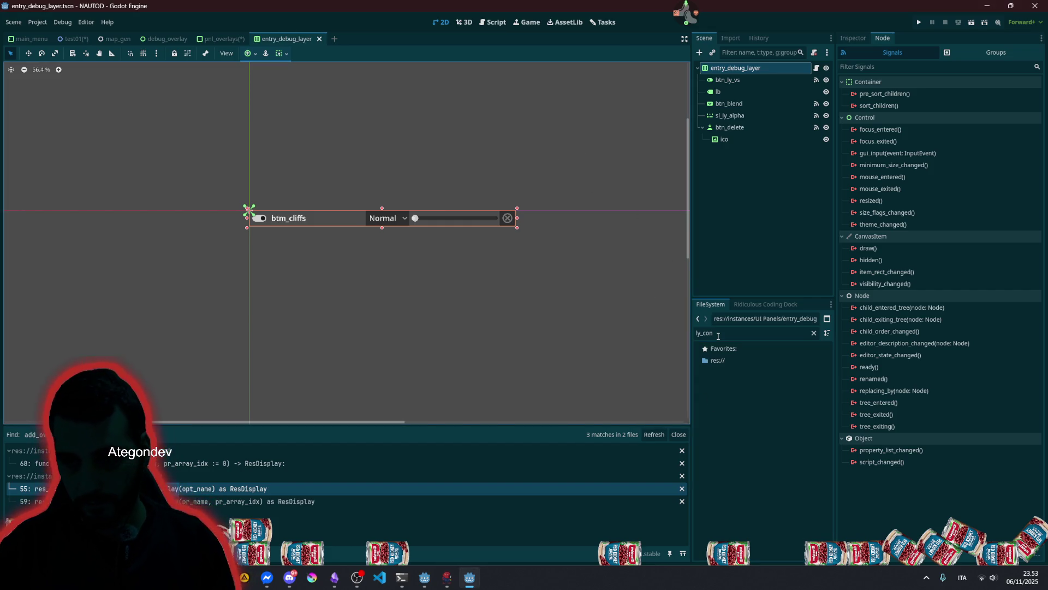
- Filter the files by entry_debug_layer and bring up the UI Panels folder's context menu
double_click(718, 334)
type("entry_debug_layer")
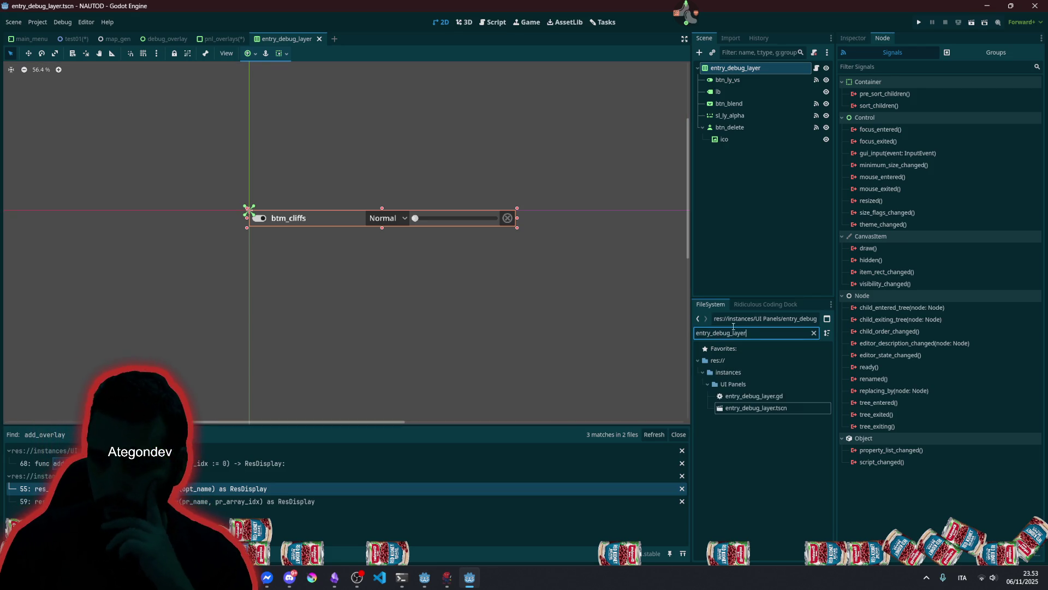
left_click(743, 385)
right_click(739, 385)
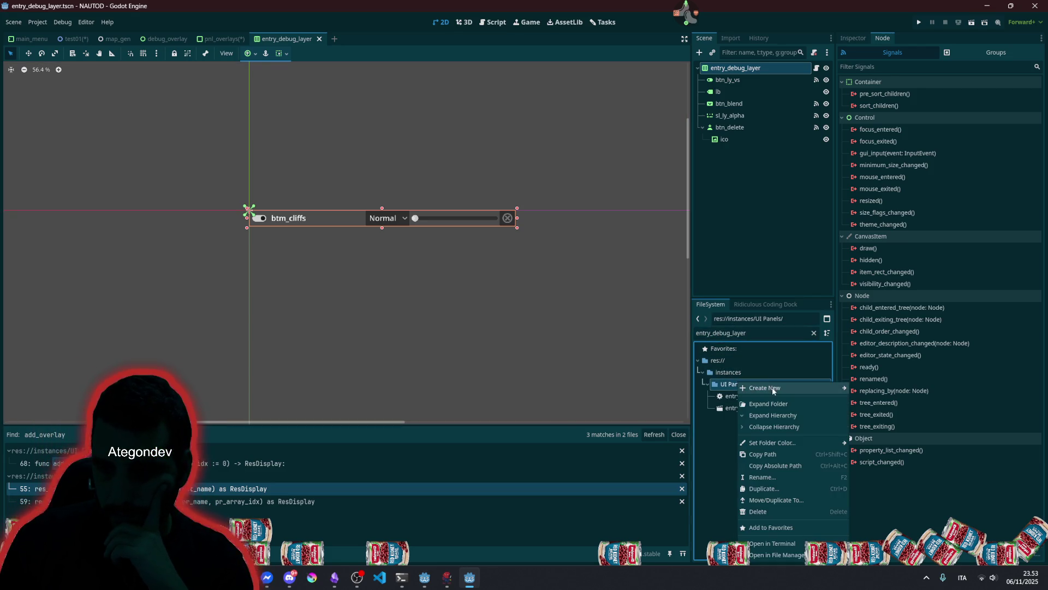
- Create an entries folder in UI Panels and move both entry_debug_layer files into it
left_click(861, 389)
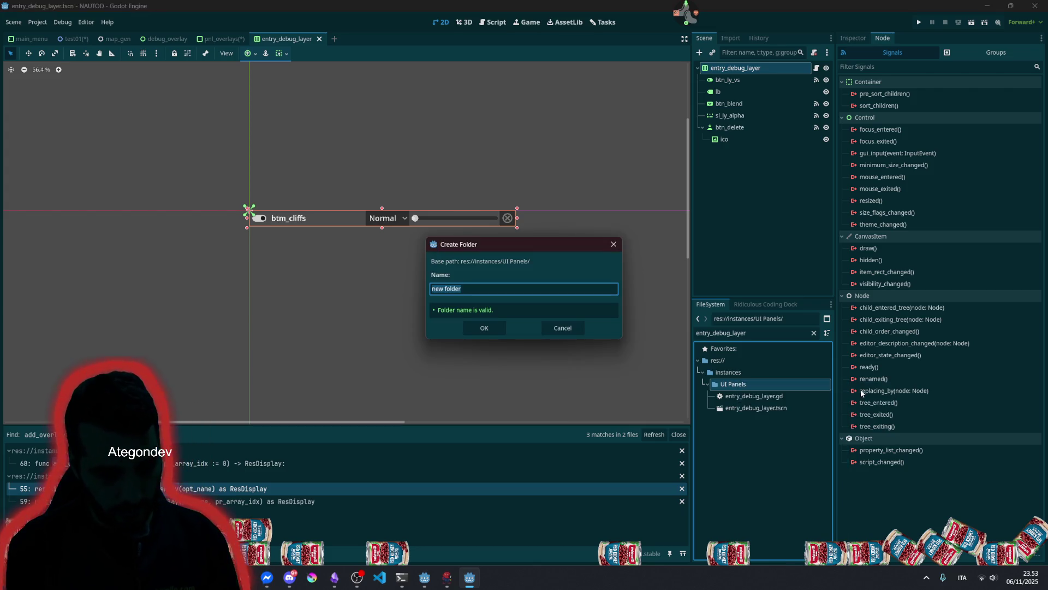
type("entry")
key("Return")
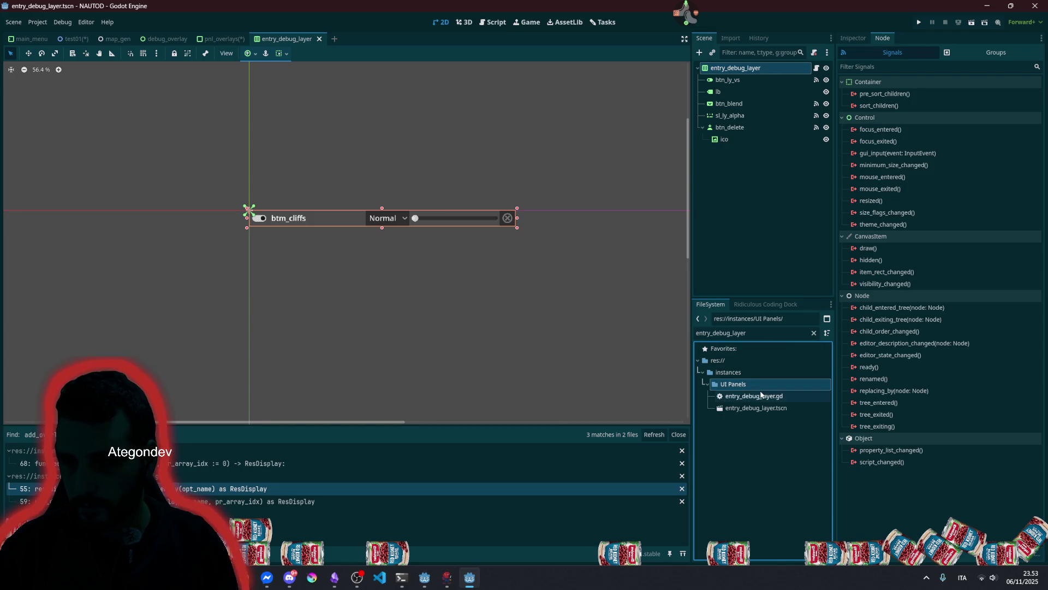
left_click(803, 396)
left_click(814, 333)
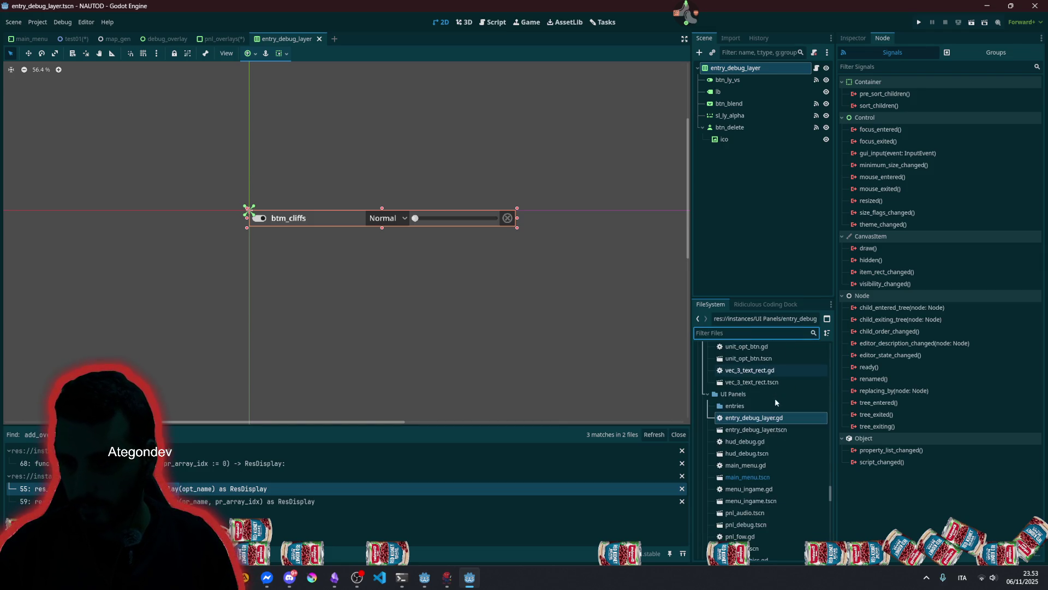
left_click(767, 431, "shift")
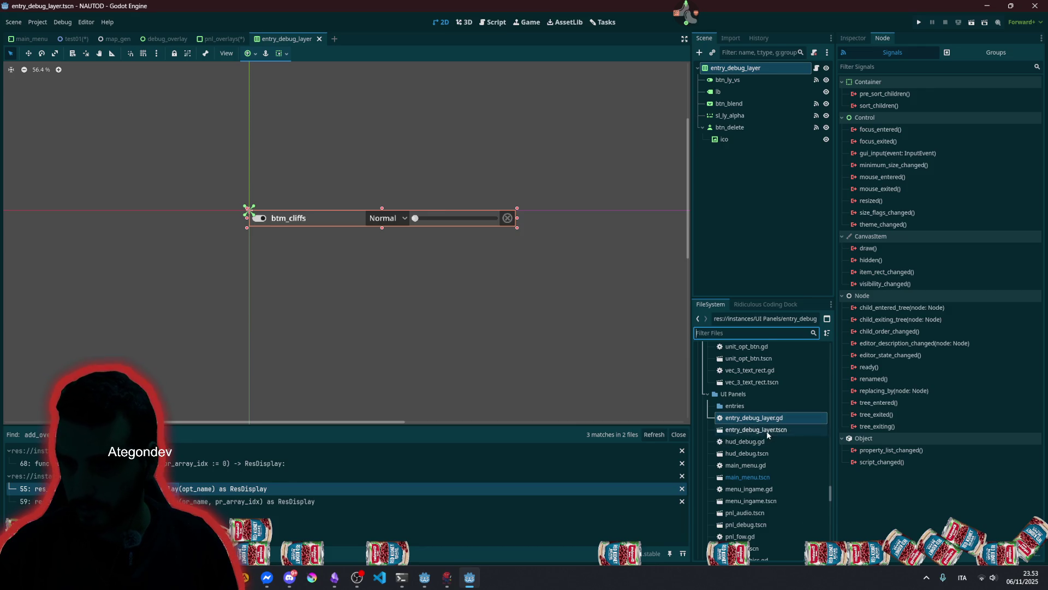
mouse_move(767, 430)
left_mouse_down()
mouse_move(735, 411)
mouse_move(748, 410)
left_mouse_up()
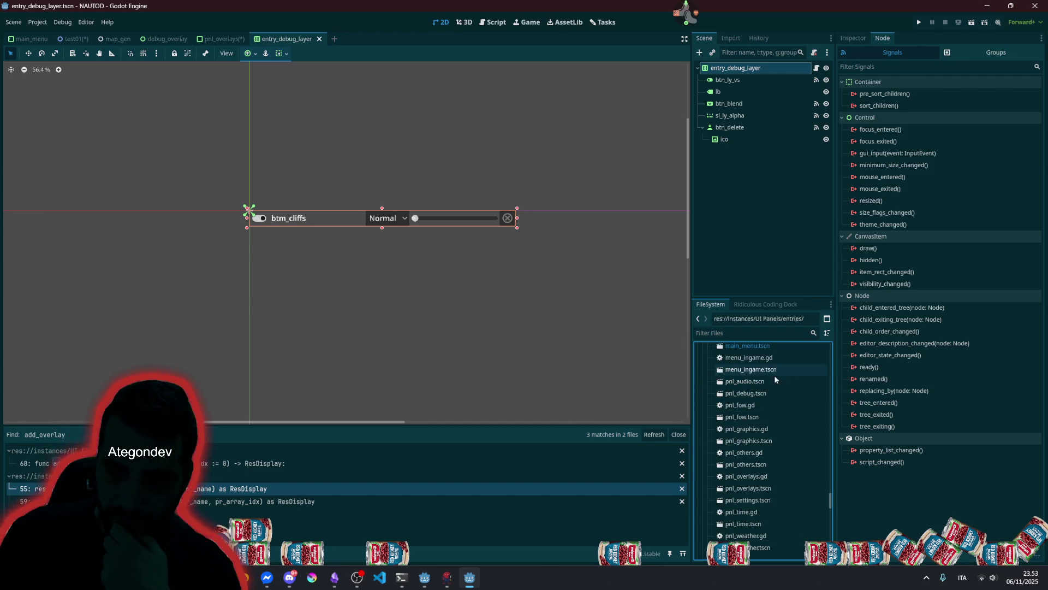
- Check the entries folder's two files, then return to the pnl_overlays scene
left_click(715, 434)
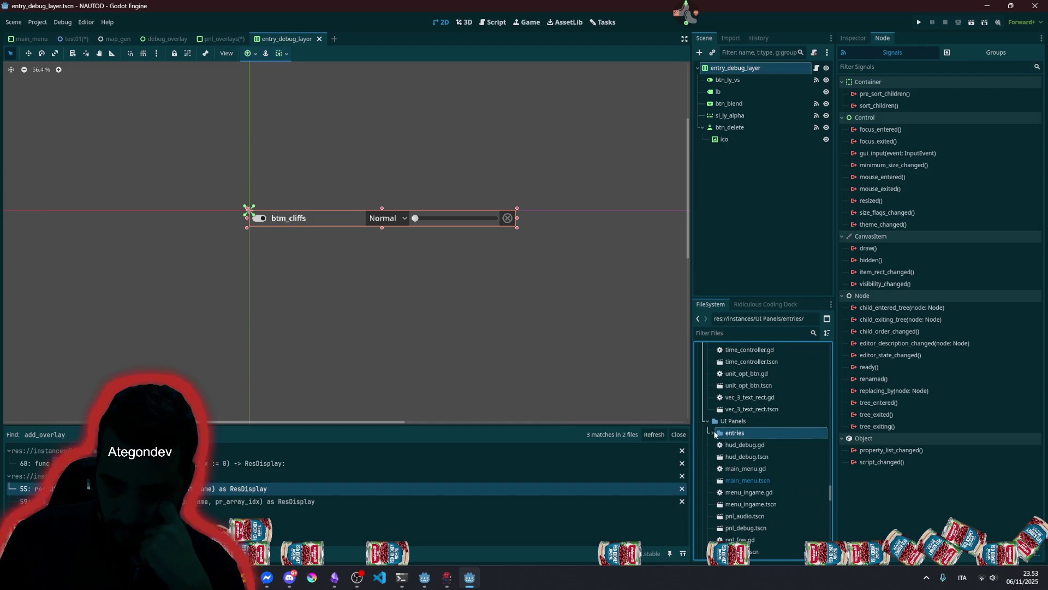
left_click(738, 444)
left_click(739, 456)
left_click(734, 432)
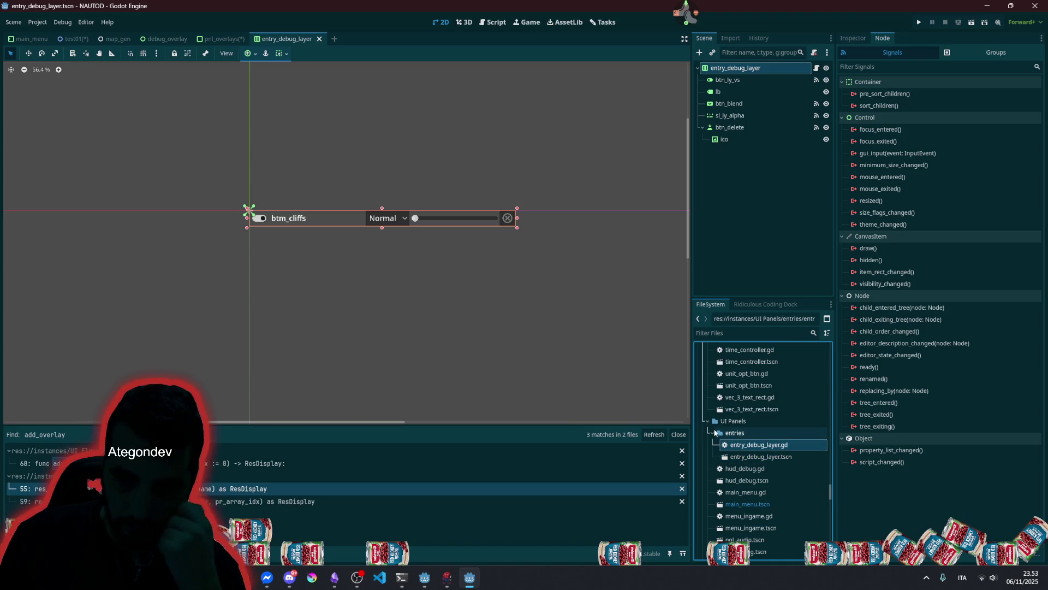
left_click(713, 432)
left_click(426, 153)
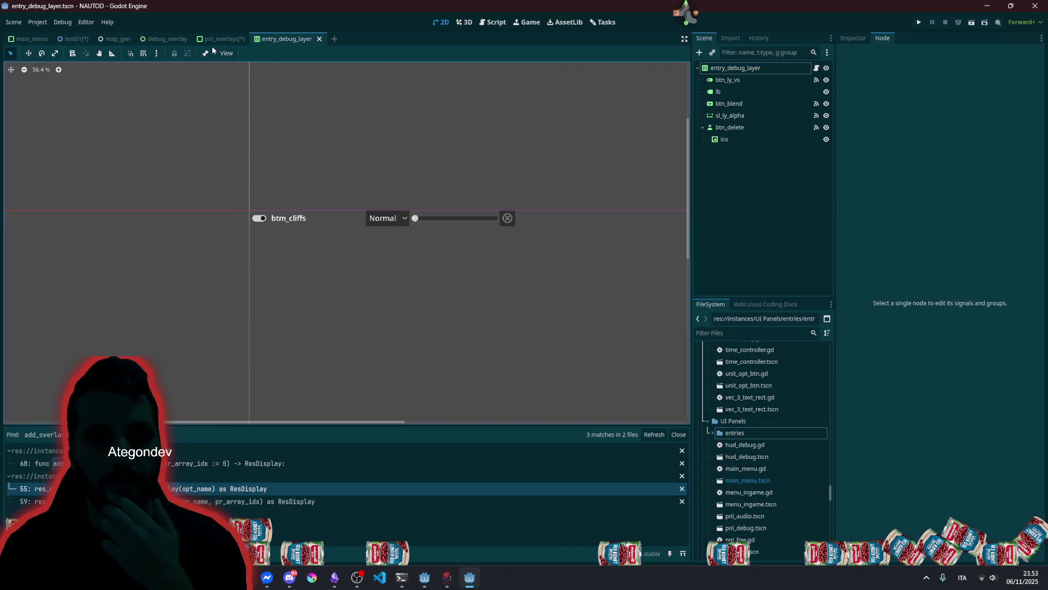
left_click(211, 44)
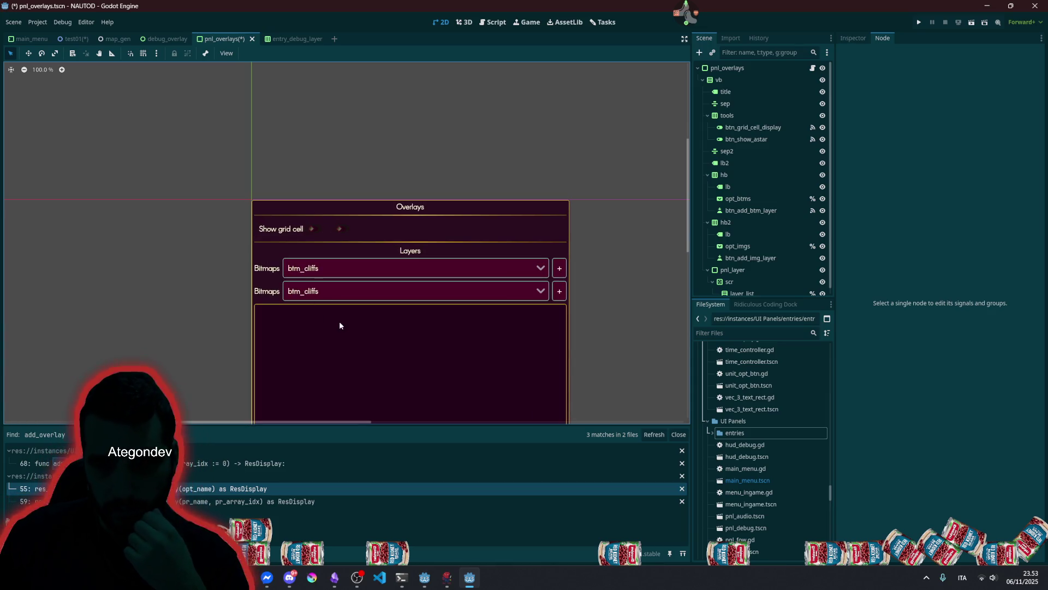
- Change the second Bitmaps label's text to Images
left_click(272, 293)
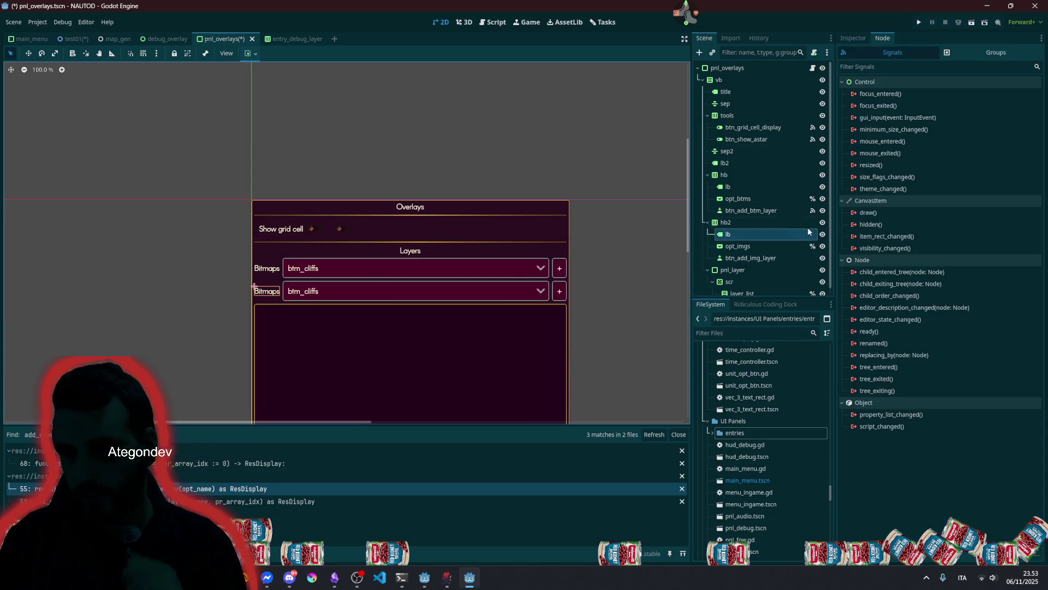
left_click(856, 39)
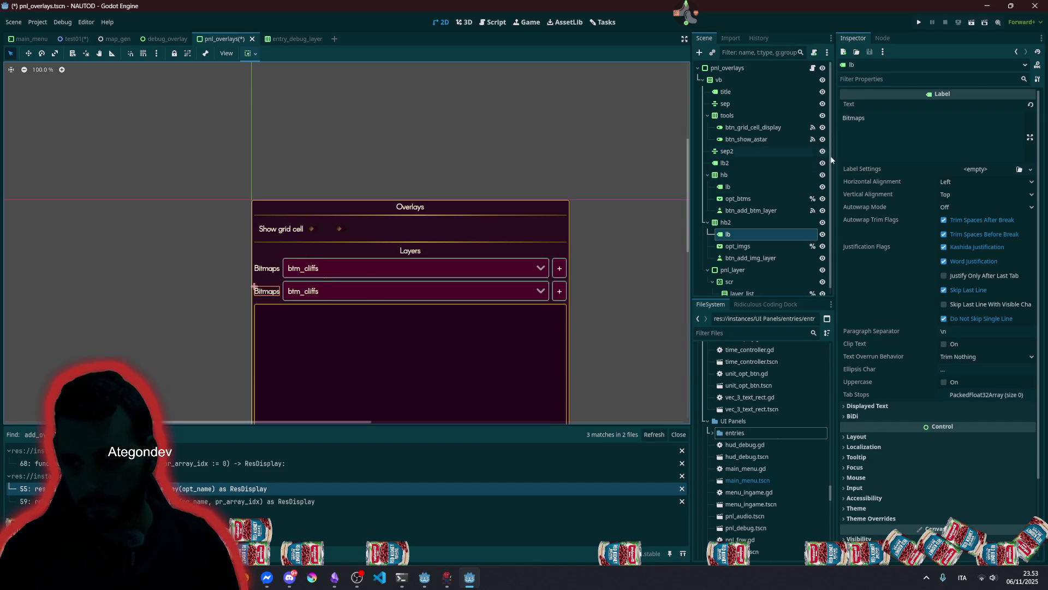
left_click(863, 148)
type("Images")
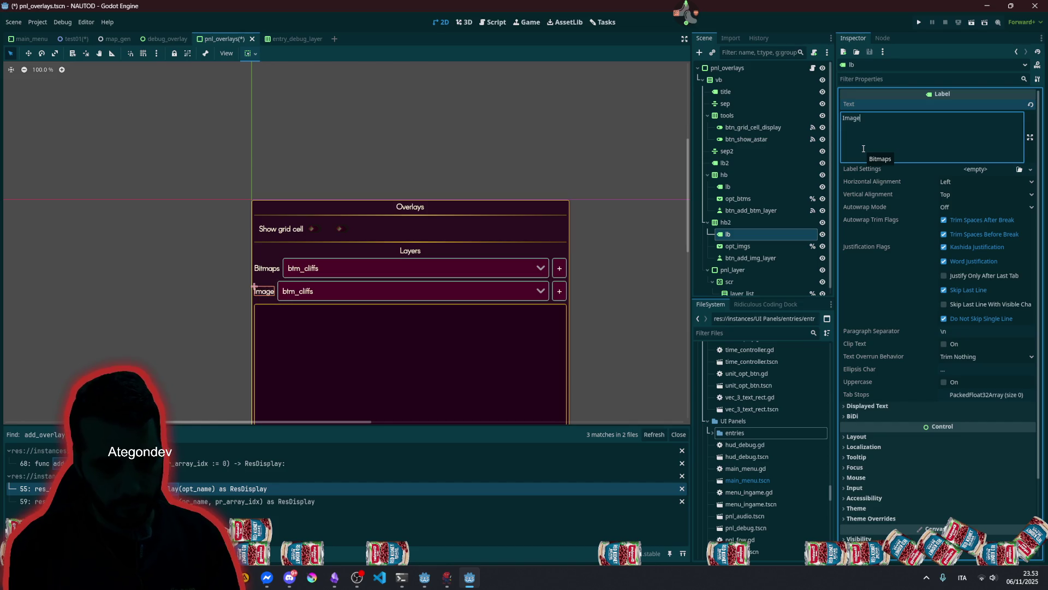
left_click(391, 180)
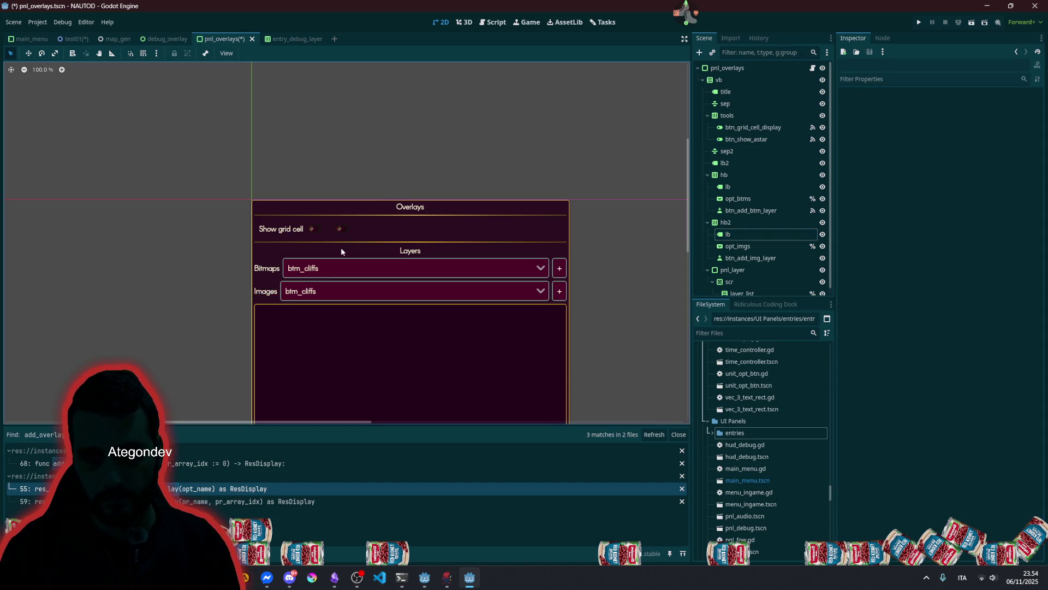
- Give both row labels a Custom Minimum Size width of 60
scroll(341, 248, "up", 4)
left_click(232, 277)
left_click(232, 311, "shift")
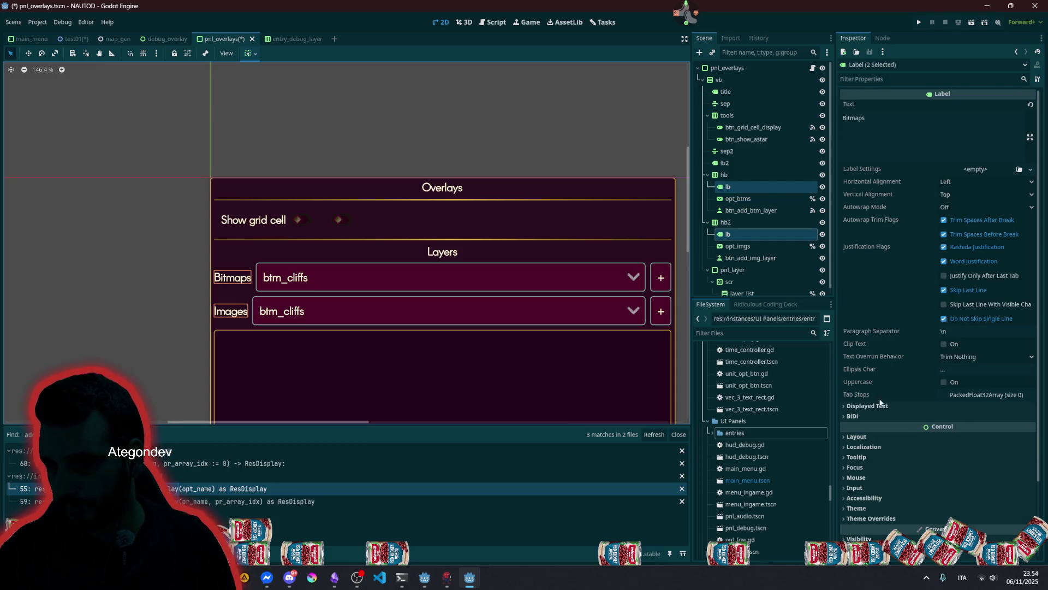
left_click(875, 435)
scroll(959, 278, "down", 3)
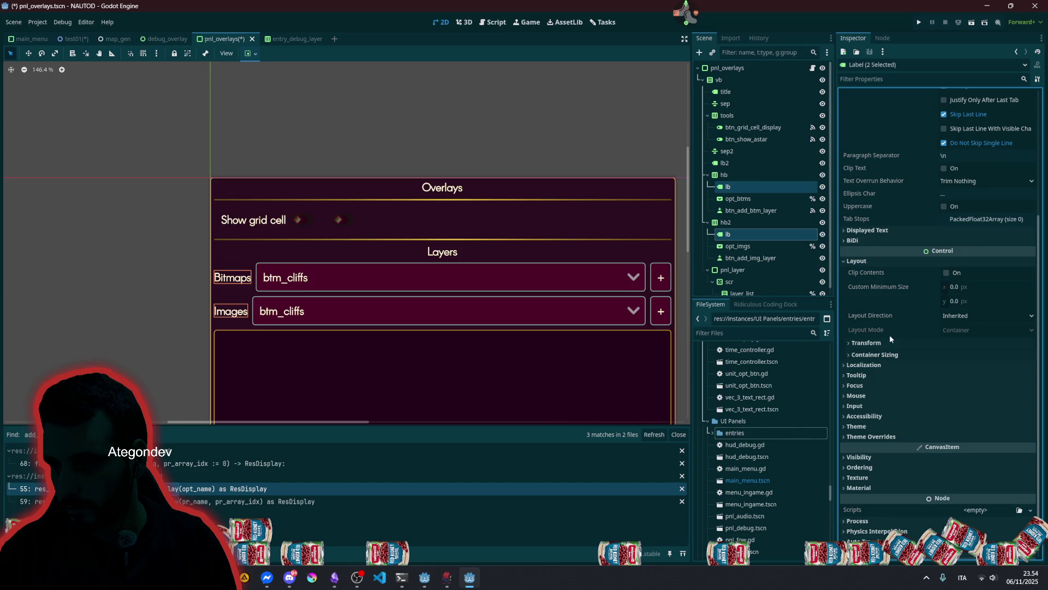
left_click(876, 345)
left_click(875, 346)
left_click(972, 284)
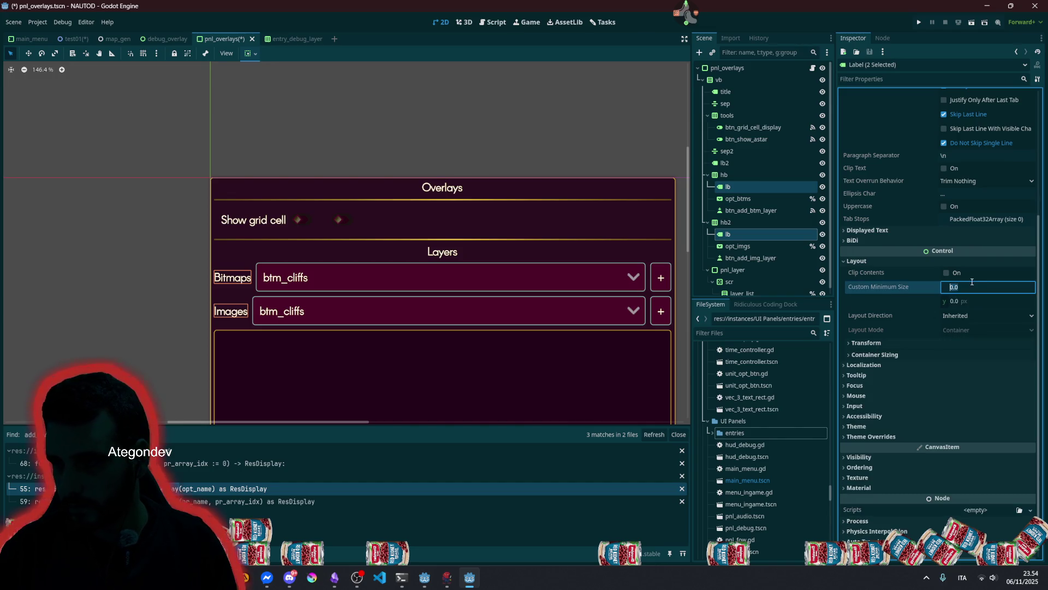
type("60")
key("Return")
- Select the opt_imgs dropdown and open the pnl_overlays script
left_click(283, 140)
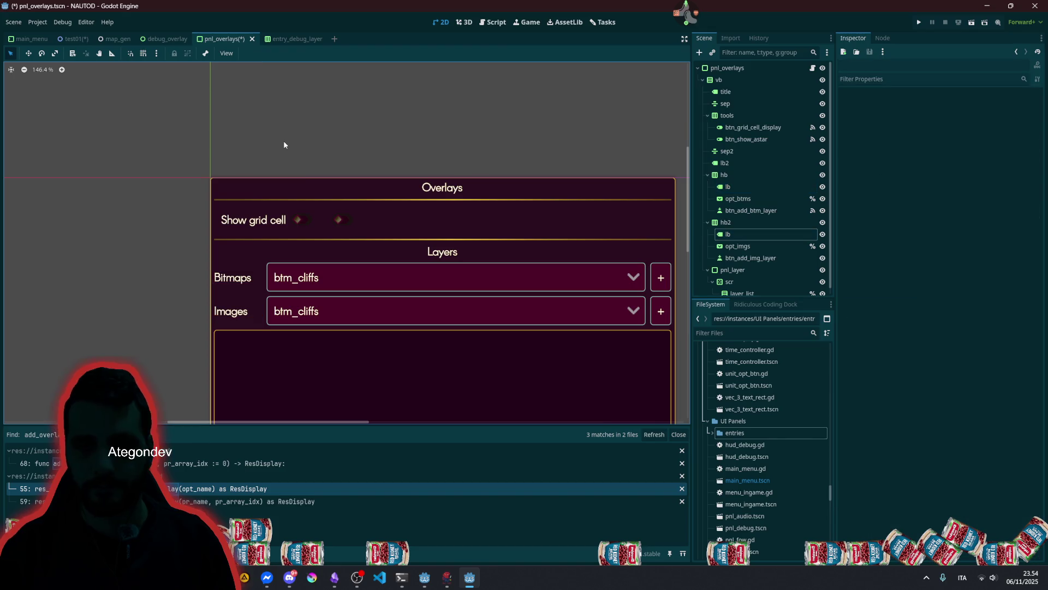
left_click_drag(404, 281, 297, 253)
left_click(230, 290)
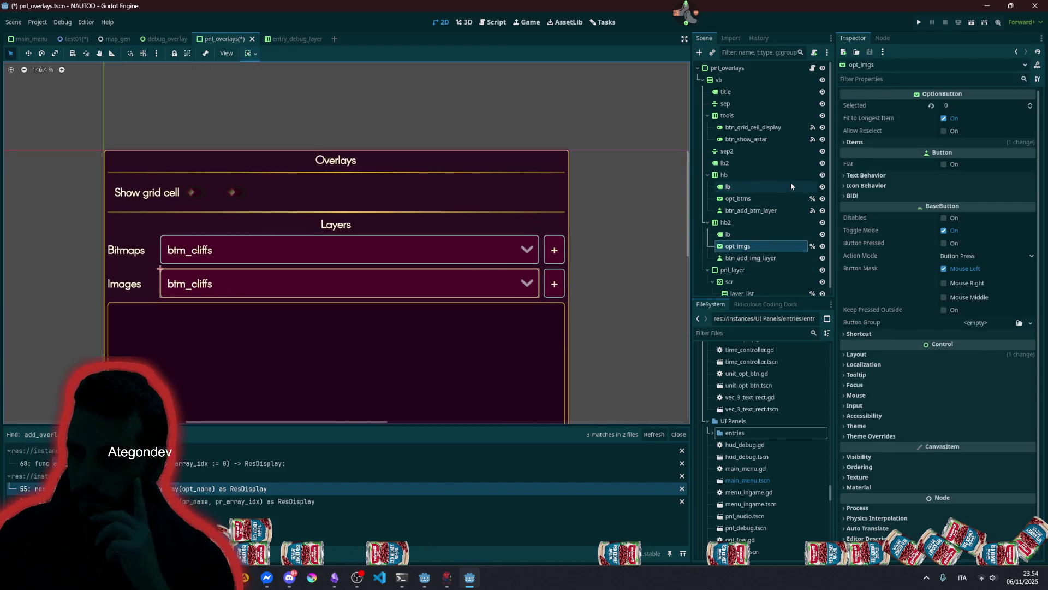
left_click(814, 72)
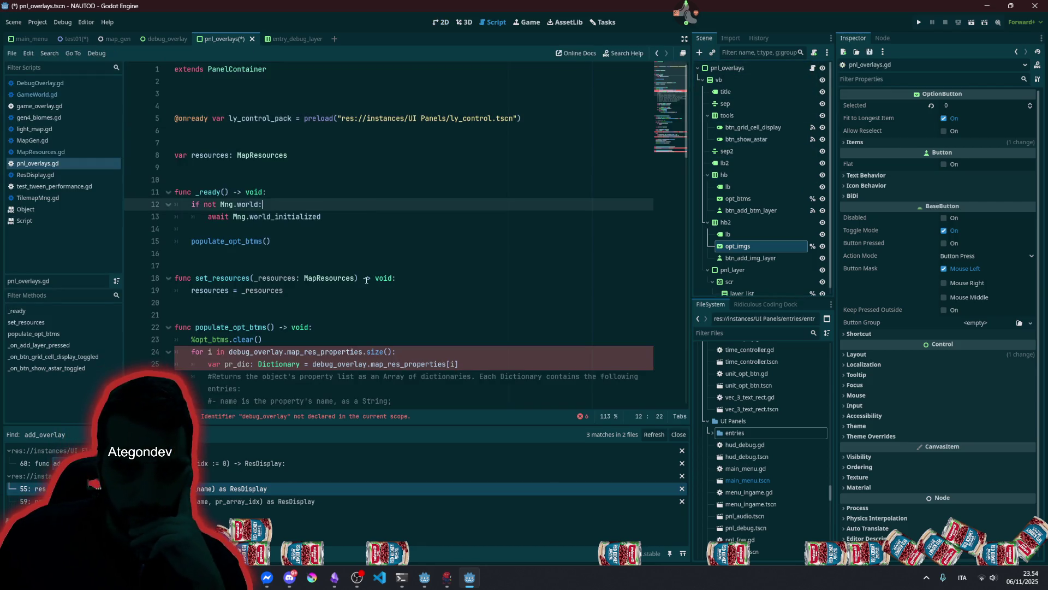
- Duplicate the populate_opt_btms() call in _ready and change it to populate_opt_imgs()
scroll(365, 246, "down", 4)
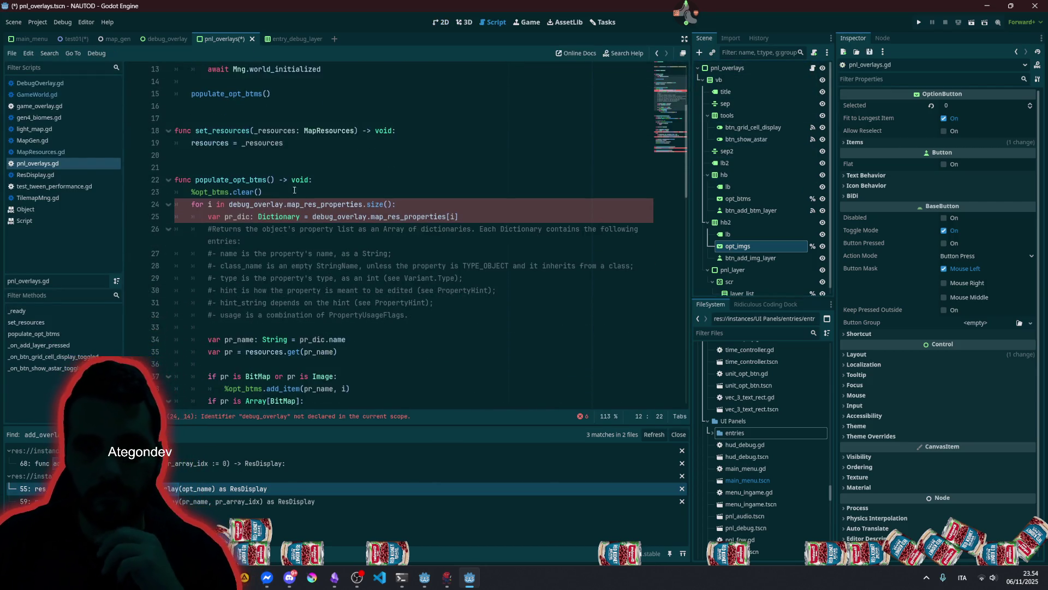
scroll(294, 190, "up", 3)
left_click(305, 202)
key("ctrl+shift+d")
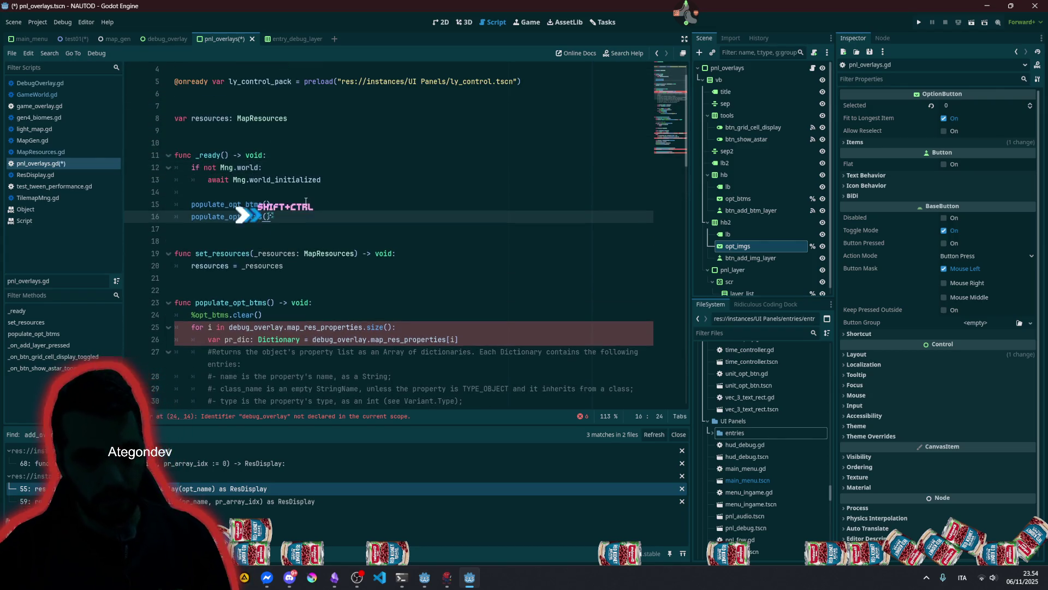
key("Home")
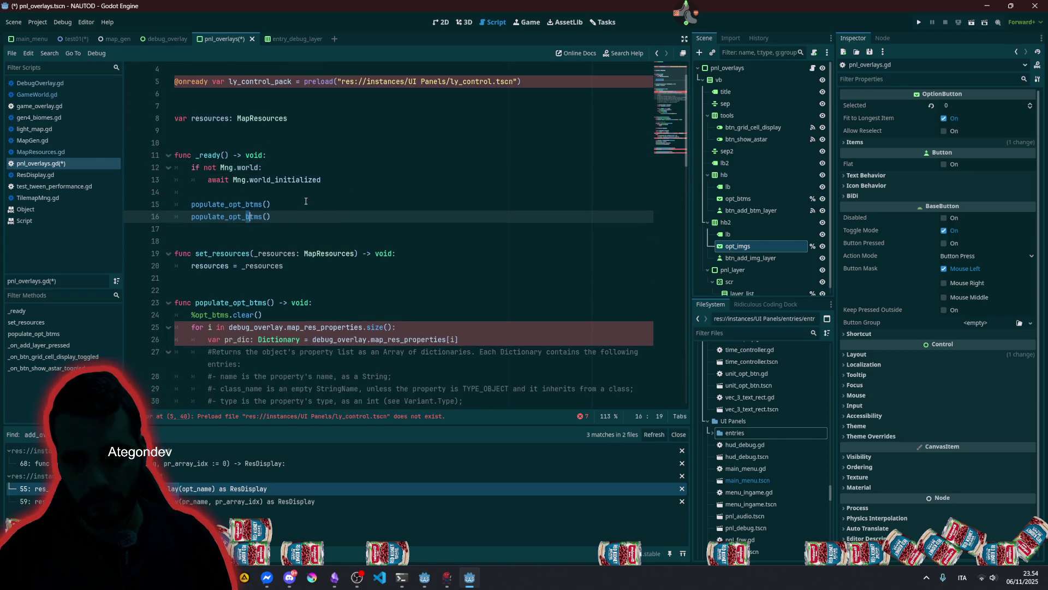
type("img")
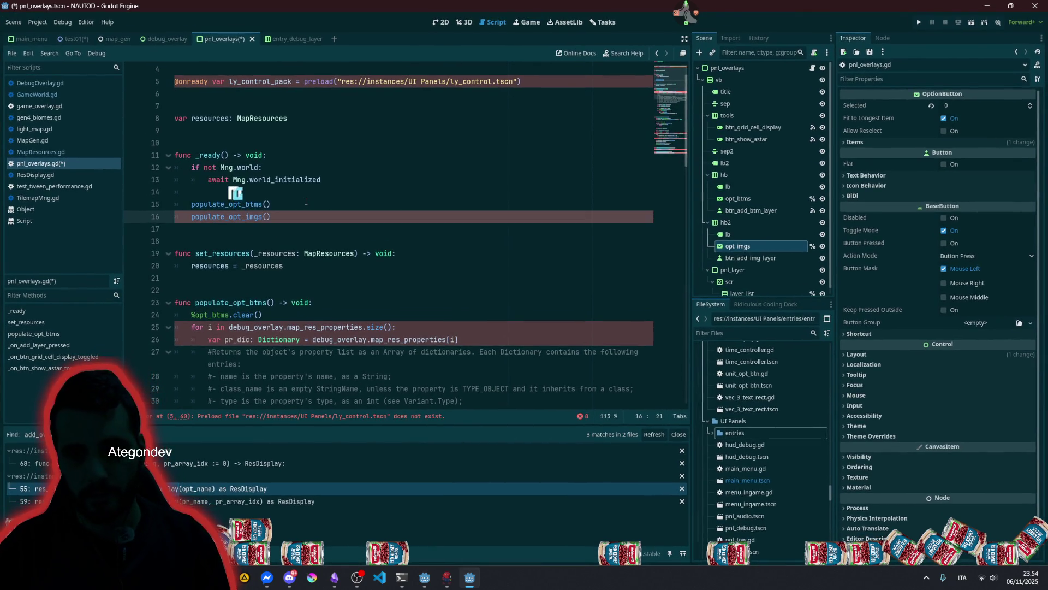
double_click(243, 216)
key("ctrl+c")
- Declare 'func populate_opt_imgs() -> void:' below populate_opt_btms
scroll(295, 247, "down", 7)
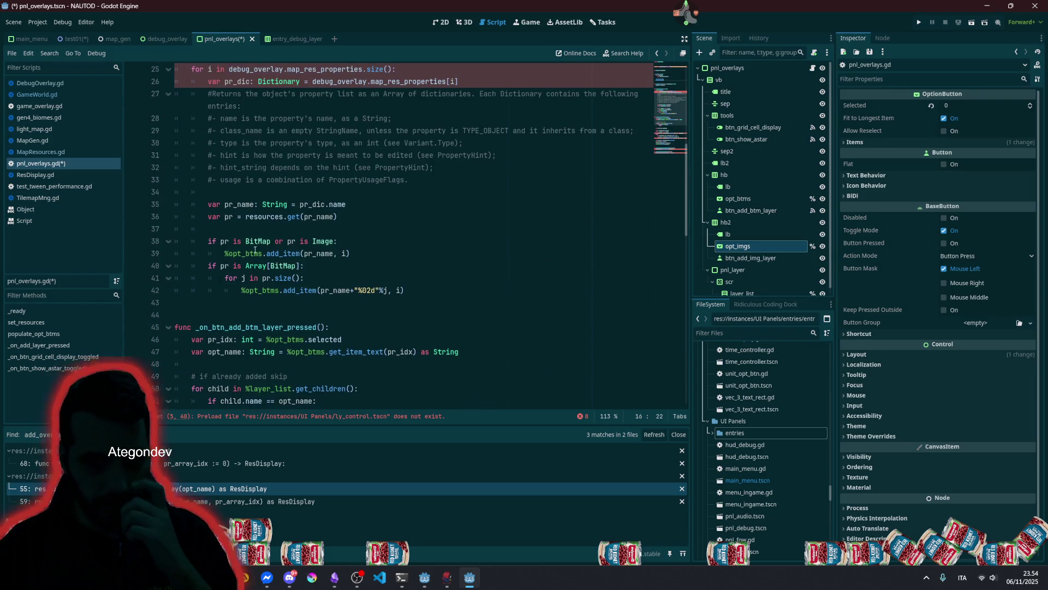
left_click(232, 313)
key("Up")
key("Return")
key("Return")
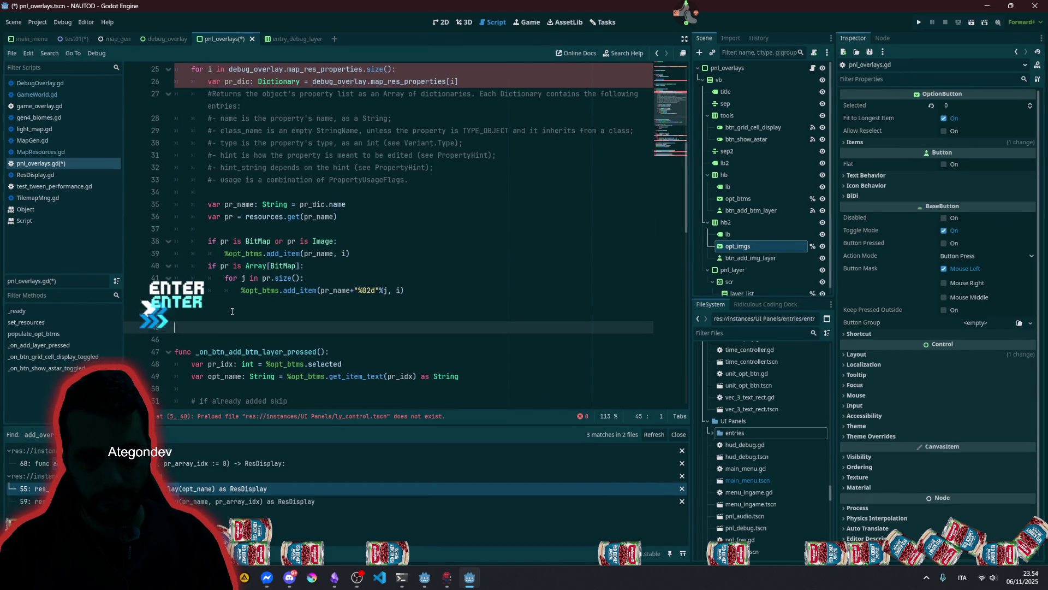
type("func")
key("ctrl+v")
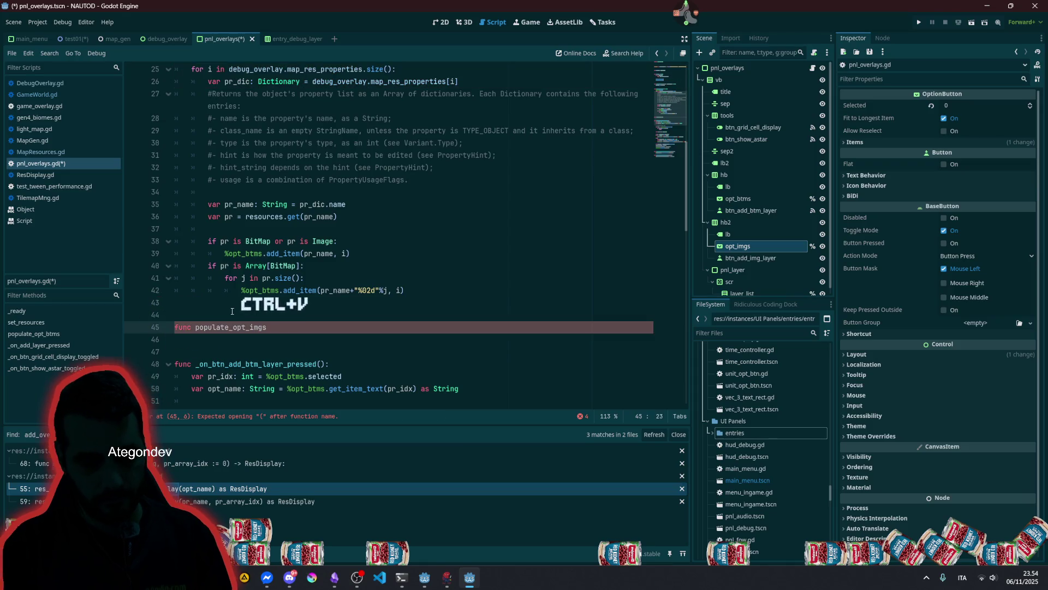
type("() -> voi")
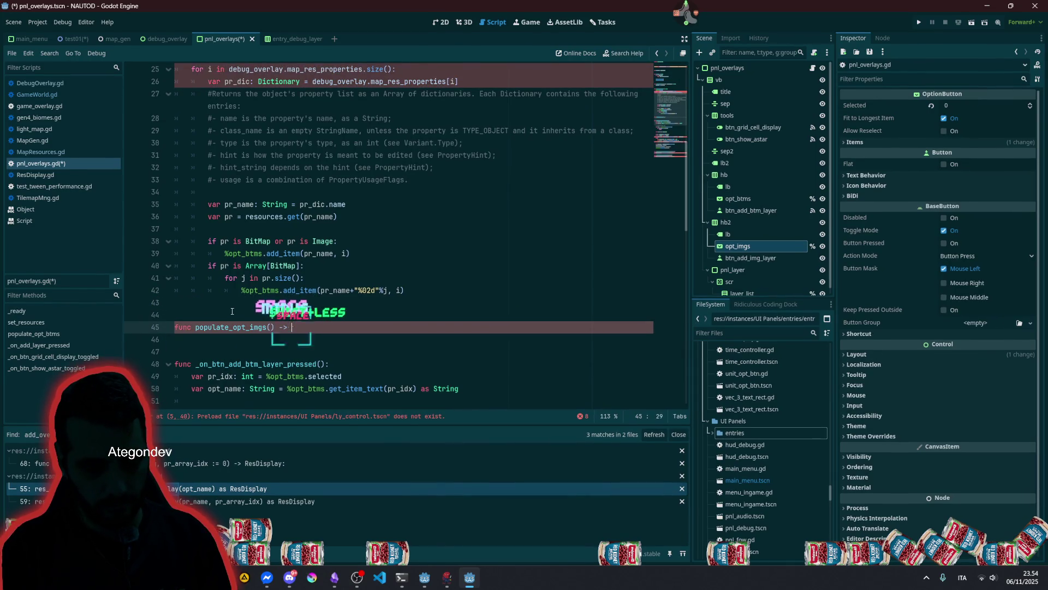
type("d:")
key("Return")
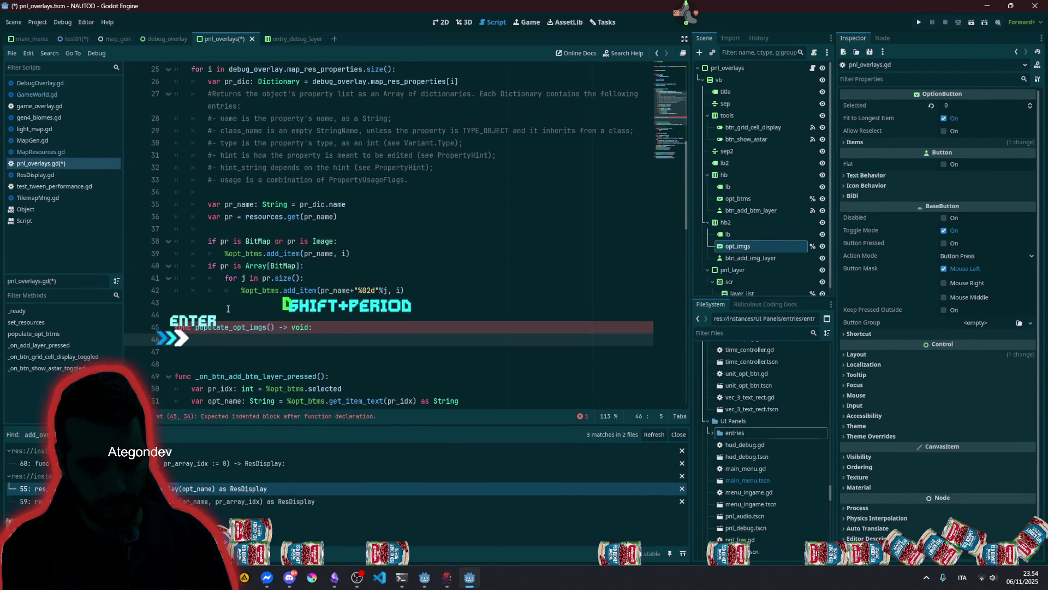
left_click(213, 131)
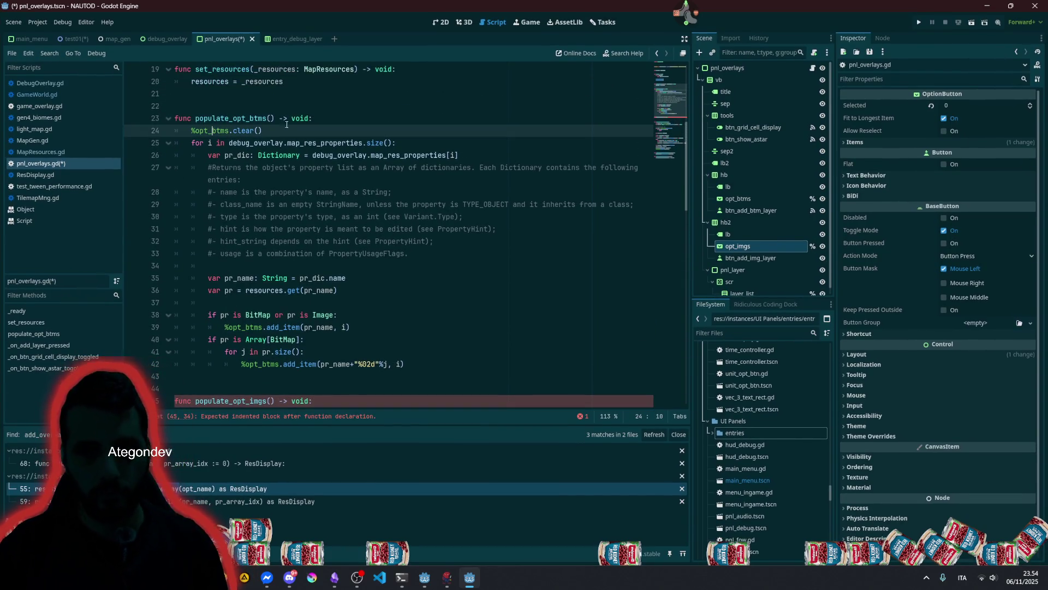
- Write %opt_imgs.clear() as the first line of populate_opt_imgs
scroll(383, 219, "down", 4)
left_click_drag(771, 247, 262, 270)
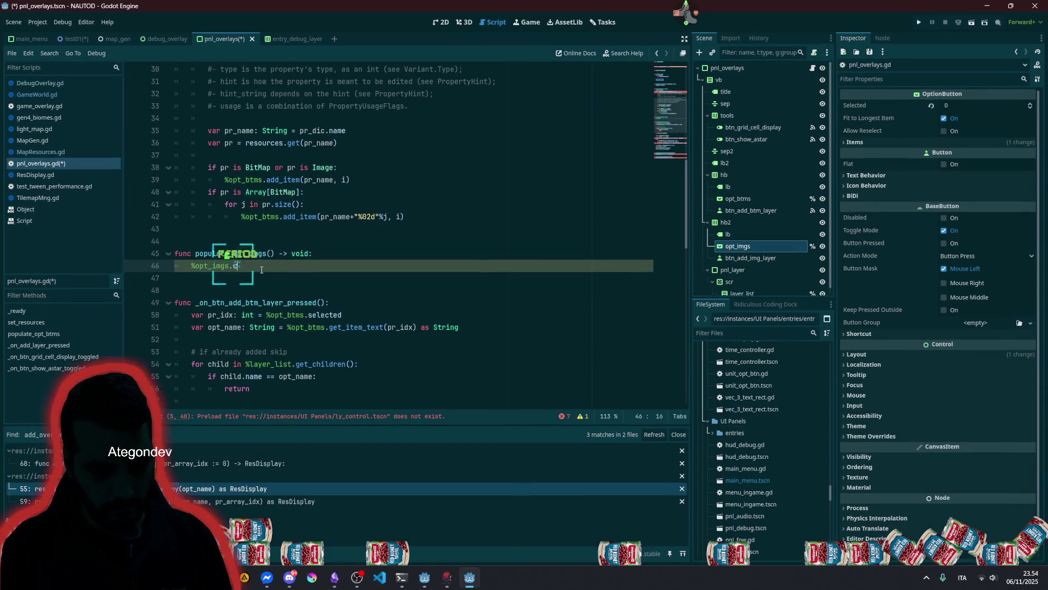
type("lea")
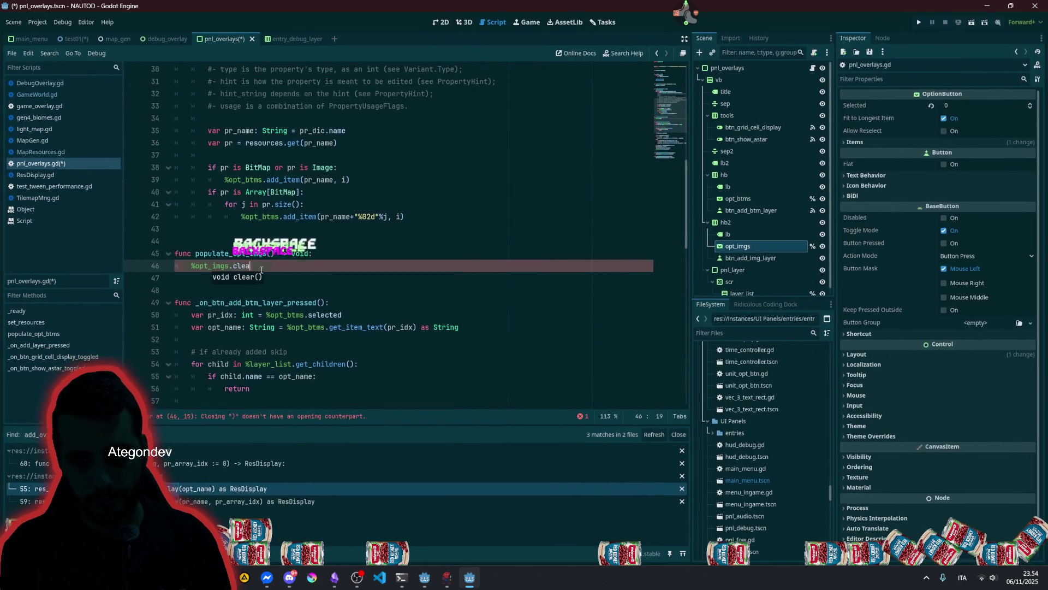
key("Return")
key("BackSpace")
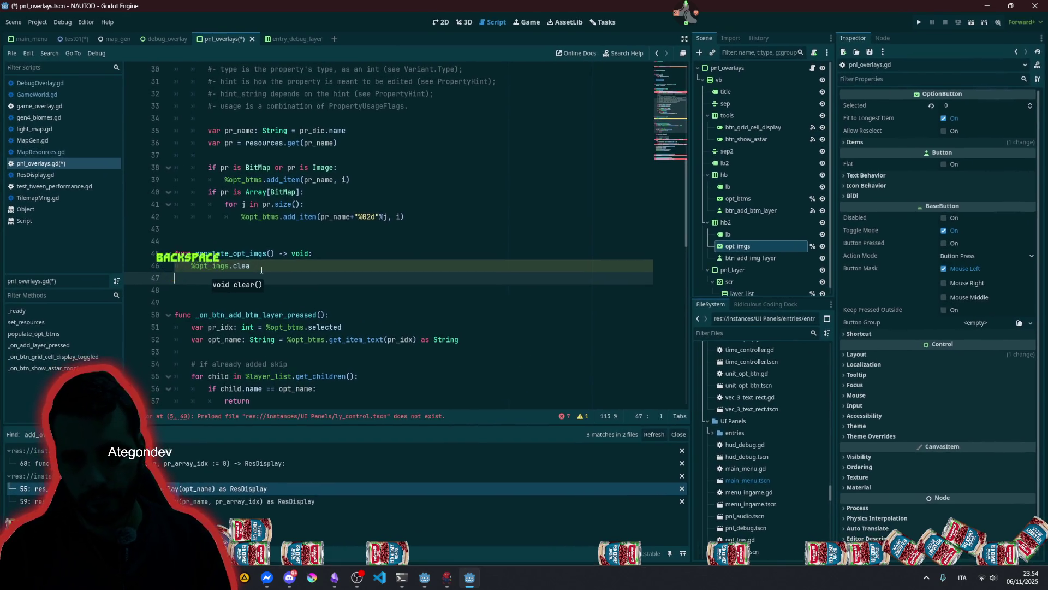
key("BackSpace")
key("Return")
key("BackSpace")
key("Tab")
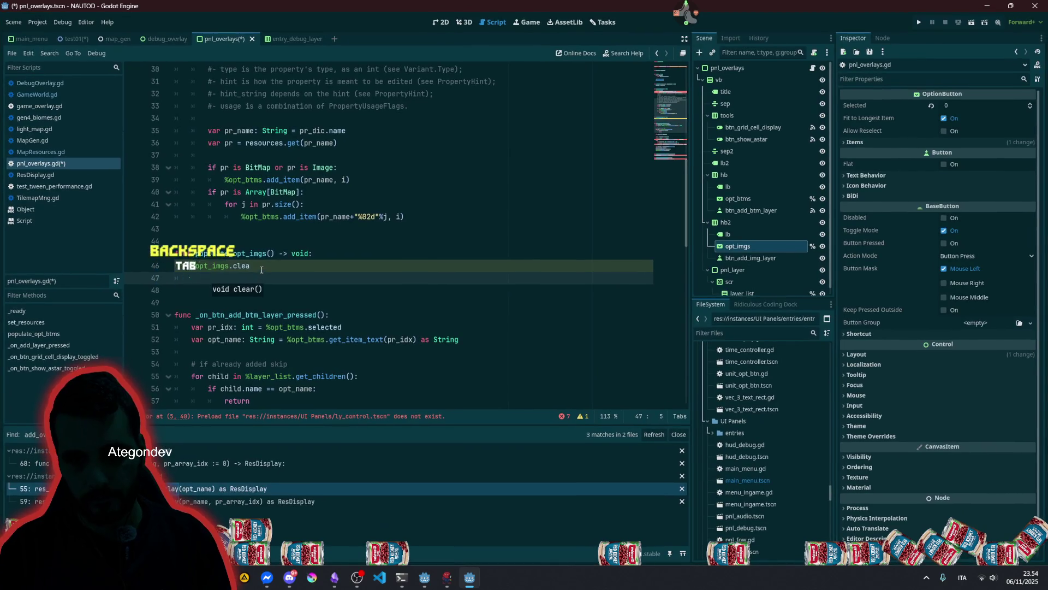
key("BackSpace")
key("BackSpace")
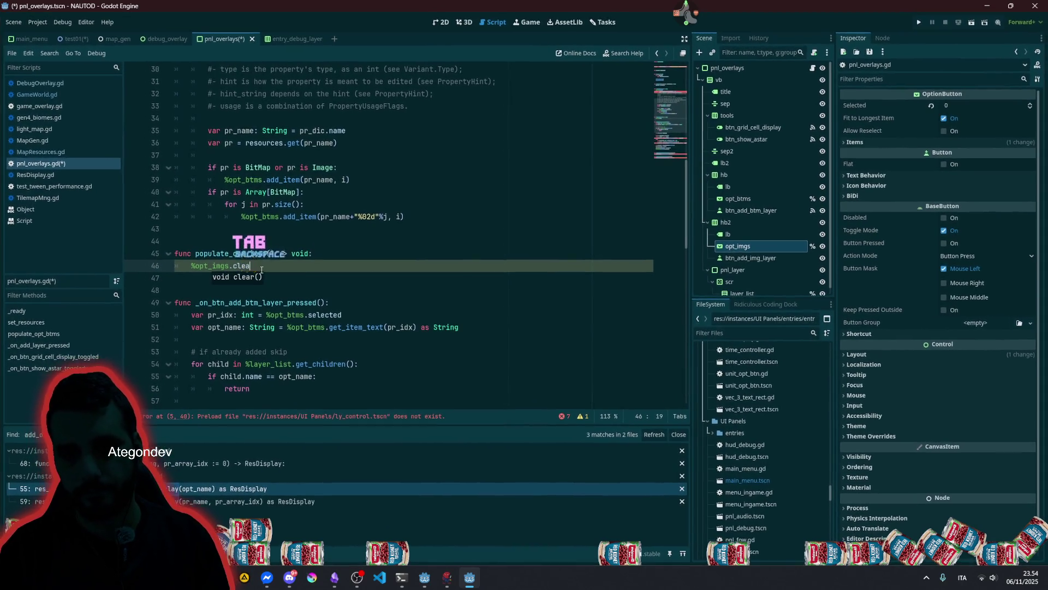
type("r(")
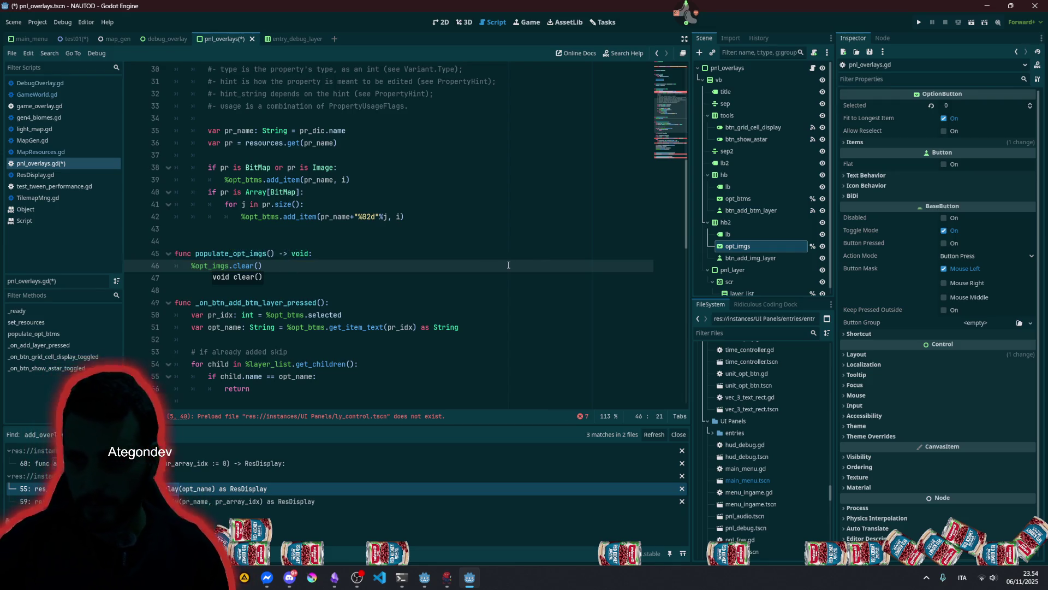
type(")")
- Copy the for loop and pr_dic lines from populate_opt_btms into populate_opt_imgs
scroll(287, 267, "up", 3)
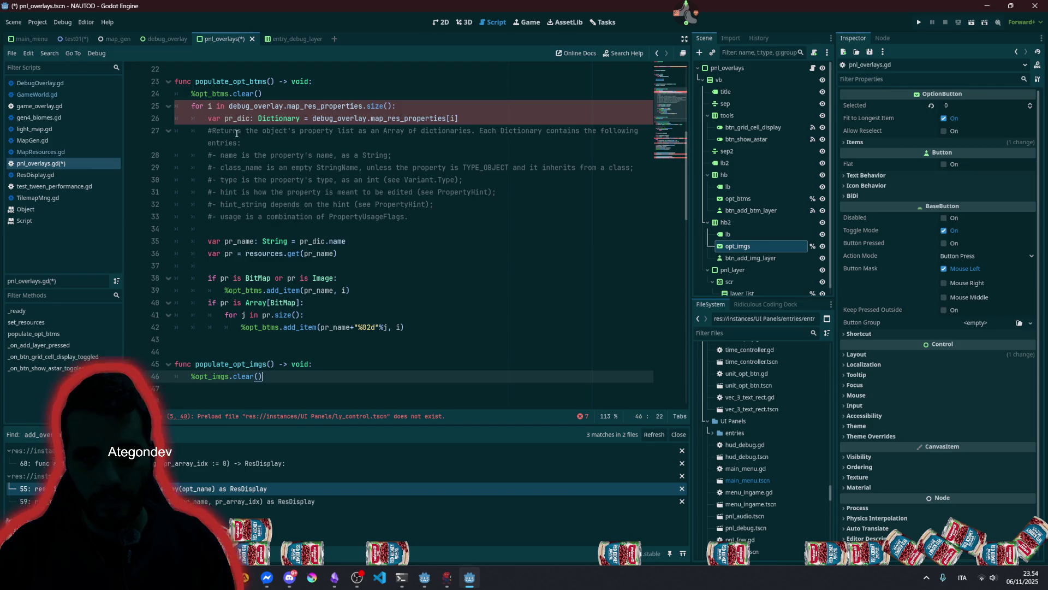
left_click(226, 104)
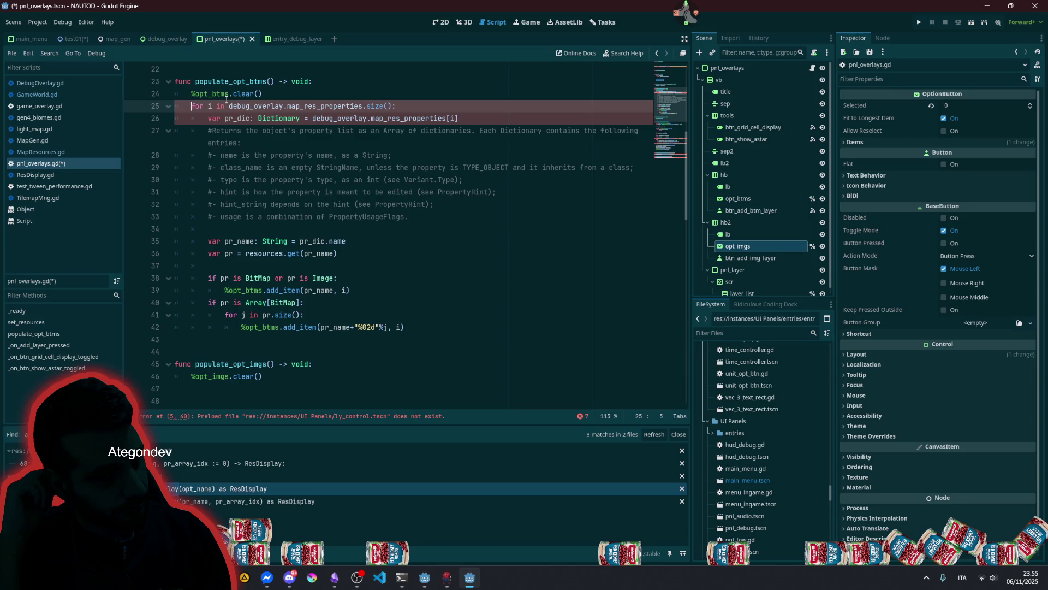
key("shift+End")
key("shift+Down")
key("shift+End")
key("ctrl+c")
scroll(238, 267, "down", 3)
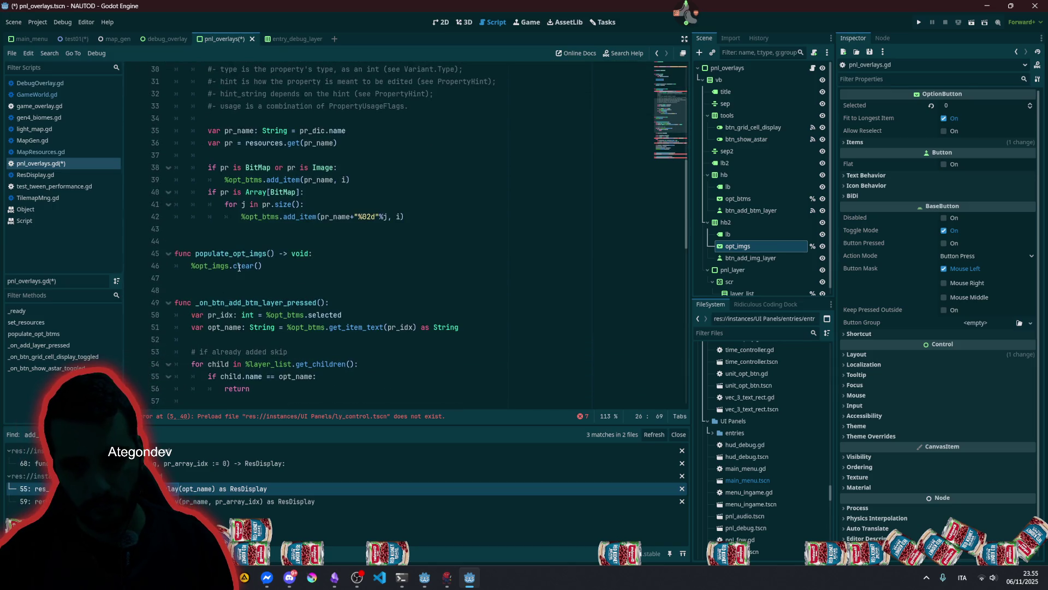
left_click(237, 266)
key("Return")
key("ctrl+v")
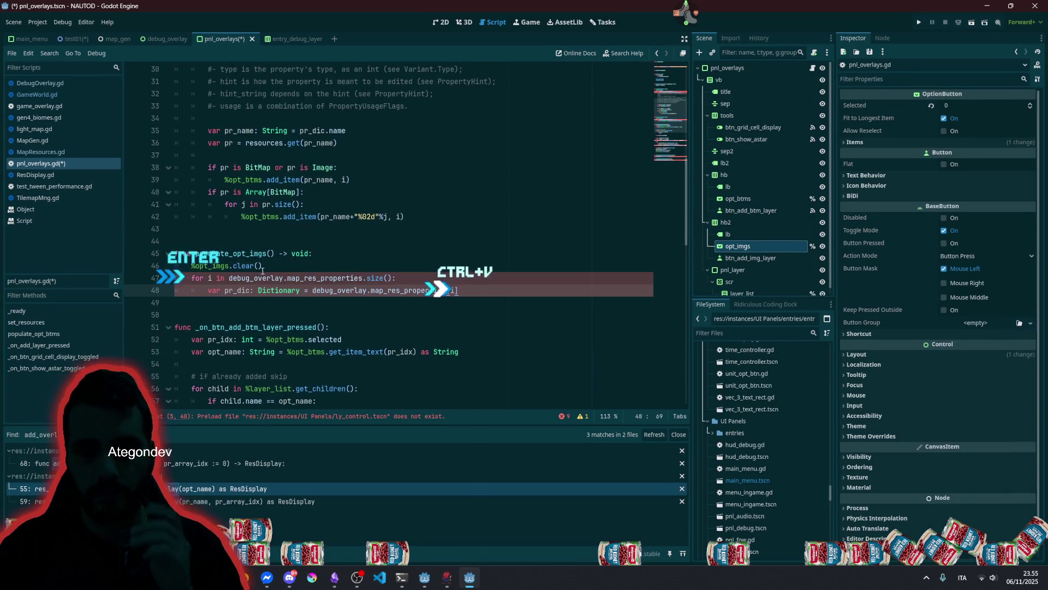
- Type the pasted loop variable as 'i: int'
left_click(219, 278)
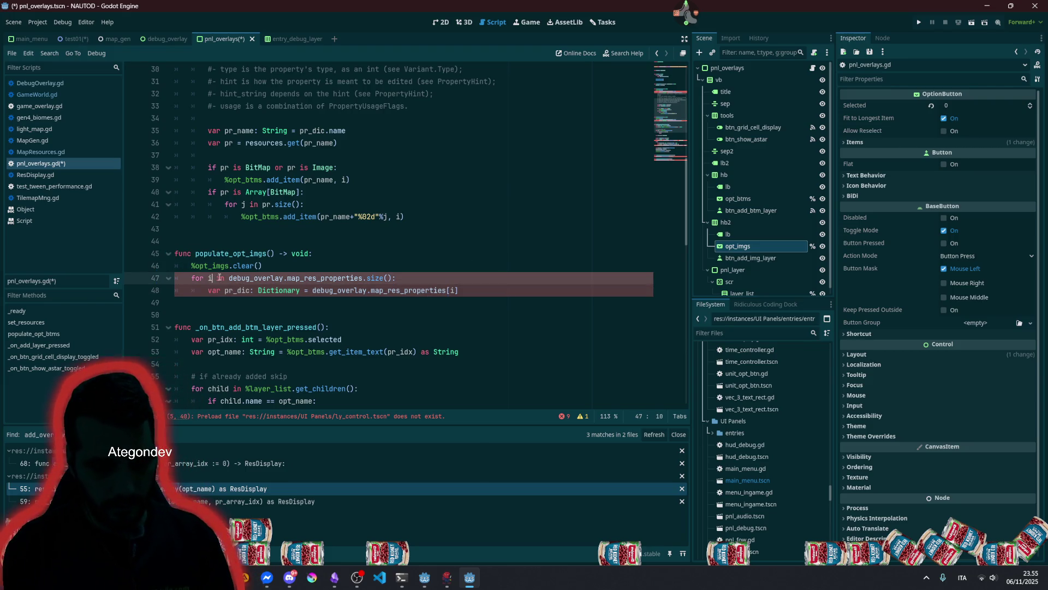
type(": int")
left_click(323, 267)
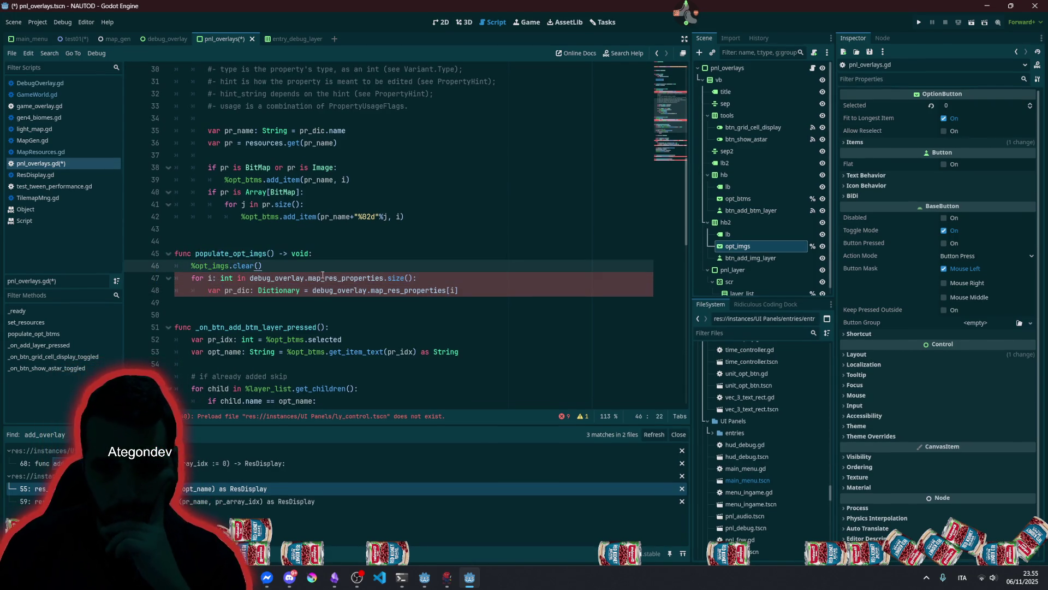
double_click(317, 278)
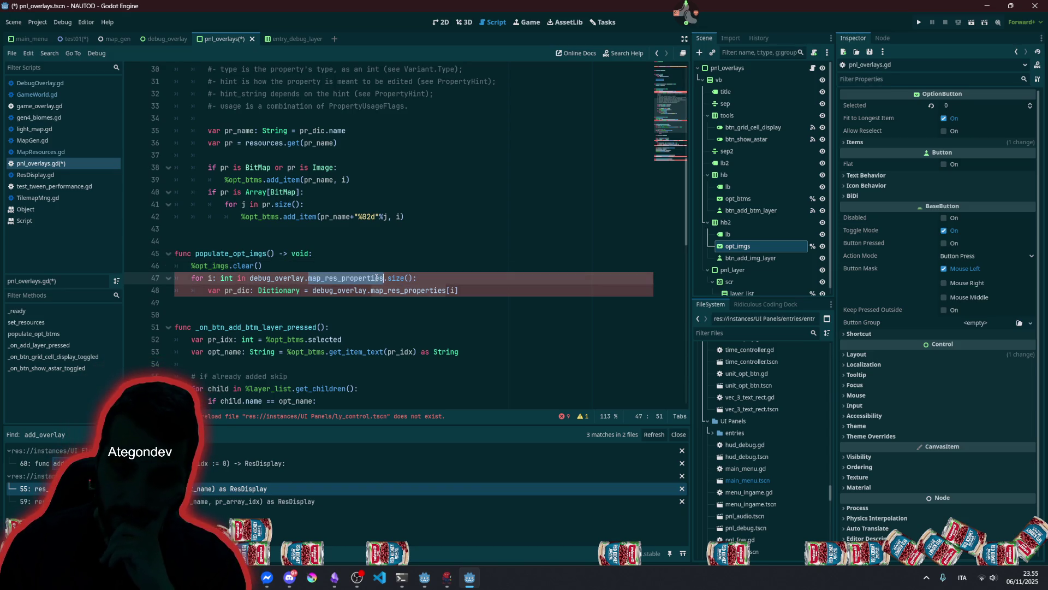
left_click(211, 278)
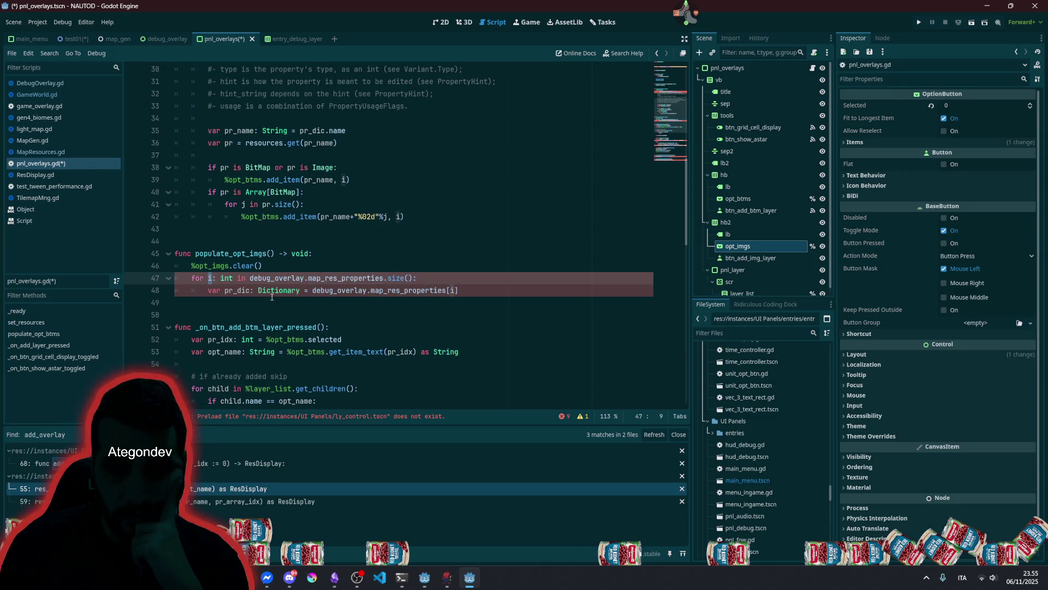
mouse_move(272, 296)
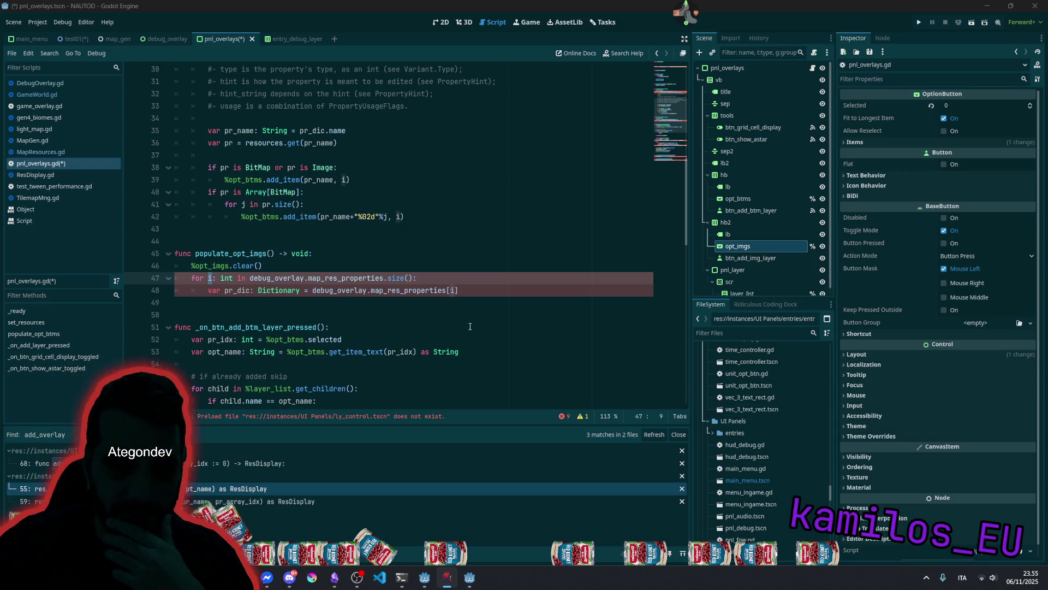
- Jump to line 5's failing ly_control.tscn preload and expand the entries folder
left_click(317, 279)
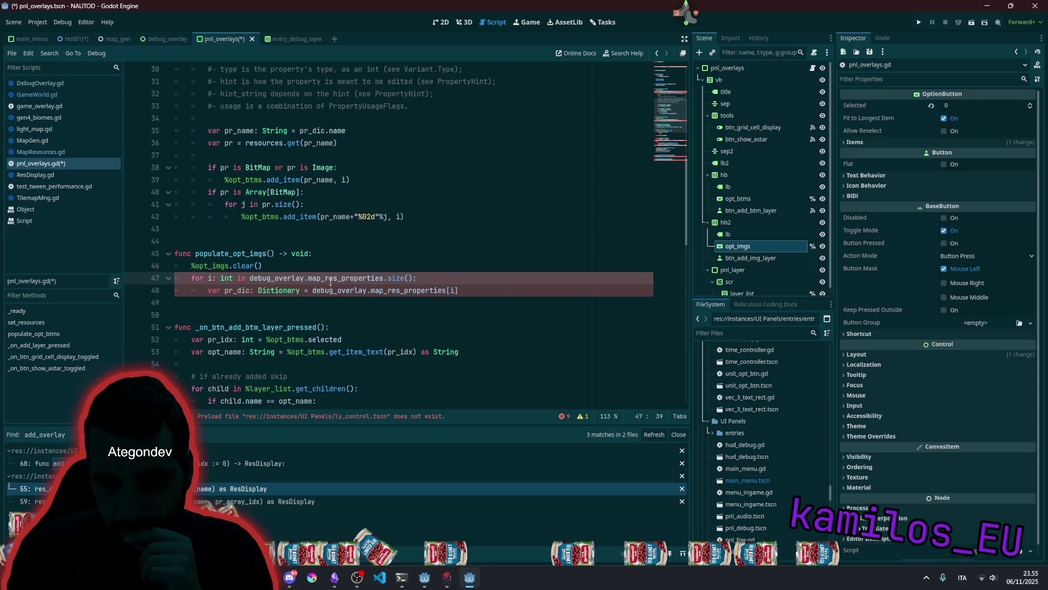
scroll(330, 282, "down", 1)
left_click(335, 253)
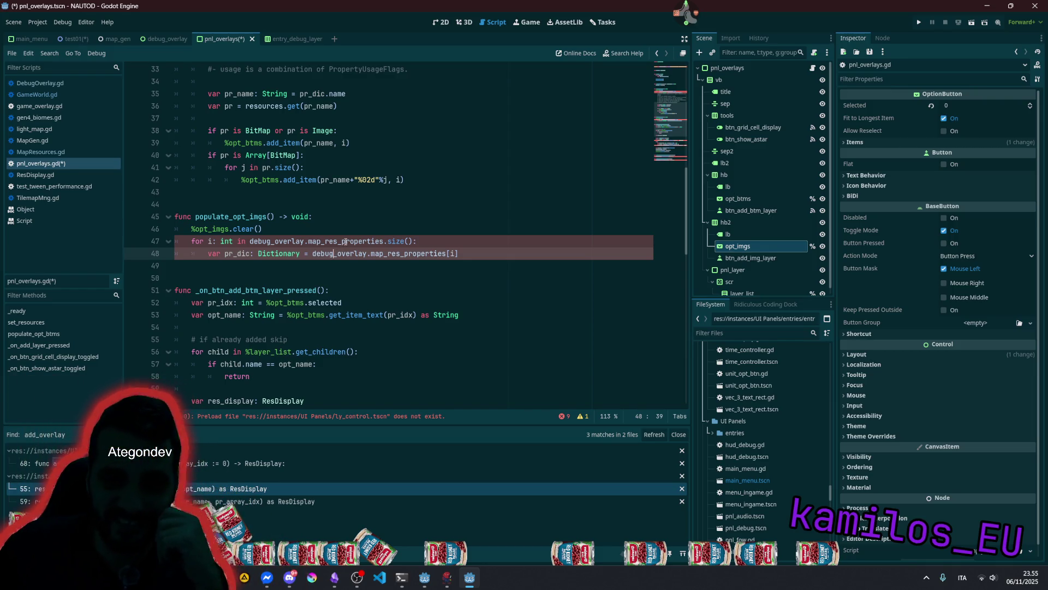
left_click(305, 416)
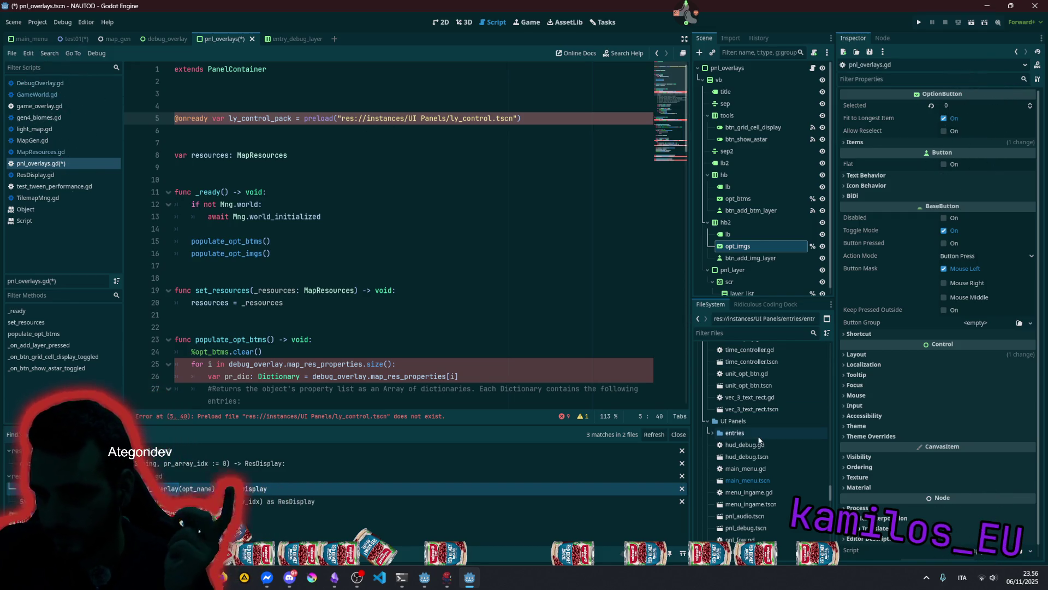
left_click(724, 434)
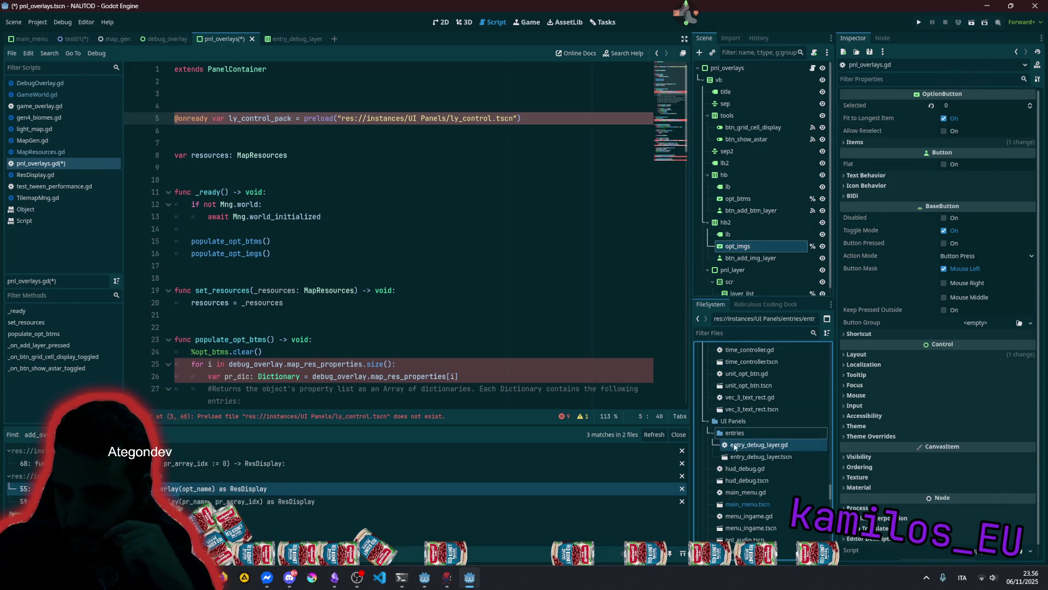
- Replace line 5's preload path with entry_debug_layer.tscn's UID uid://bkwg1fdxj4rc7 and save
right_click(760, 458)
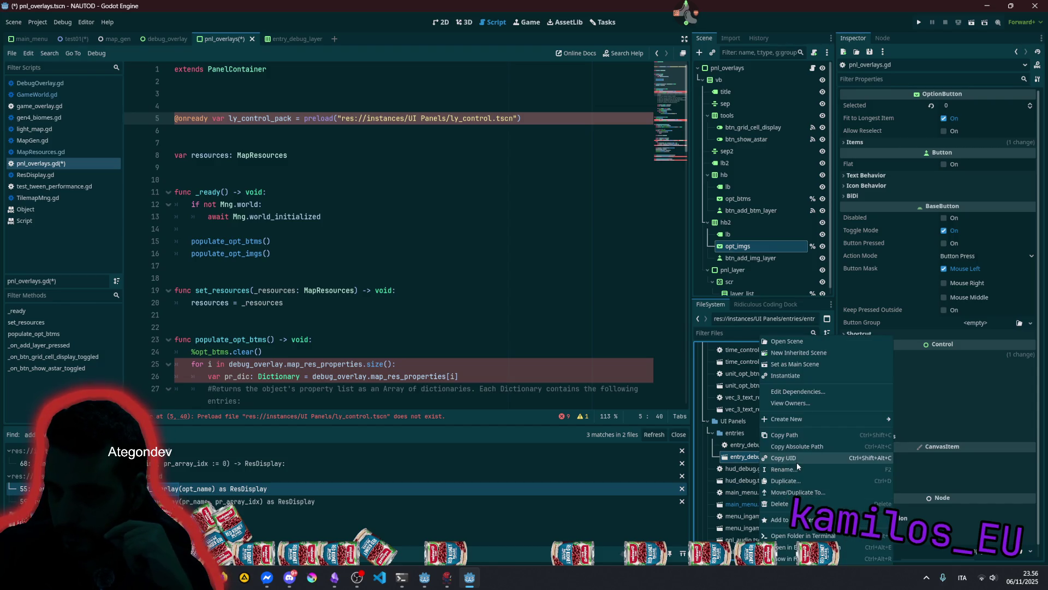
left_click(808, 461)
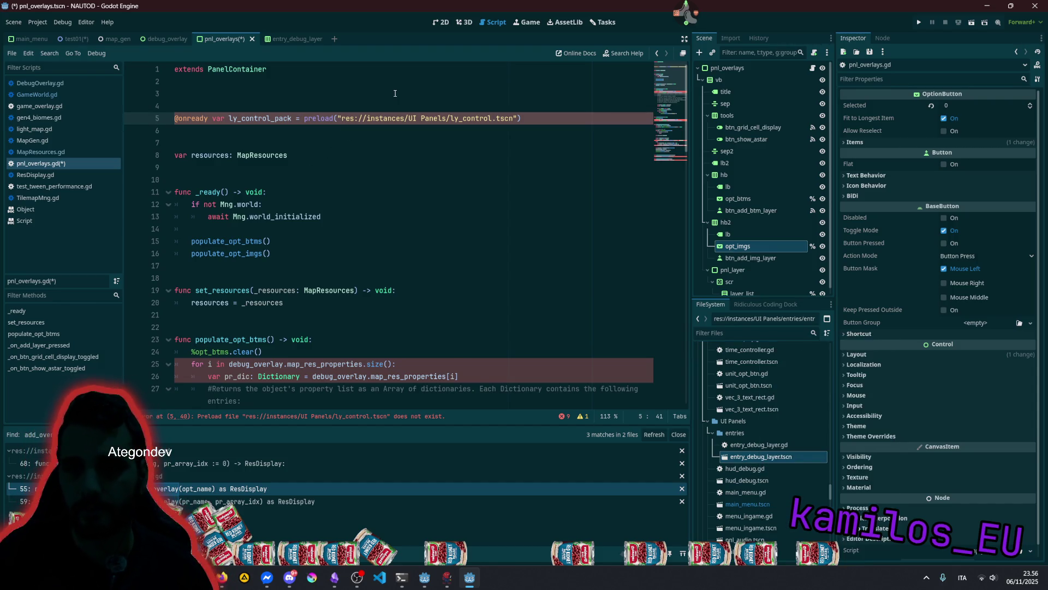
key("shift+End")
key("shift+Left")
key("shift+Left")
type("uid://bkwg1fdxj4rc7")
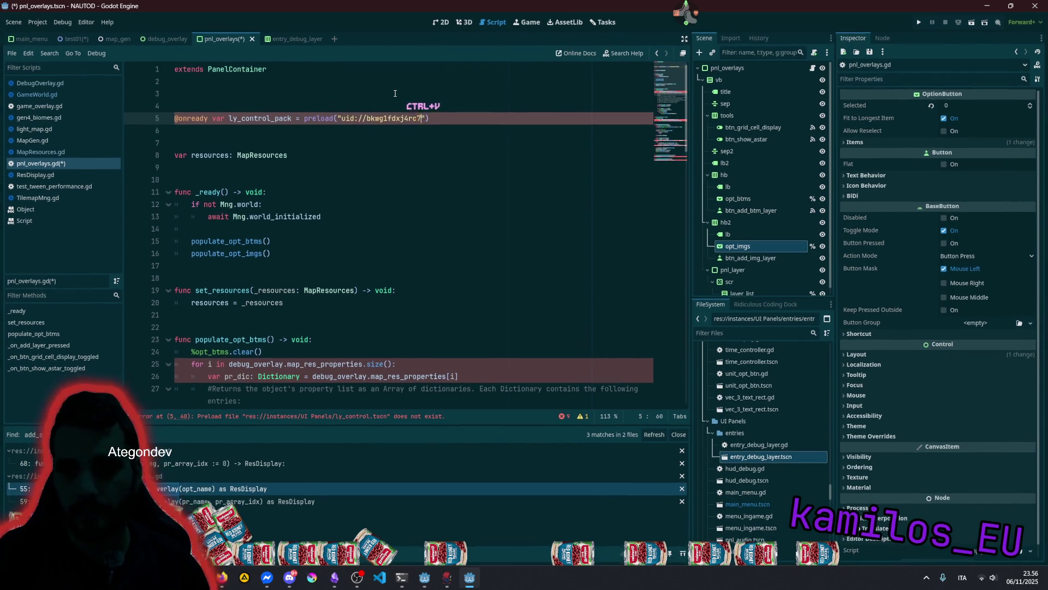
left_click(396, 93)
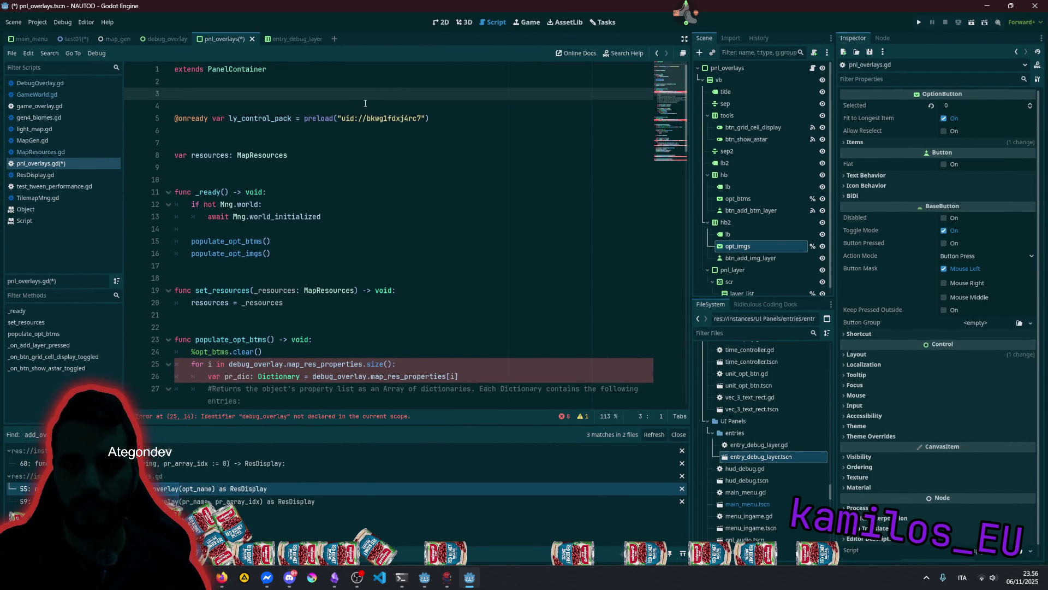
key("Down")
key("Down")
key("Down")
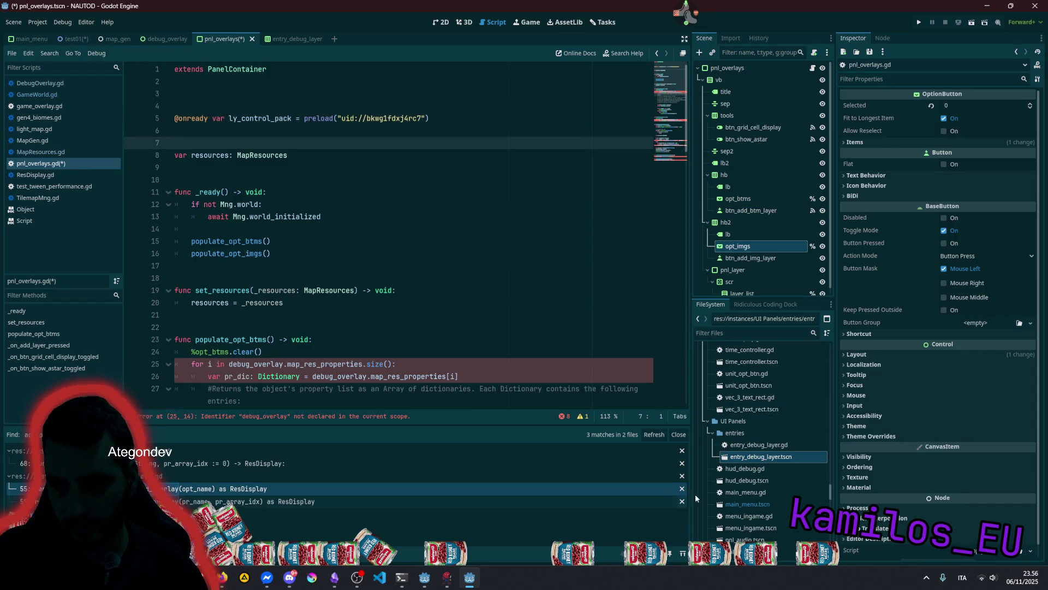
key("ctrl+s")
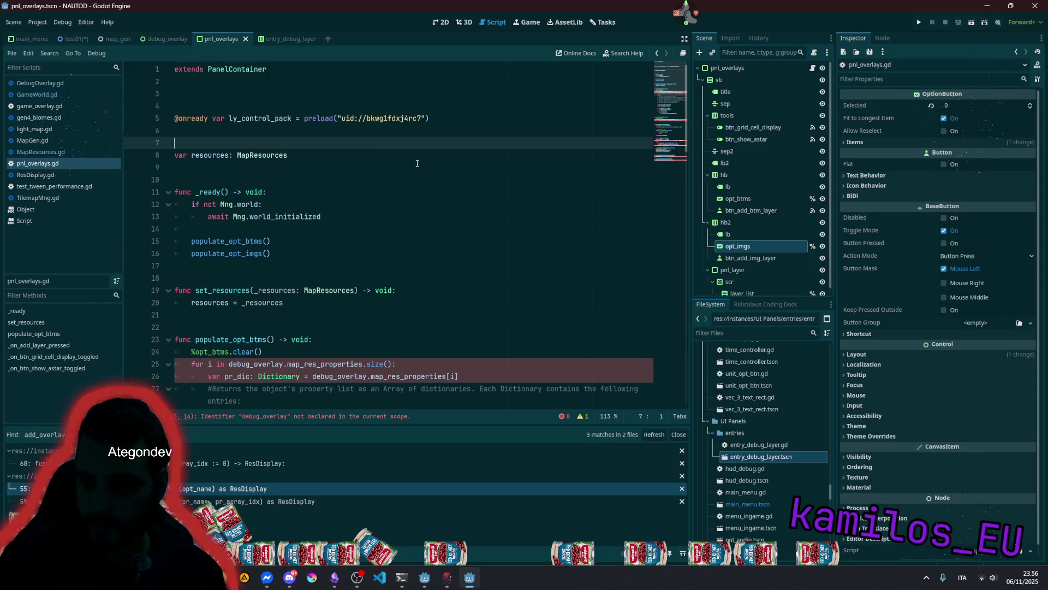
left_click(756, 457)
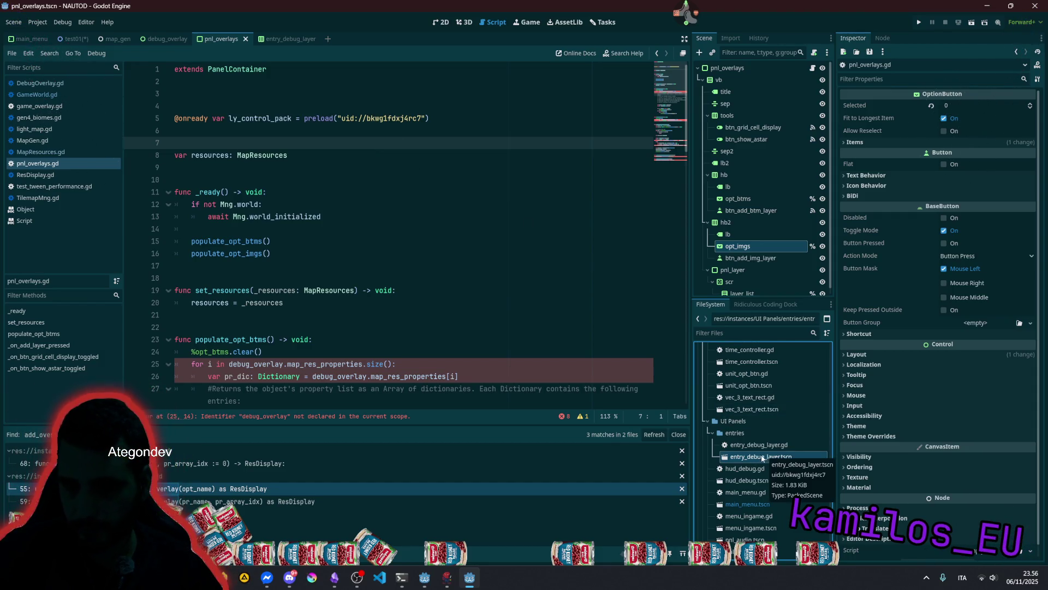
left_click(304, 118)
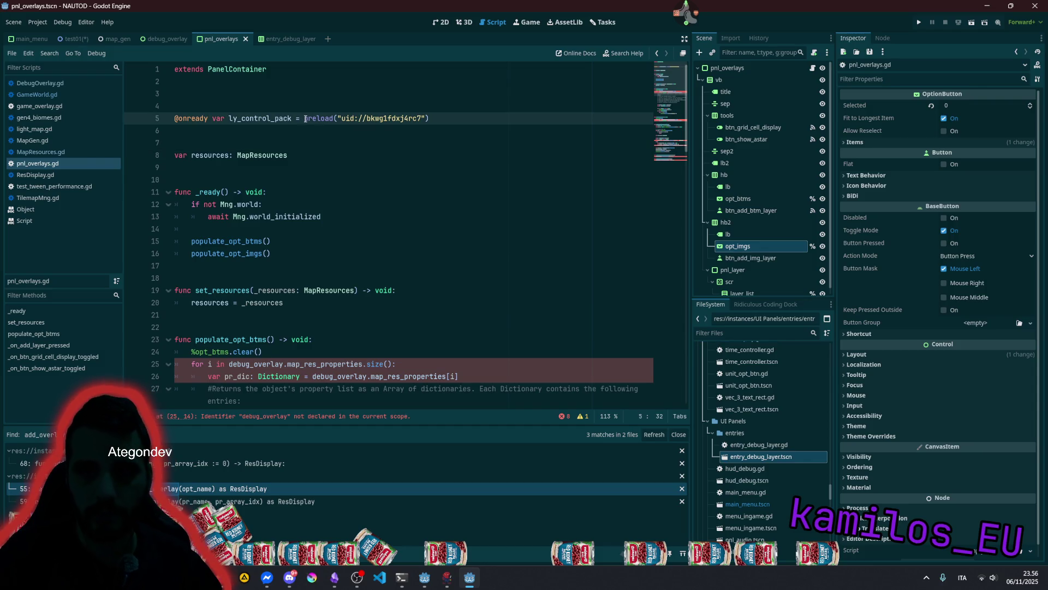
- Move the preload call inline into line 67, deleting the ly_control_pack declaration
key("shift+End")
key("ctrl+x")
triple_click(306, 117)
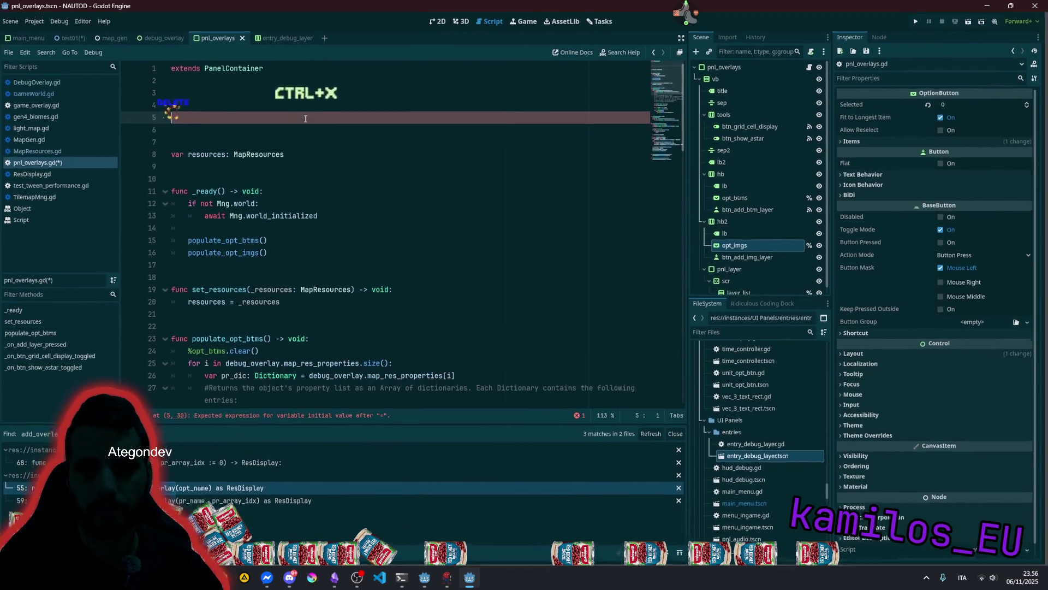
key("Delete")
key("Delete")
key("Delete")
scroll(346, 247, "down", 9)
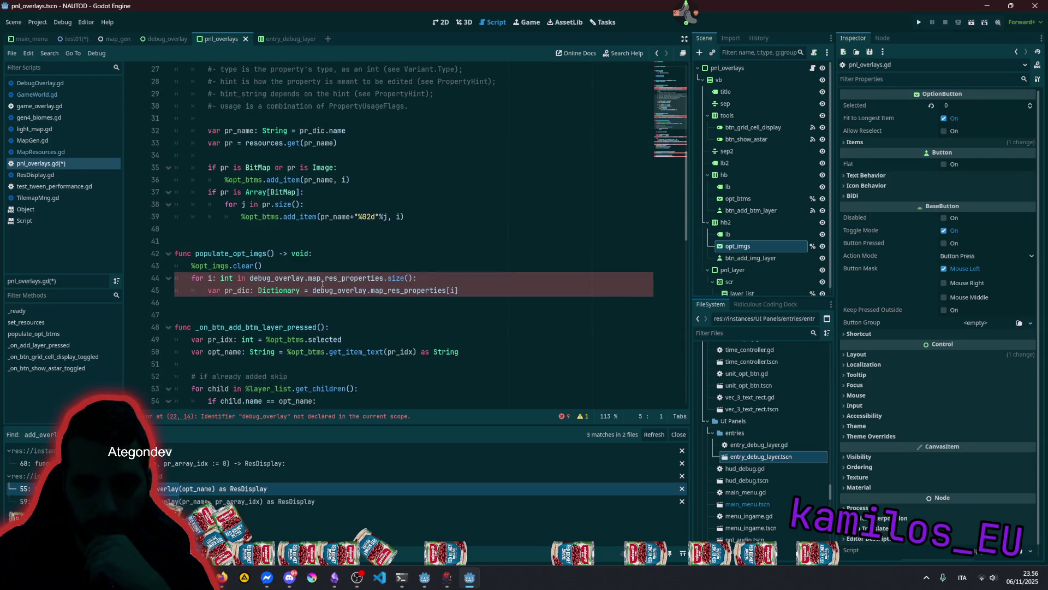
scroll(323, 283, "down", 7)
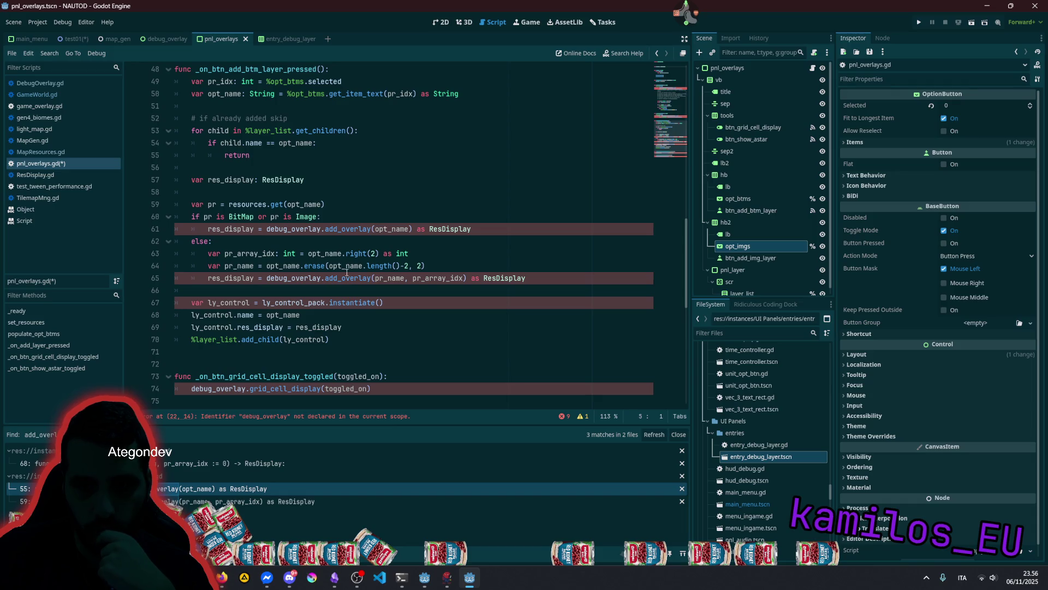
double_click(343, 304)
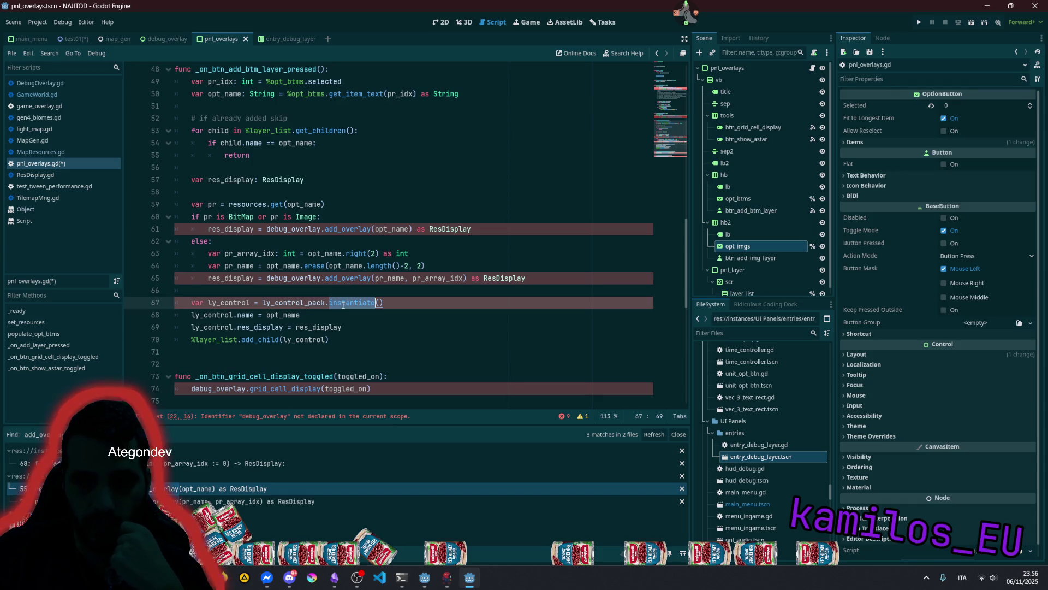
double_click(293, 302)
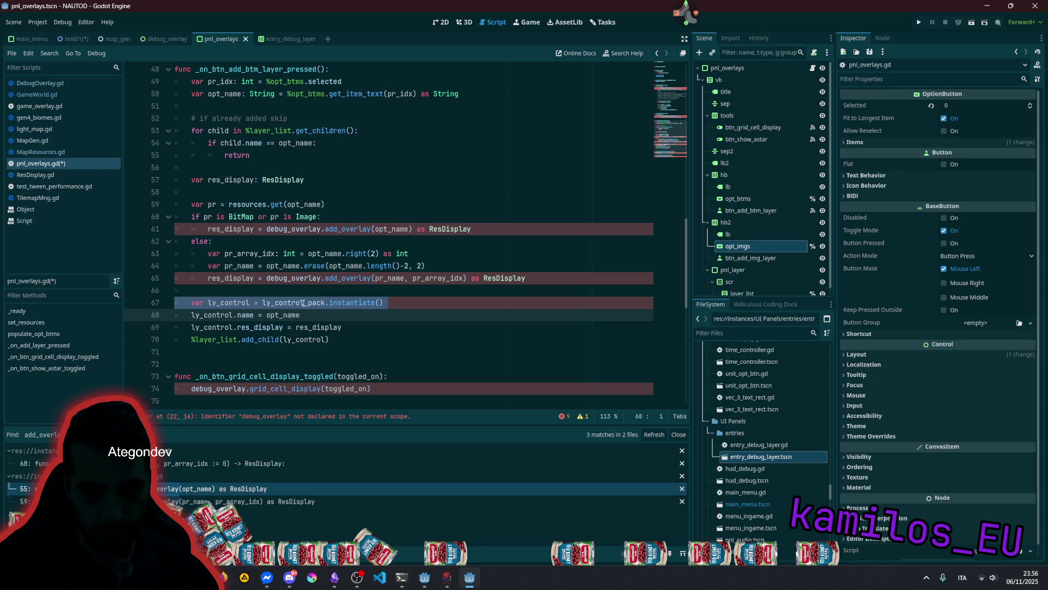
key("ctrl+v")
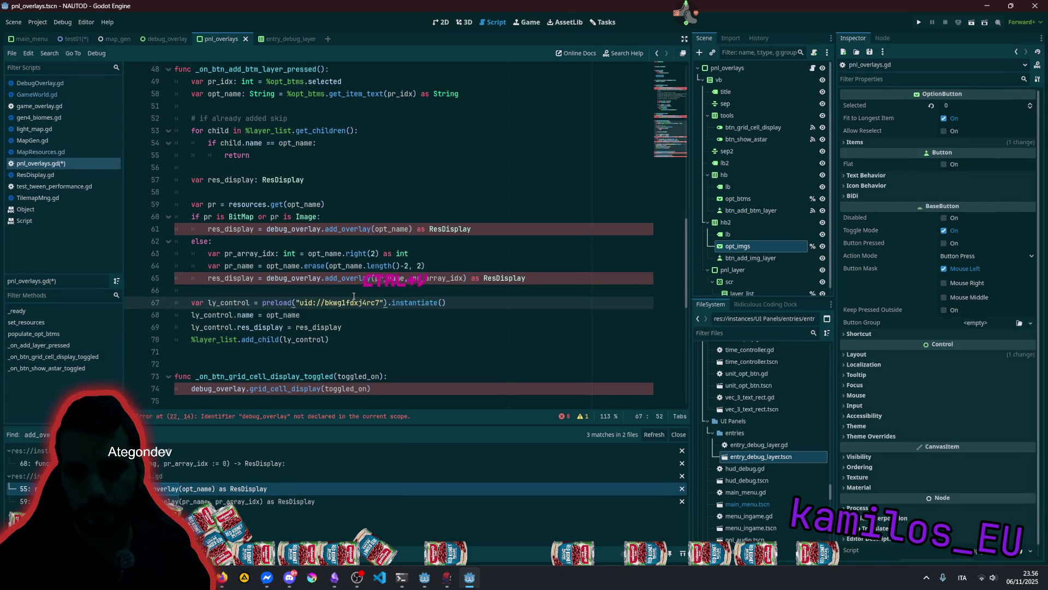
- Rename all four ly_control variable occurrences to entry
double_click(400, 303)
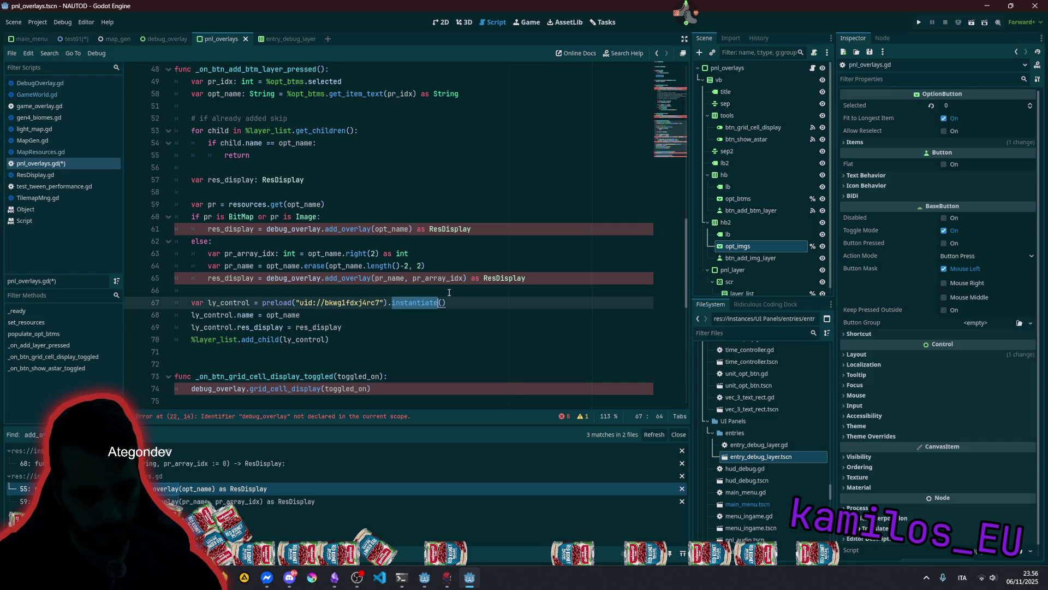
key("ctrl+f")
left_click(558, 417)
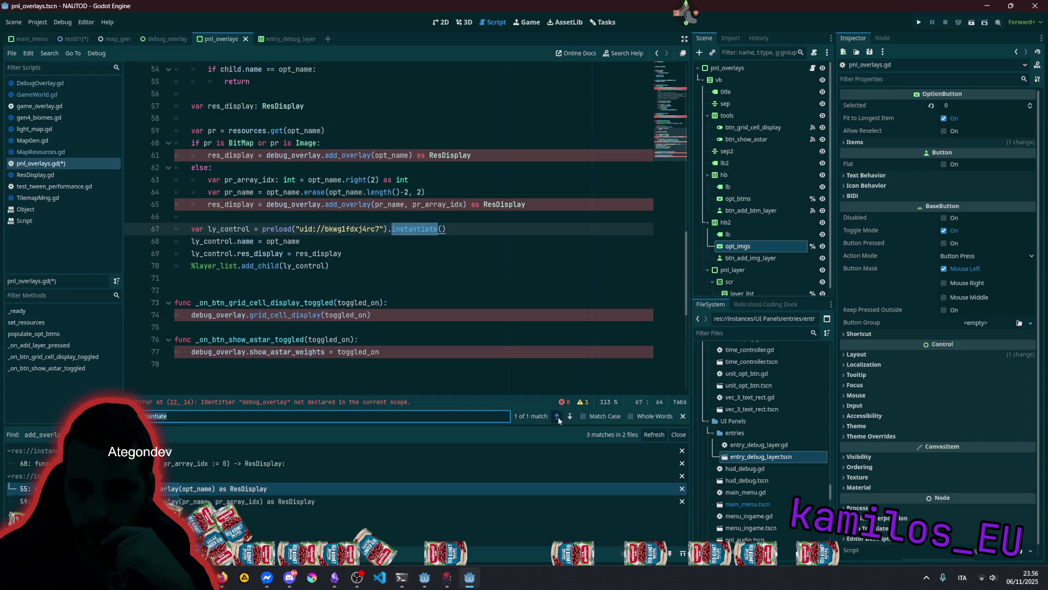
scroll(386, 286, "up", 1)
left_click(305, 254)
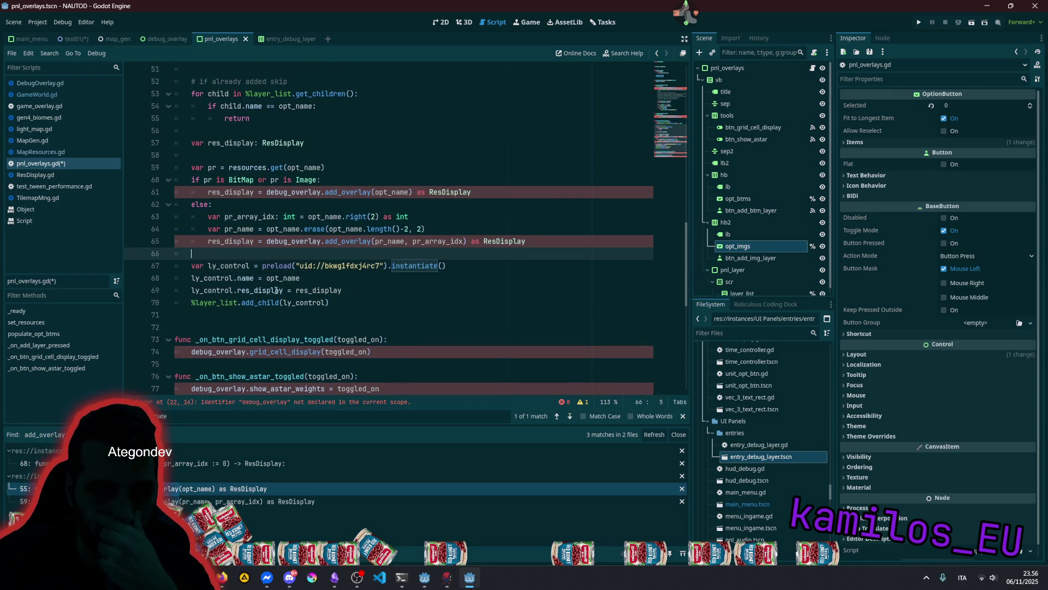
double_click(229, 266)
key("ctrl+d")
key("ctrl+d")
key("ctrl+d")
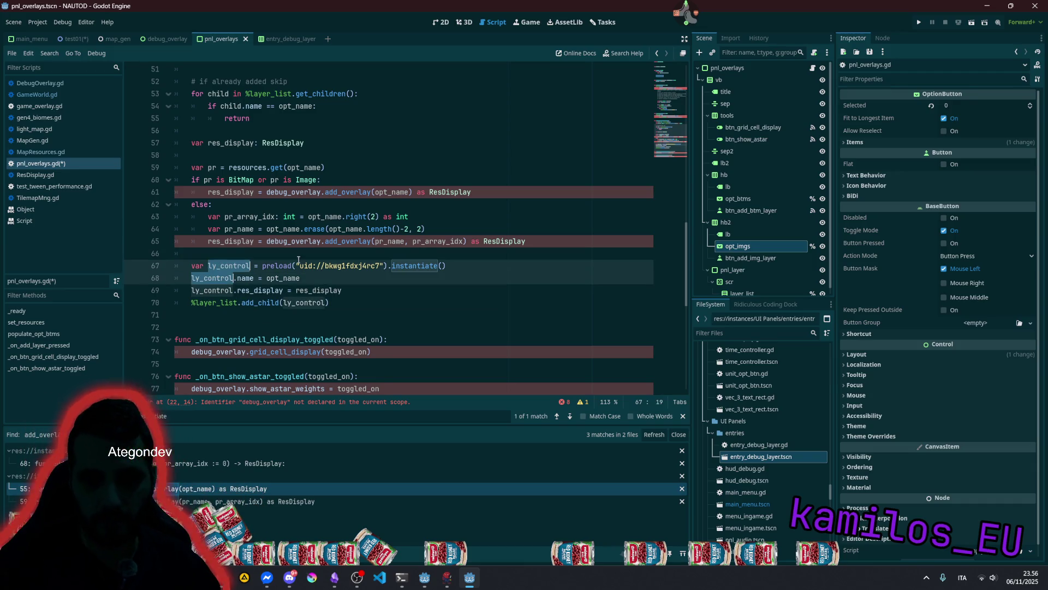
type("entry")
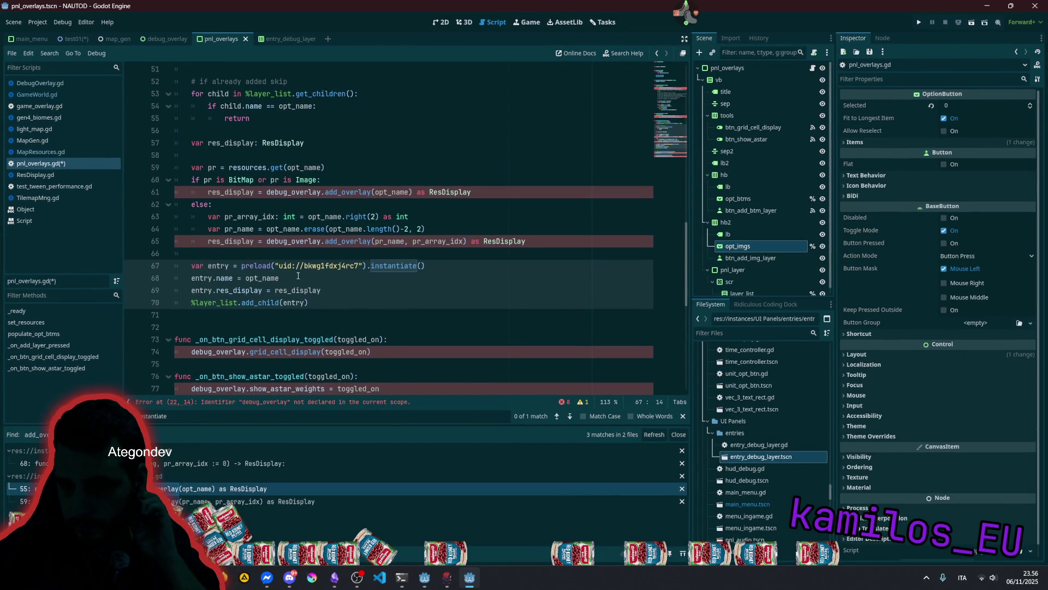
- Declare class_name EntryDebugLayer on line 2 of entry_debug_layer.gd and save it
double_click(759, 444)
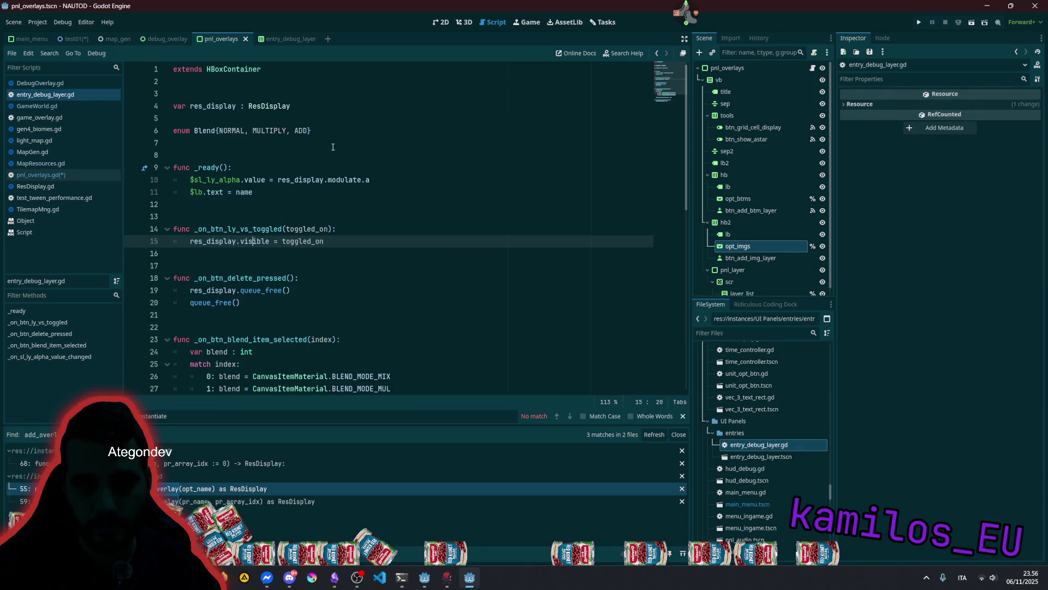
left_click(259, 70)
left_click(289, 81)
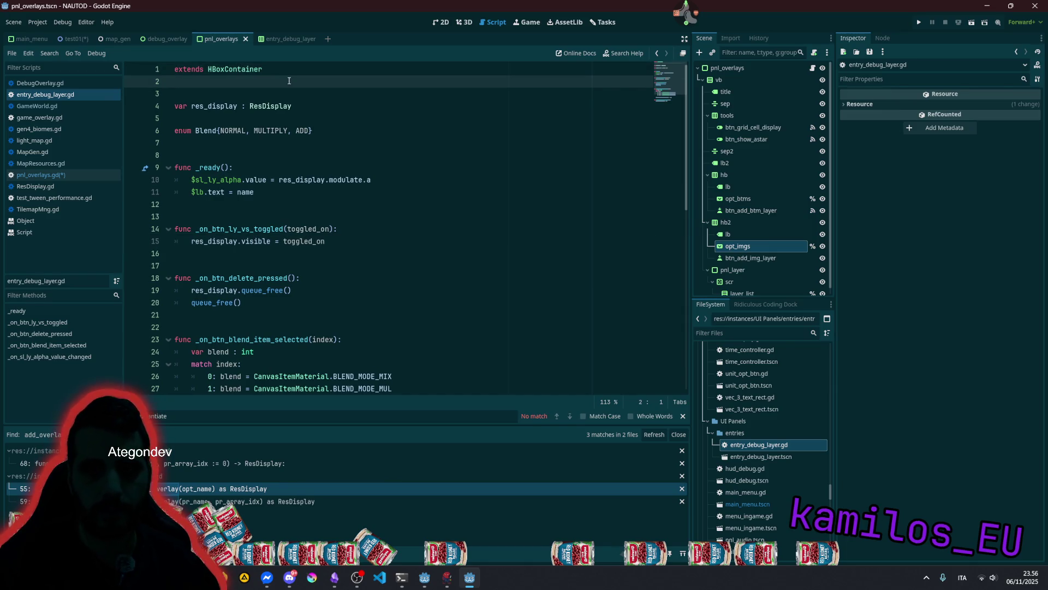
type("class_name")
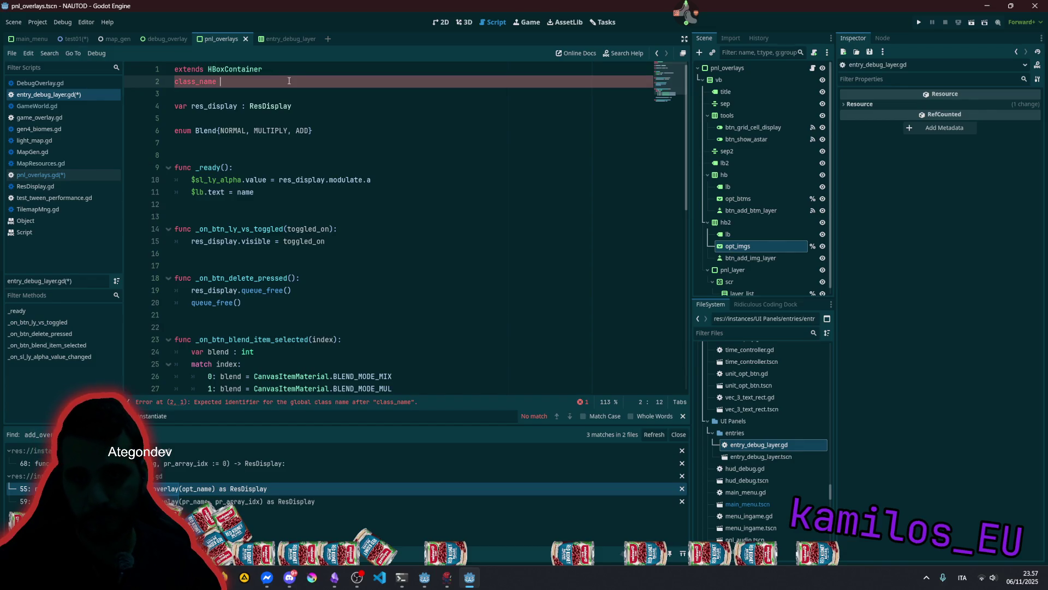
left_click(302, 39)
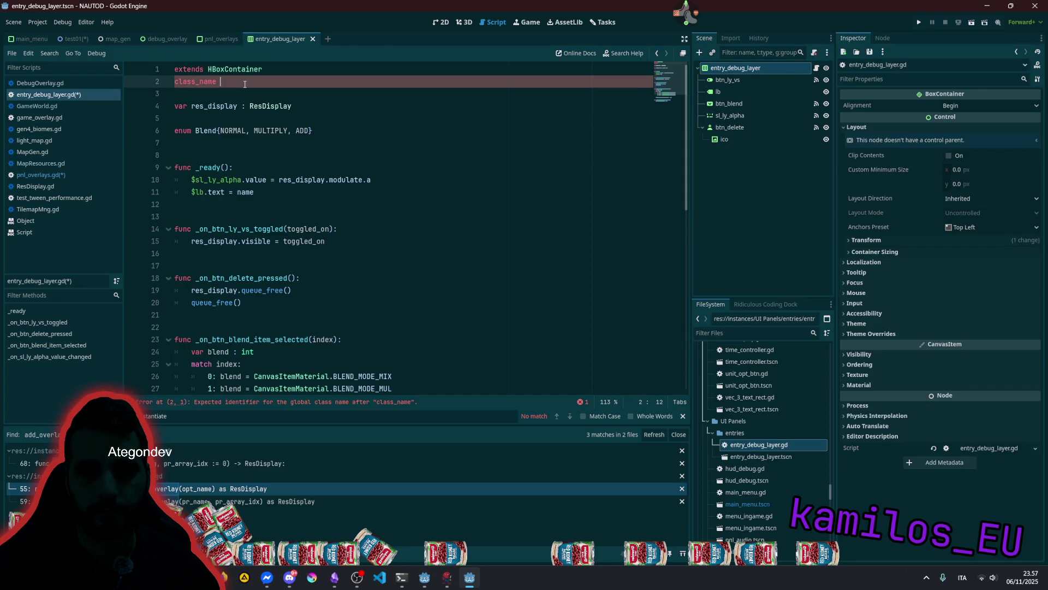
type("Entry")
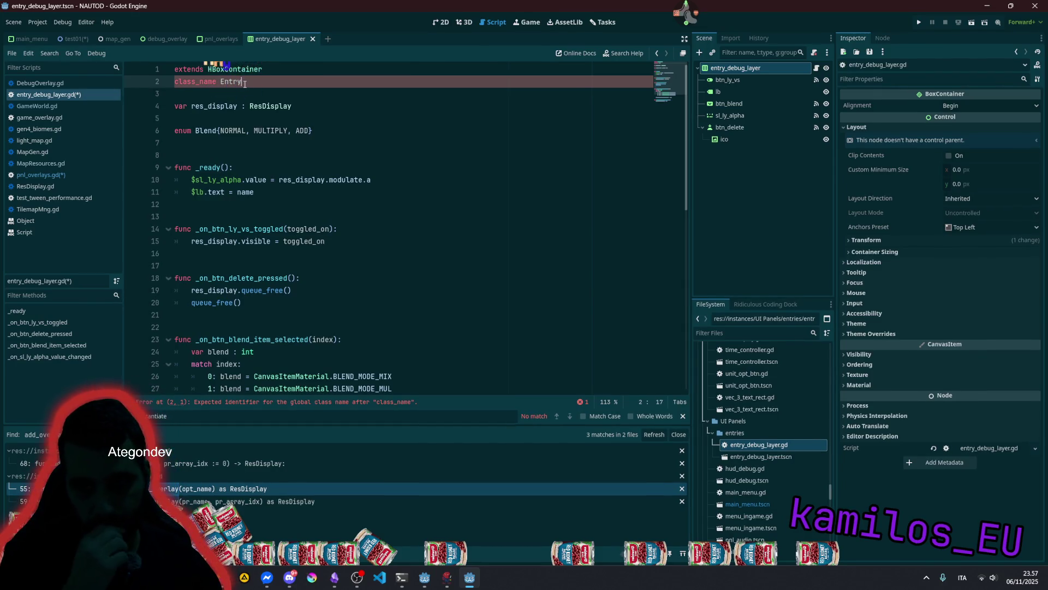
type("Debug")
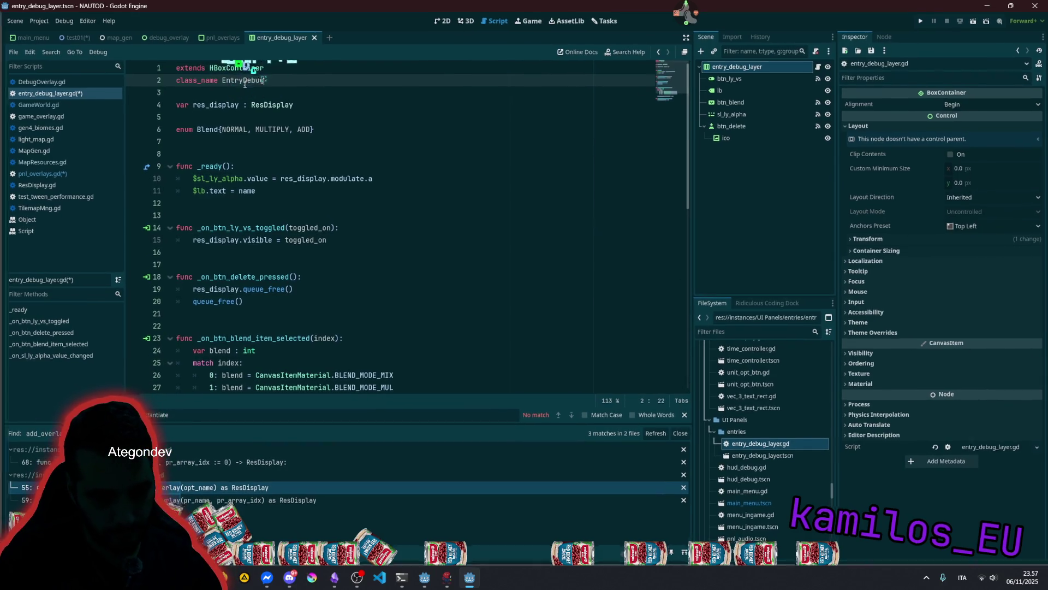
type("Layer")
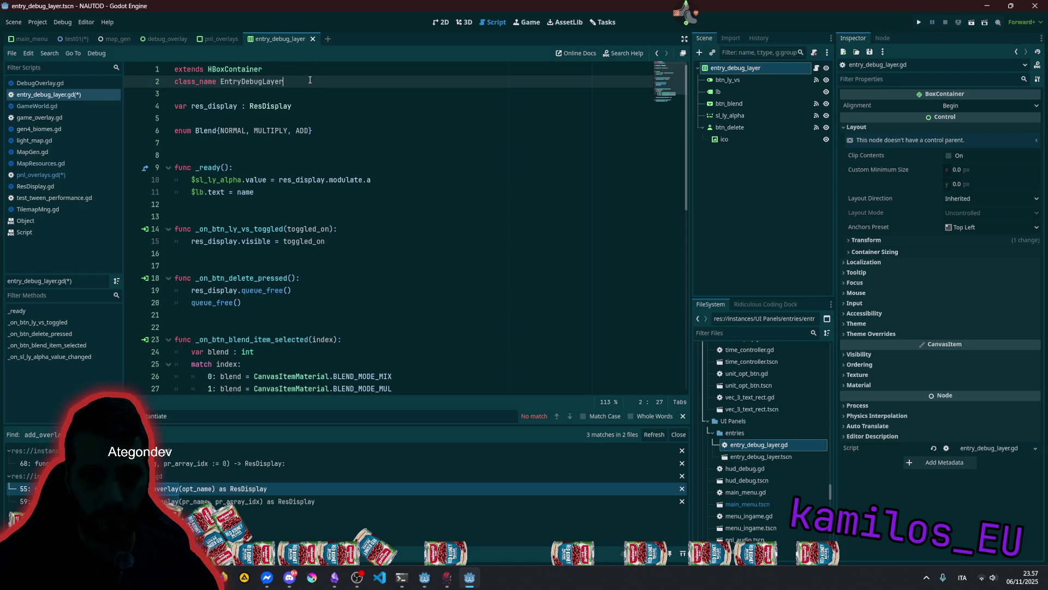
key("ctrl+s")
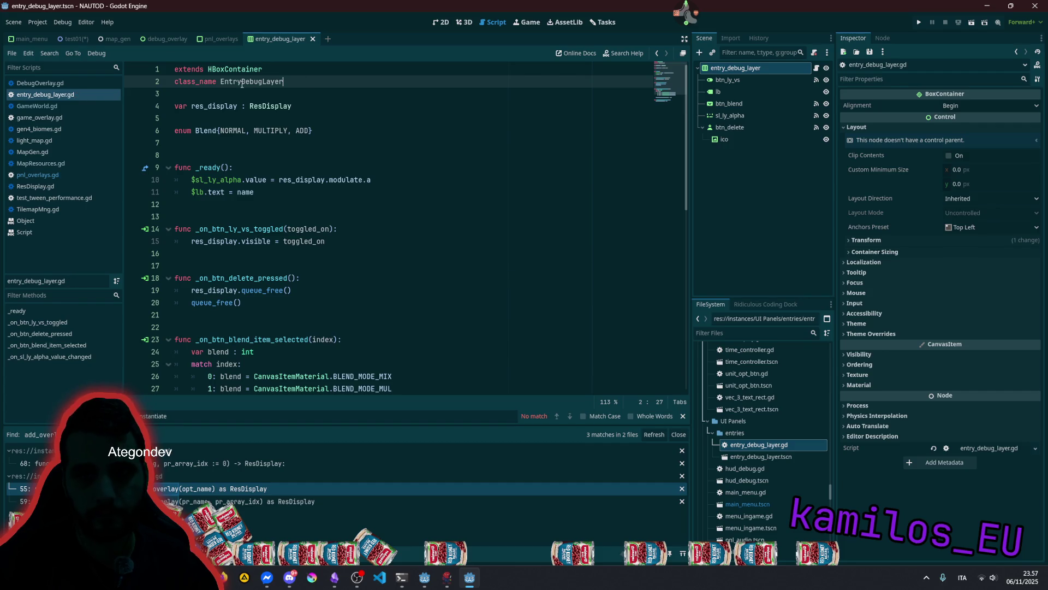
left_click(221, 44)
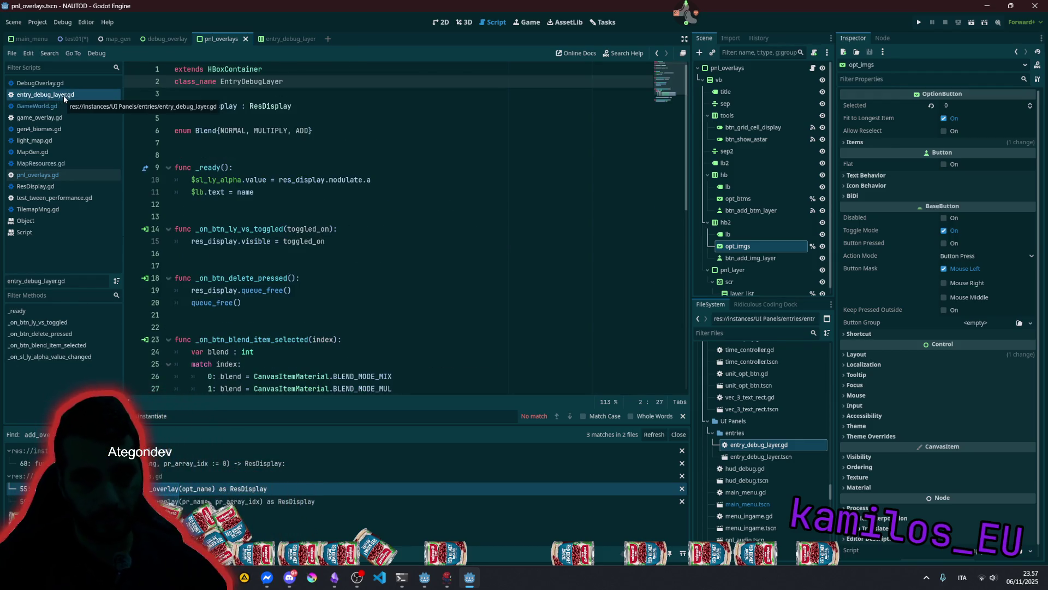
- Type the entry variable on line 67 of pnl_overlays.gd as EntryDebugLayer
left_click(48, 176)
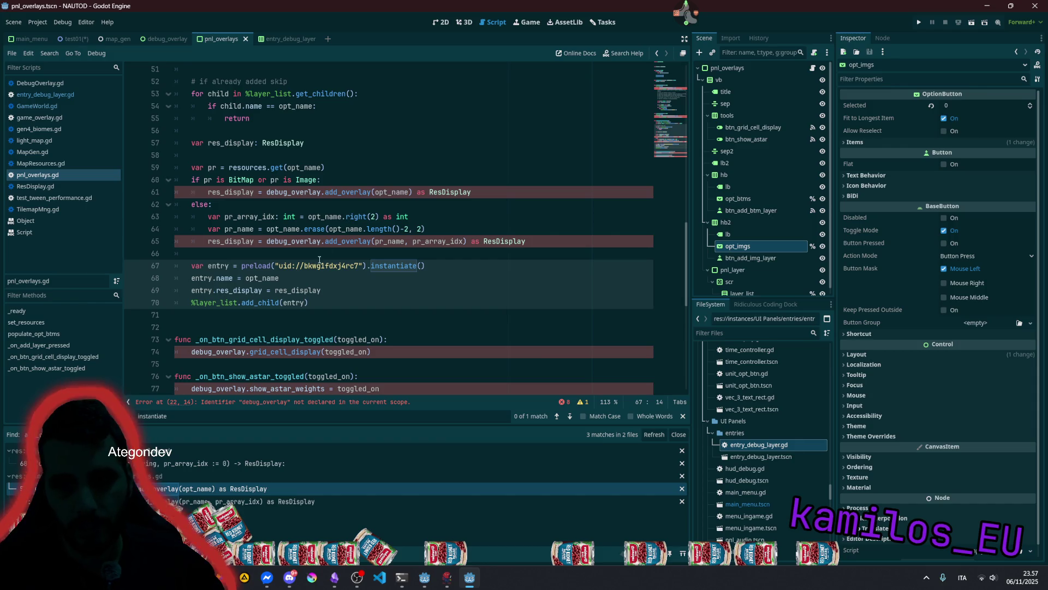
left_click(233, 265)
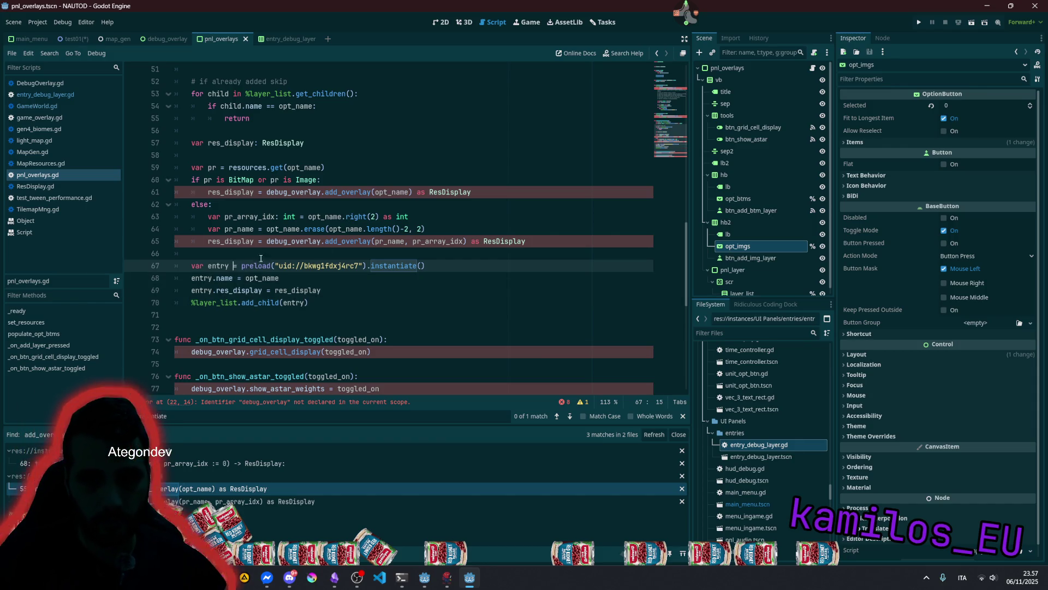
type(": entr")
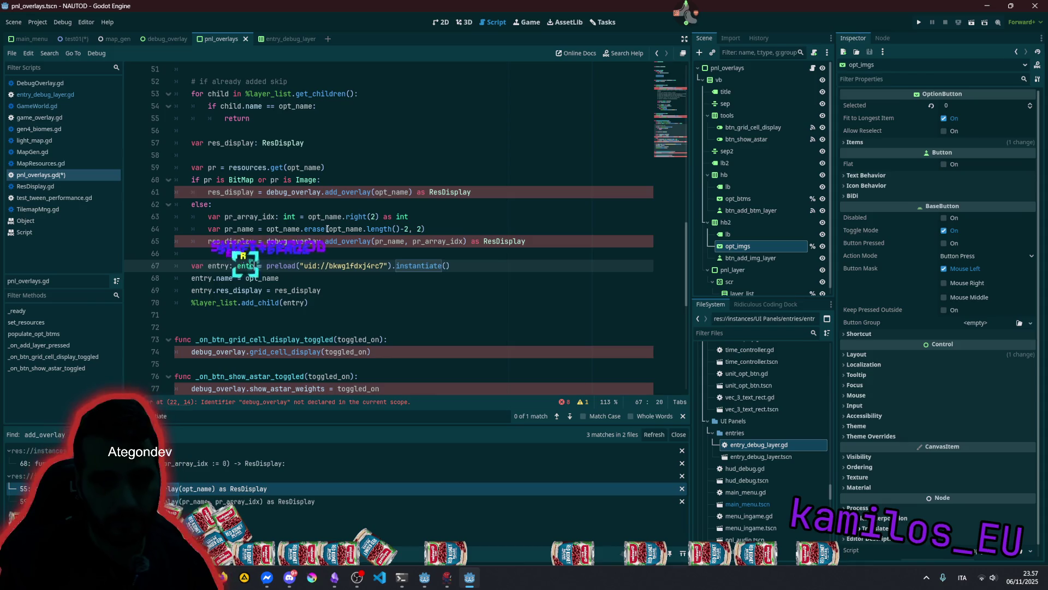
key("Return")
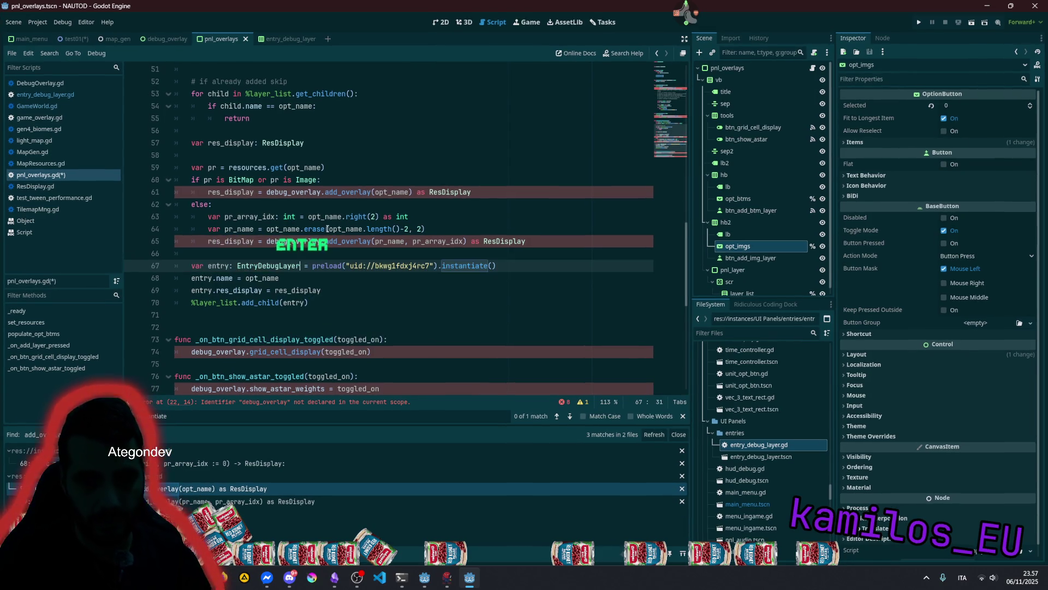
- Review lines 67-69 and the debug_overlay reference on line 61 of pnl_overlays.gd
left_click(205, 289)
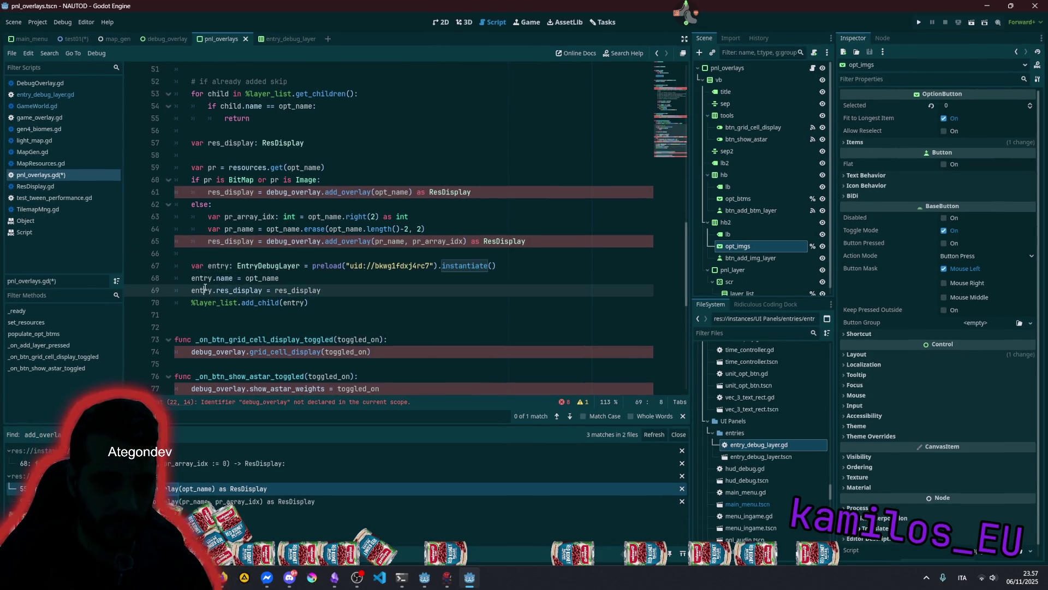
left_click(265, 264)
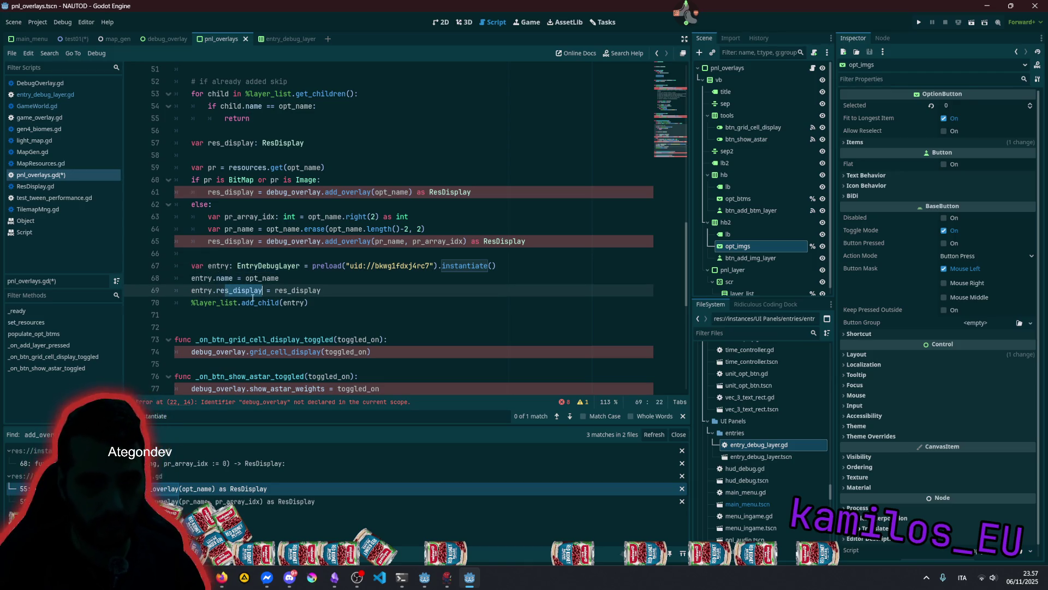
left_click(327, 279)
left_click(378, 291)
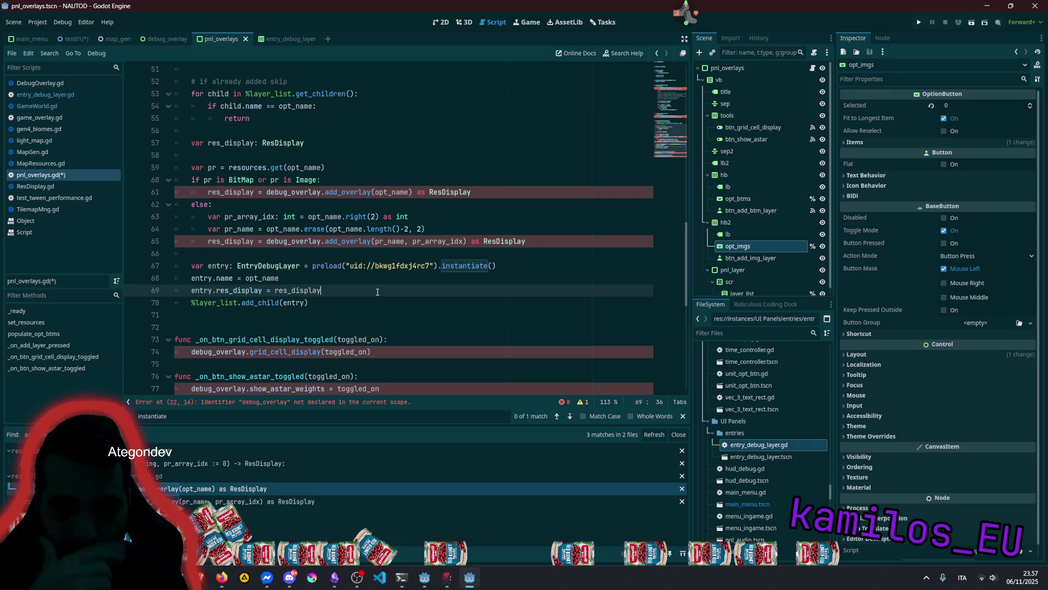
left_click(363, 265)
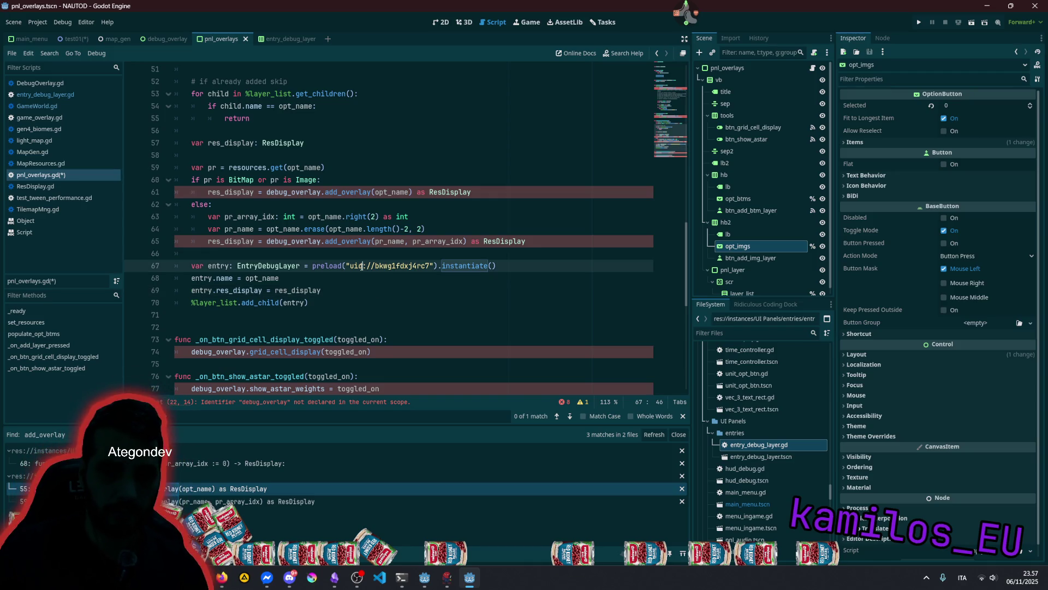
double_click(400, 266)
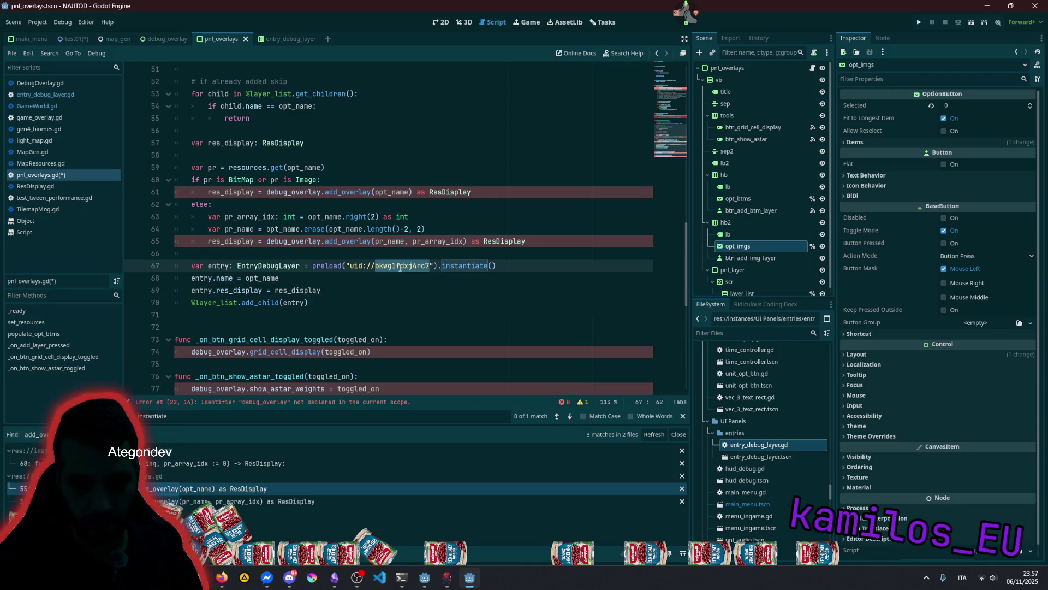
mouse_move(400, 267)
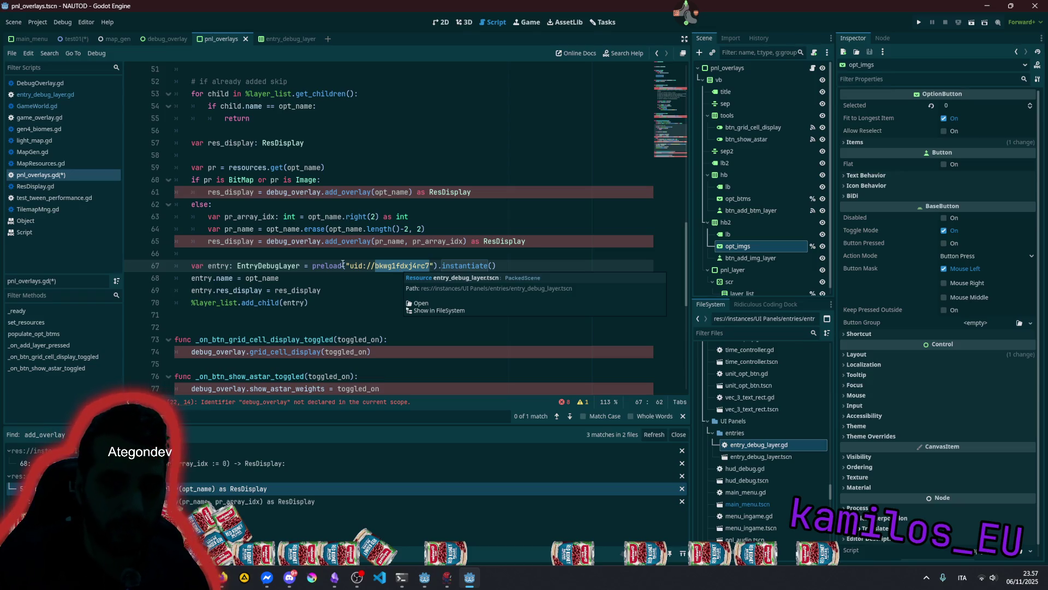
double_click(276, 266)
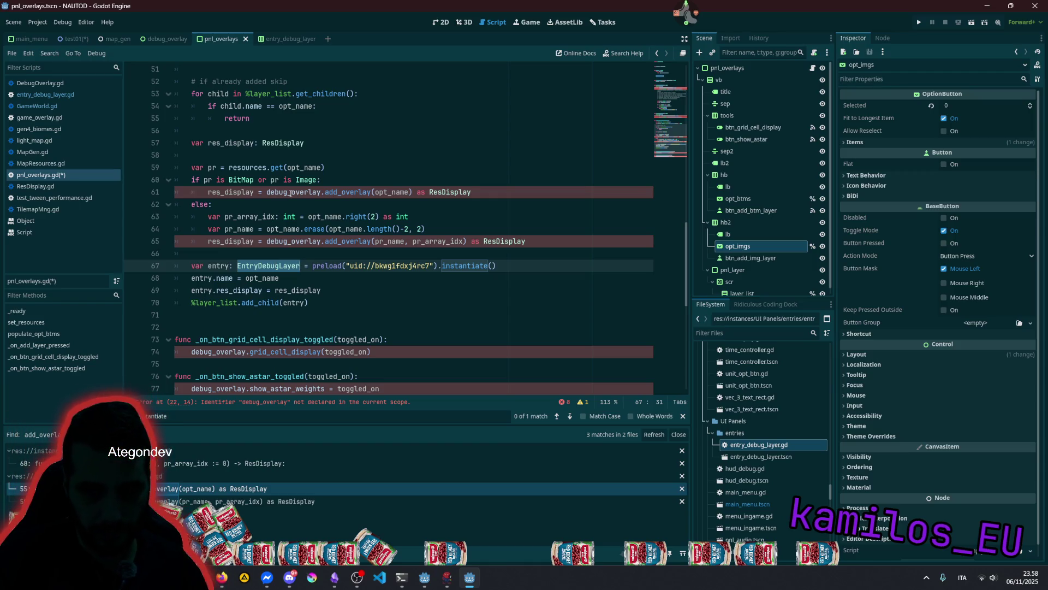
double_click(290, 192)
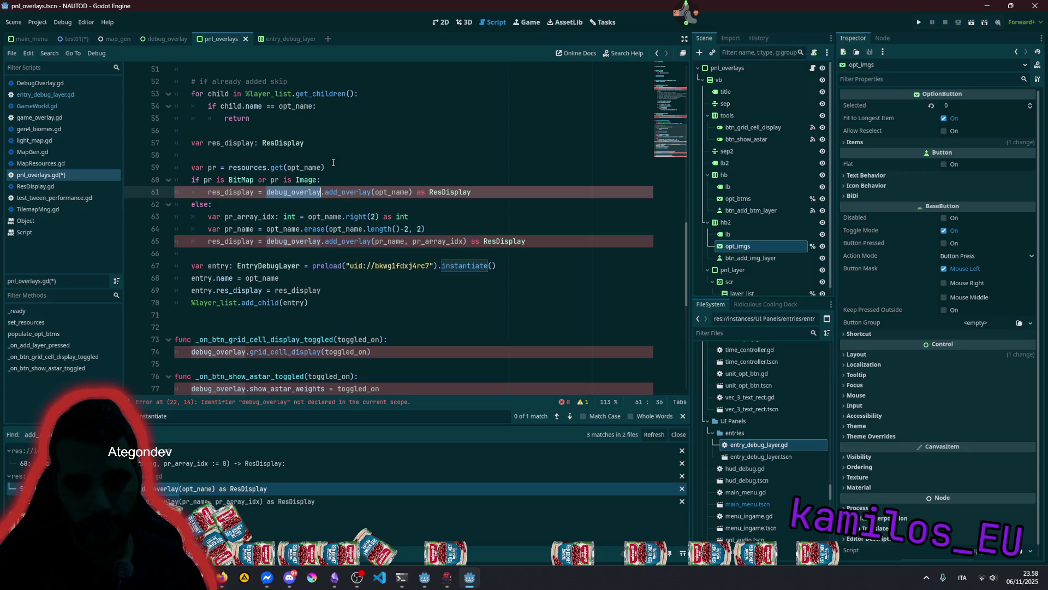
left_click(325, 168)
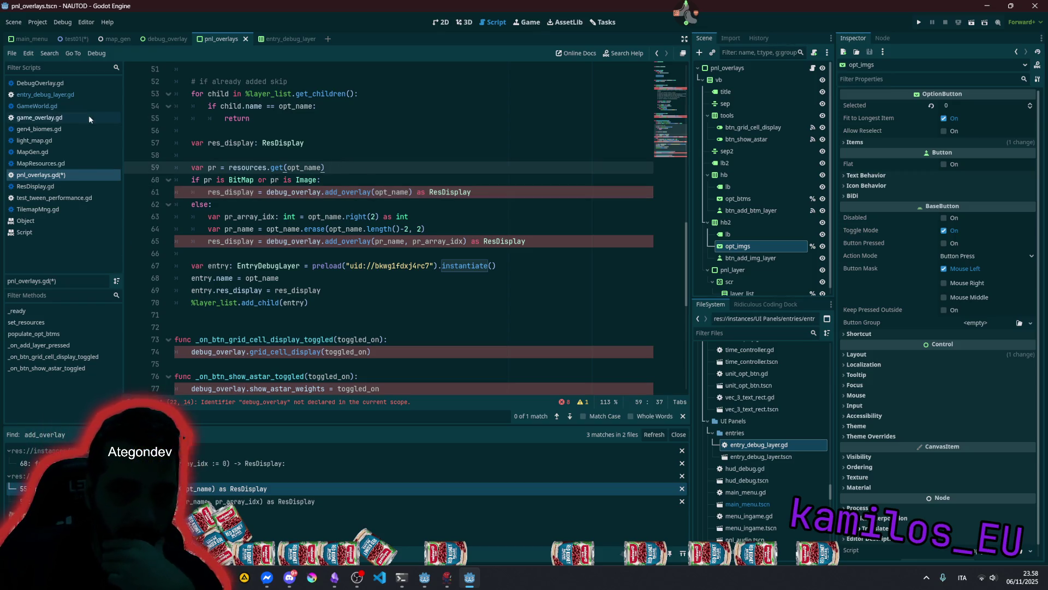
- Search through the GameWorld.gd script, then bring up the test01 scene
left_click(36, 106)
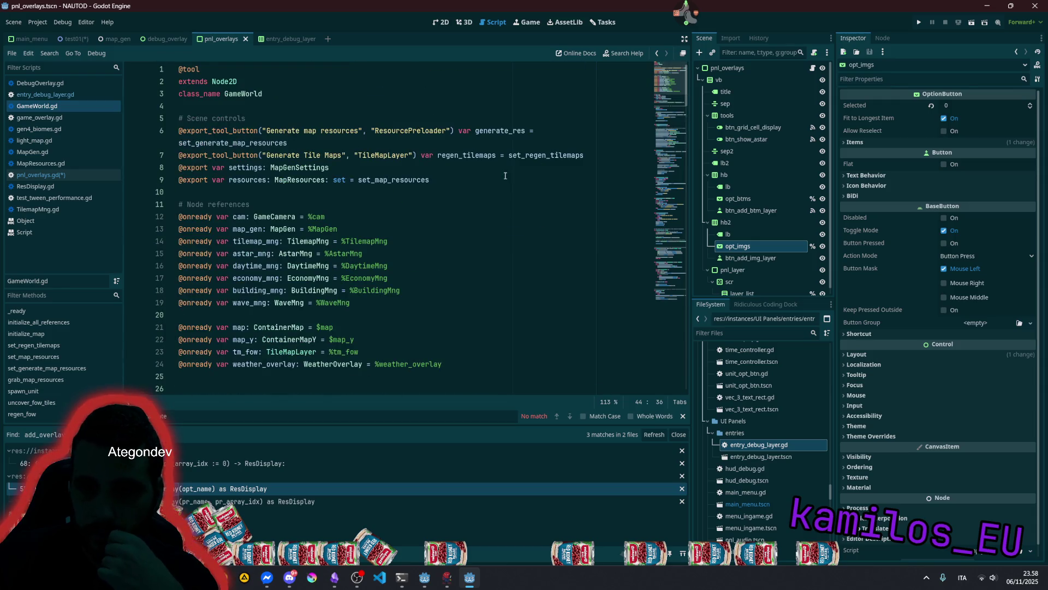
key("ctrl+f")
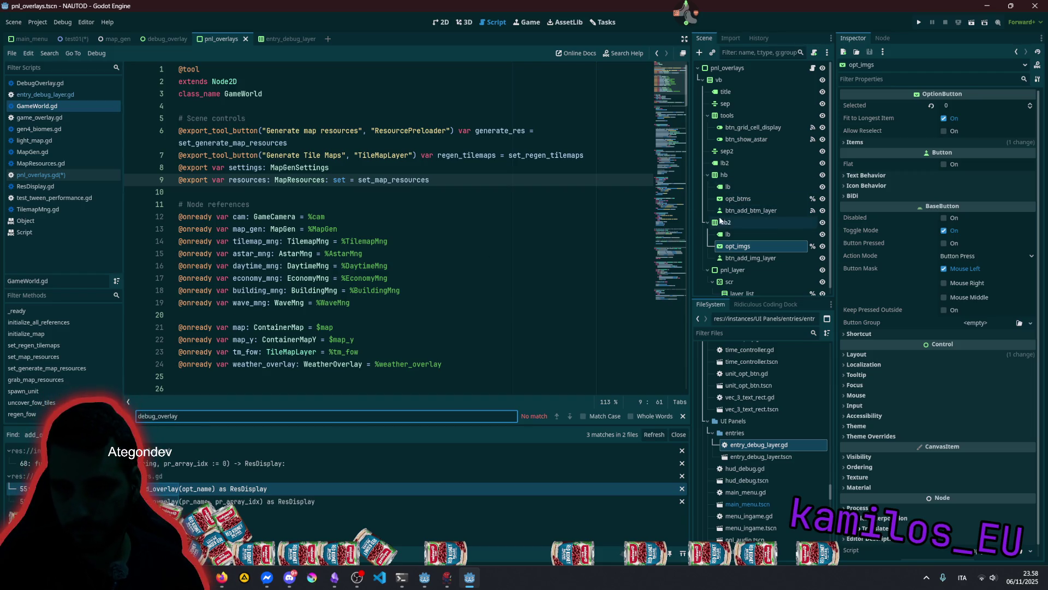
scroll(742, 243, "down", 1)
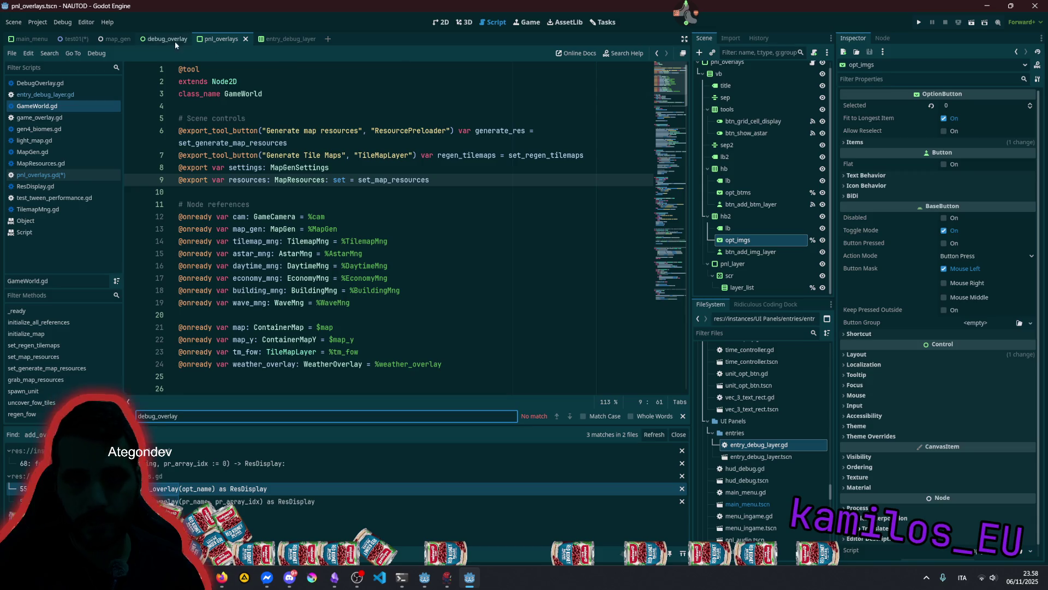
left_click(72, 39)
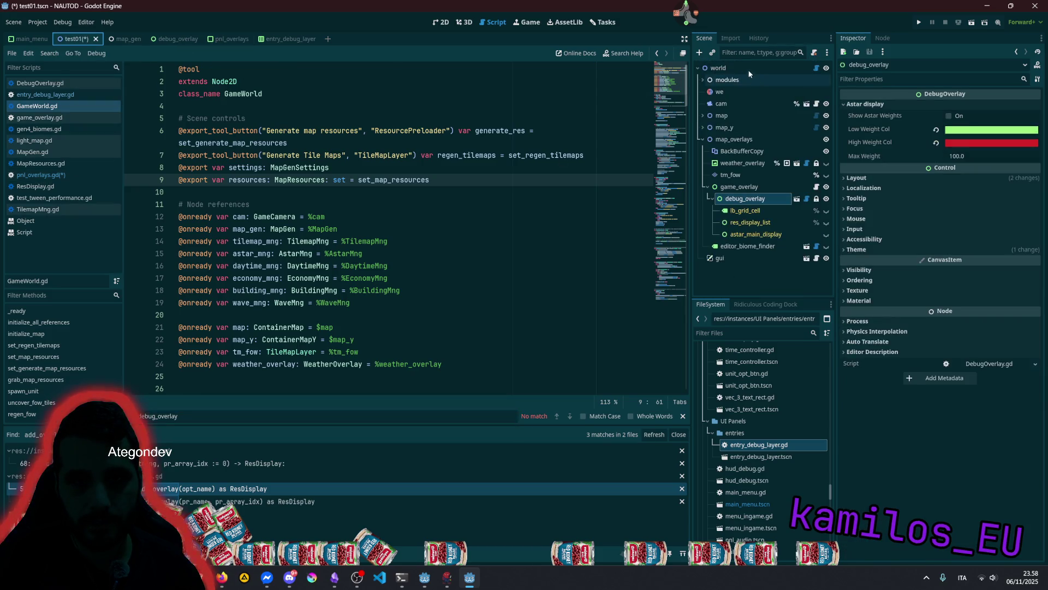
- Mark the debug_overlay node in test01 as Access as Unique Name (%debug_overlay)
right_click(751, 197)
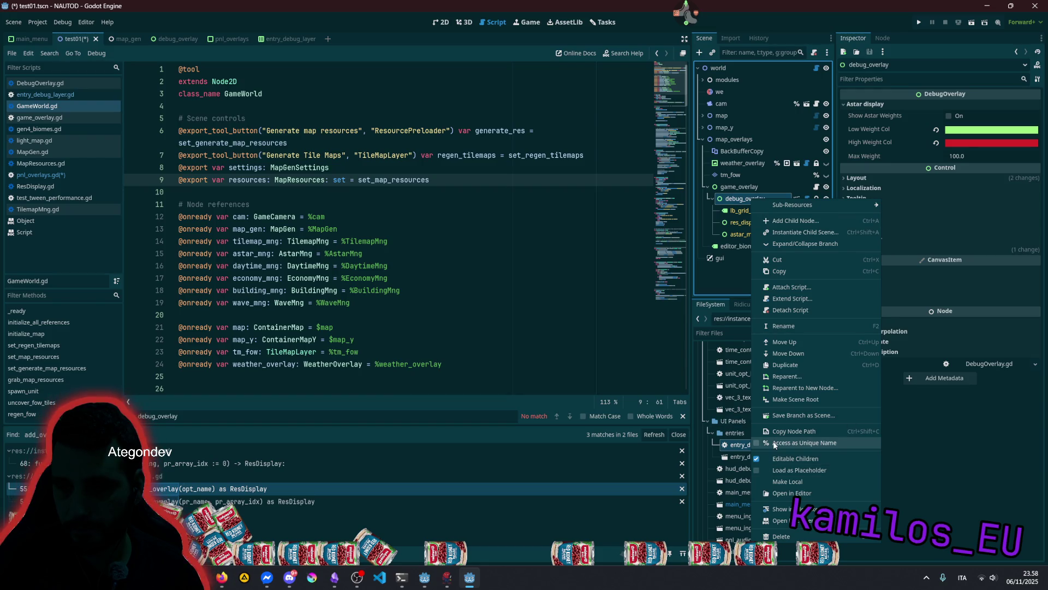
left_click(743, 373)
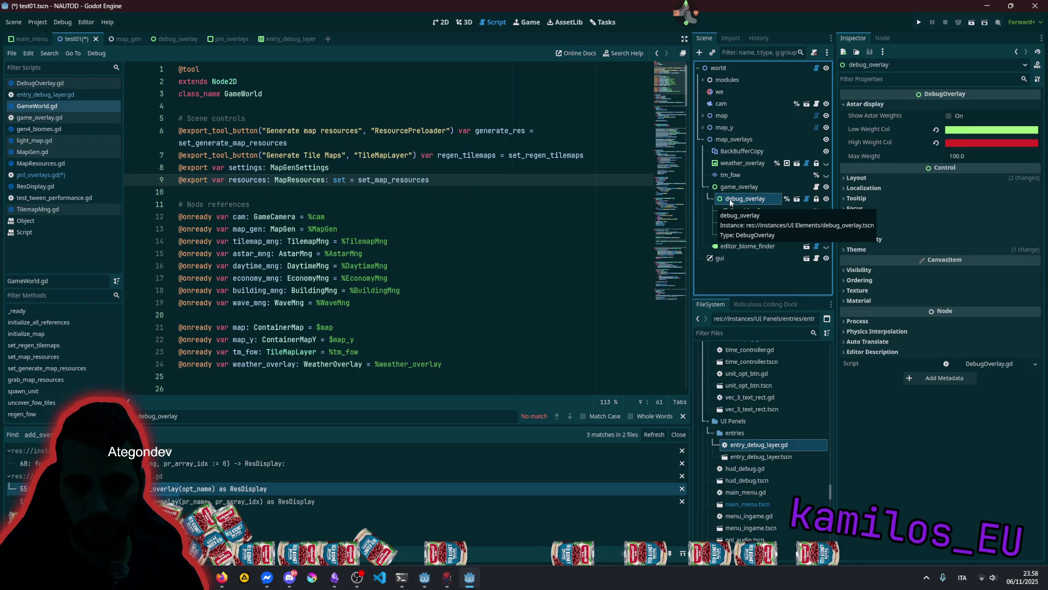
left_click(365, 206)
- Insert an empty line 26 below the node references in GameWorld.gd
key("Down")
key("Down")
key("Down")
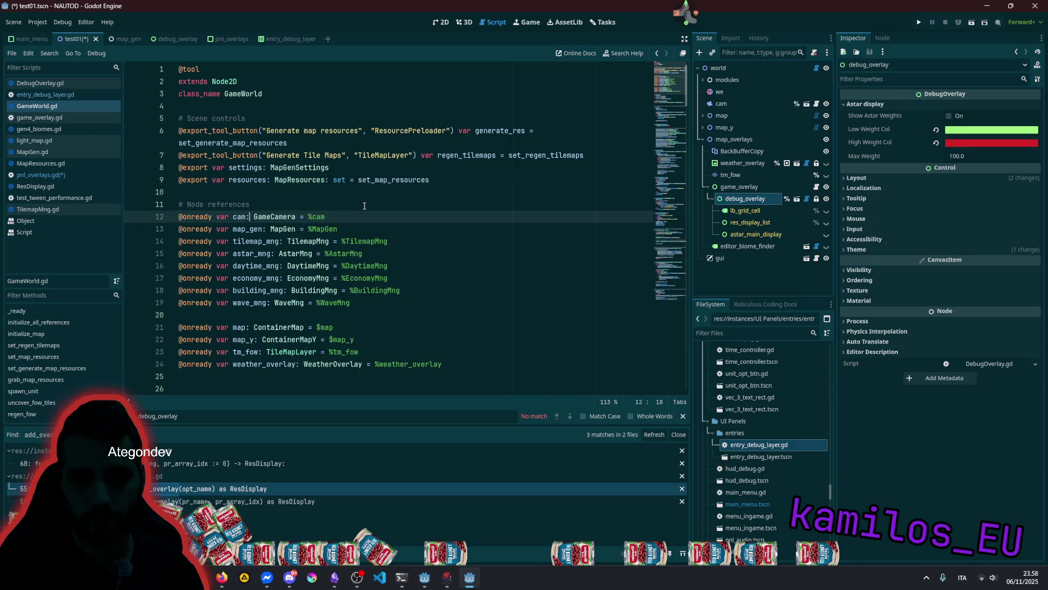
key("Down")
key("Down")
key("Down")
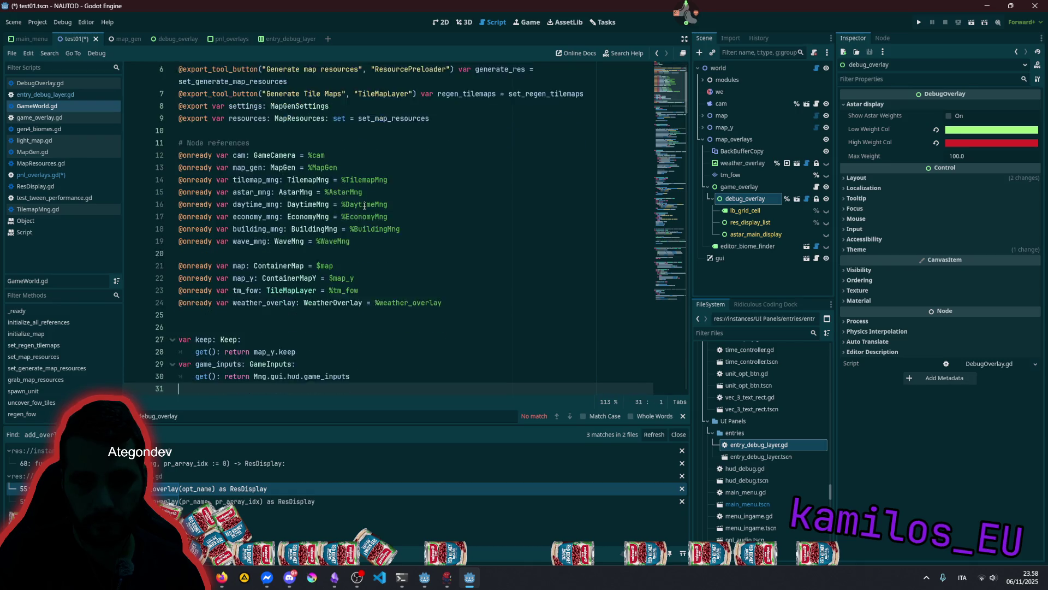
key("Up")
key("Up")
key("Up")
key("Return")
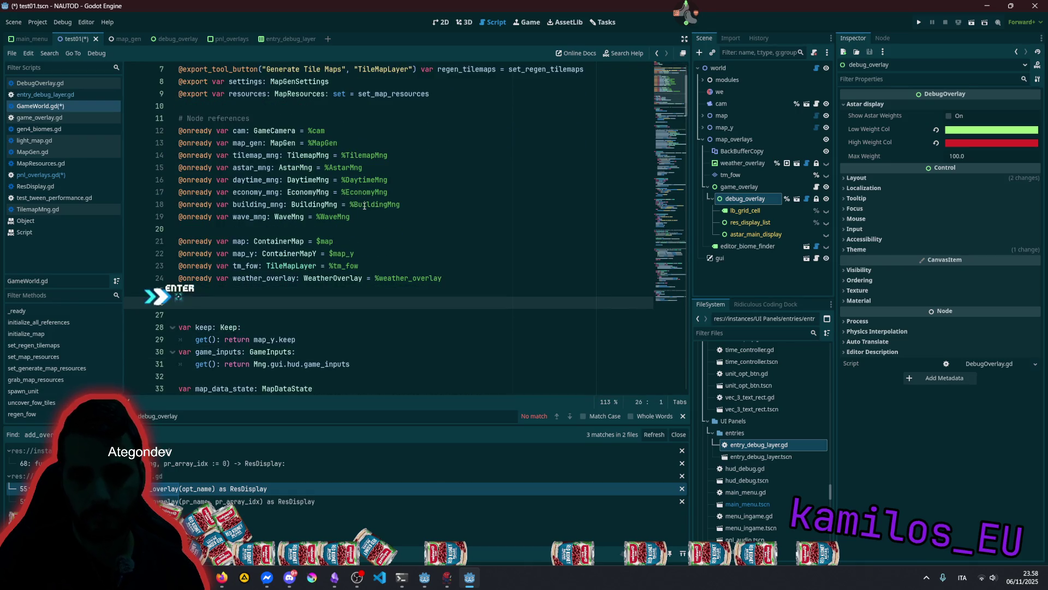
scroll(257, 220, "down", 5)
scroll(257, 220, "up", 1)
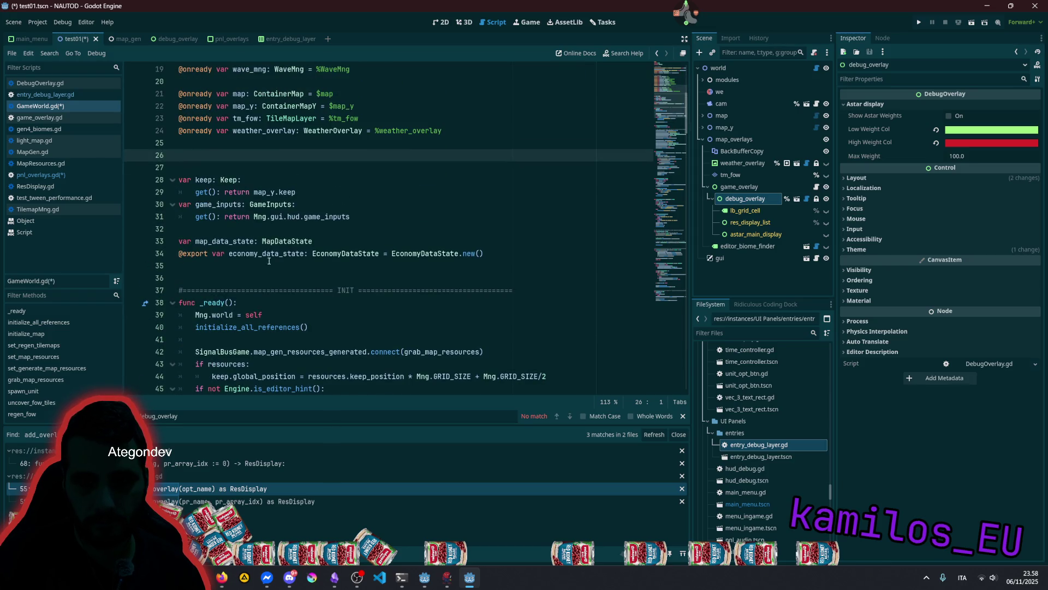
left_click(280, 254)
scroll(311, 242, "up", 2)
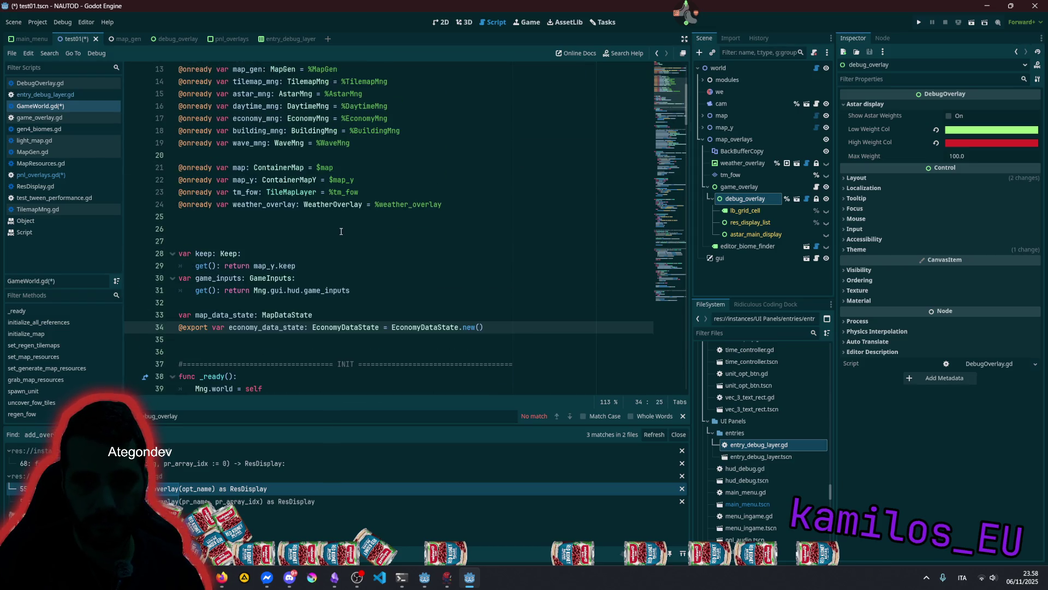
left_click(311, 229)
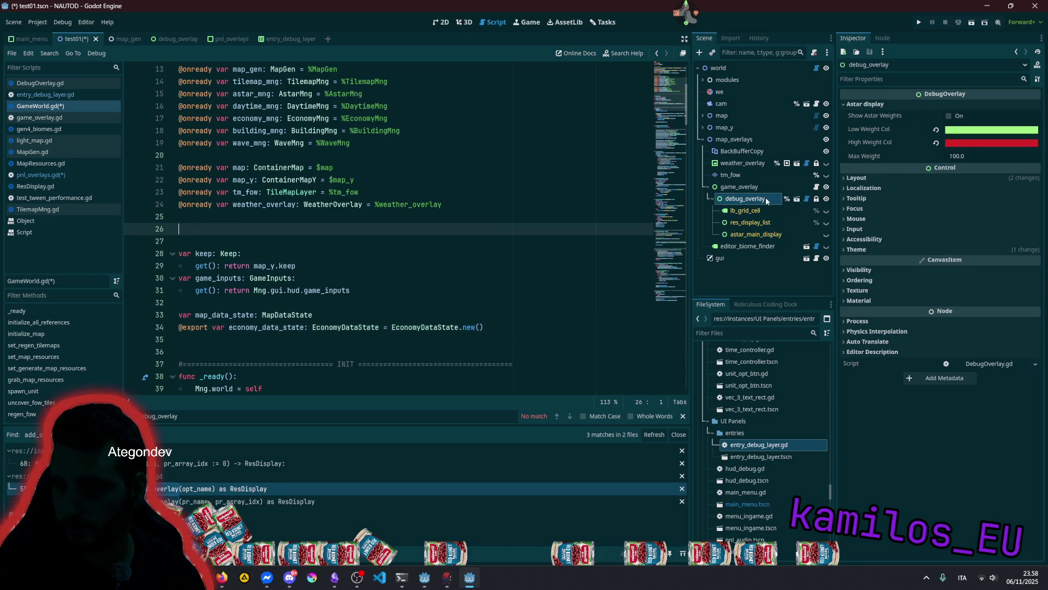
mouse_move(745, 199)
left_mouse_down()
mouse_move(172, 267)
mouse_move(179, 228)
left_mouse_up()
key("Return")
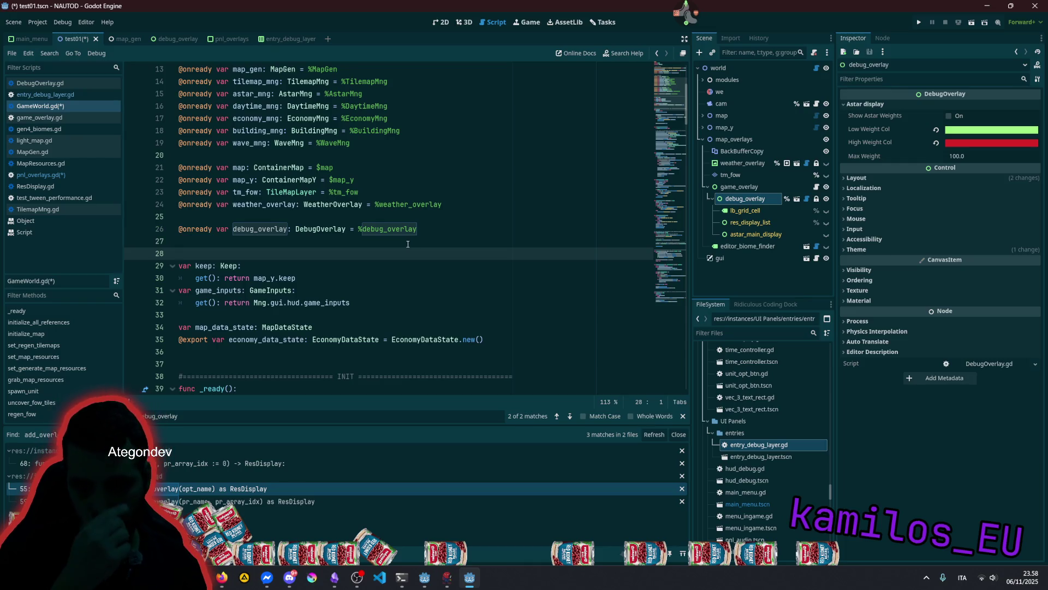
key("BackSpace")
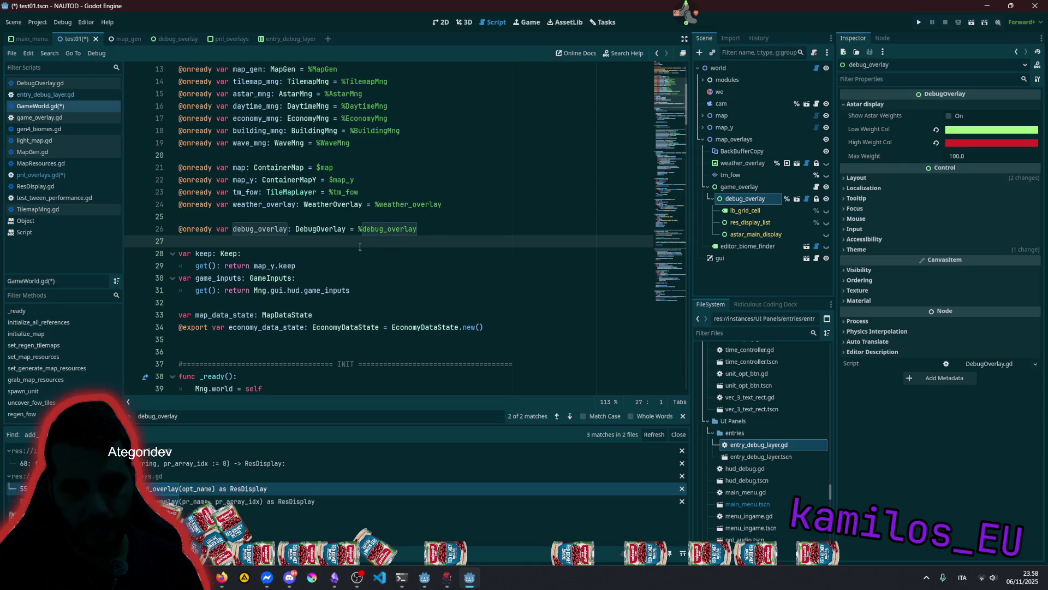
key("ctrl+s")
double_click(260, 229)
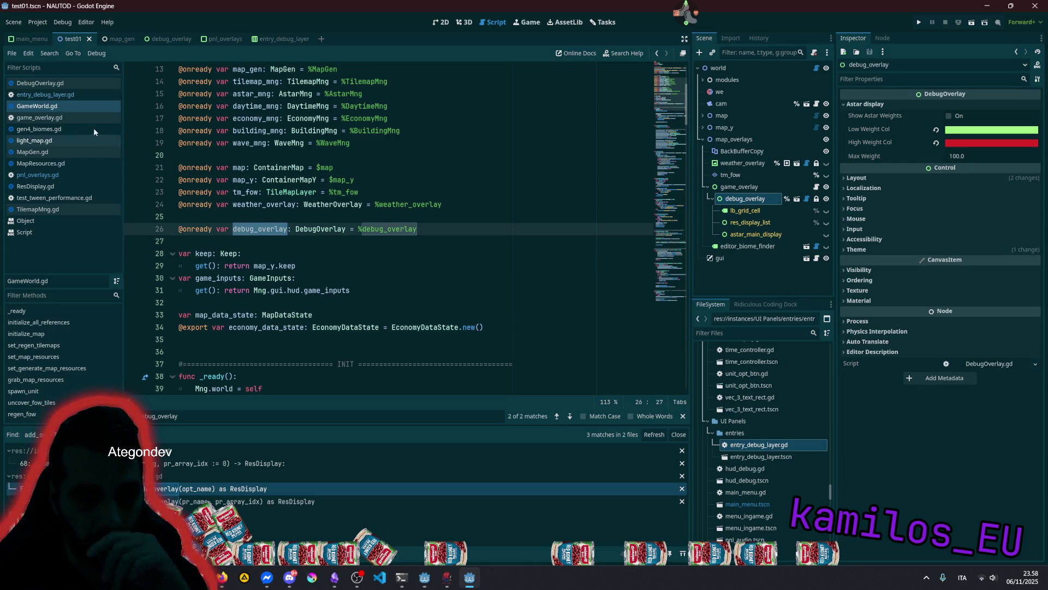
- Change the debug_overlay reference on line 61 of pnl_overlays.gd to Mng.world.debug_overlay
left_click(76, 174)
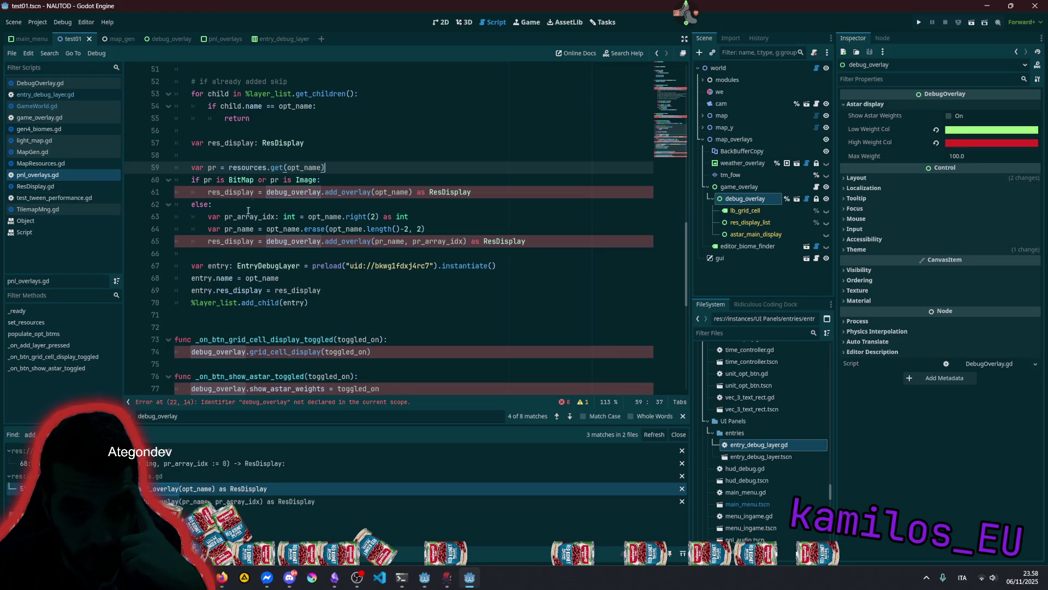
left_click(265, 192)
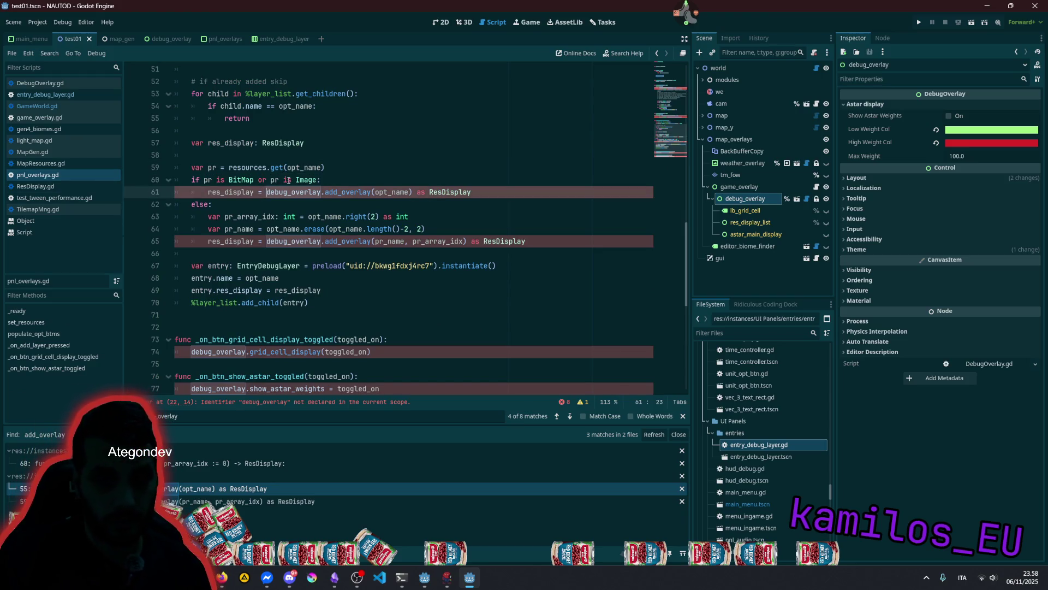
key("ctrl+shift+Right")
key("ctrl+shift+Right")
scroll(288, 180, "up", 10)
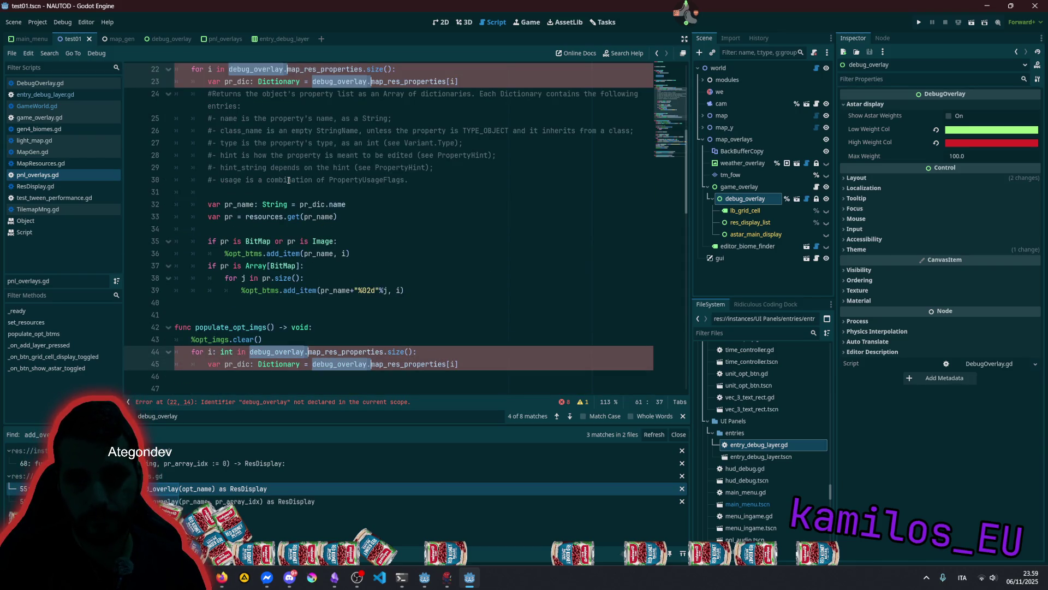
key("Left")
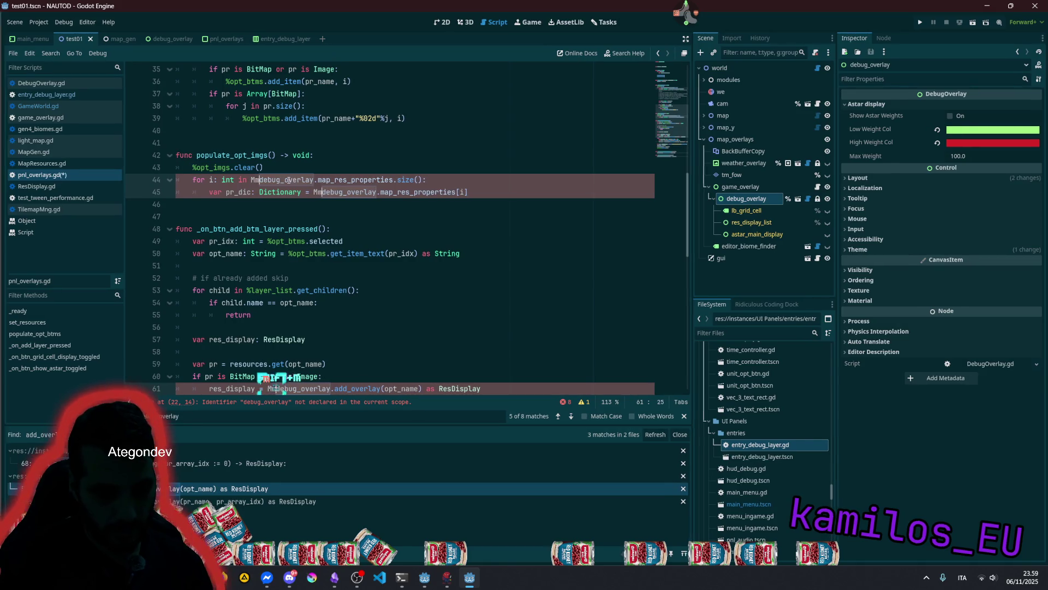
type("M")
type("ng.world.")
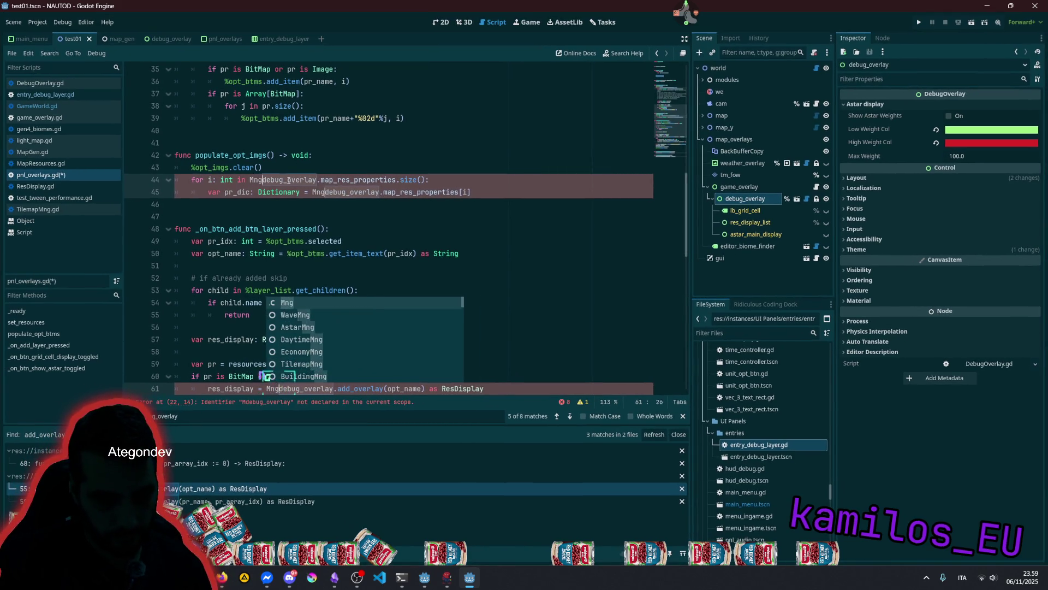
key("Right")
key("Right")
key("Right")
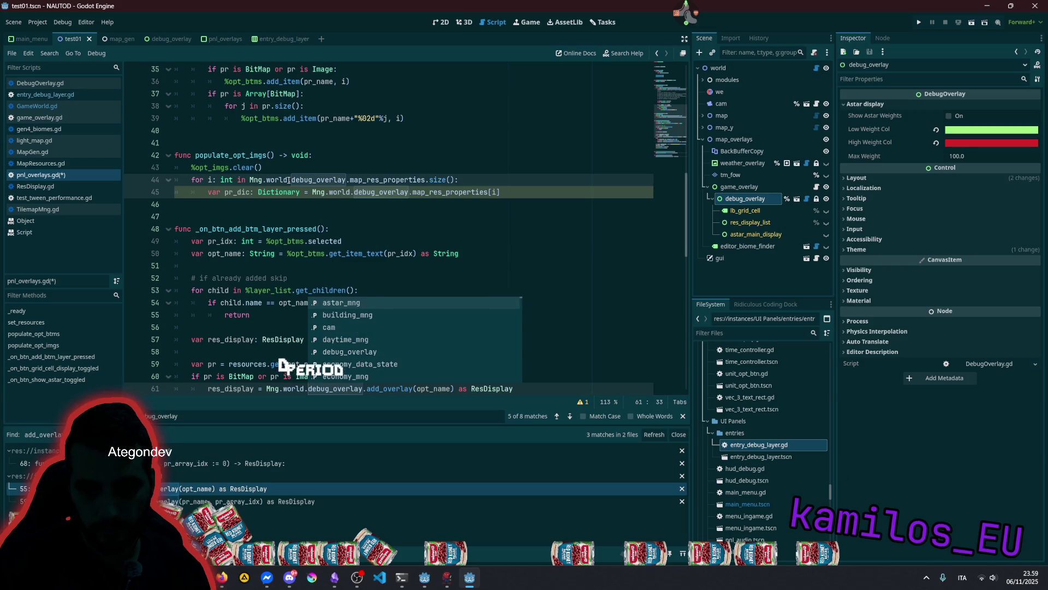
key("Right")
key("Right")
key("Right")
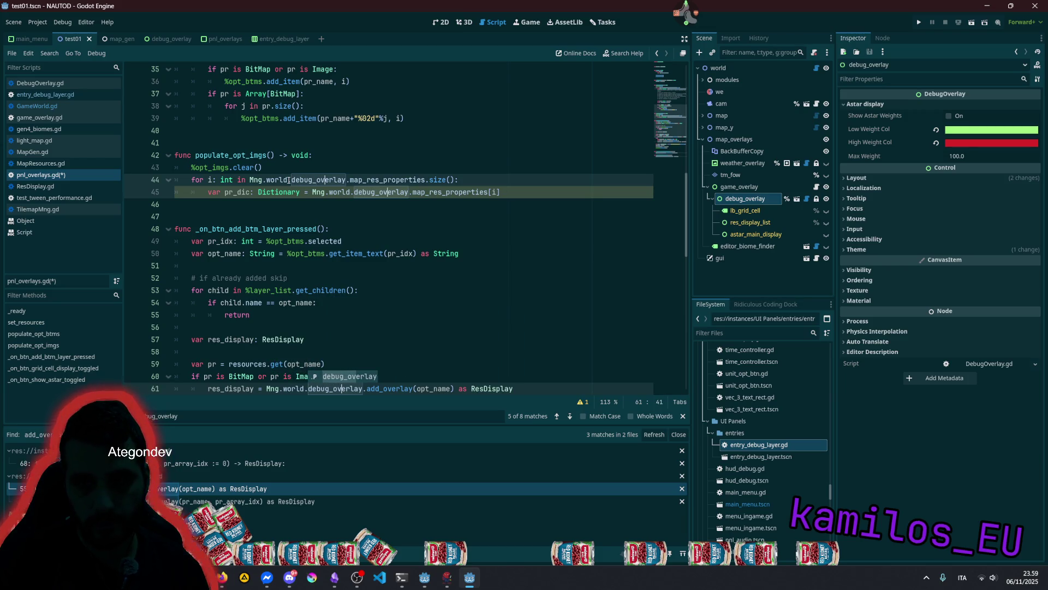
- Review the populate_opt_imgs BitMap loop and %02 format code, then switch to the browser stream
left_click(370, 129)
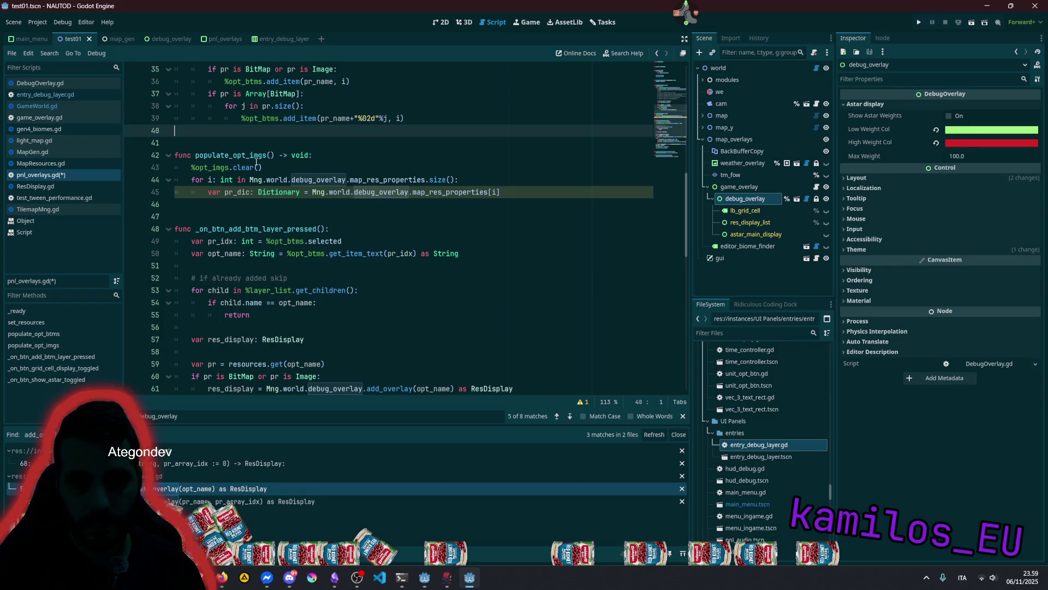
double_click(231, 155)
scroll(259, 179, "up", 2)
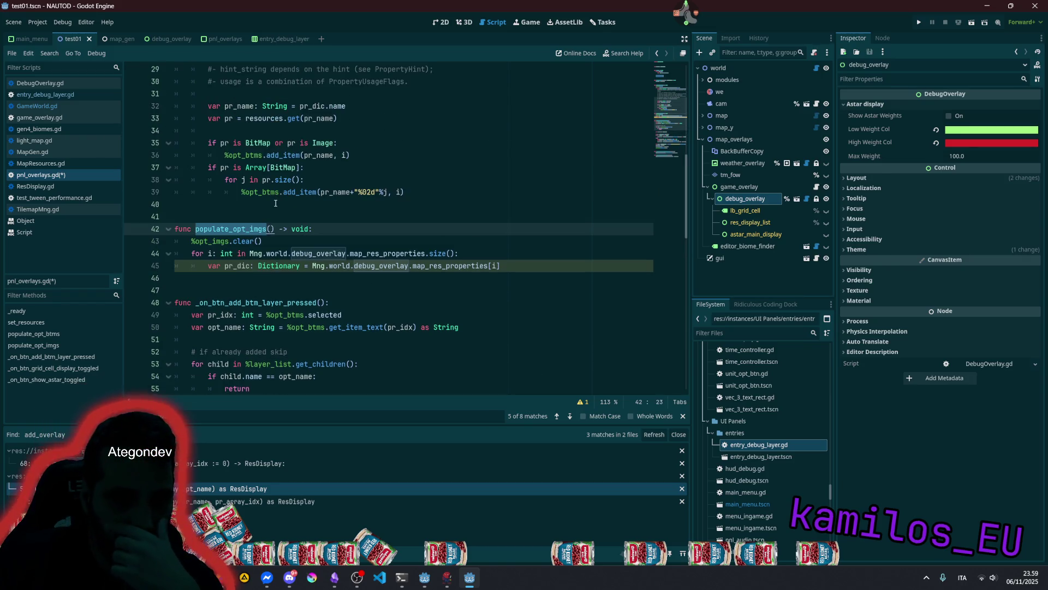
scroll(285, 227, "up", 2)
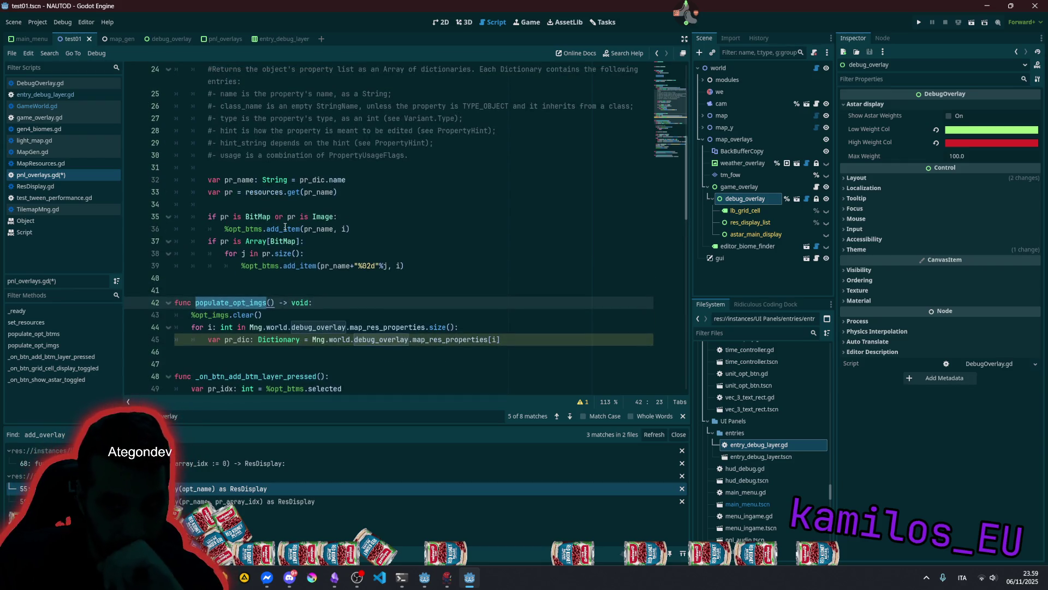
double_click(256, 218)
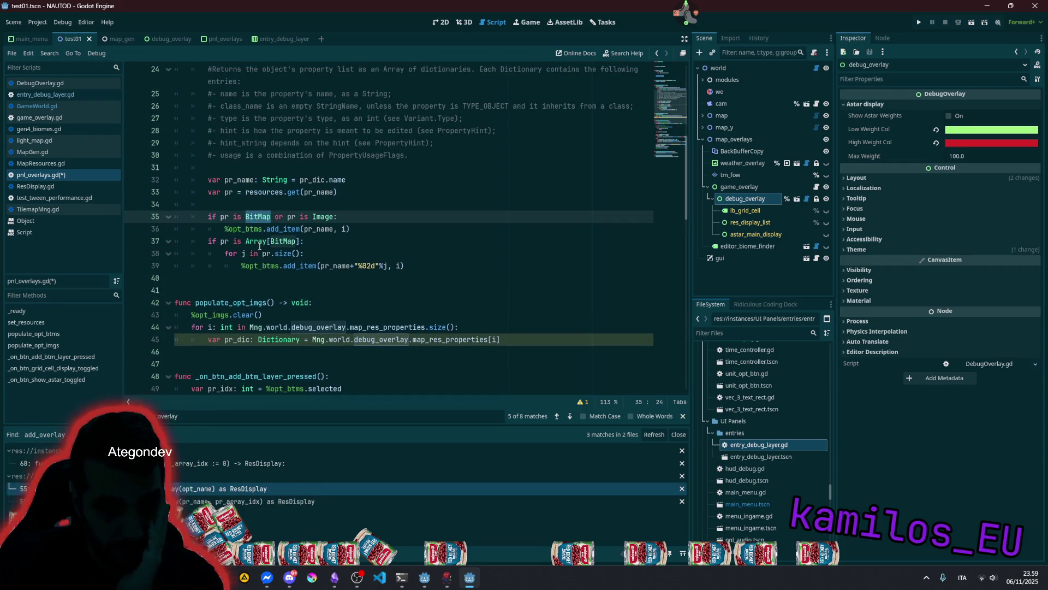
mouse_move(259, 246)
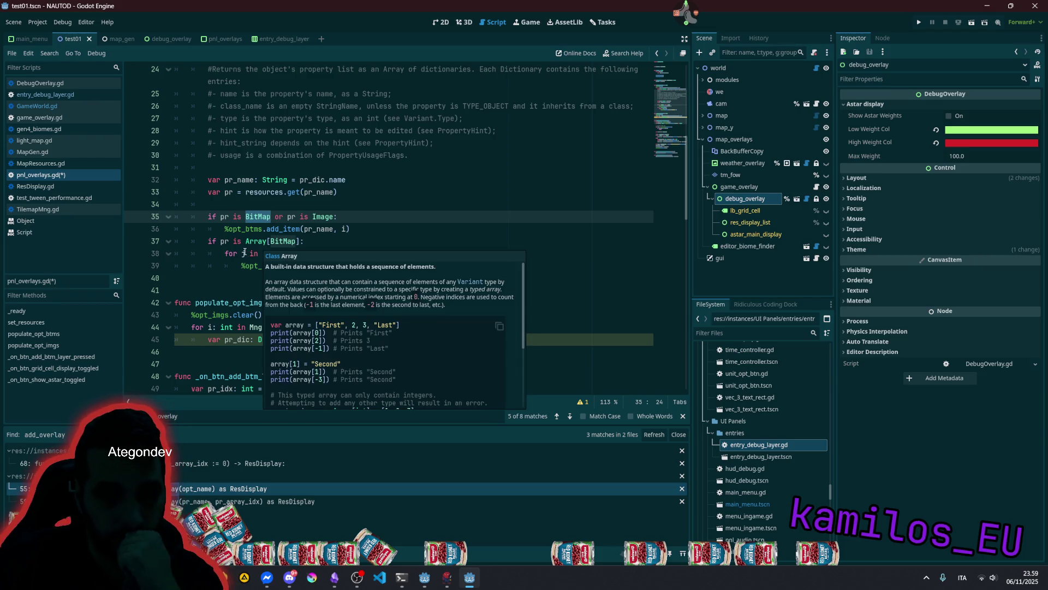
left_click(245, 253)
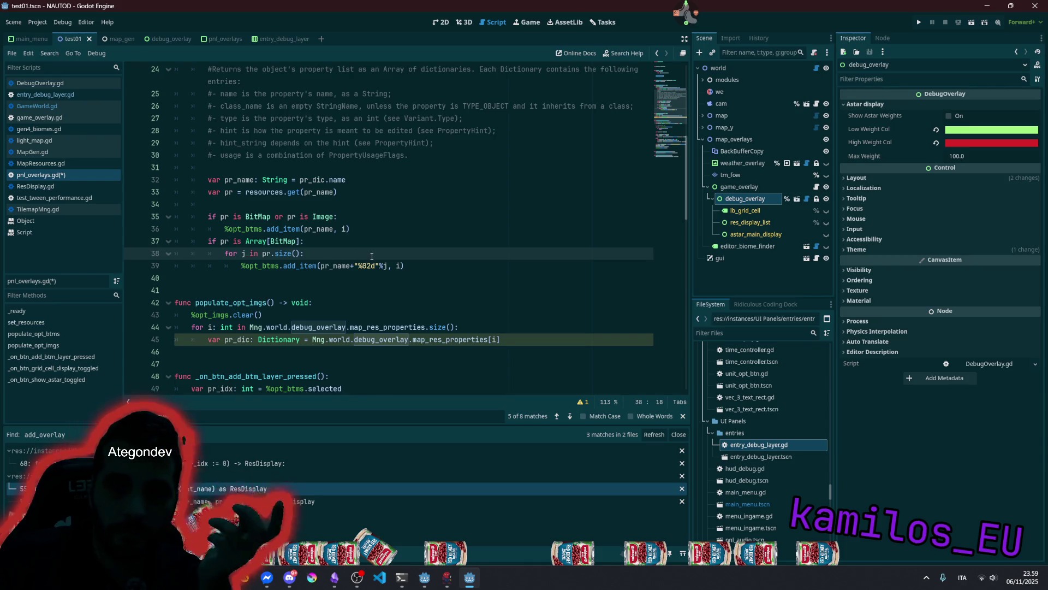
left_click_drag(359, 266, 375, 266)
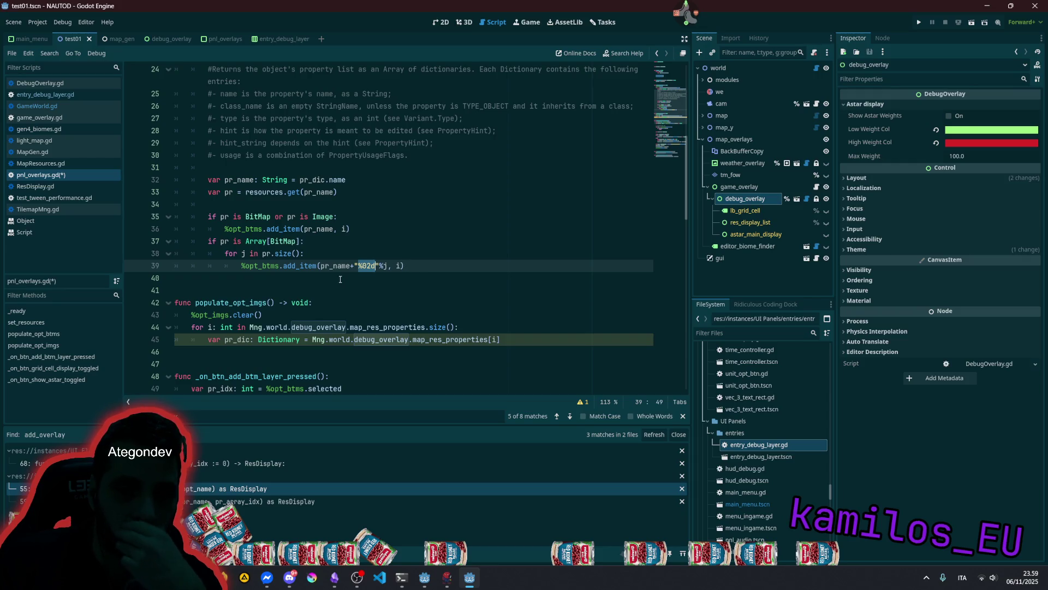
scroll(336, 279, "down", 2)
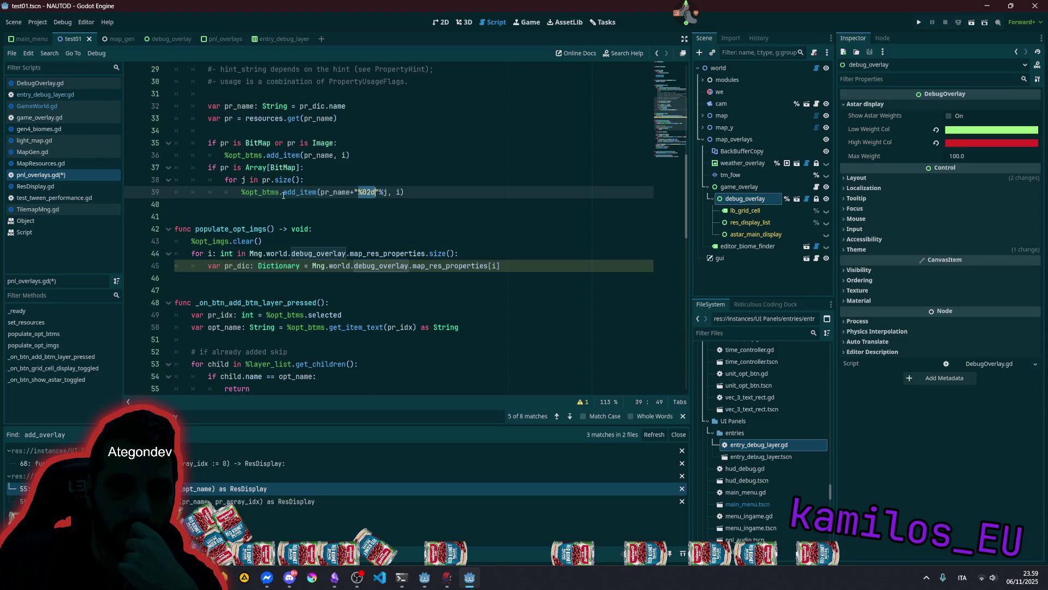
scroll(280, 211, "down", 6)
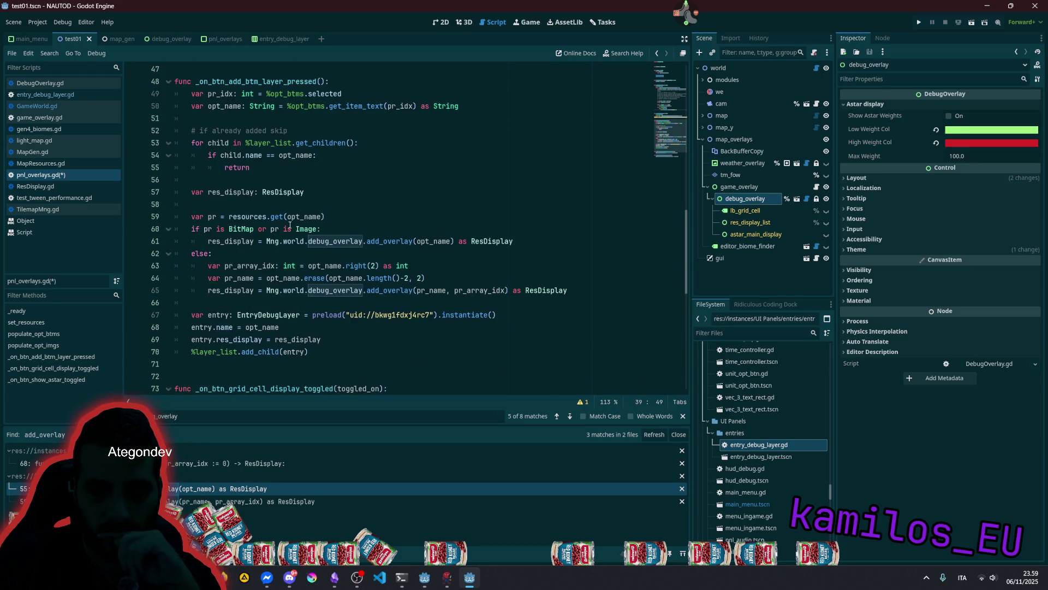
scroll(290, 226, "down", 2)
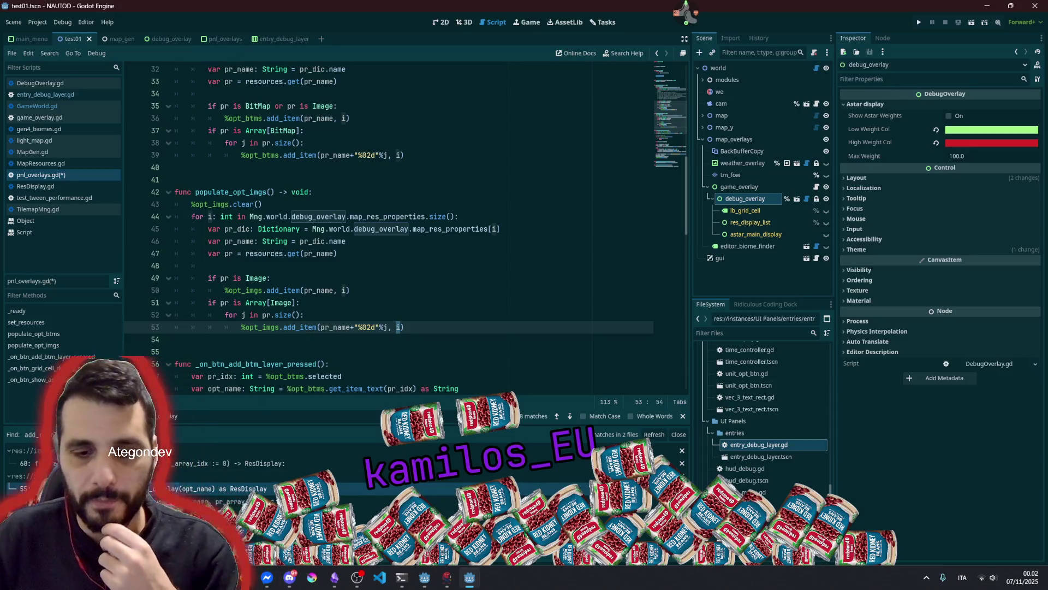
key("alt+Tab")
left_click(153, 10)
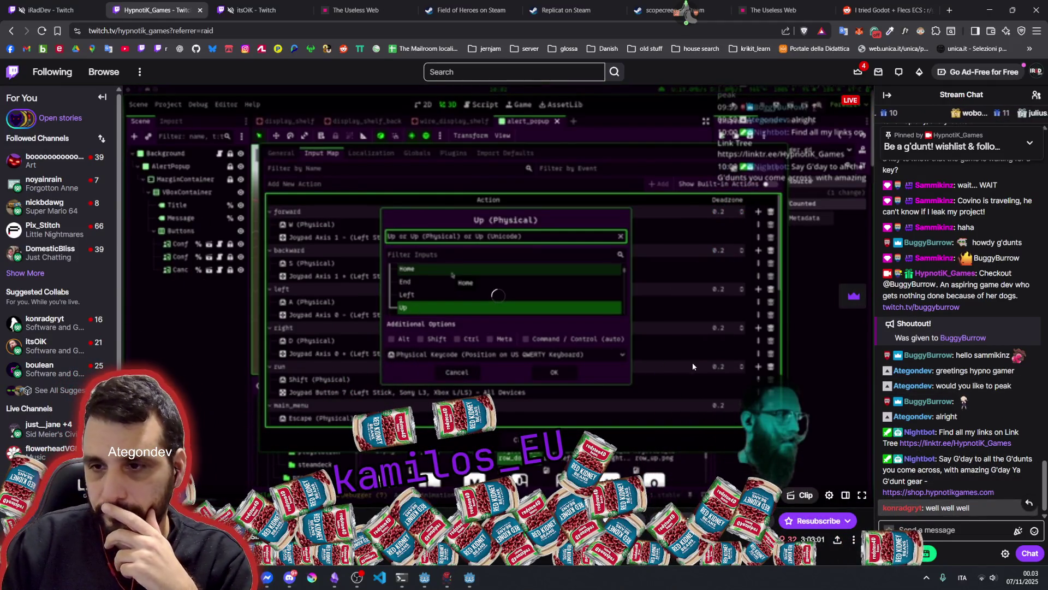
- Open the followed channel playing Gamedle in a new tab and watch it
left_click(697, 28)
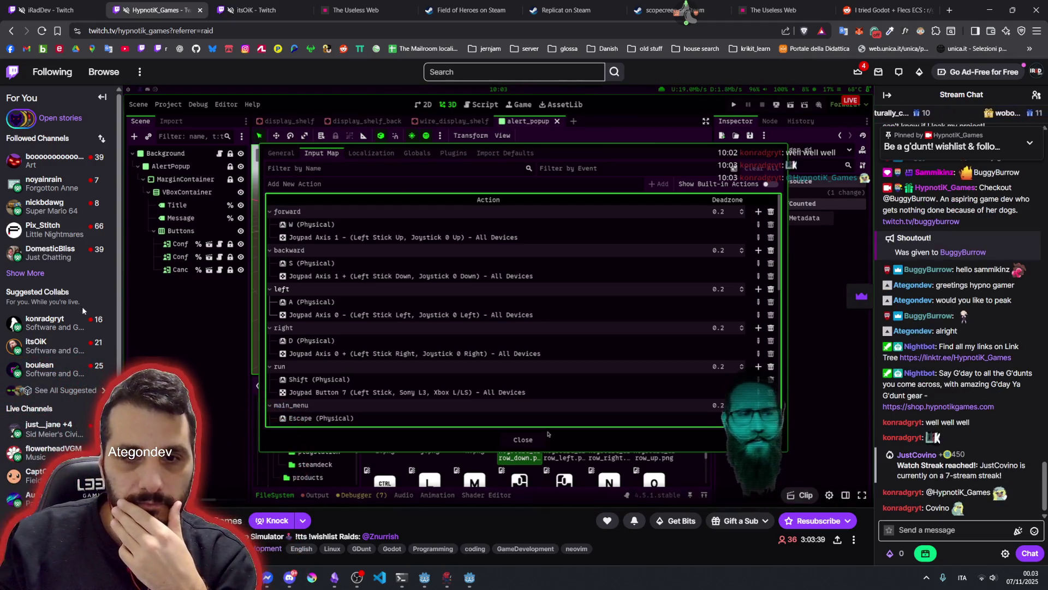
middle_click(41, 327)
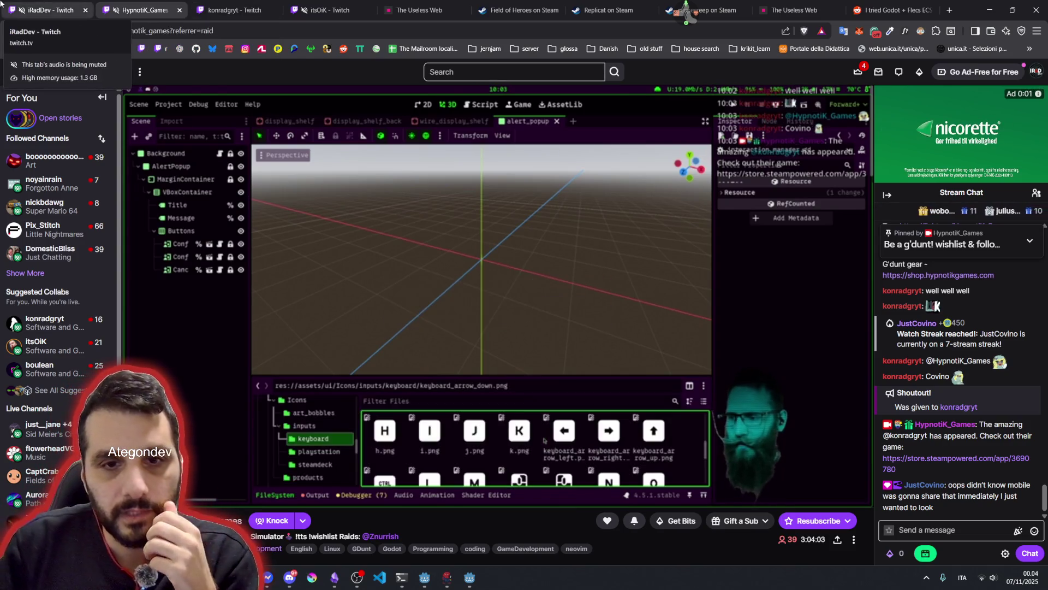
left_click(227, 3)
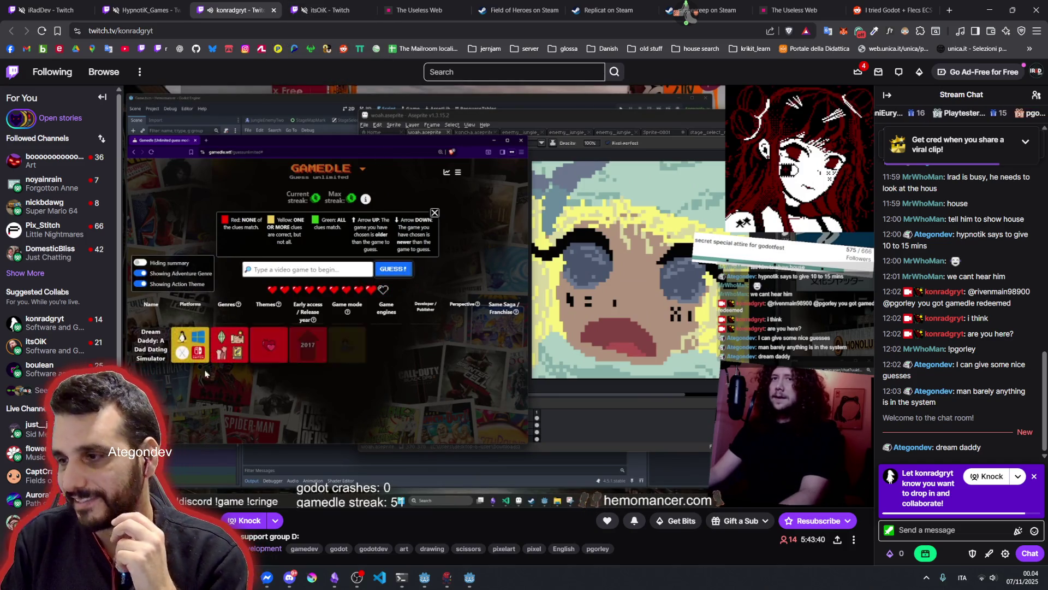
- Greet the streamer in chat and send 'I forgot you were streaming'
left_click(962, 535)
type("ciao ")
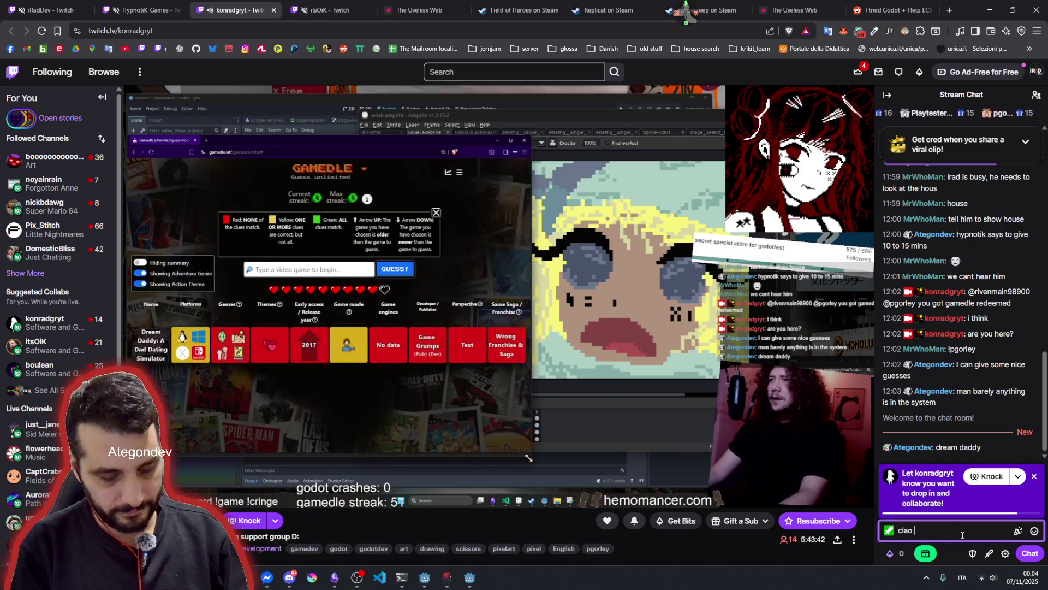
type("konradio")
key("Return")
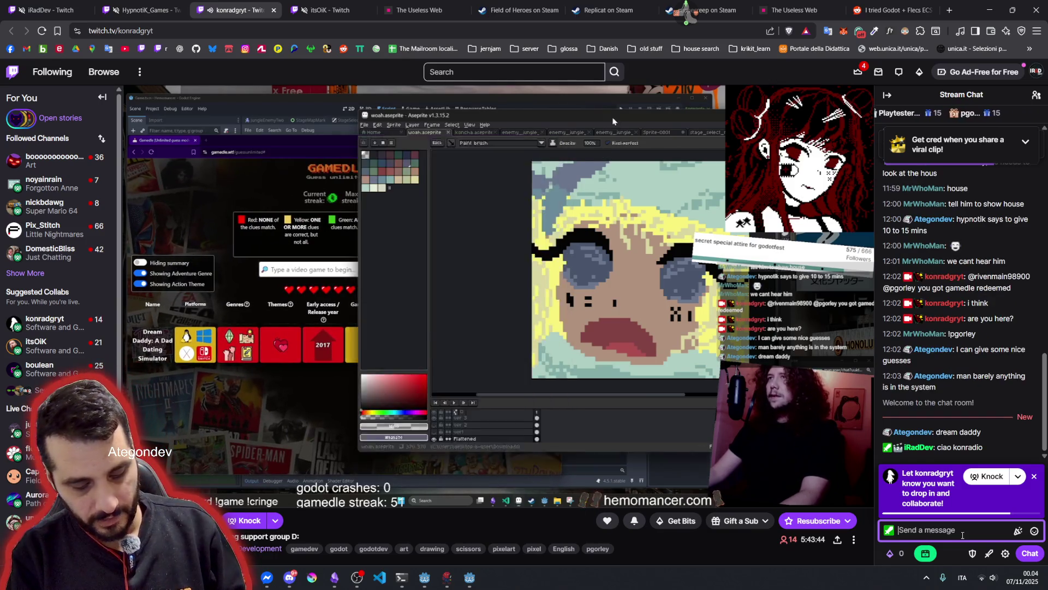
type("I forgot you were stre")
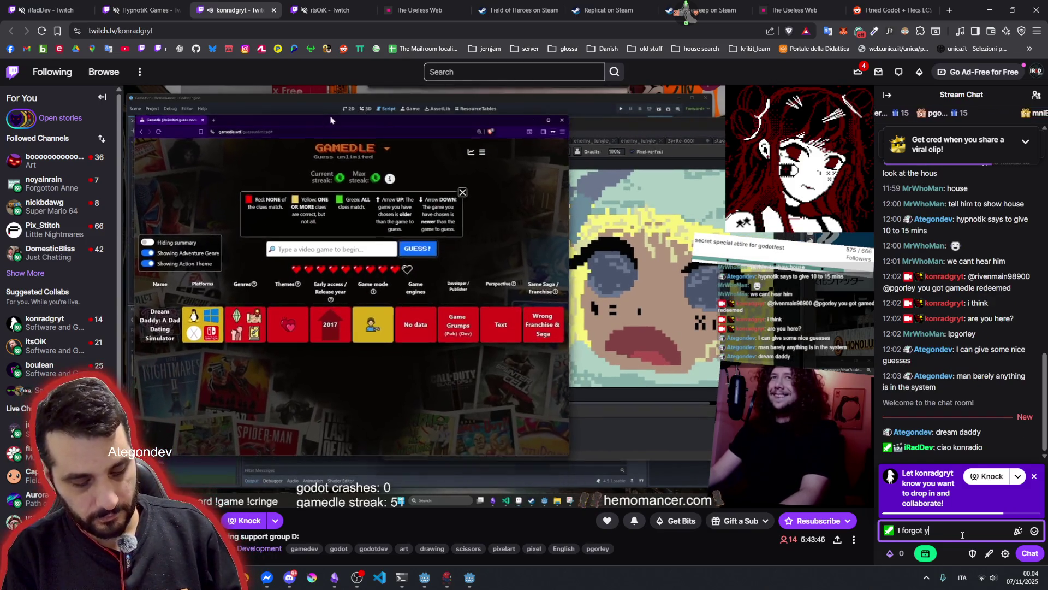
type("aming")
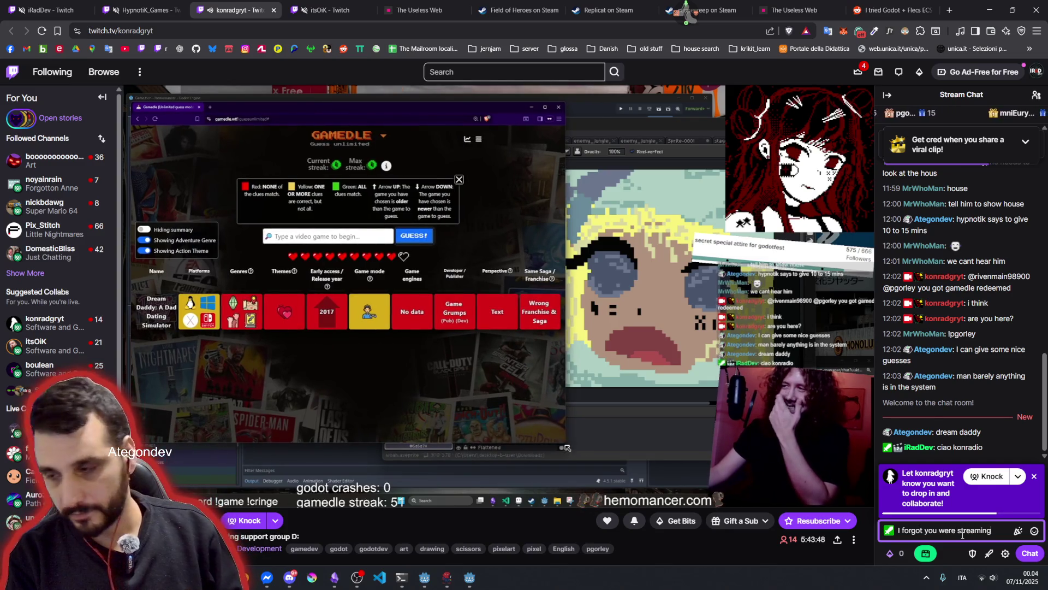
key("Return")
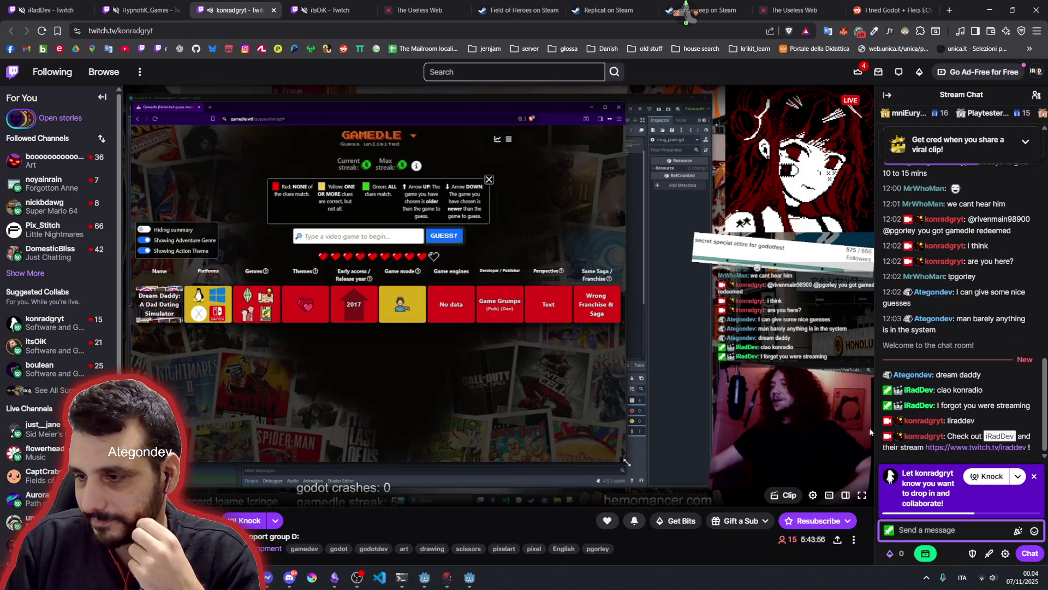
- Send the follow-up chat replies 'nope so bad' and 'so disgusting', then go to The Useless Web
left_click(1013, 581)
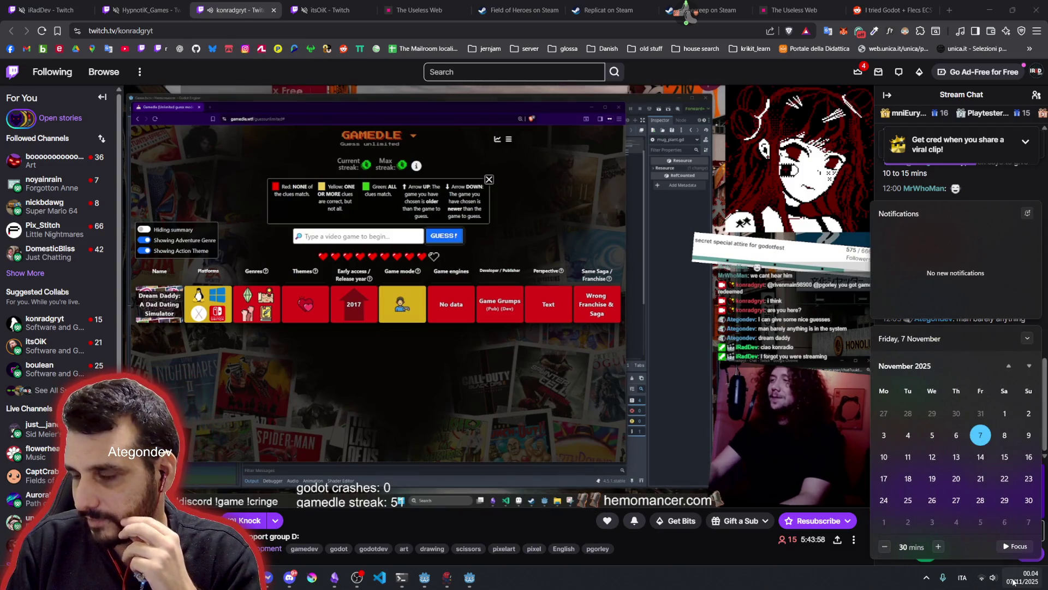
left_click(932, 532)
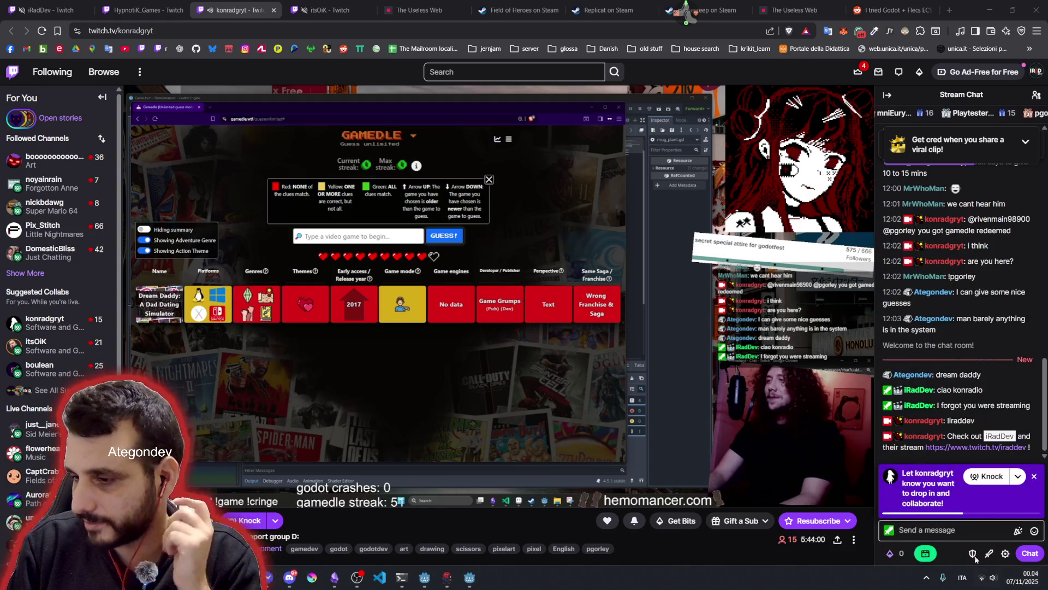
left_click(933, 533)
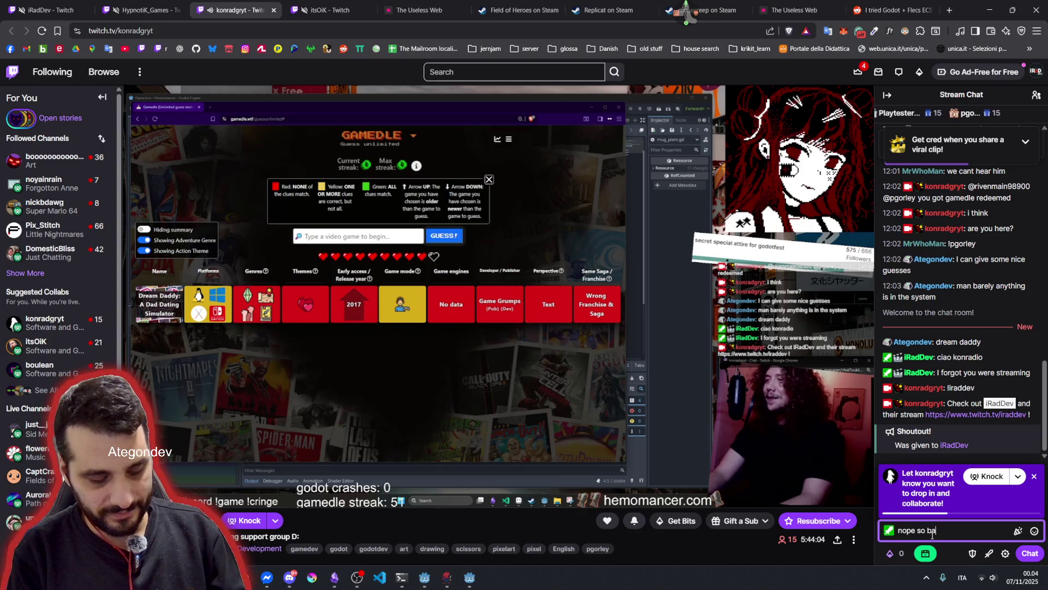
type("d")
key("Return")
type("sgusting")
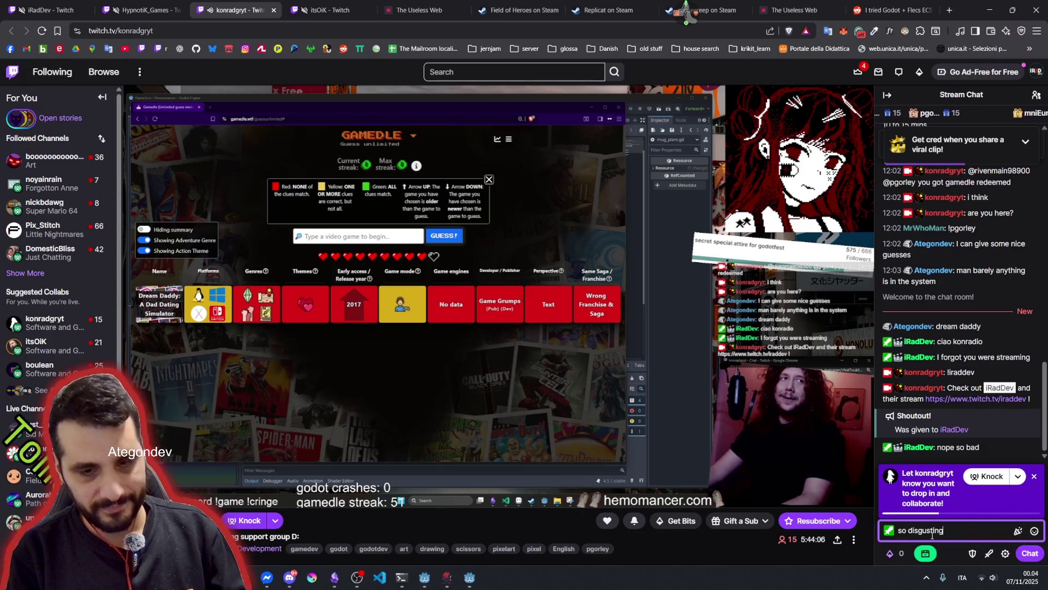
key("Return")
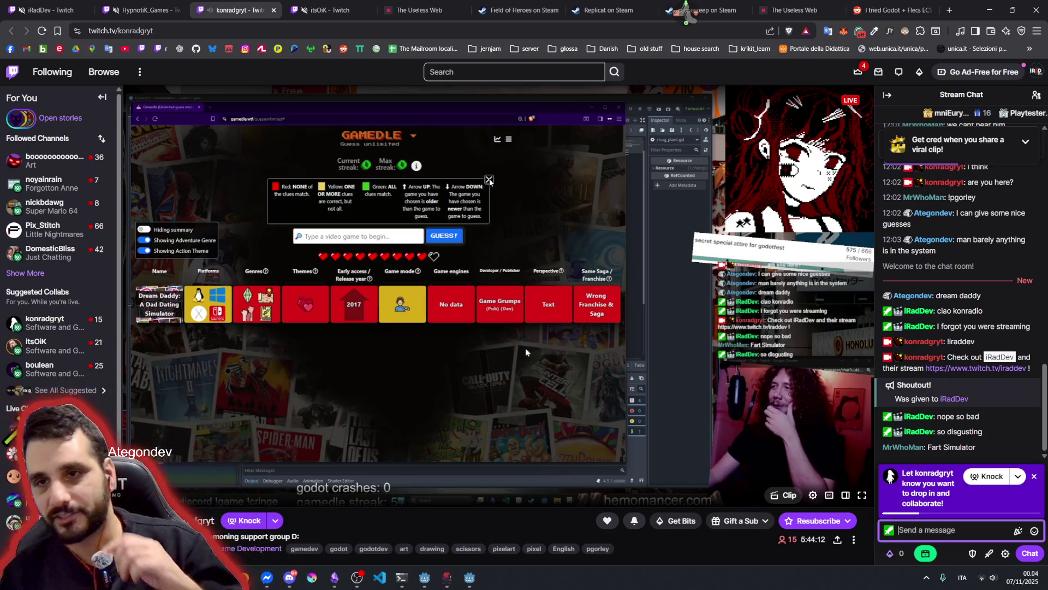
left_click(419, 4)
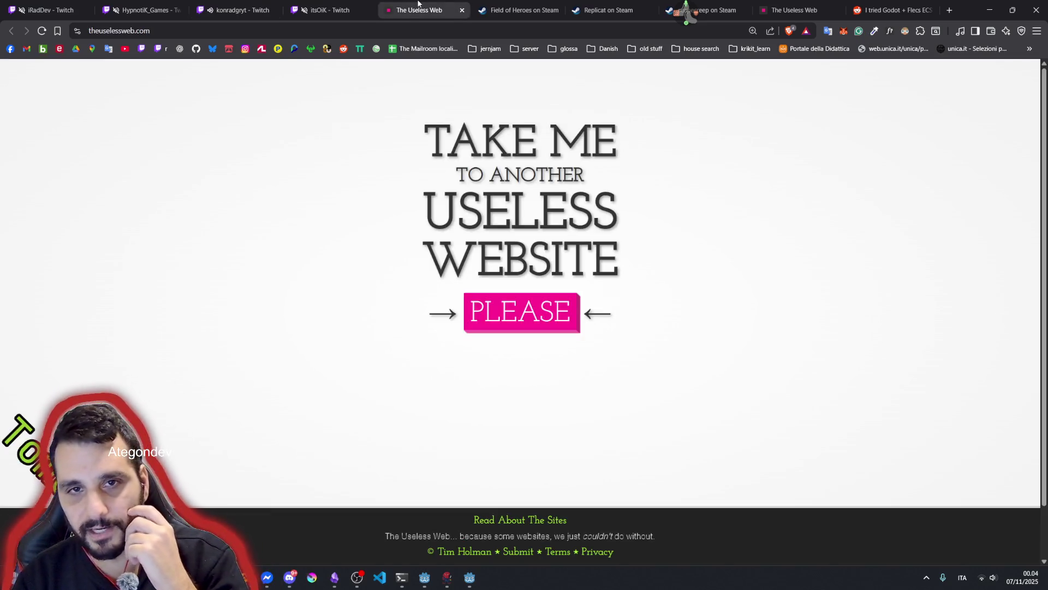
- Close the Useless Web, three Steam store tabs and the Reddit Flecs tab
middle_click(419, 5)
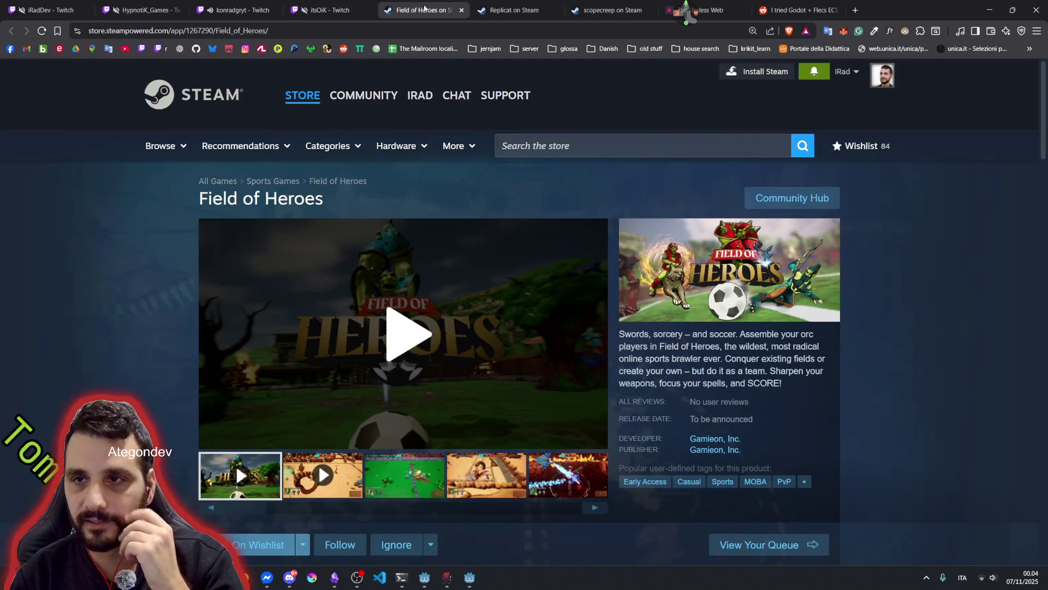
middle_click(424, 7)
middle_click(425, 7)
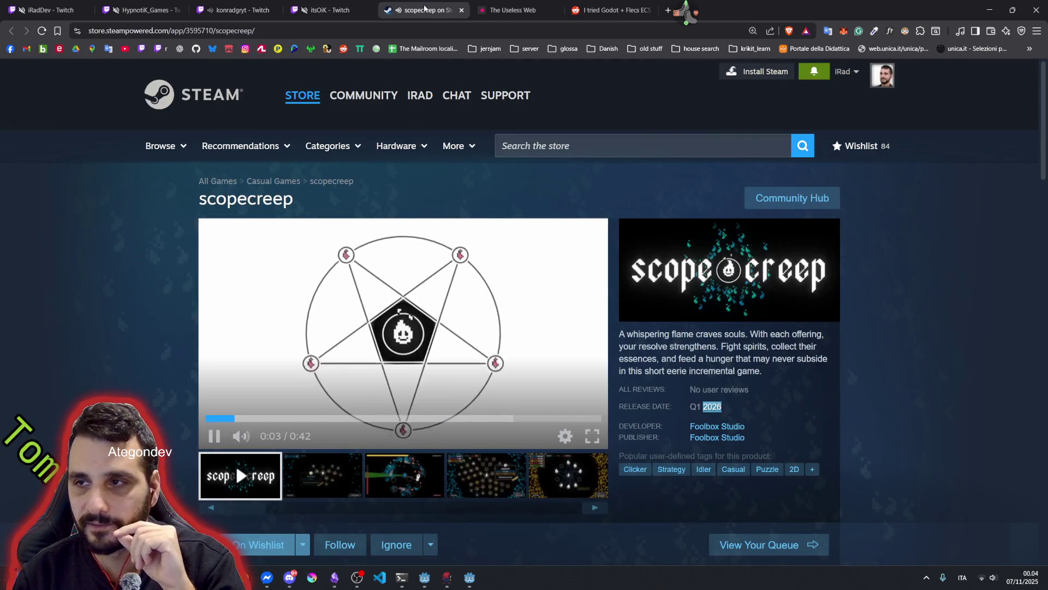
middle_click(425, 7)
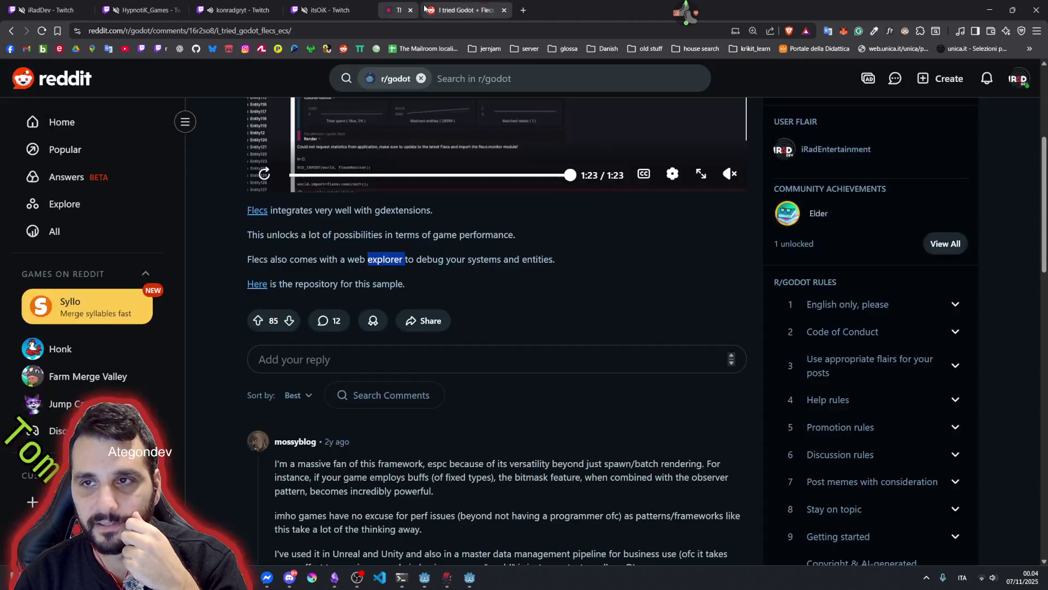
middle_click(424, 7)
- Reply 'va bene' in the Gamedle stream chat and return to the Godot editor
left_click(306, 9)
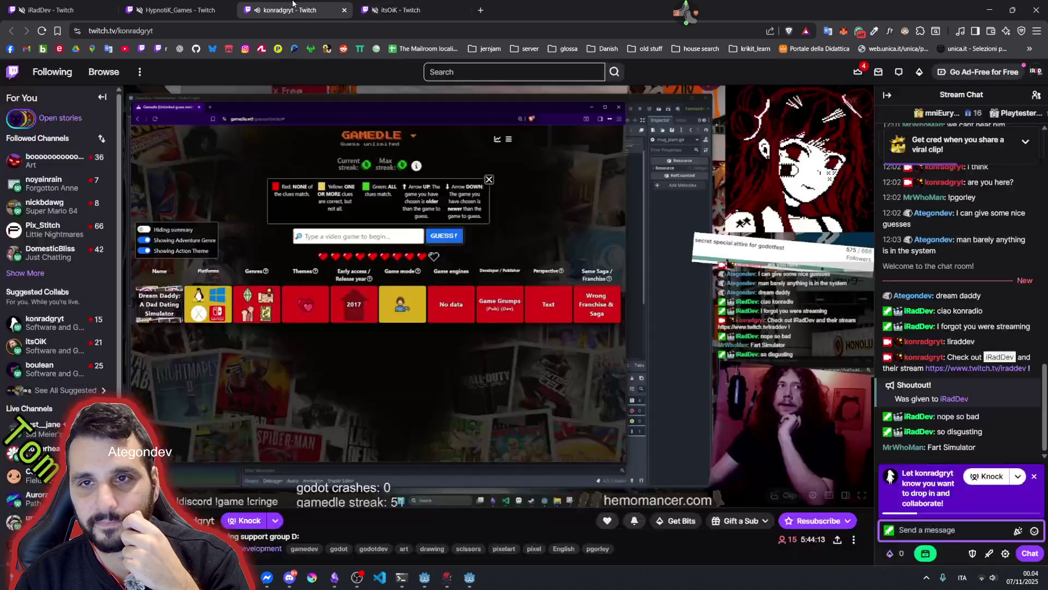
type("va bene")
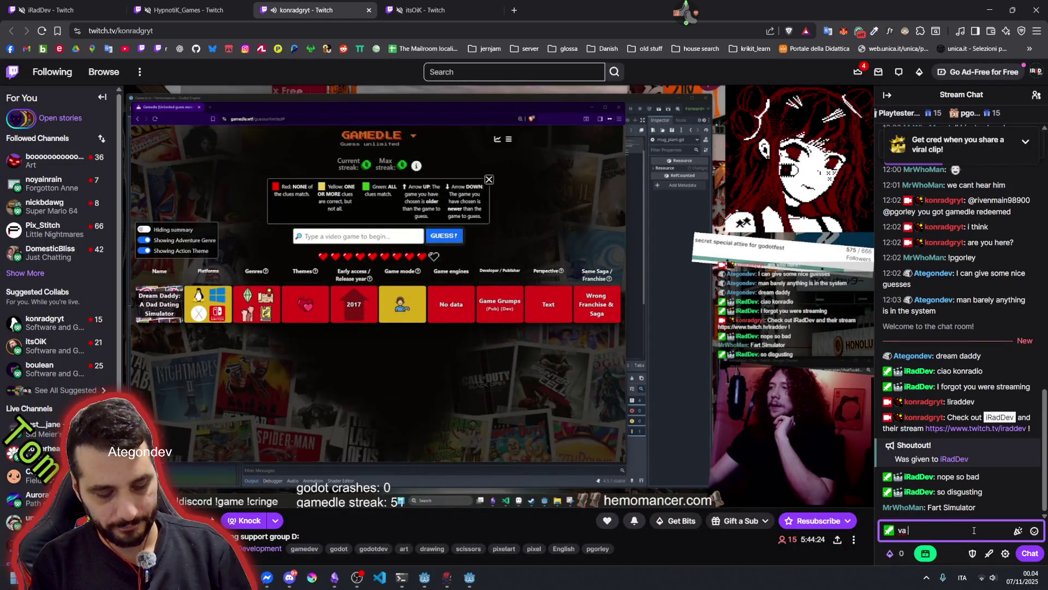
key("Return")
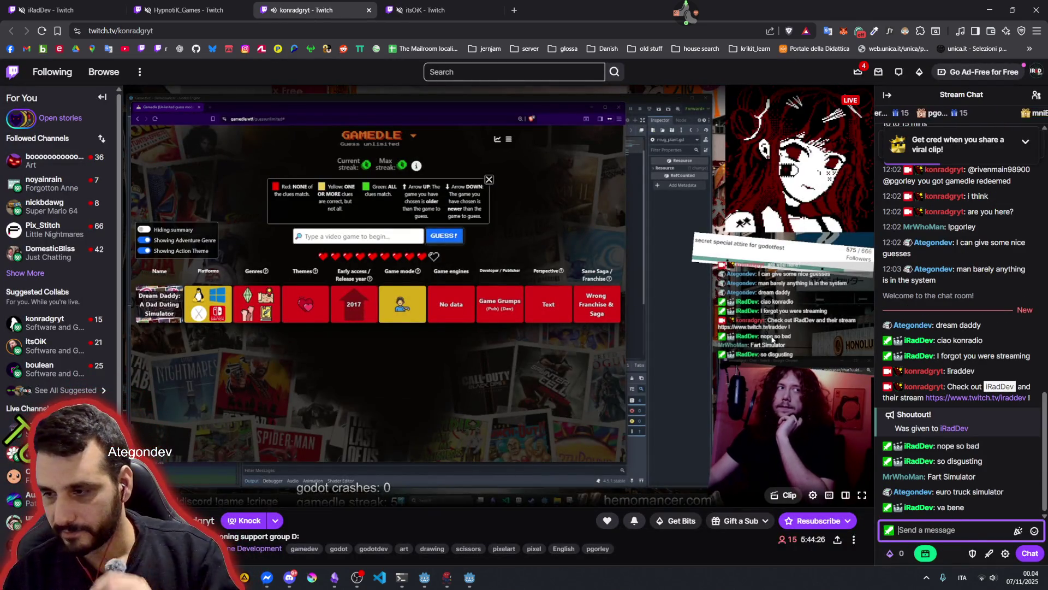
left_click(470, 578)
left_click(378, 242)
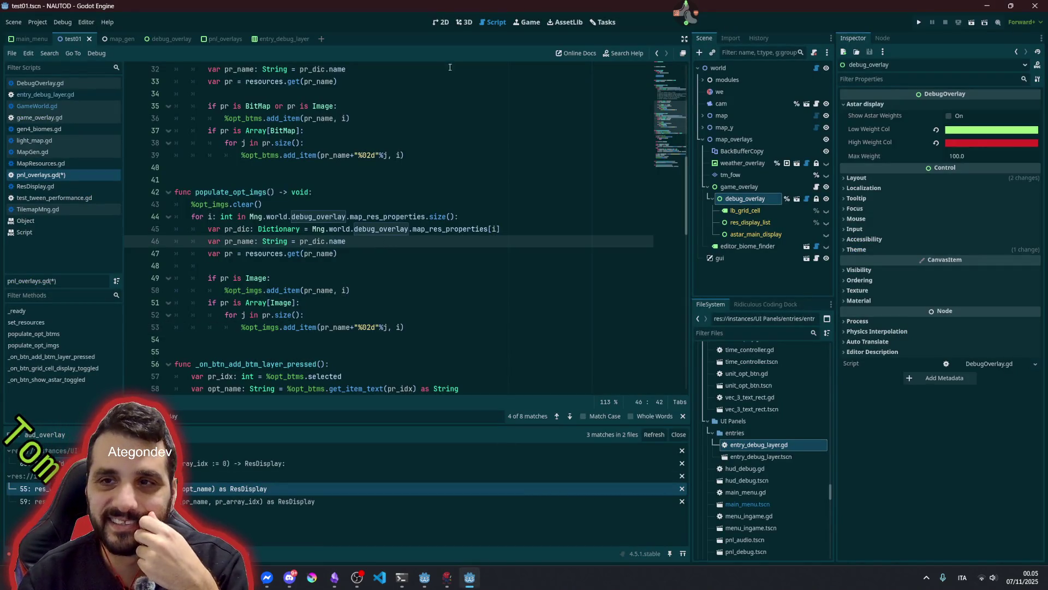
- Select the sea_depth_overlay node in test01's 2D view, then open a fresh browser tab
left_click(442, 24)
scroll(296, 208, "down", 7)
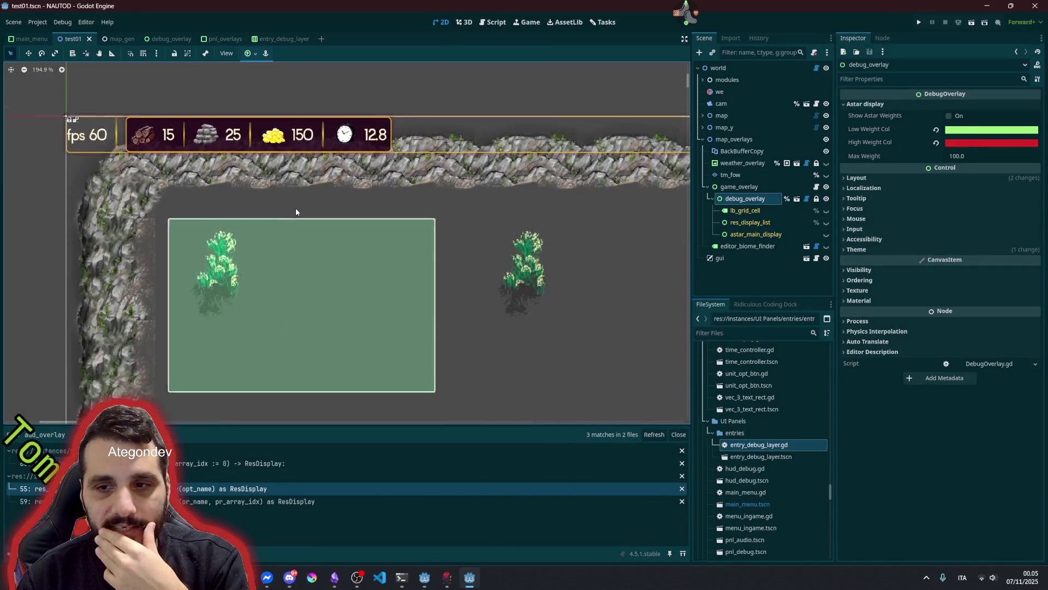
scroll(377, 263, "down", 1)
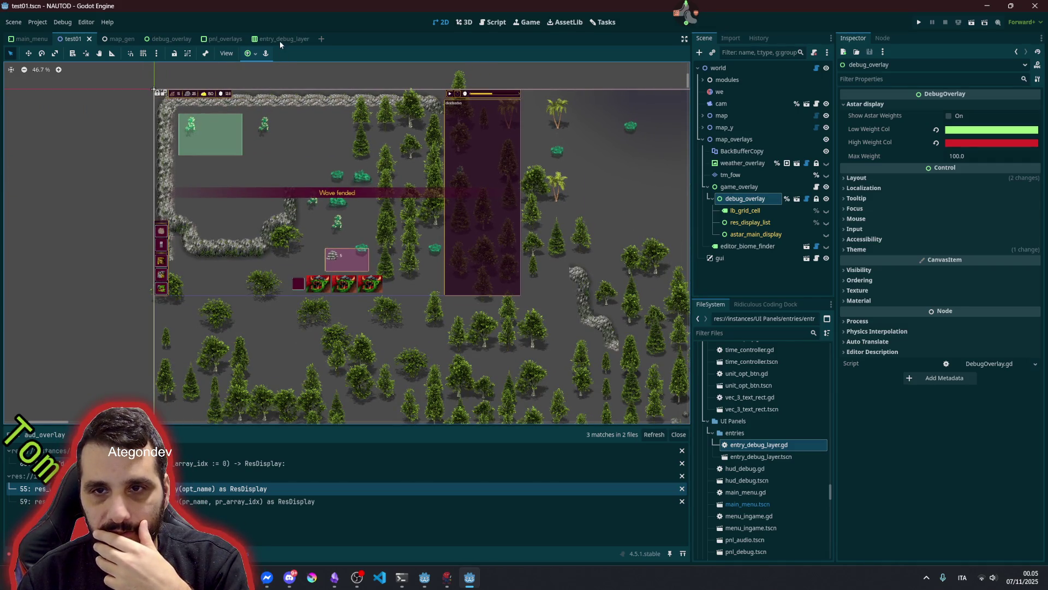
scroll(392, 308, "down", 10)
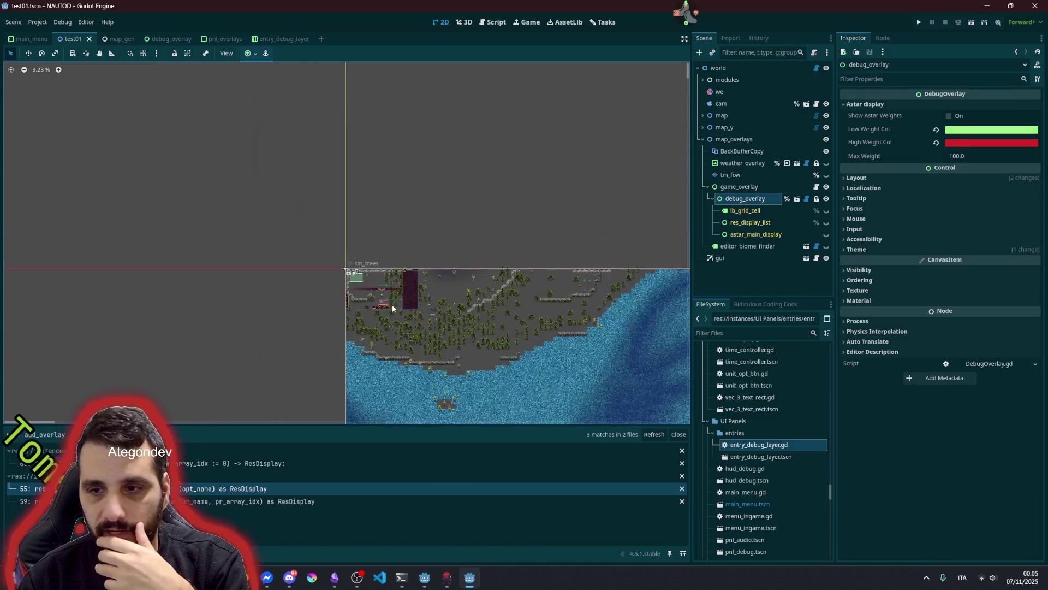
scroll(393, 308, "up", 10)
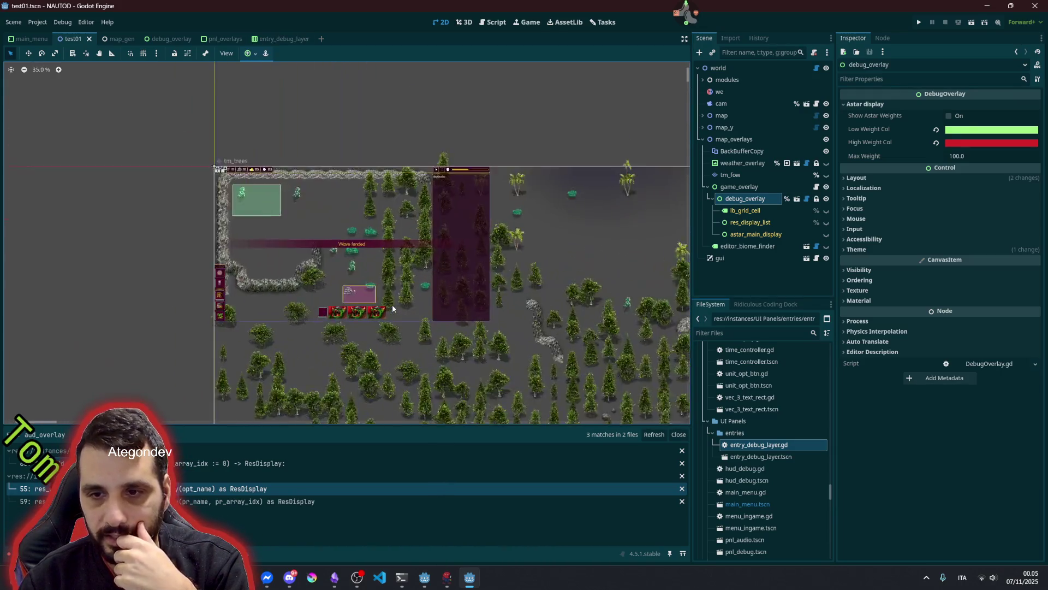
scroll(318, 315, "up", 4)
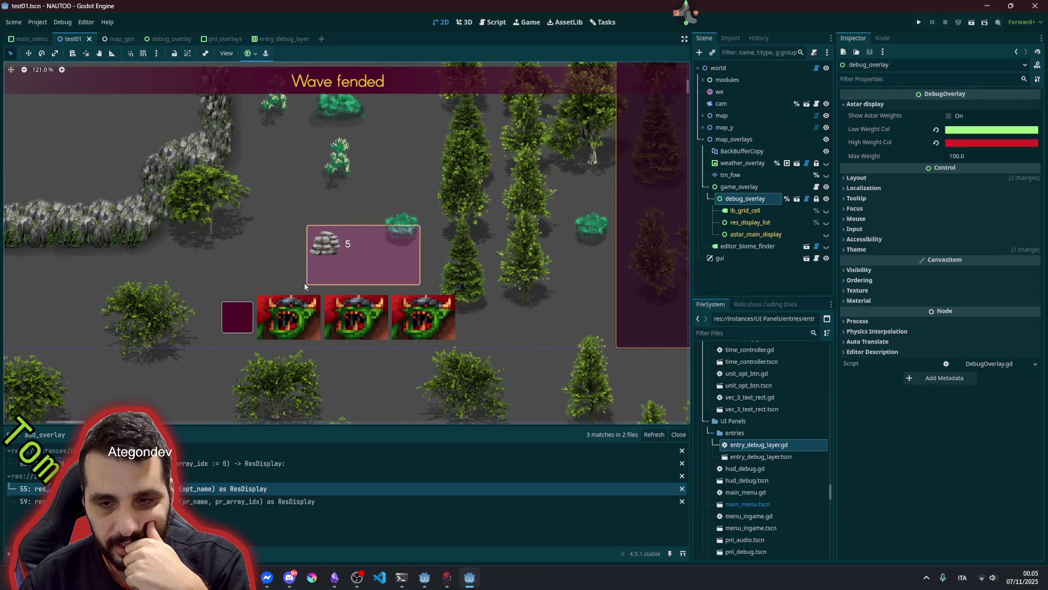
left_click(299, 309)
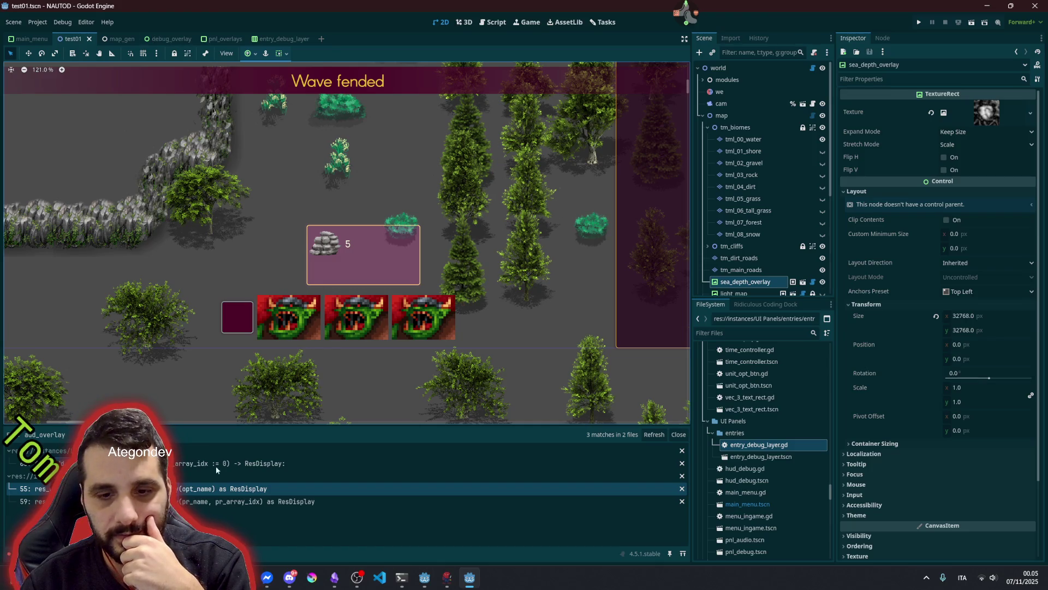
left_click(213, 513)
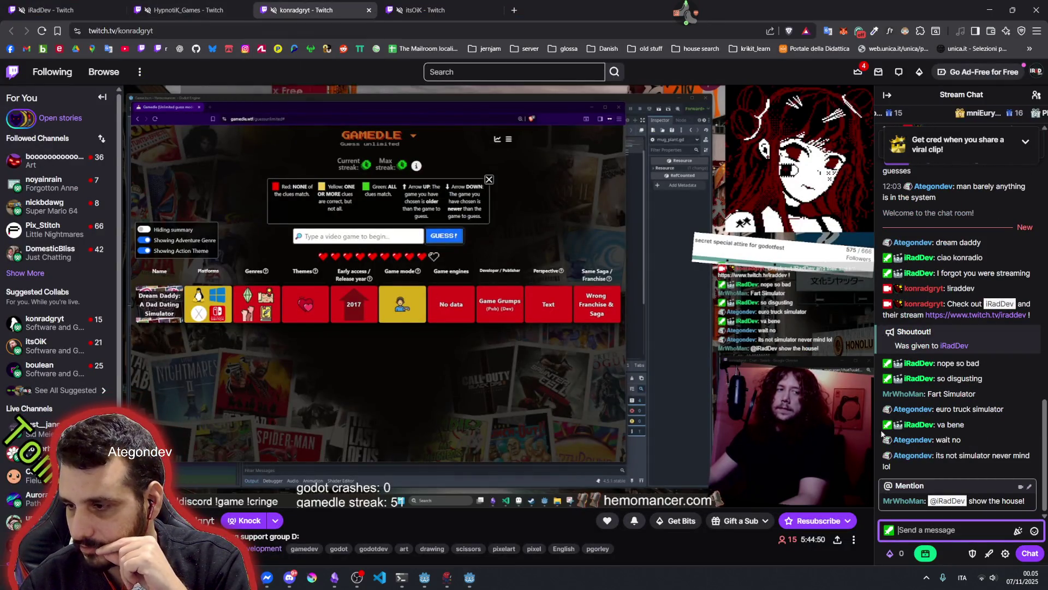
left_click(514, 10)
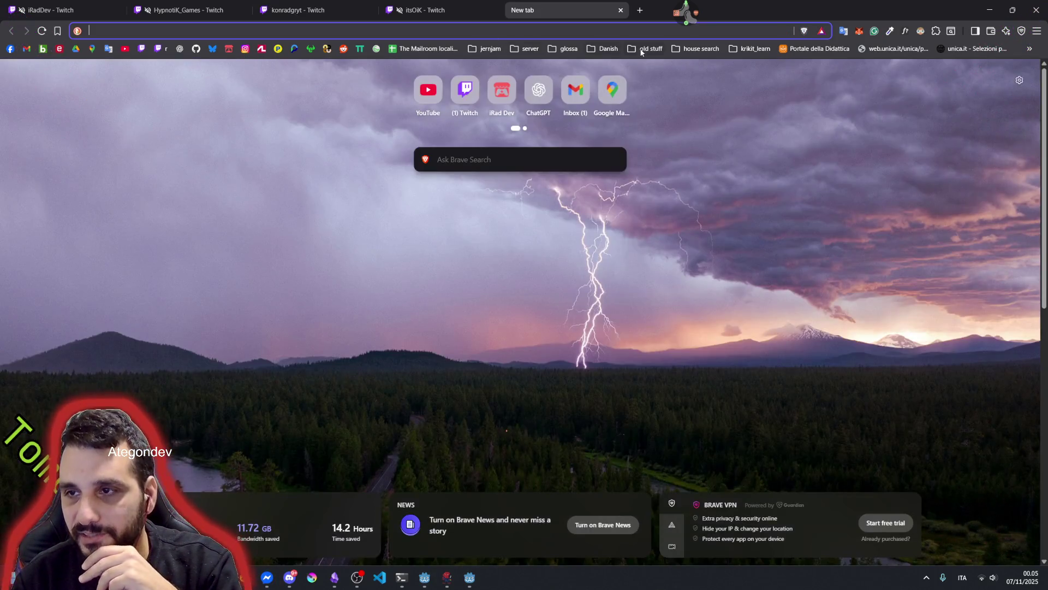
- Copy the danbolig.dk villa listing link from the house search bookmarks and post it in Gamedle's chat
left_click(694, 49)
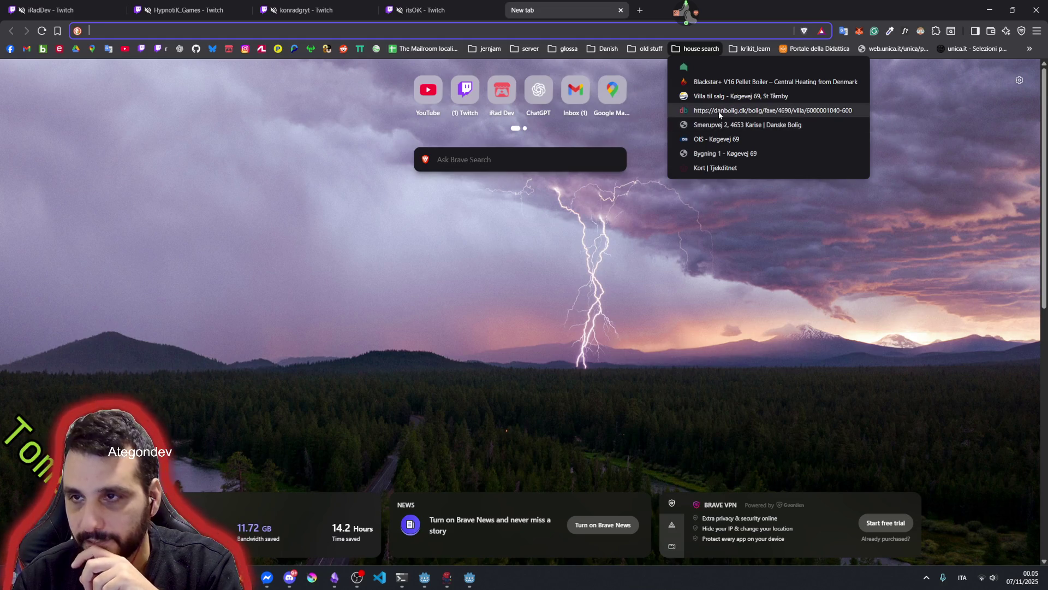
left_click(720, 111)
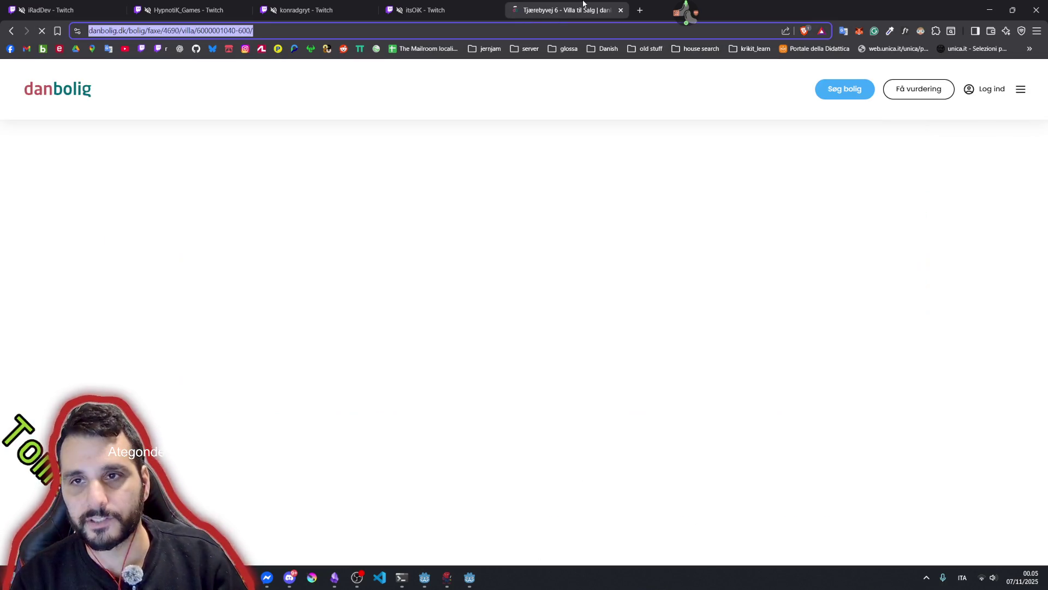
middle_click(557, 13)
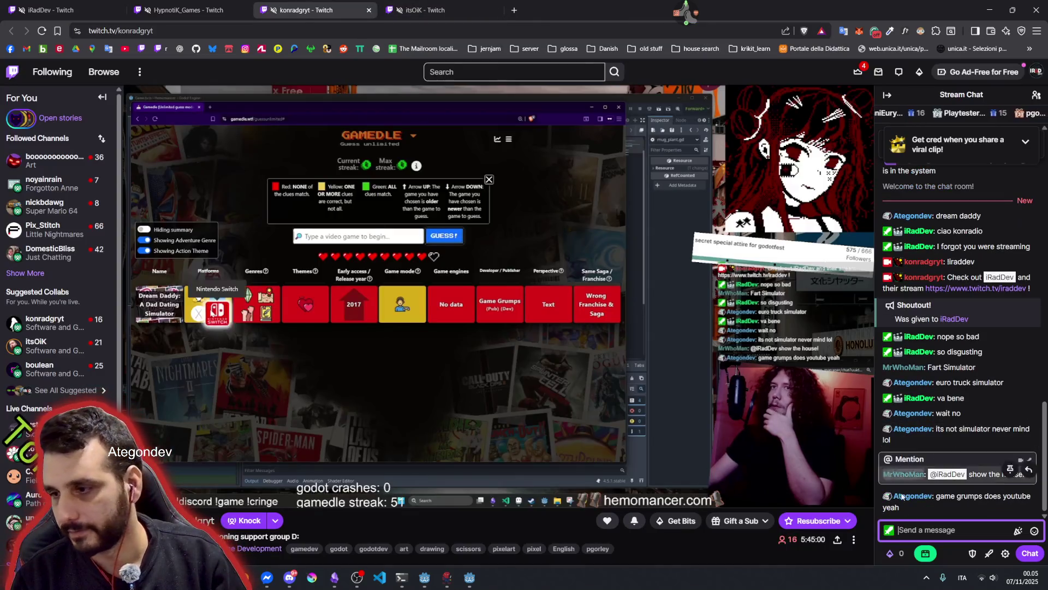
left_click(919, 526)
key("ctrl+v")
key("Return")
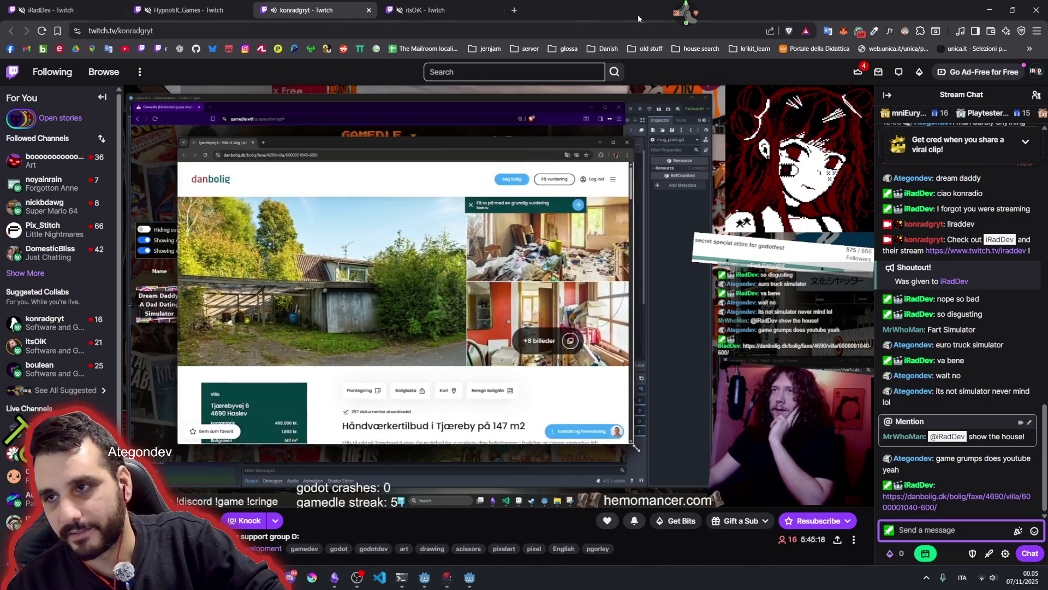
left_click(686, 12)
- Reply 'mobile pay me 250k' and 'even look at the pictures' in the Gamedle chat
mouse_move(709, 31)
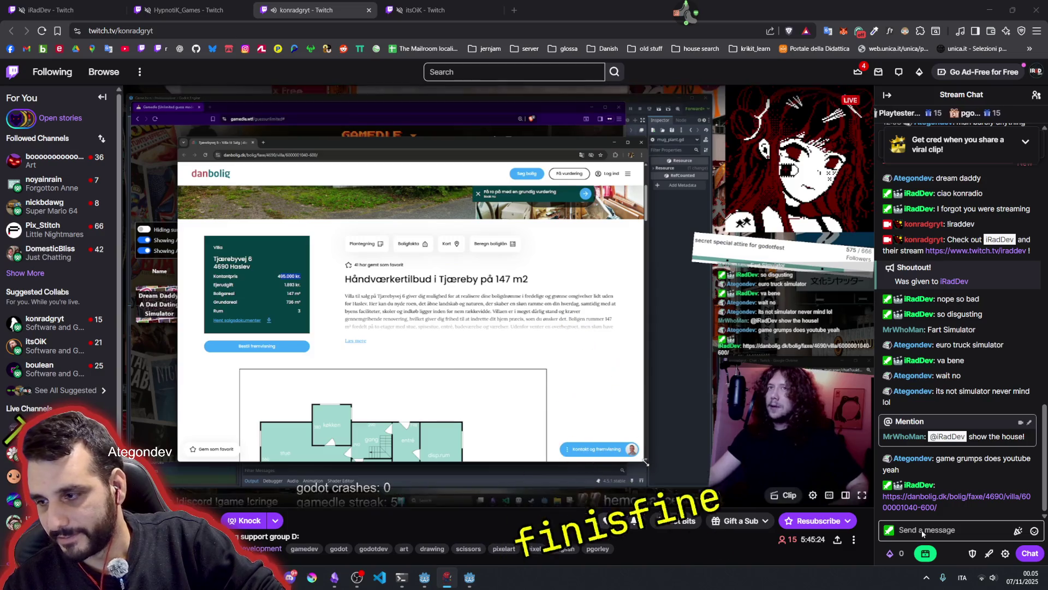
left_click(948, 537)
type("mo")
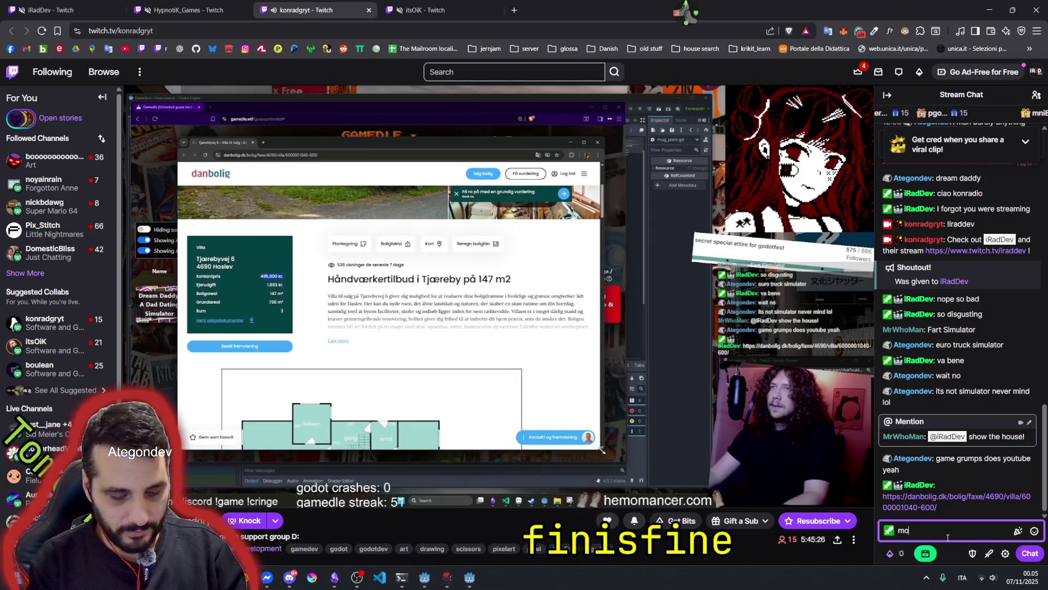
type("bile pay me 250k")
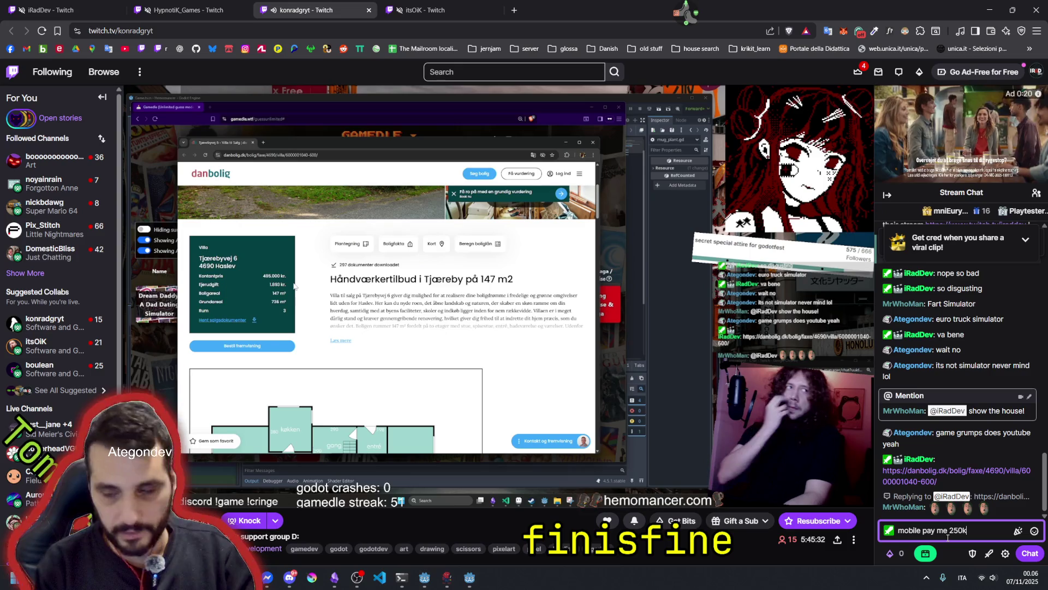
key("Return")
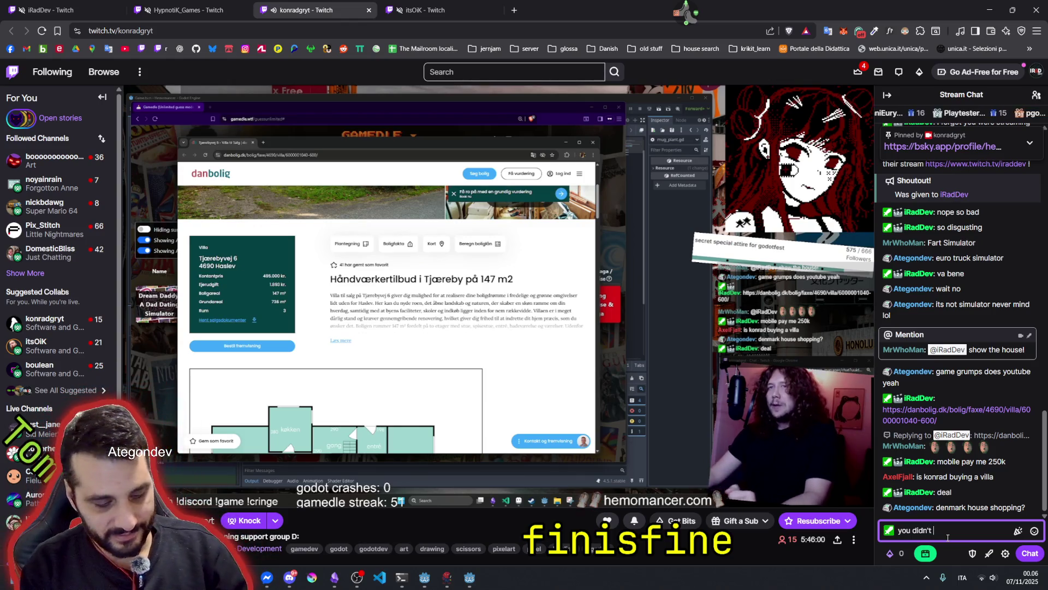
type("even look at")
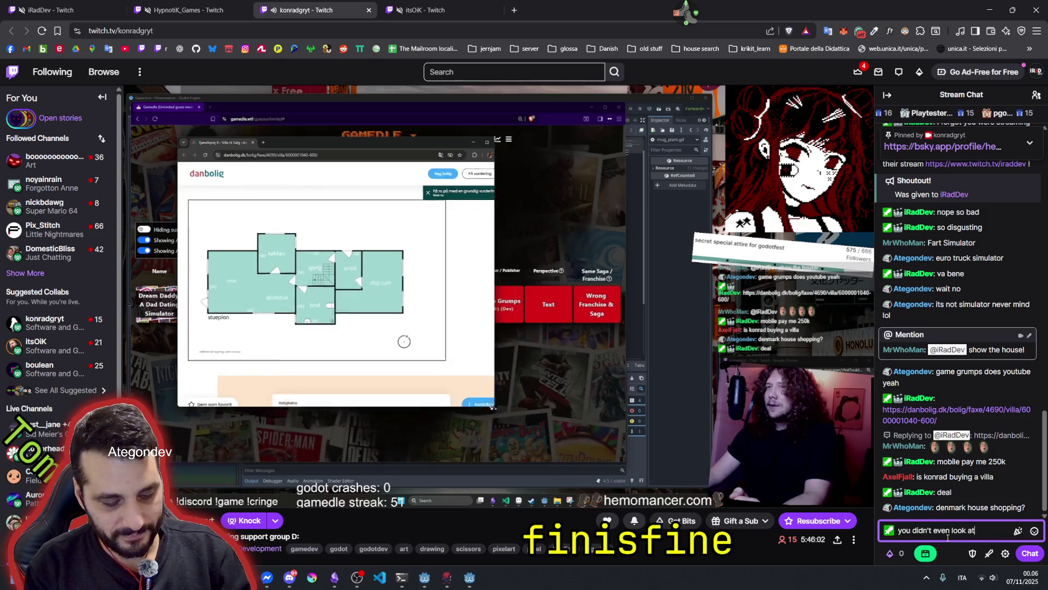
type(" the pictures")
key("Return")
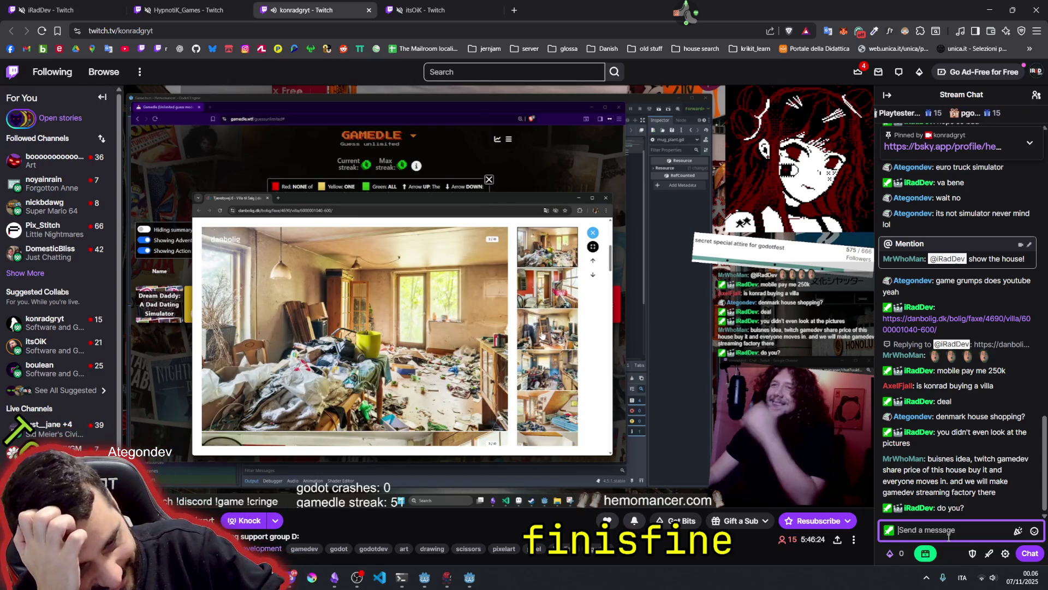
- Open a followed streamer's channel from the expanded Followed Channels list in a new tab, then switch to Twitcher
mouse_move(306, 481)
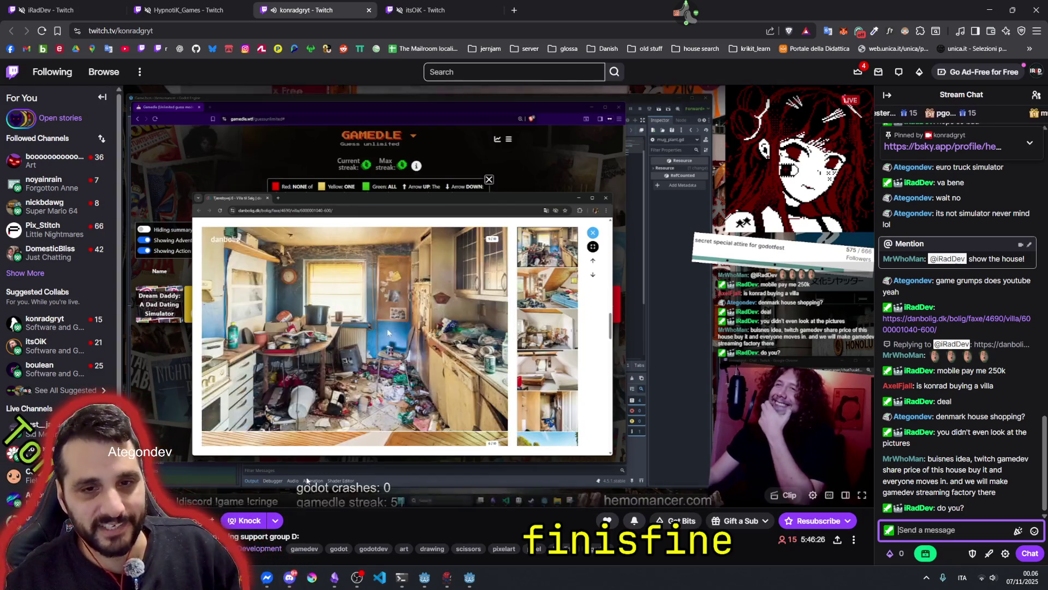
left_click(31, 271)
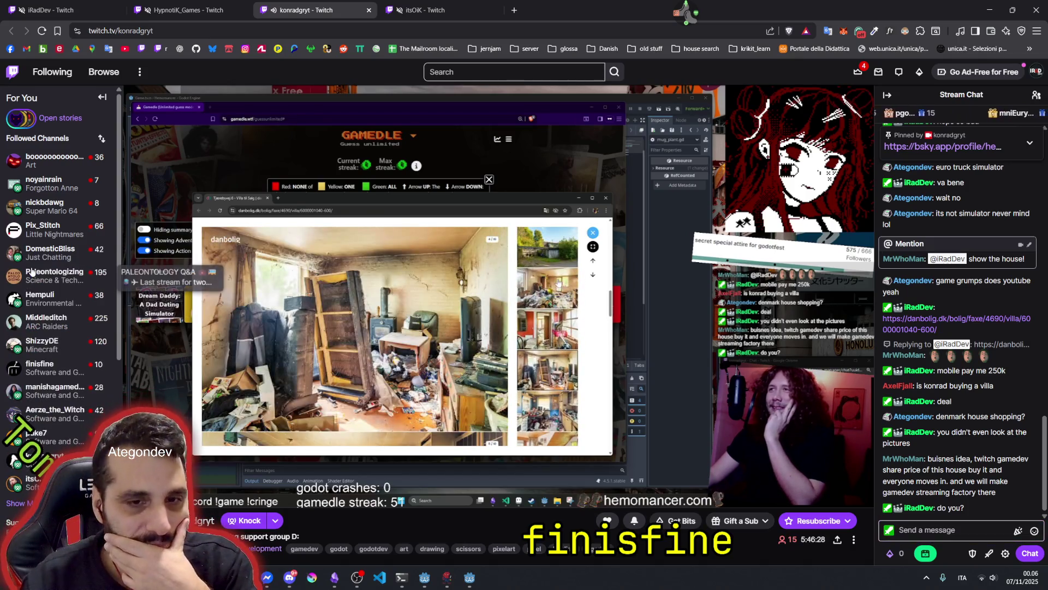
middle_click(38, 367)
scroll(38, 371, "down", 1)
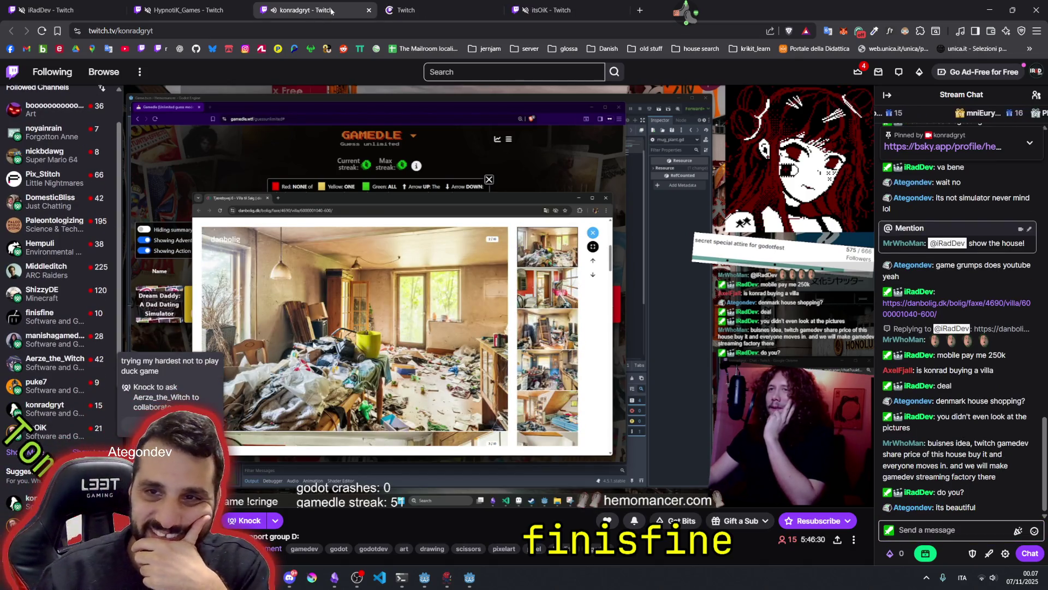
left_click(425, 10)
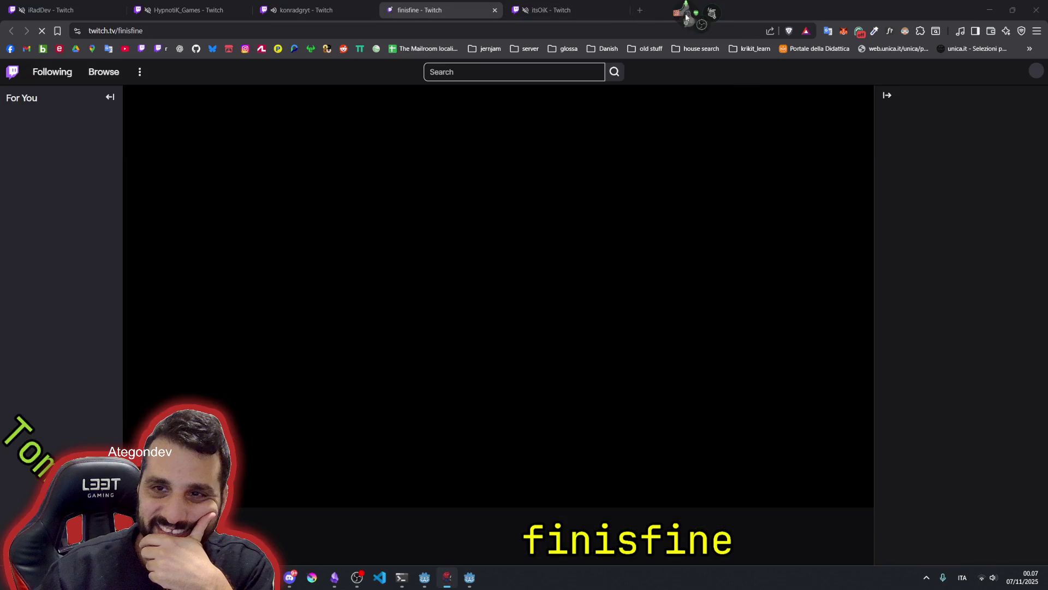
key("alt+Tab")
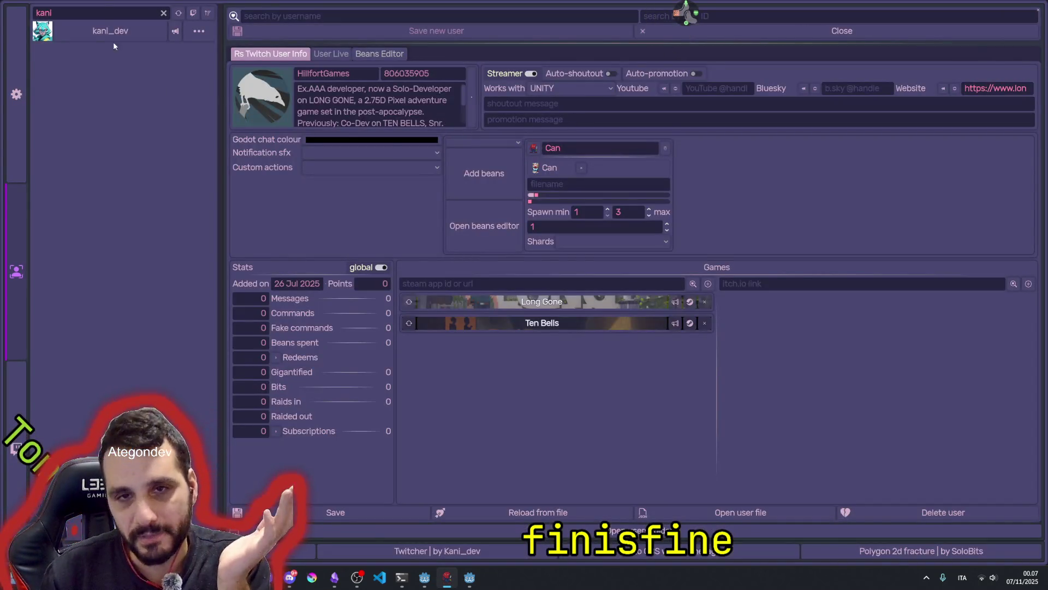
- Filter Twitcher's user list for 'fini' to look for the new streamer, clear the filter, and hide Twitcher
left_click(95, 8)
key("BackSpace")
key("BackSpace")
key("BackSpace")
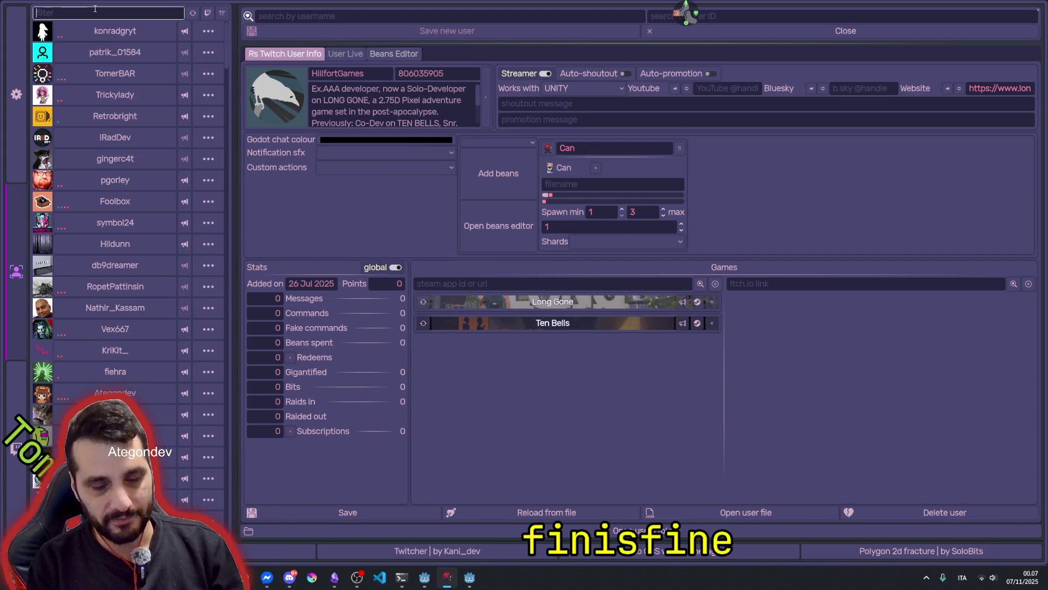
type("fini")
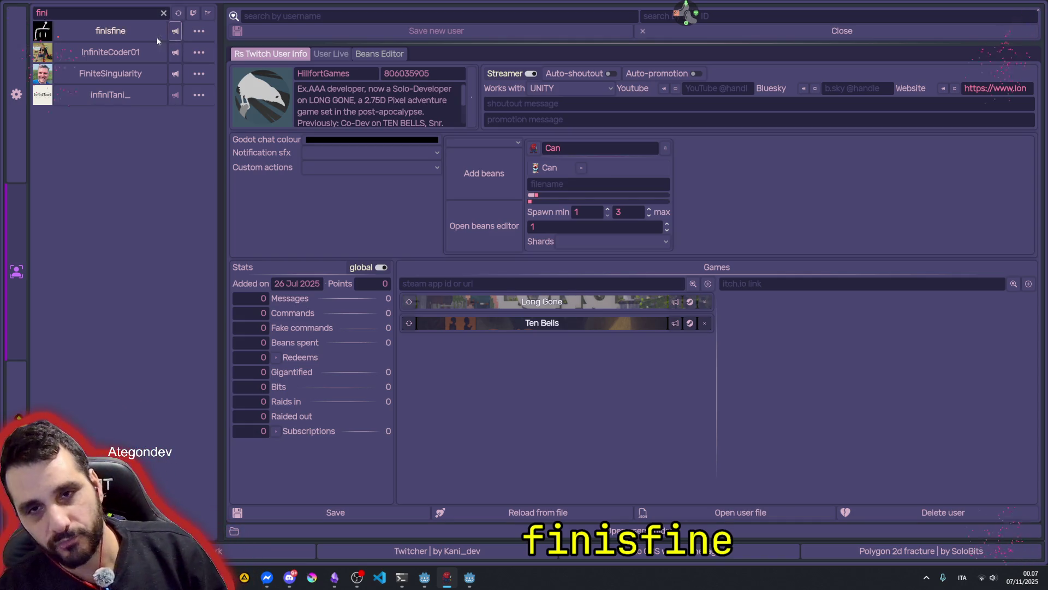
key("BackSpace")
key("BackSpace")
key("BackSpace")
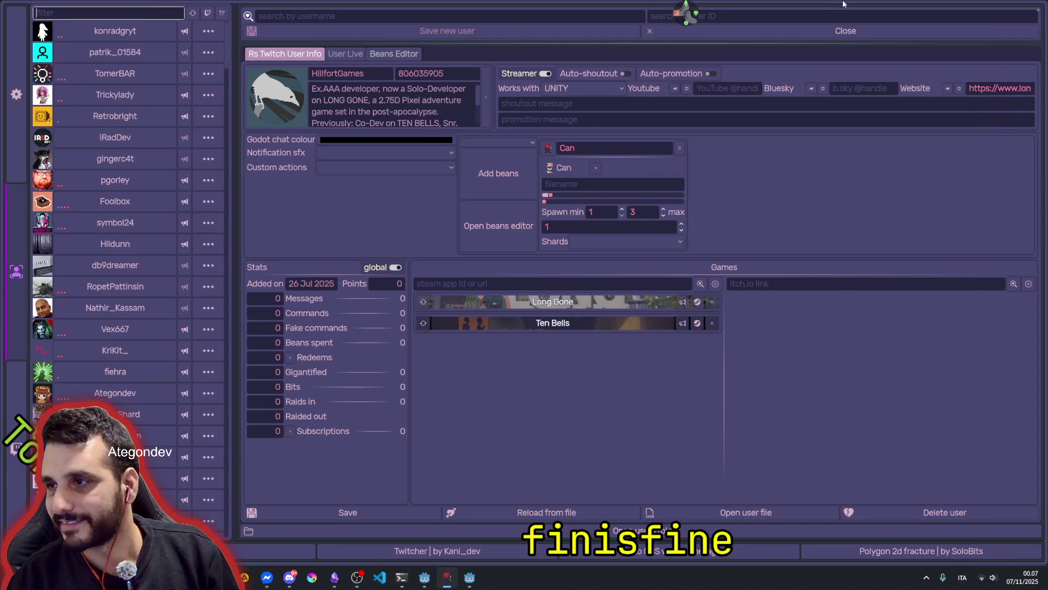
left_click(1033, 11)
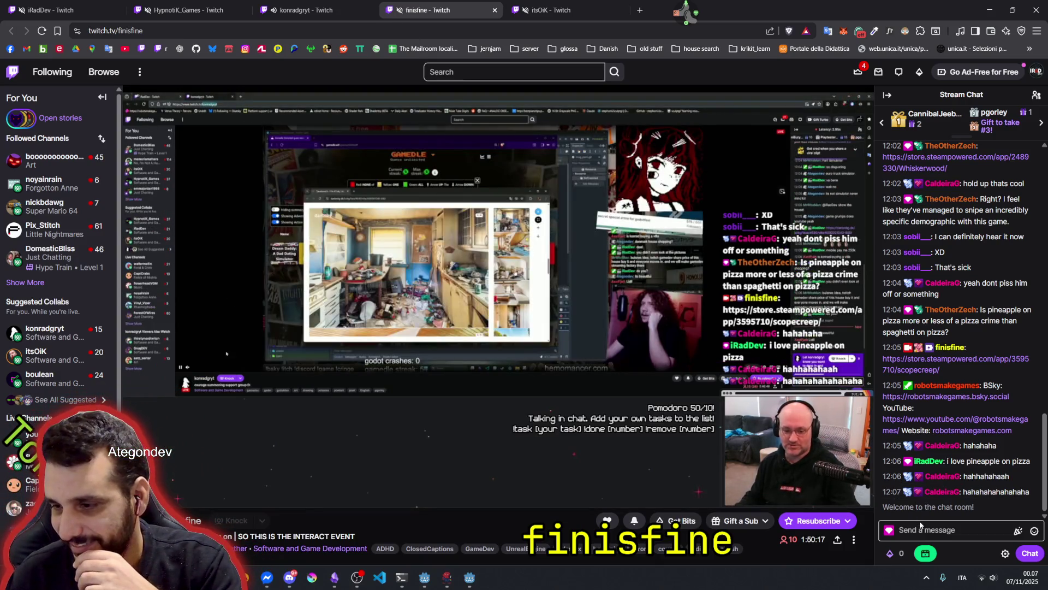
- Send 'I love pizza on pineapple too' in the Pomodoro-timer chat, then return to the Gamedle tab
left_click(921, 525)
type("I l")
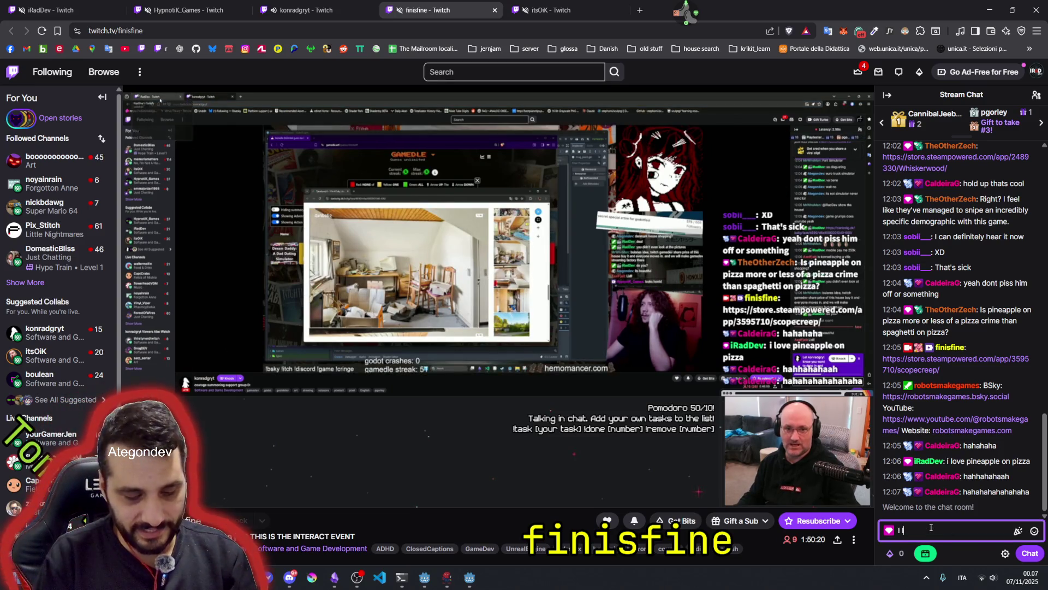
type("ove pizza on pi")
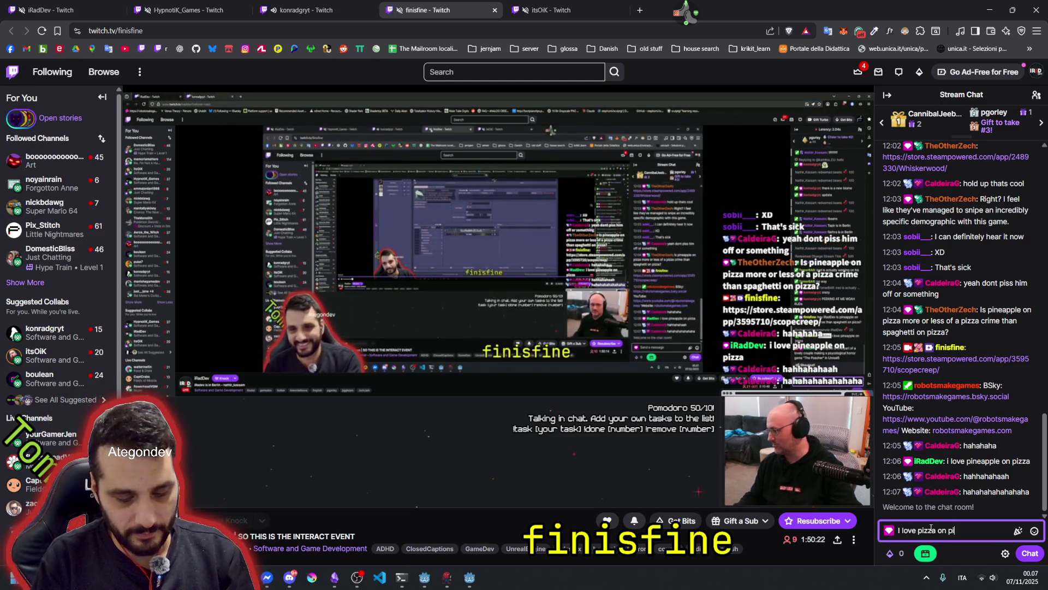
type("neapple too")
key("Return")
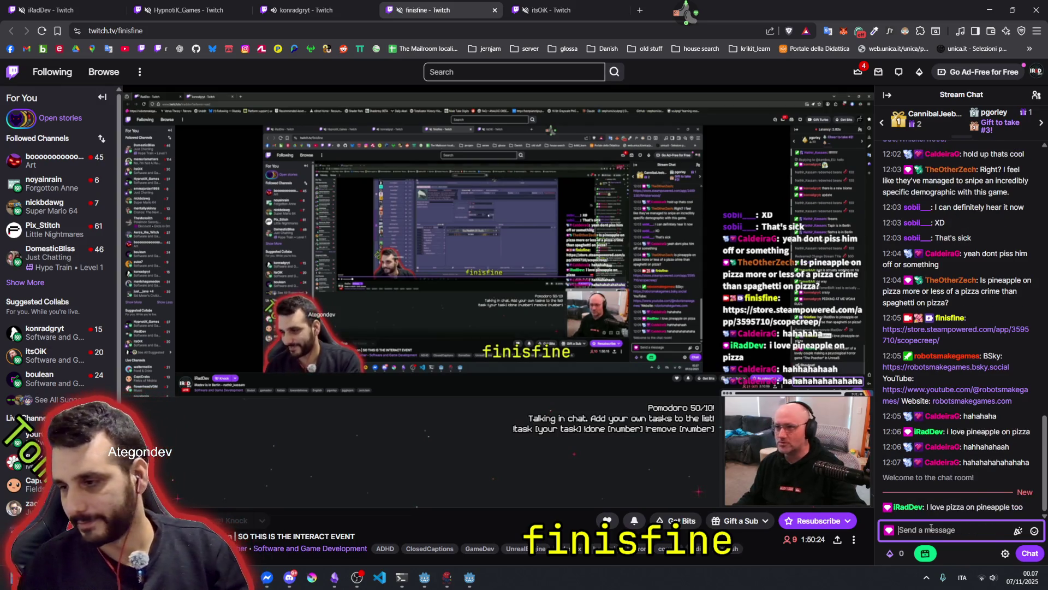
left_click(338, 6)
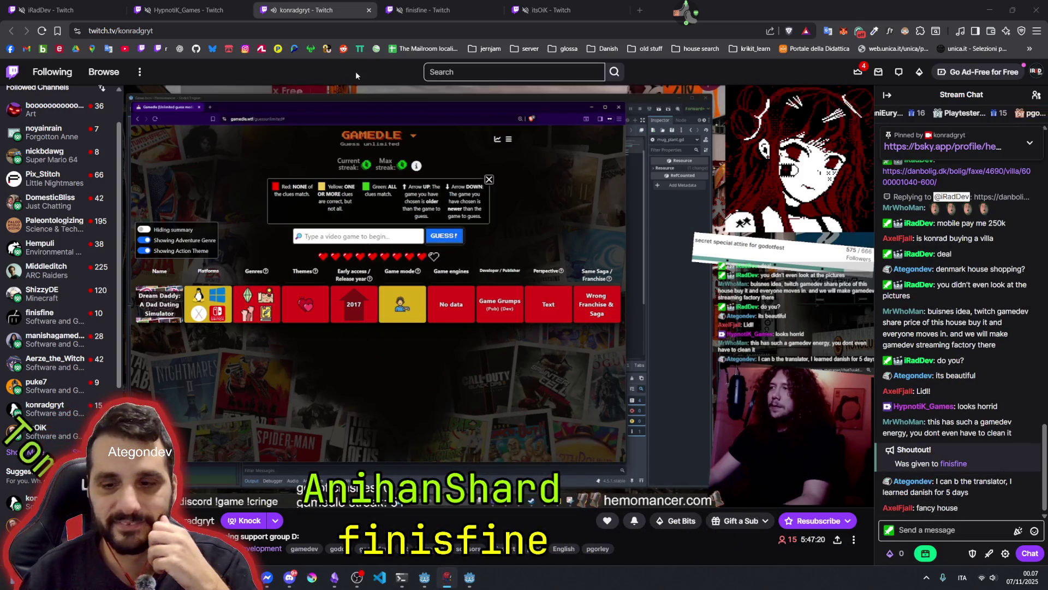
- Glance at the Gamedle tab again, then settle on the Pomodoro-timer stream with its chat box focused
left_click(401, 11)
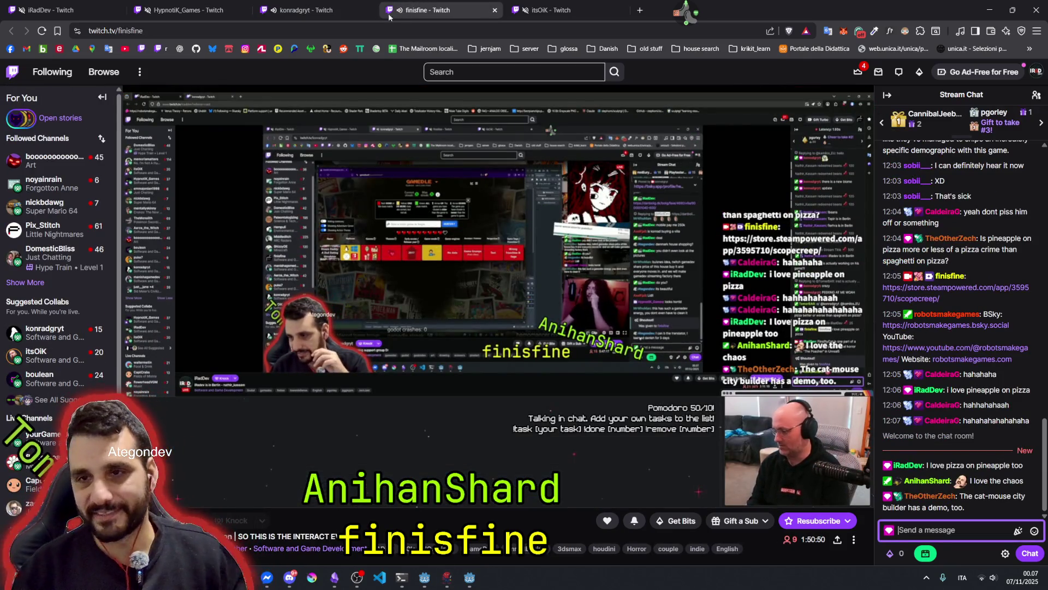
left_click(306, 10)
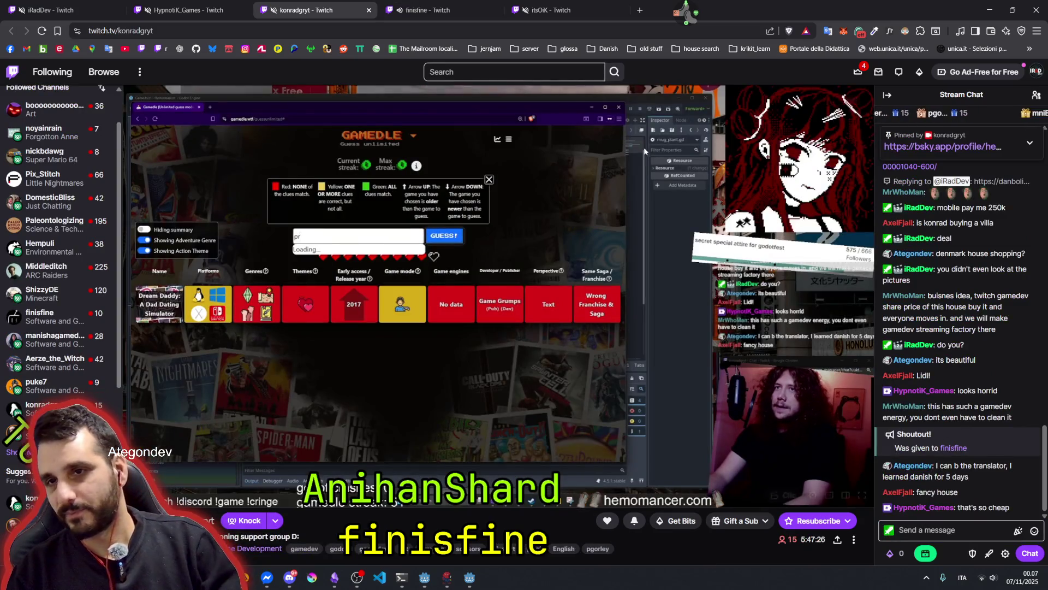
left_click(443, 4)
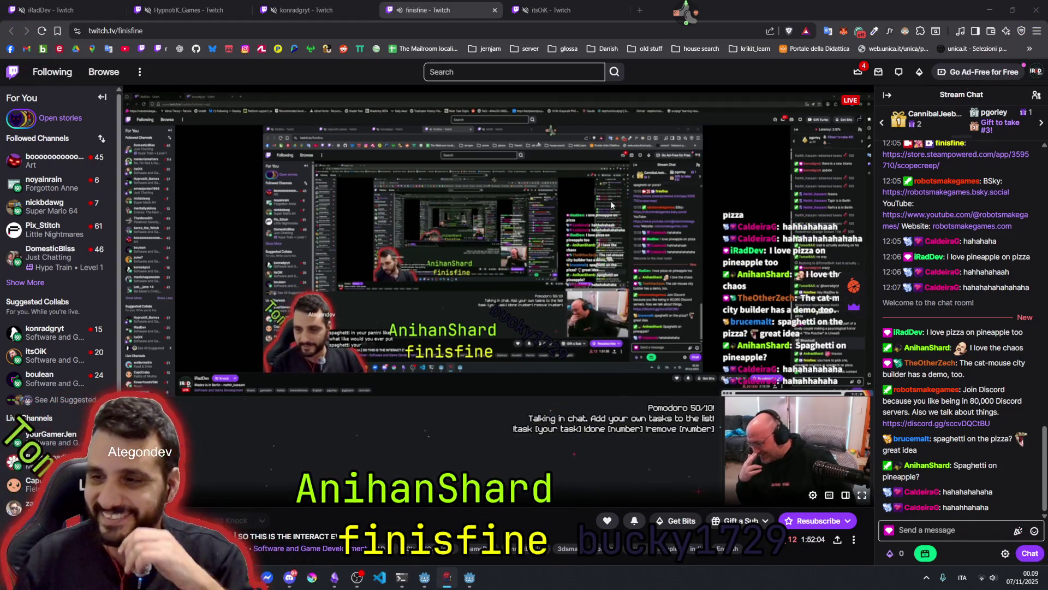
left_click(910, 529)
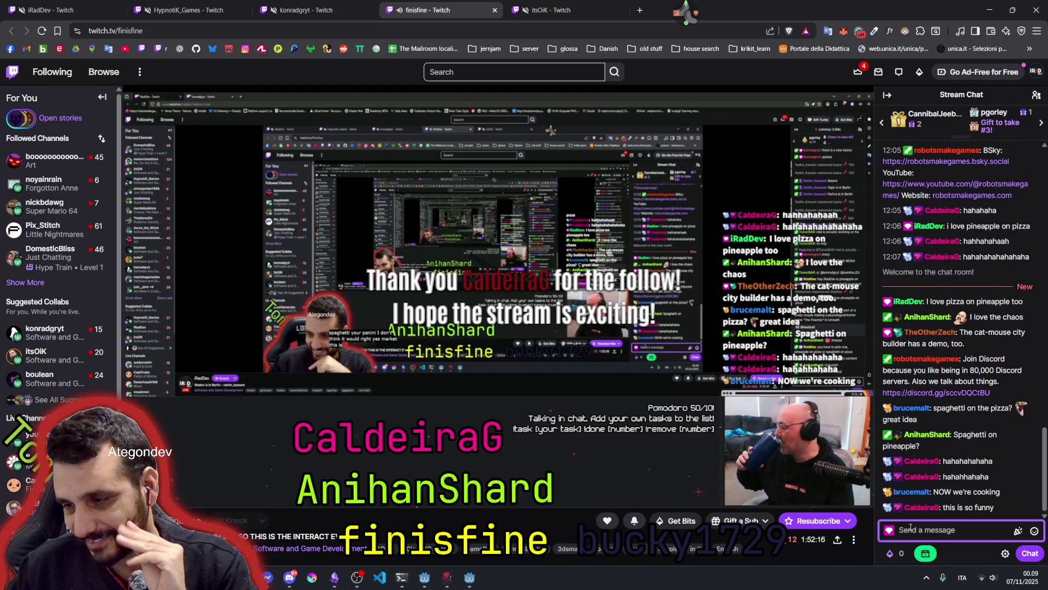
- Send 'omg', then '<3', '<3' and '<3 <3' heart messages in the stream chat
type("omg")
key("Return")
type("NotLike")
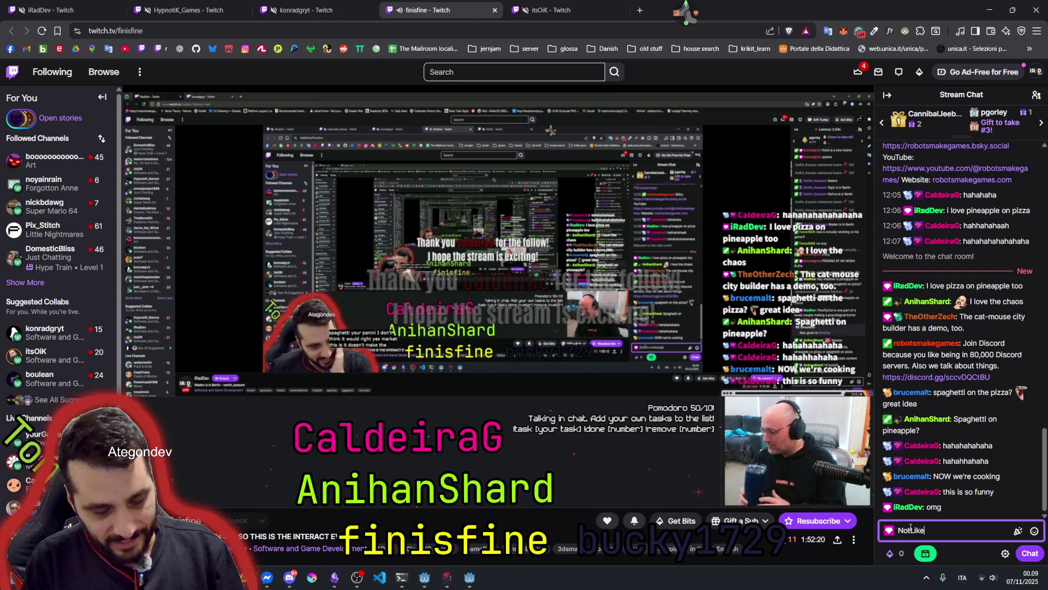
key("BackSpace")
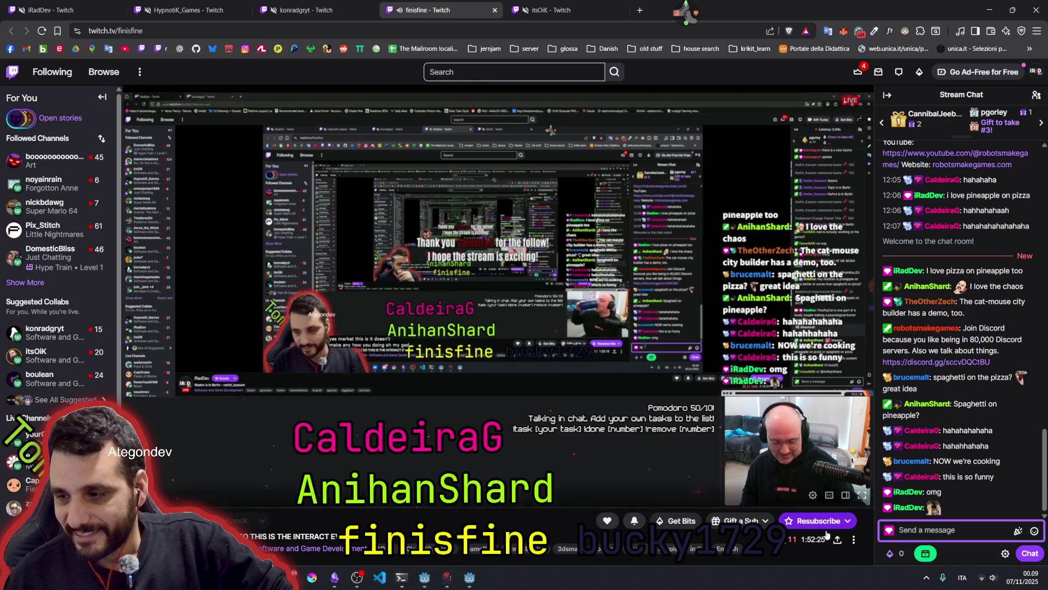
type("<3")
key("Return")
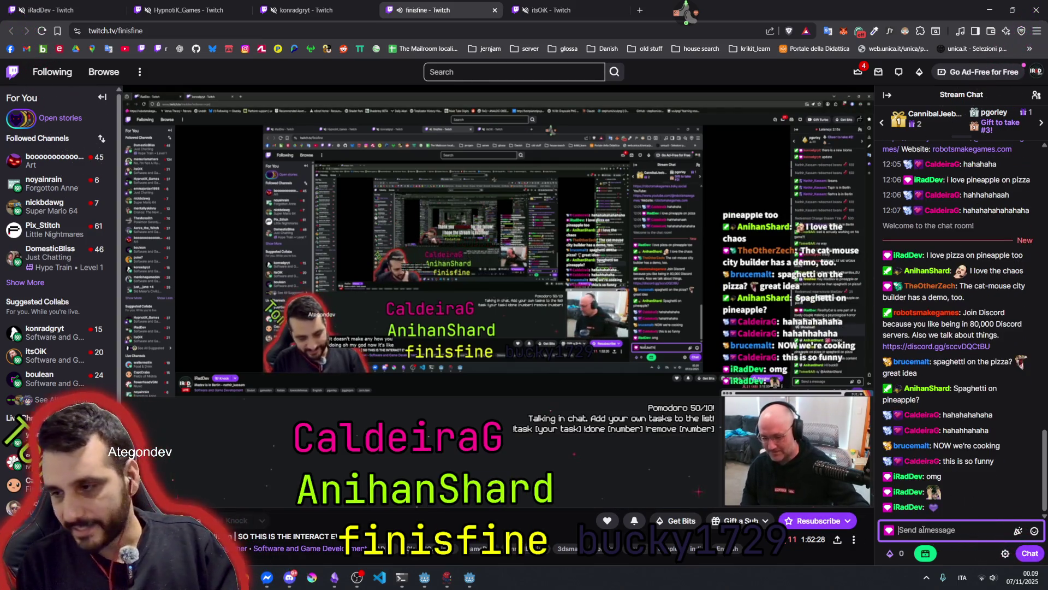
type("<3")
key("Return")
type("<3")
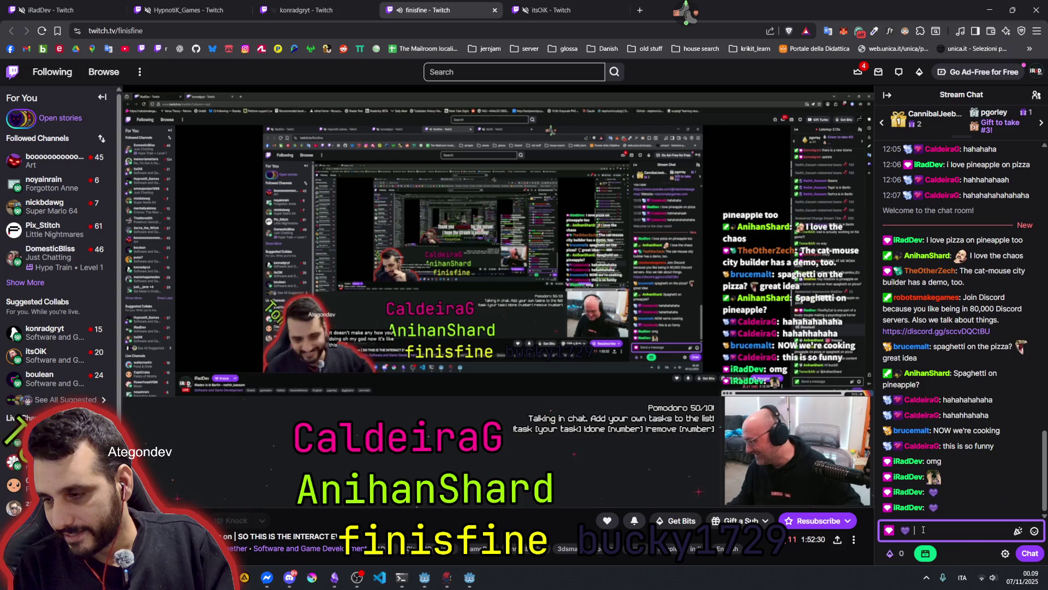
type(" <3 <3")
key("Return")
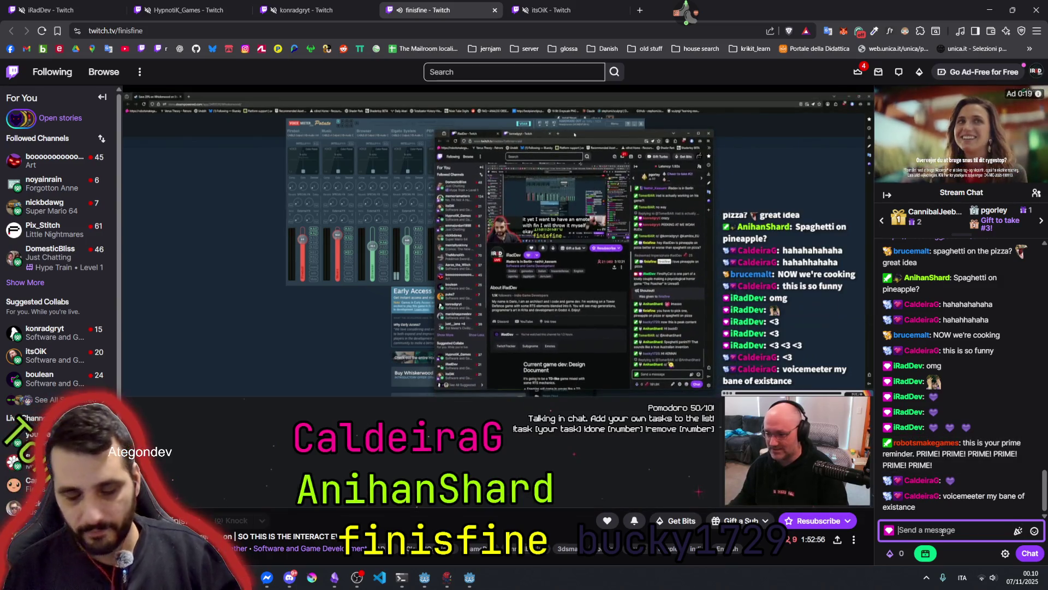
- Send 'I will make it' and a remark about someone complaining about too many emotes
type("lll make it")
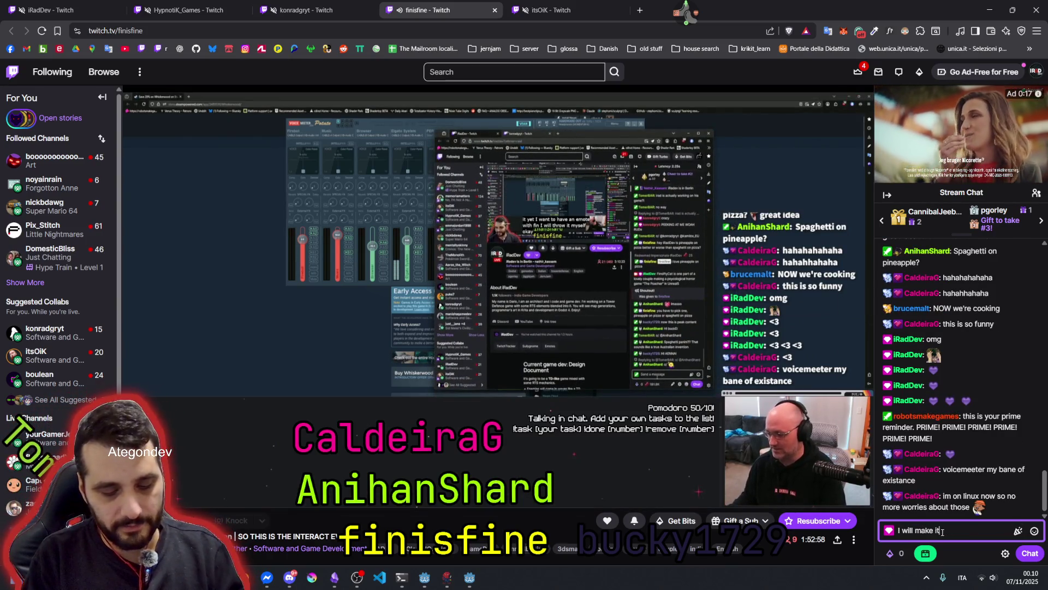
key("Return")
type("I need ")
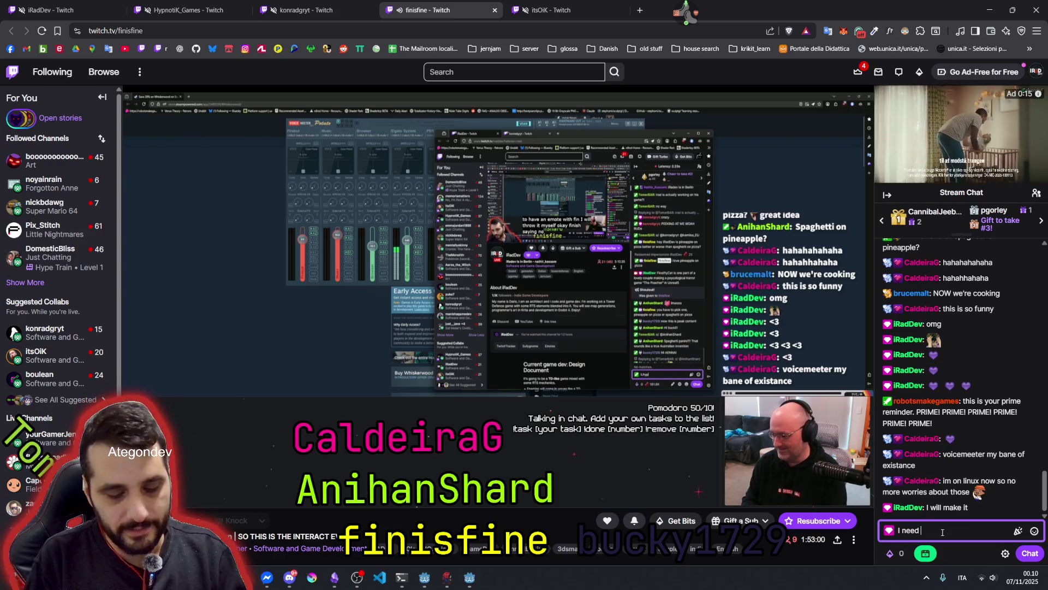
type("to p")
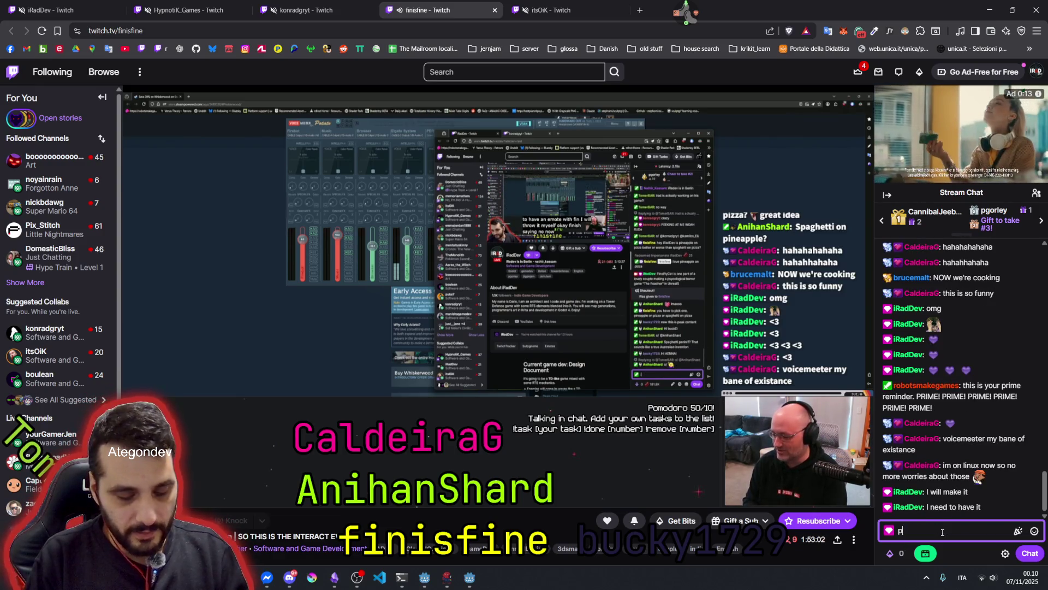
type("gorley is no")
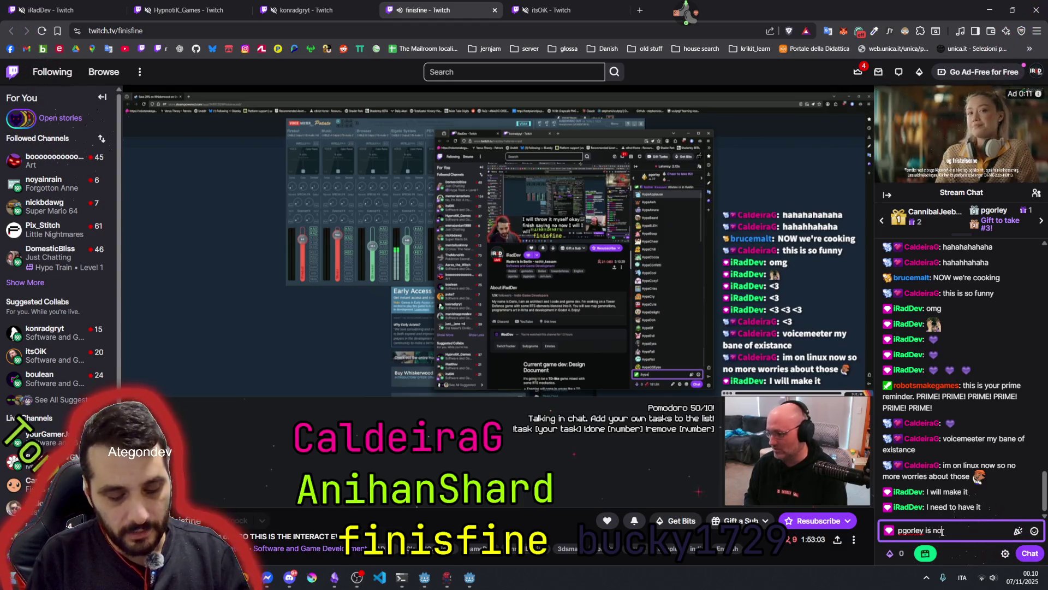
type("t complaining ")
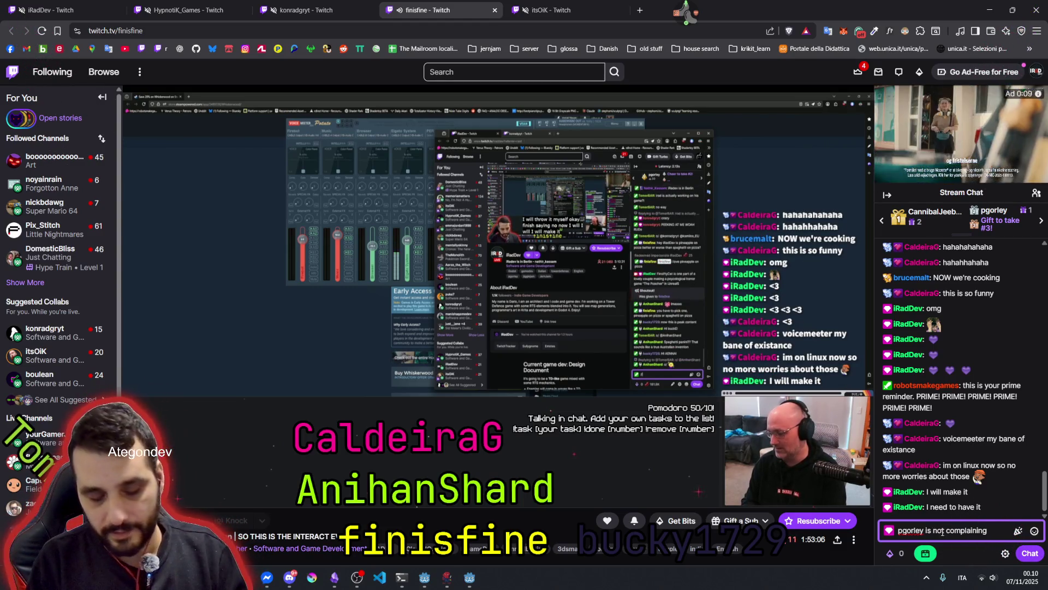
type("about having t")
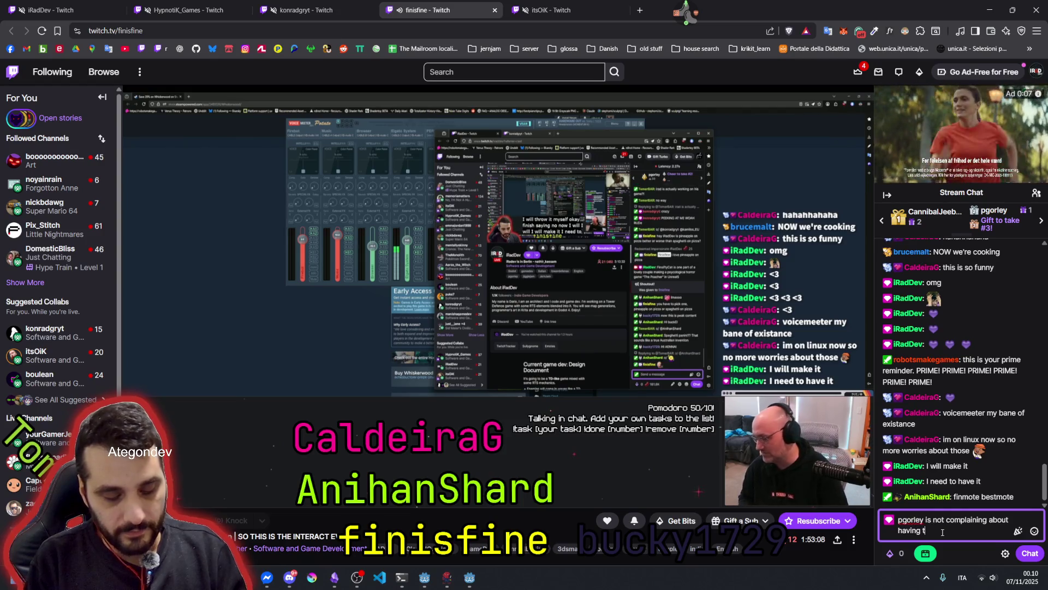
type("oo many emo")
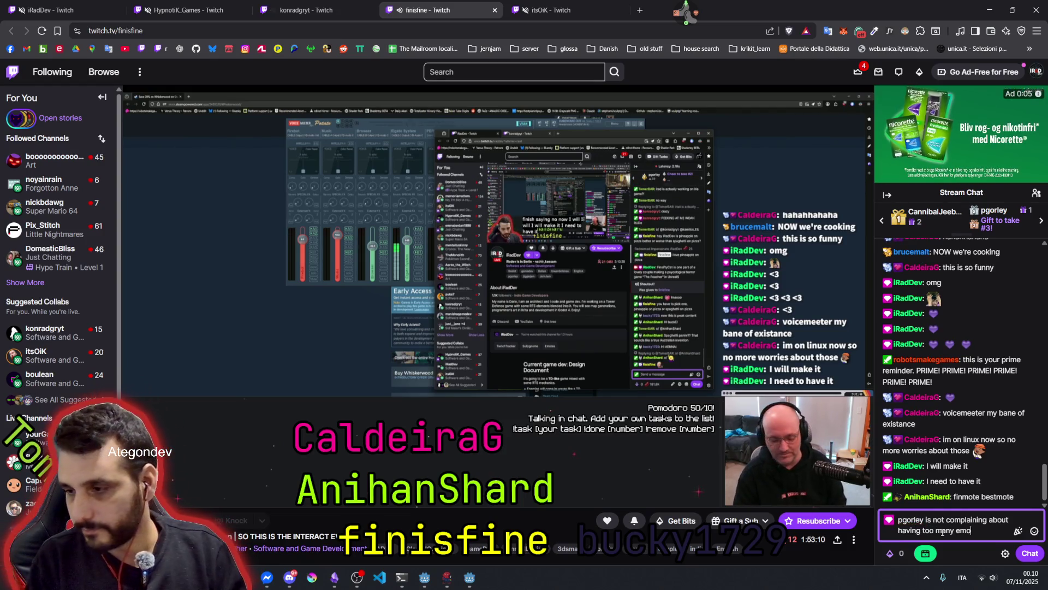
type("s")
key("Return")
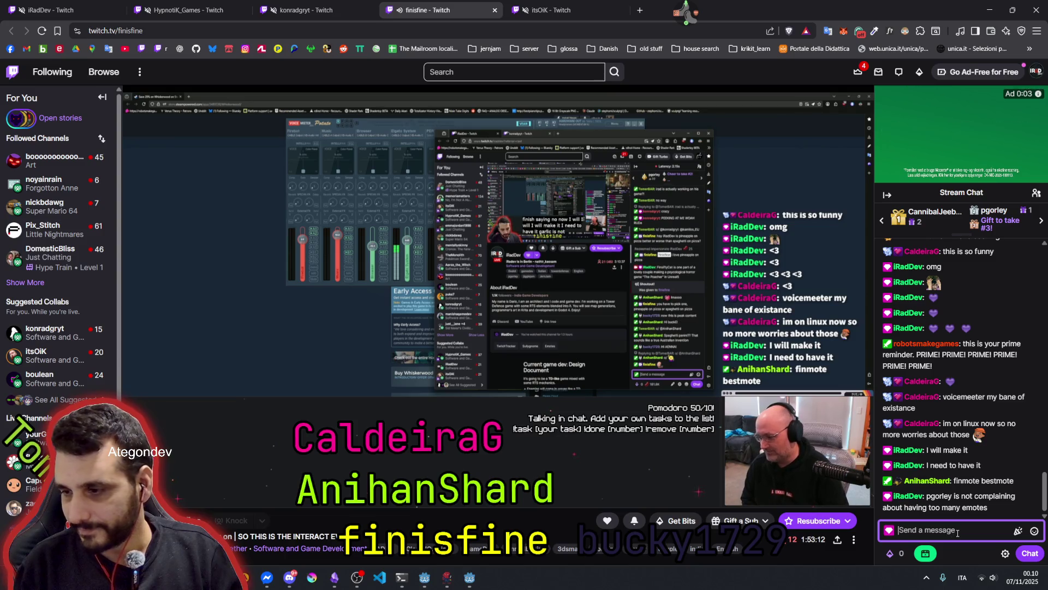
- Send the streamer's emote autocompleted from 'iradd', then a short comparison joke
type("iraddeP")
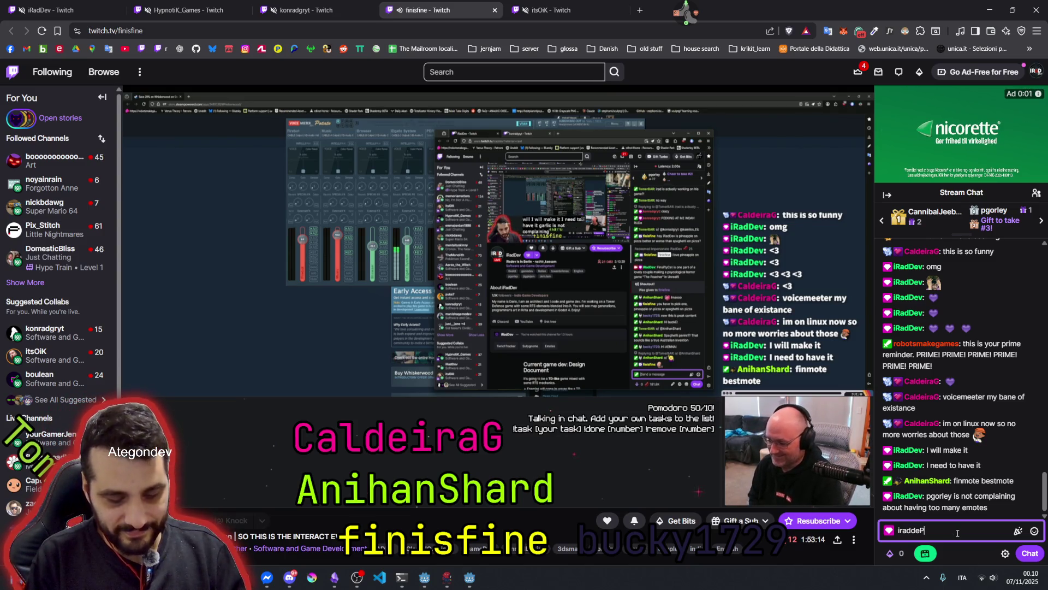
key("Tab")
key("Return")
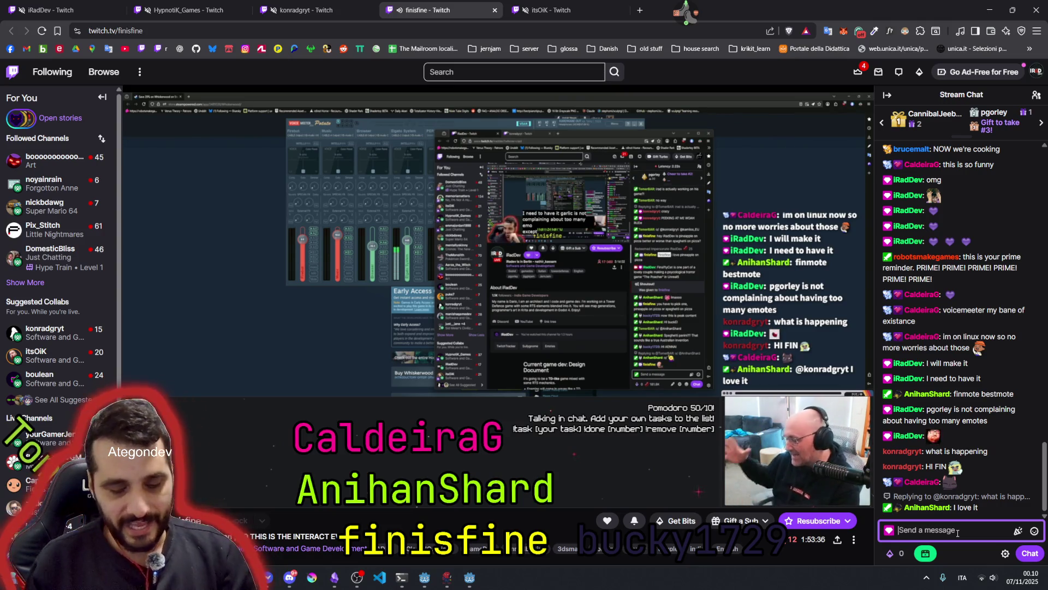
type("fin")
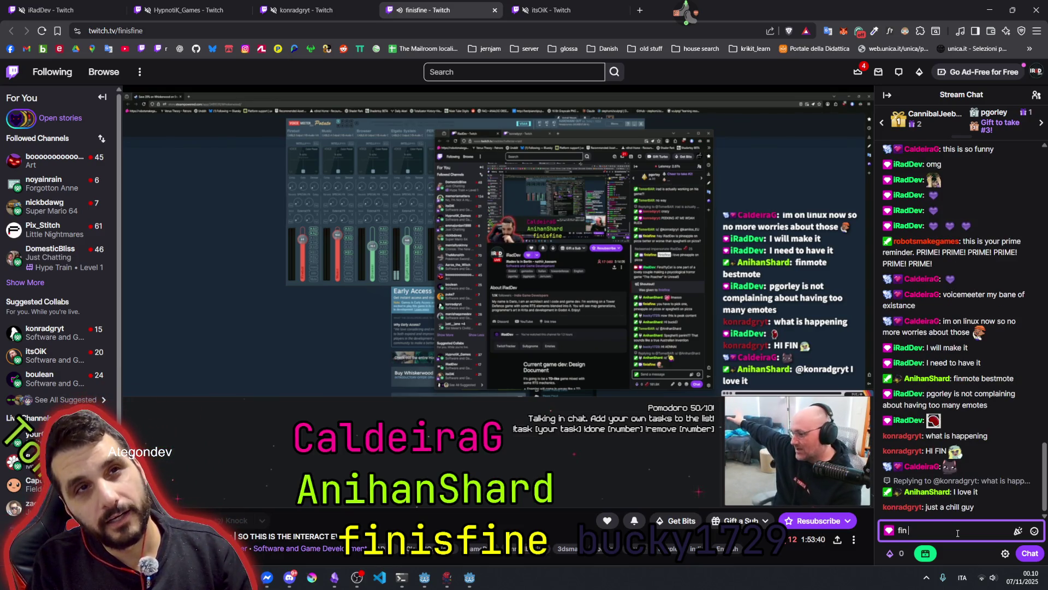
type("pgorley >=")
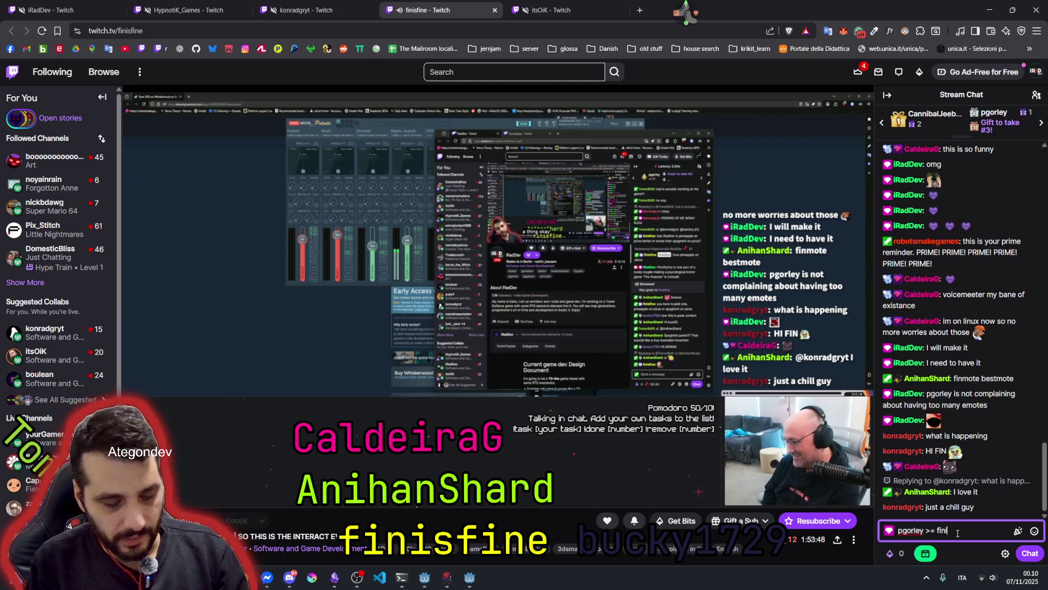
key("Return")
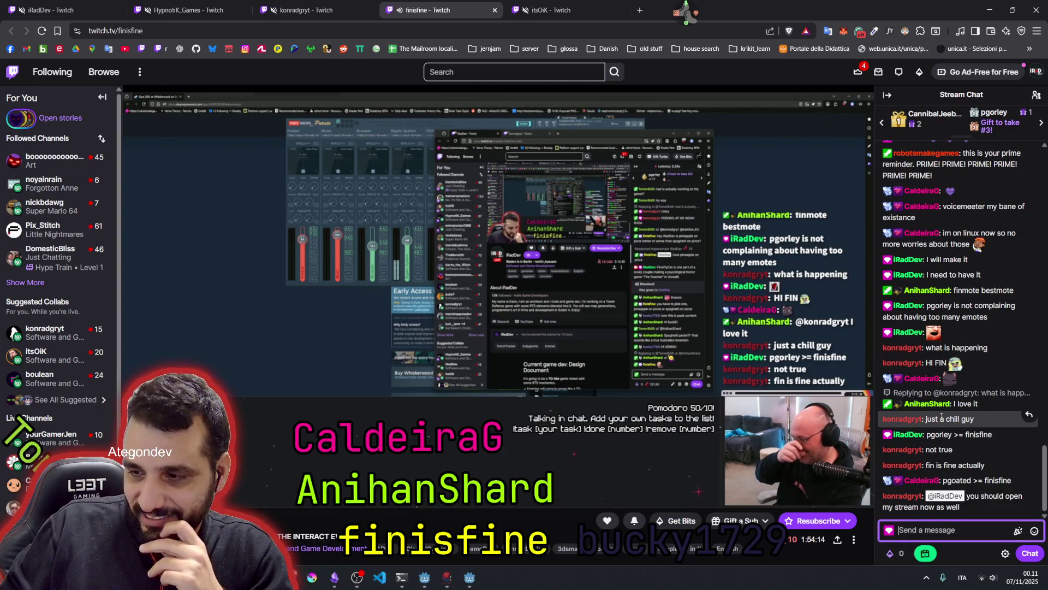
- Switch to another streamer's live stream, use the desktop pet's quick menu, then open a blank tab
left_click(275, 11)
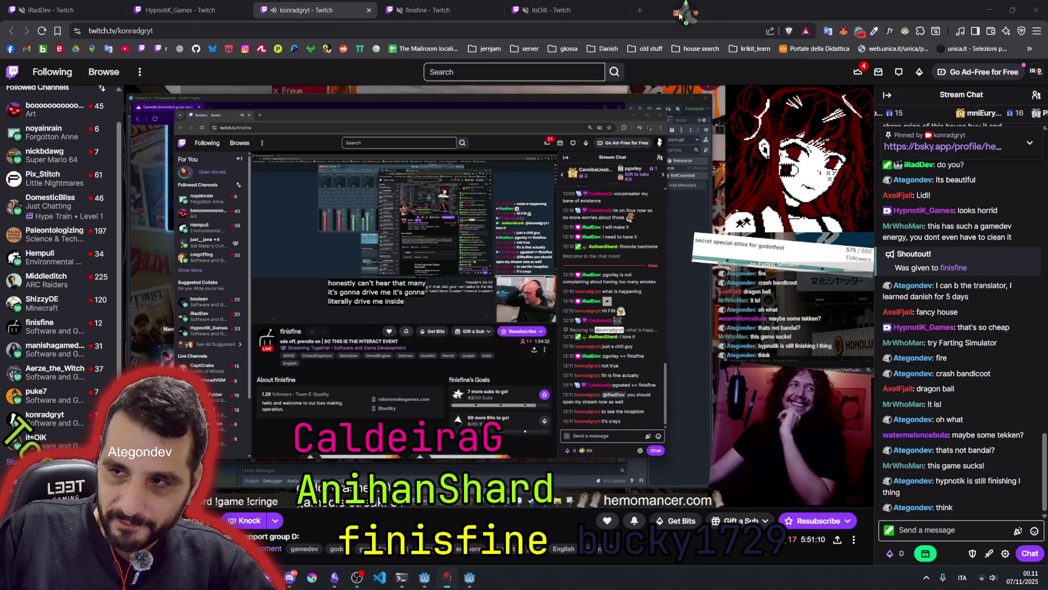
left_click(686, 12)
left_click(708, 31)
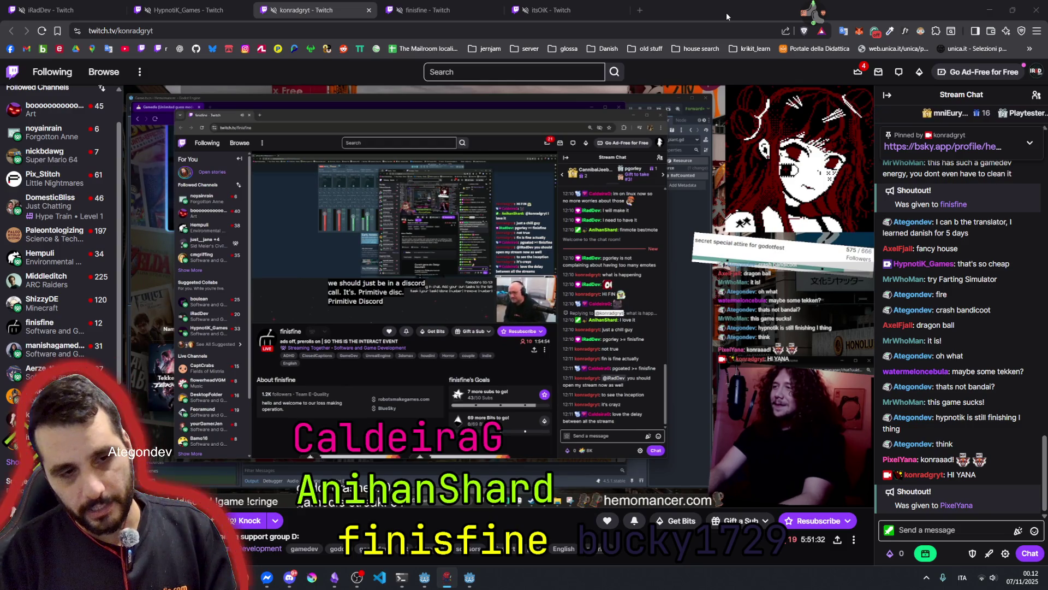
left_click(640, 10)
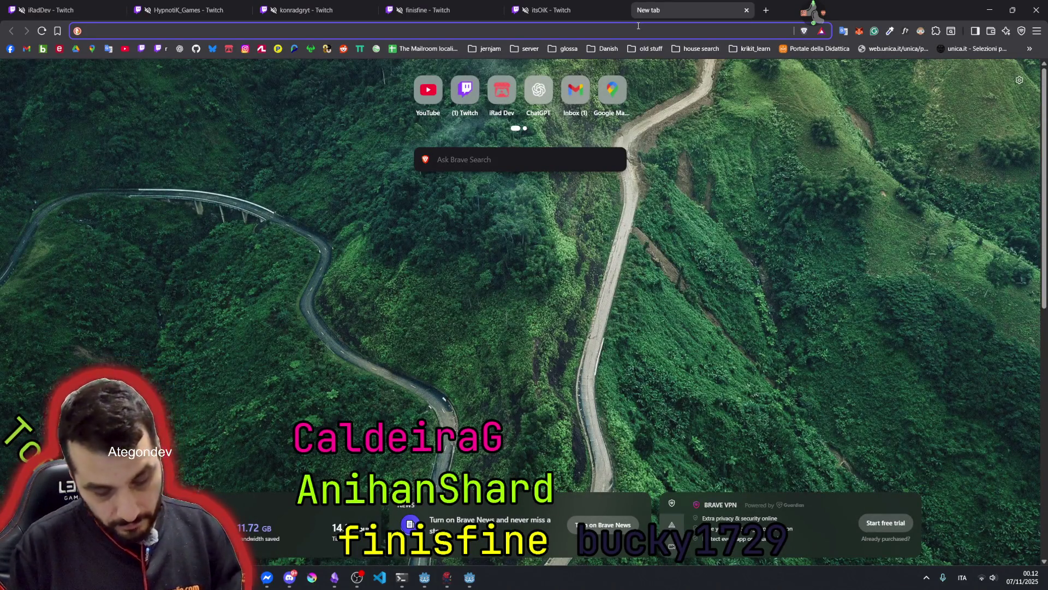
- Search 'frittata di maccheroni' from the address bar and show only image results
type("frit")
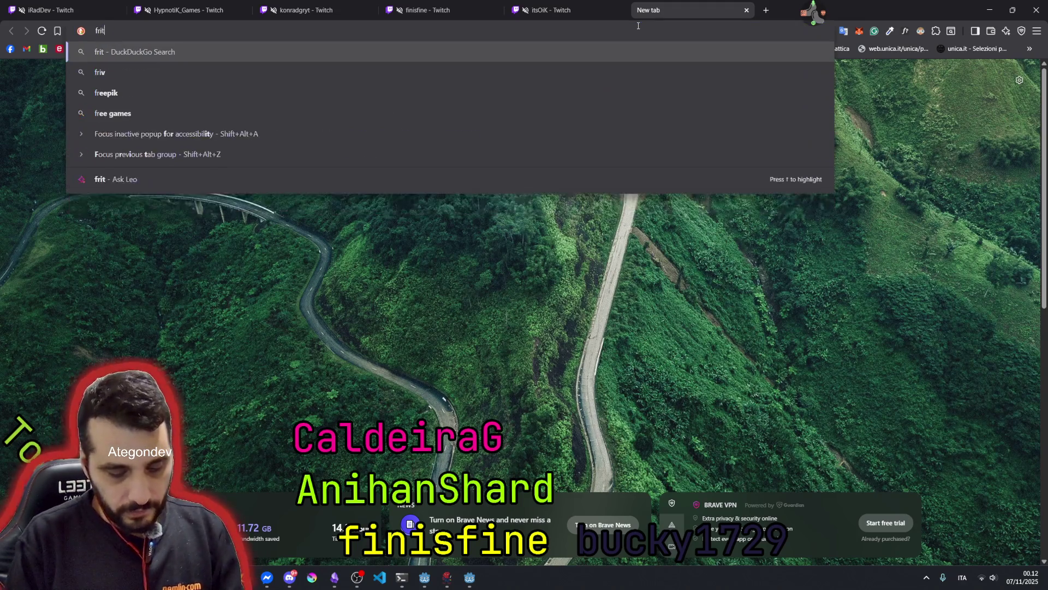
type("tata di m")
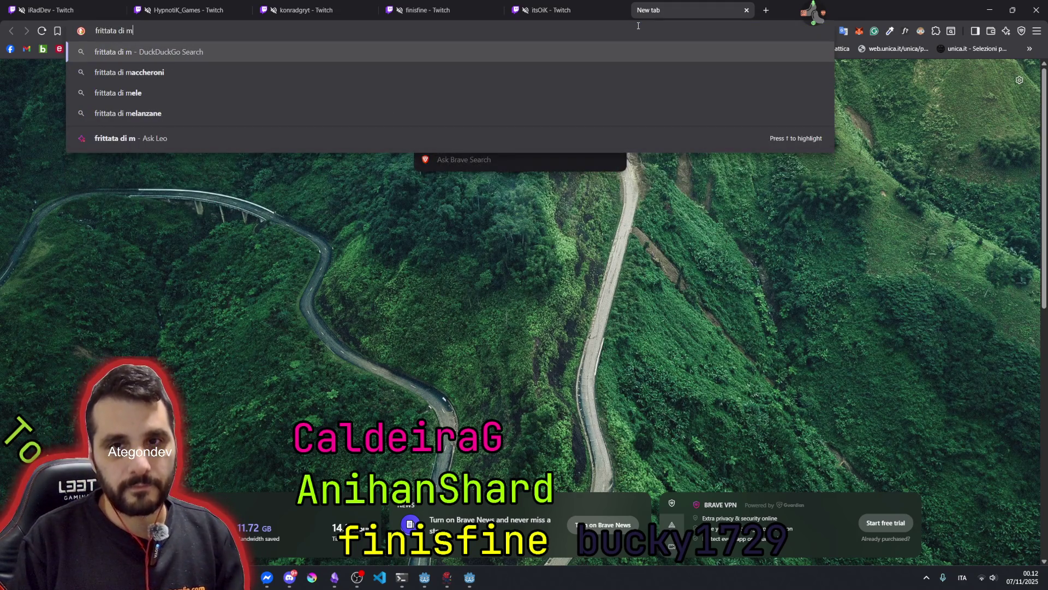
key("Down")
key("Return")
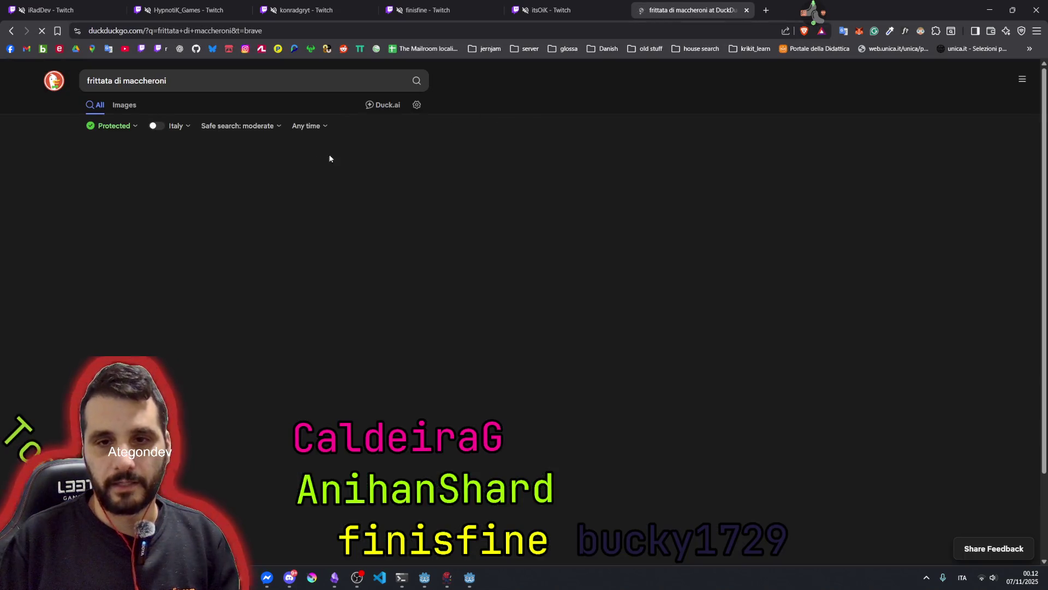
left_click(124, 105)
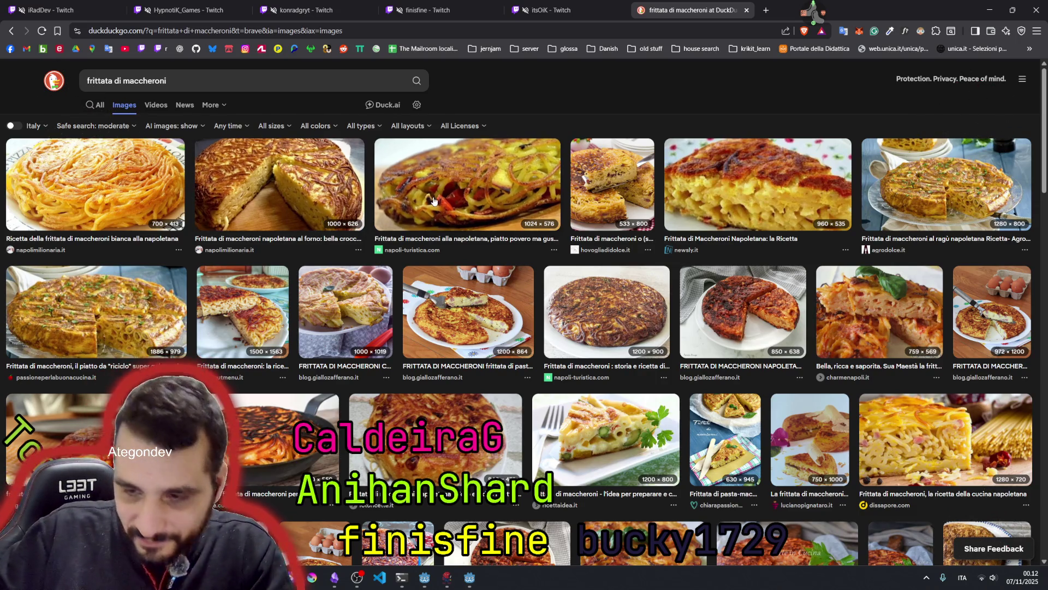
- Preview three frittata photos, including a pan-cooked and a Napoletana one, then scroll back up
left_click(594, 415)
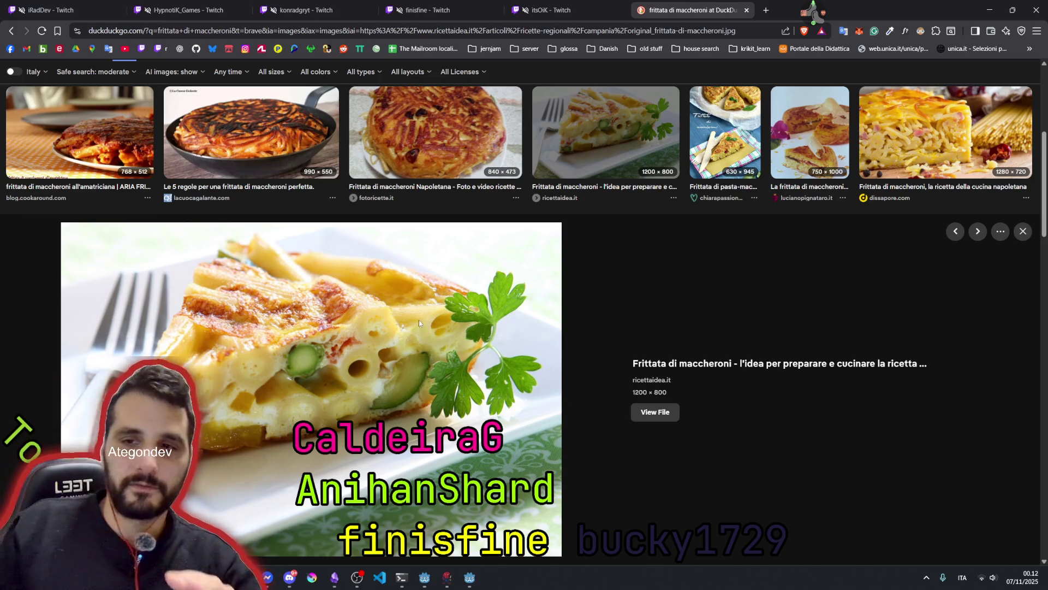
left_click(240, 129)
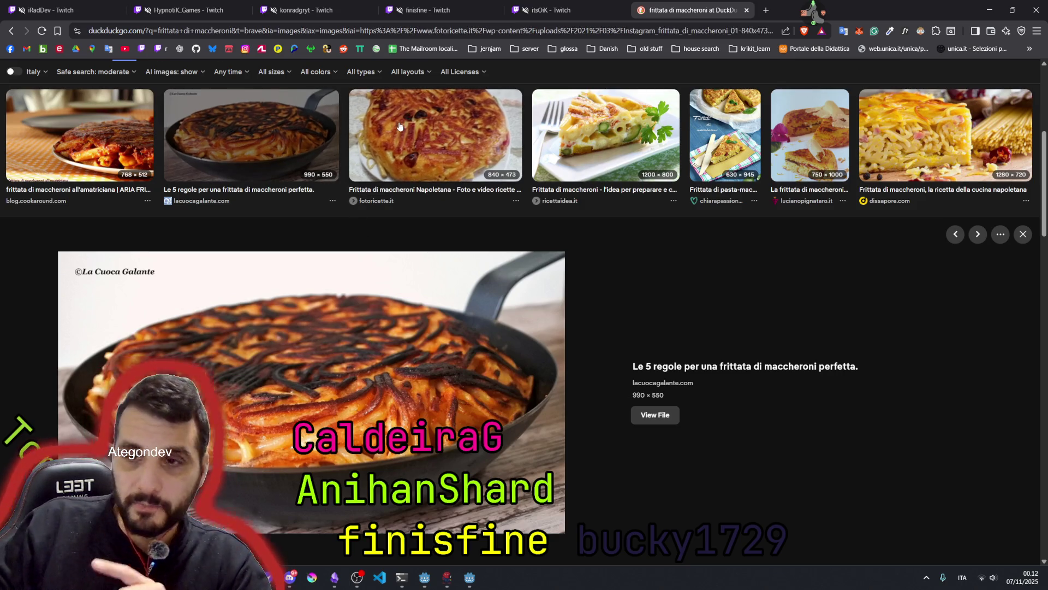
left_click(376, 140)
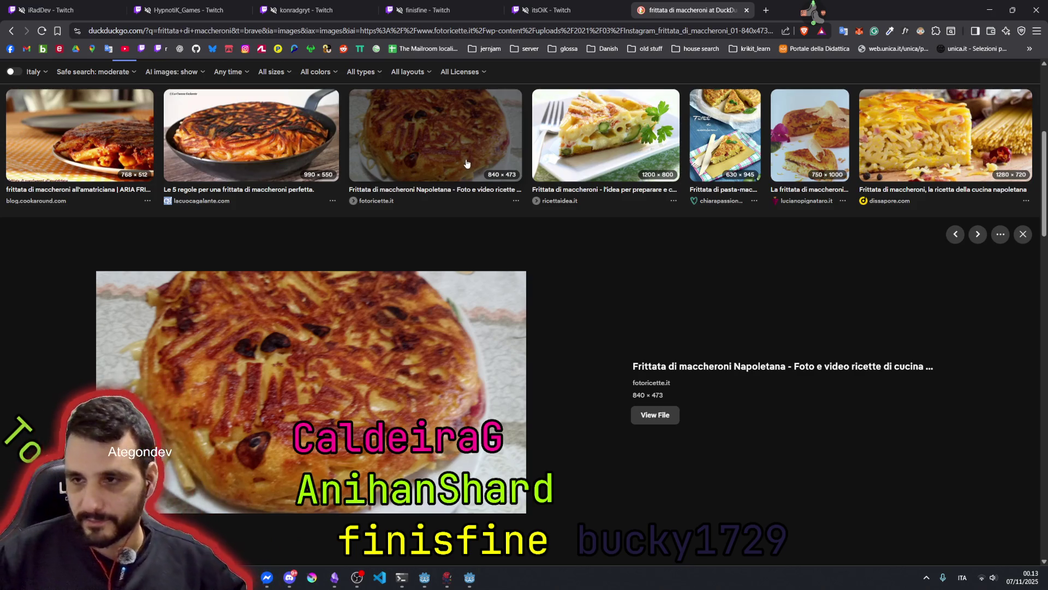
scroll(386, 283, "up", 4)
scroll(358, 314, "up", 2)
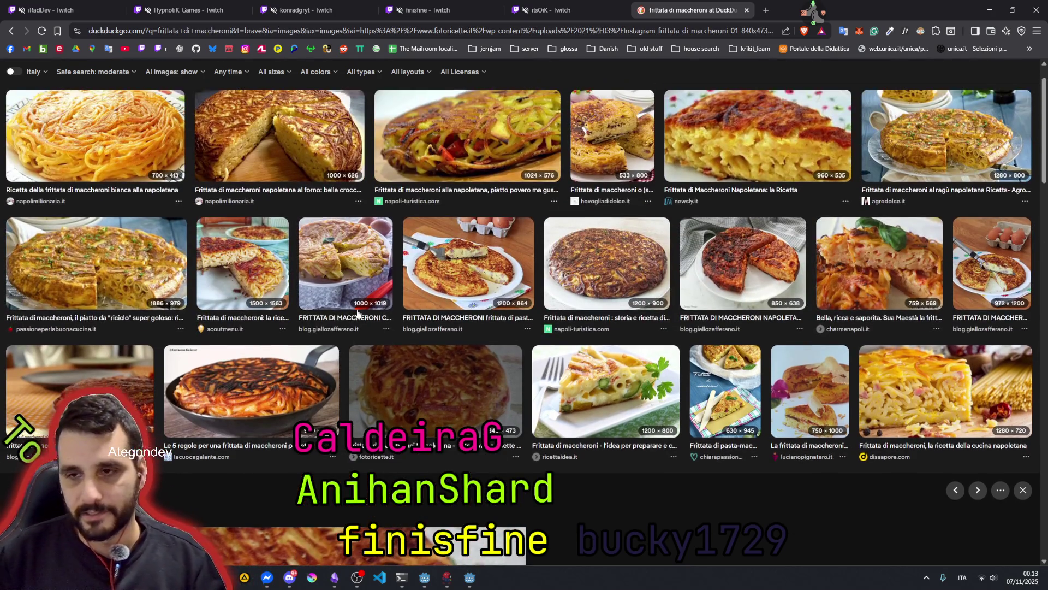
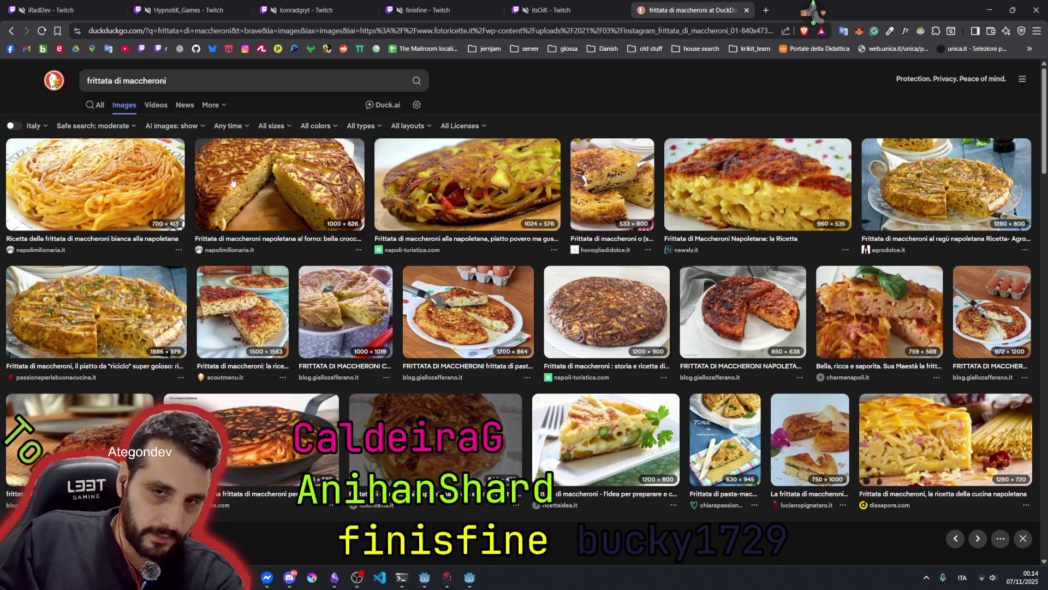
- Preview and close the sliced baked frittata image, then the frittata-in-the-pan image
left_click(265, 192)
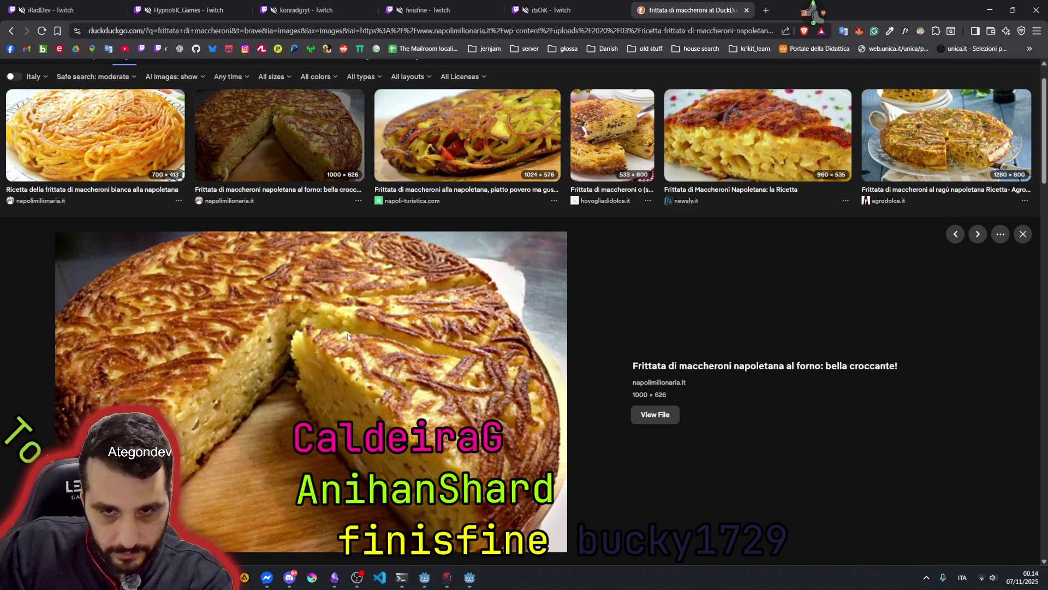
left_click(268, 126)
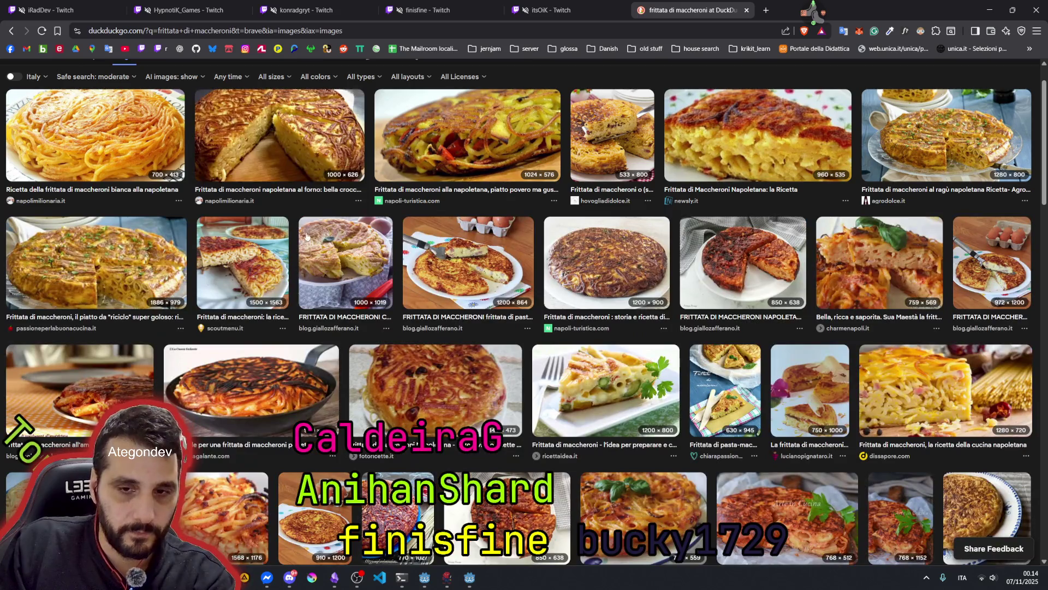
left_click(249, 377)
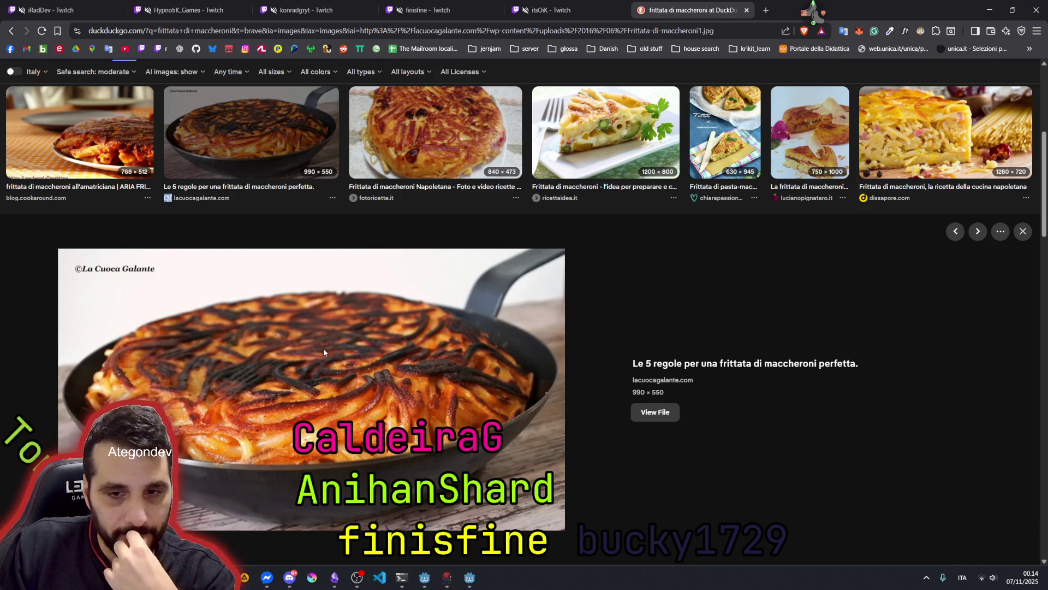
left_click(278, 128)
- Open the first row-two image, the 1886 × 979 'riciclo' recipe picture, in the preview
scroll(278, 129, "up", 5)
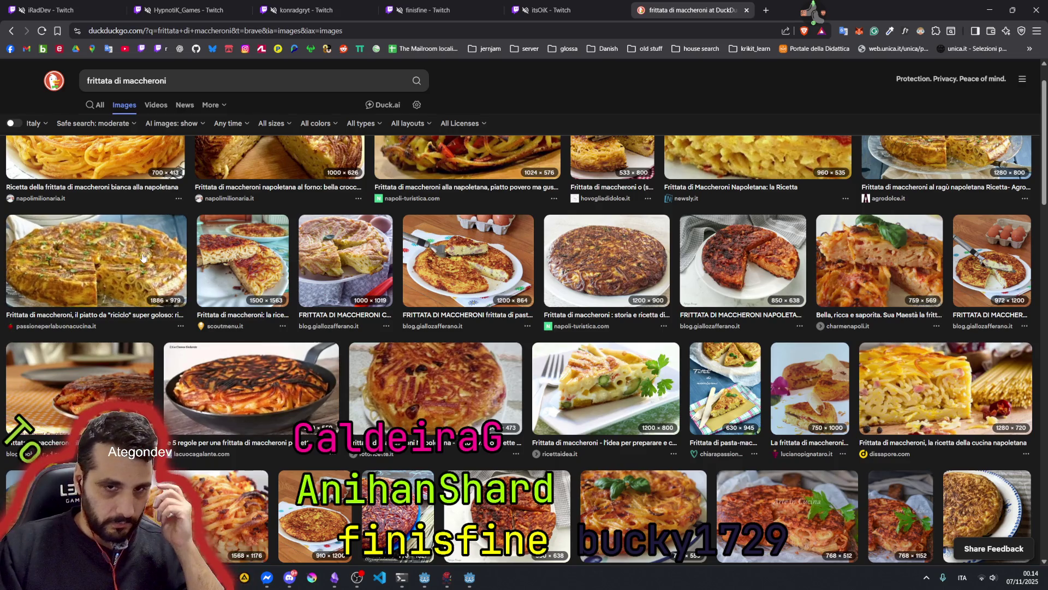
left_click(109, 262)
scroll(415, 360, "down", 2)
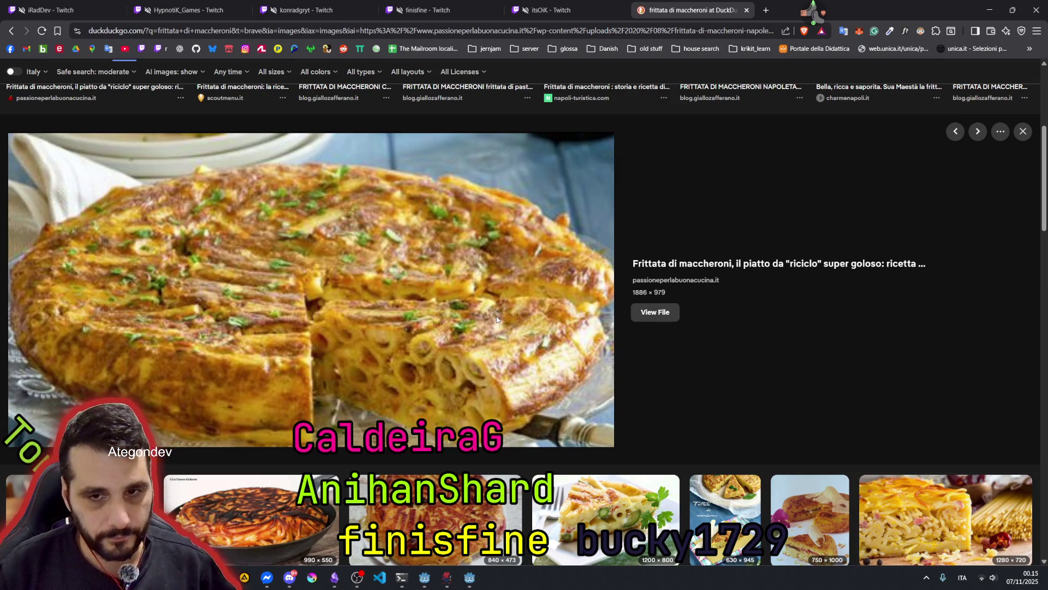
scroll(377, 264, "up", 5)
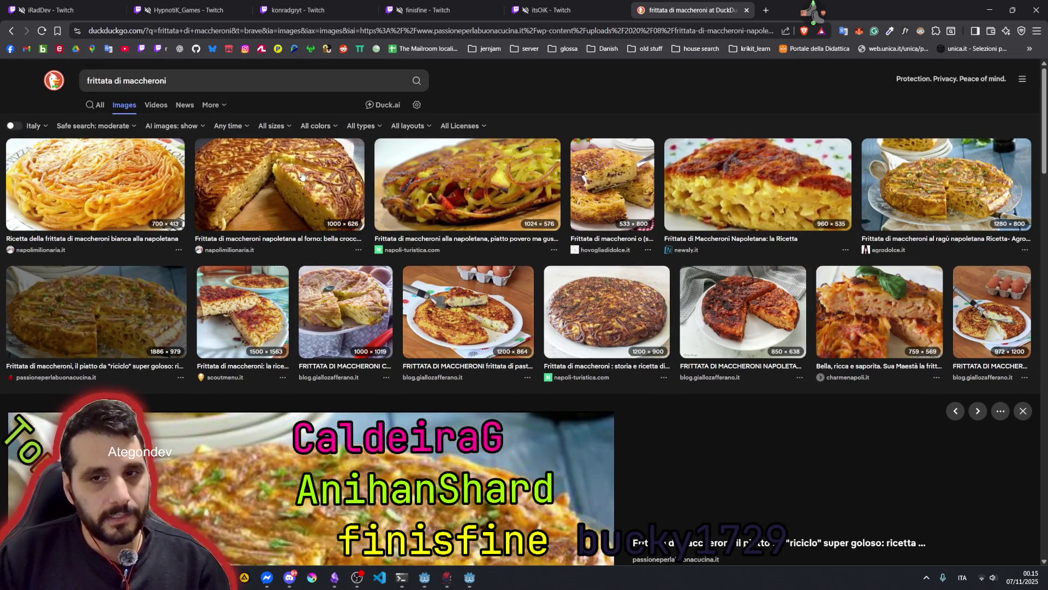
- Switch the preview to the sliced baked frittata, then close it to return to the grid
left_click(303, 169)
left_click(306, 117)
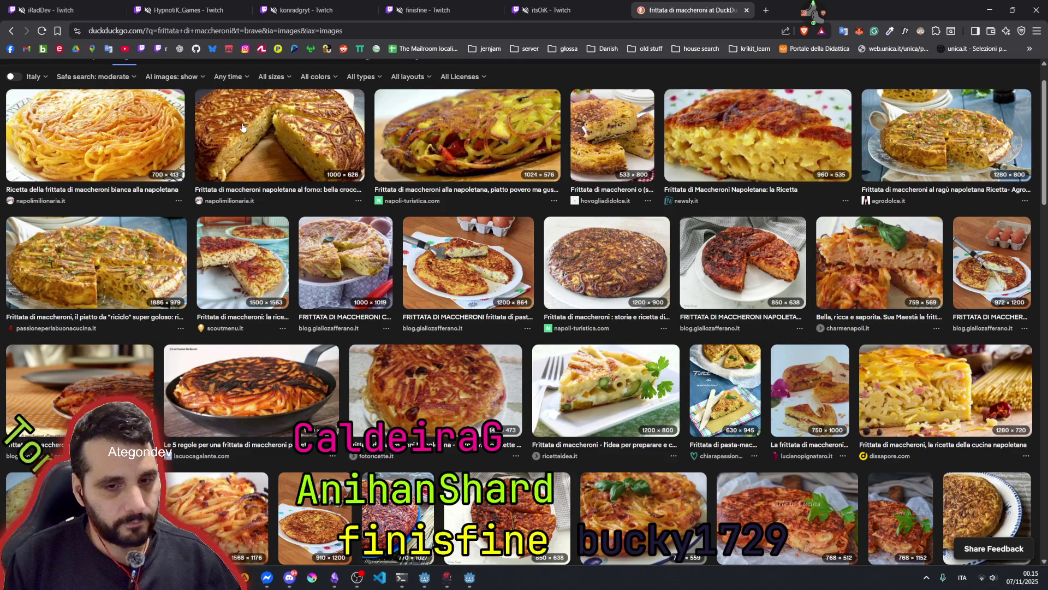
- Browse further through the image results and select the search term 'frittata di maccheroni'
scroll(354, 208, "down", 3)
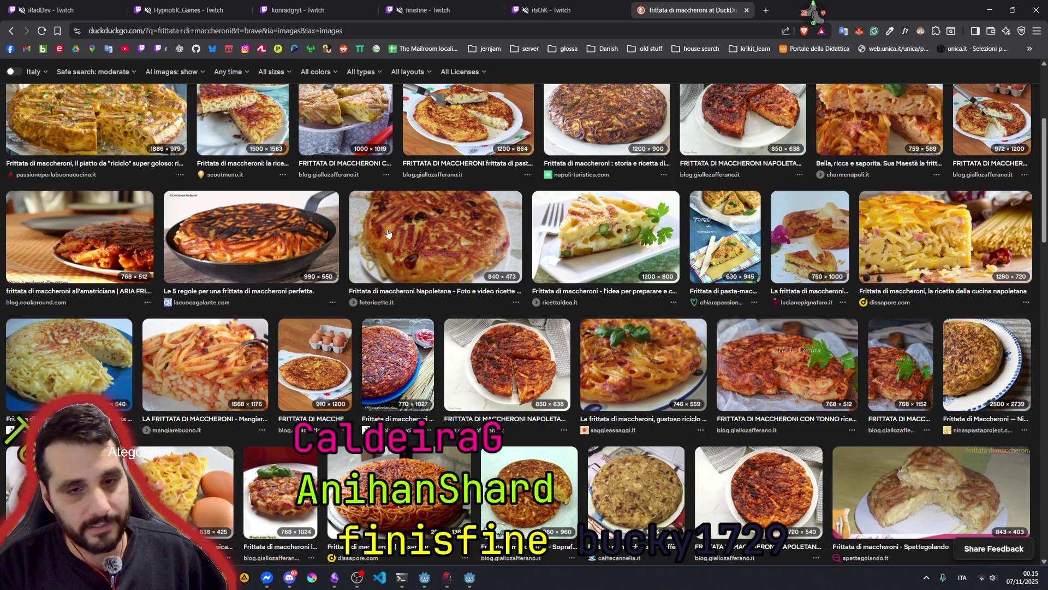
scroll(355, 257, "down", 5)
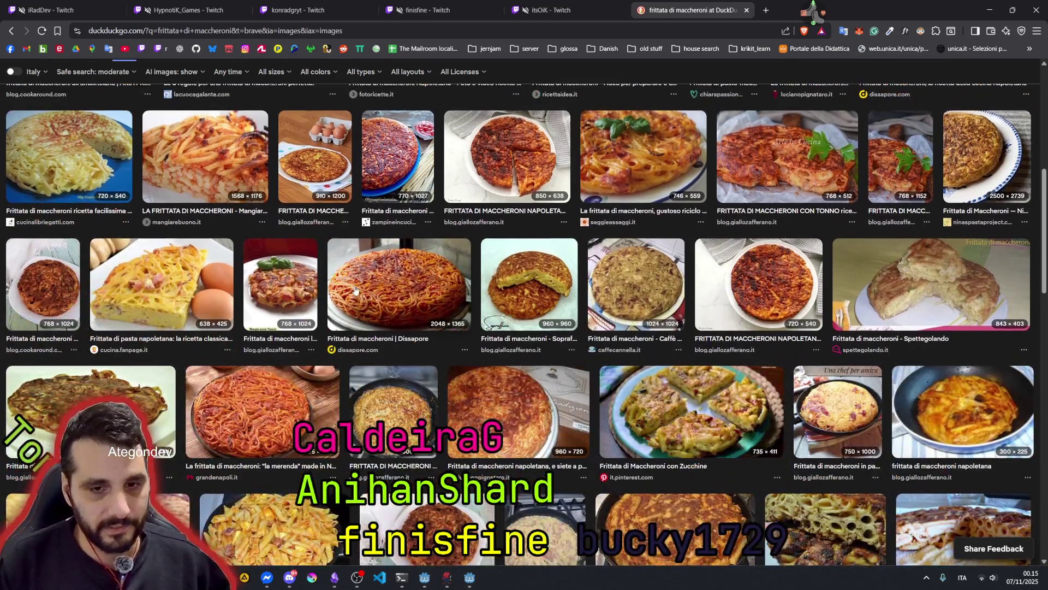
scroll(356, 290, "down", 5)
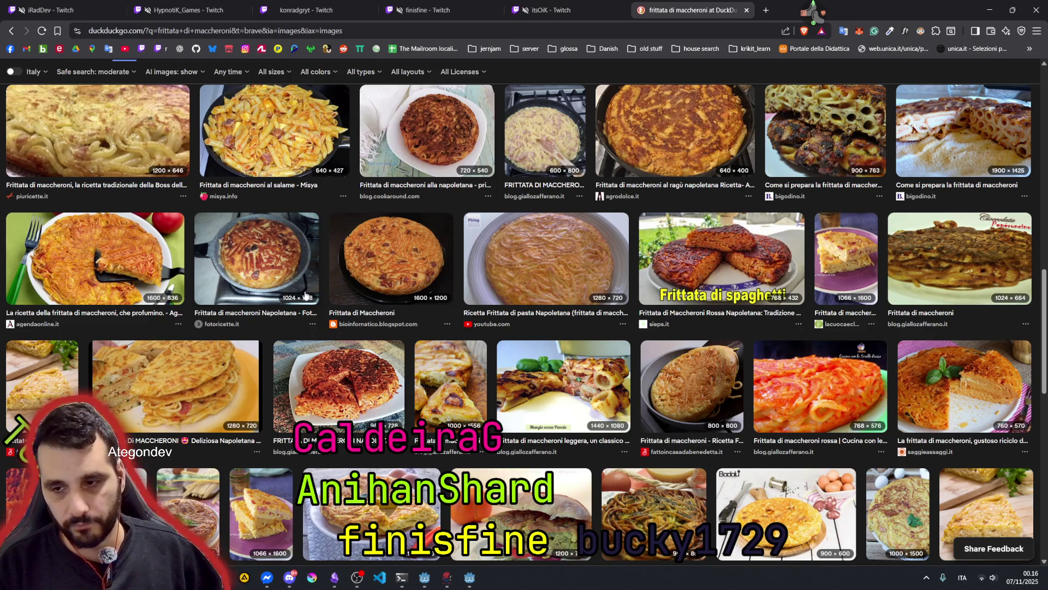
scroll(320, 316, "down", 3)
scroll(321, 319, "down", 2)
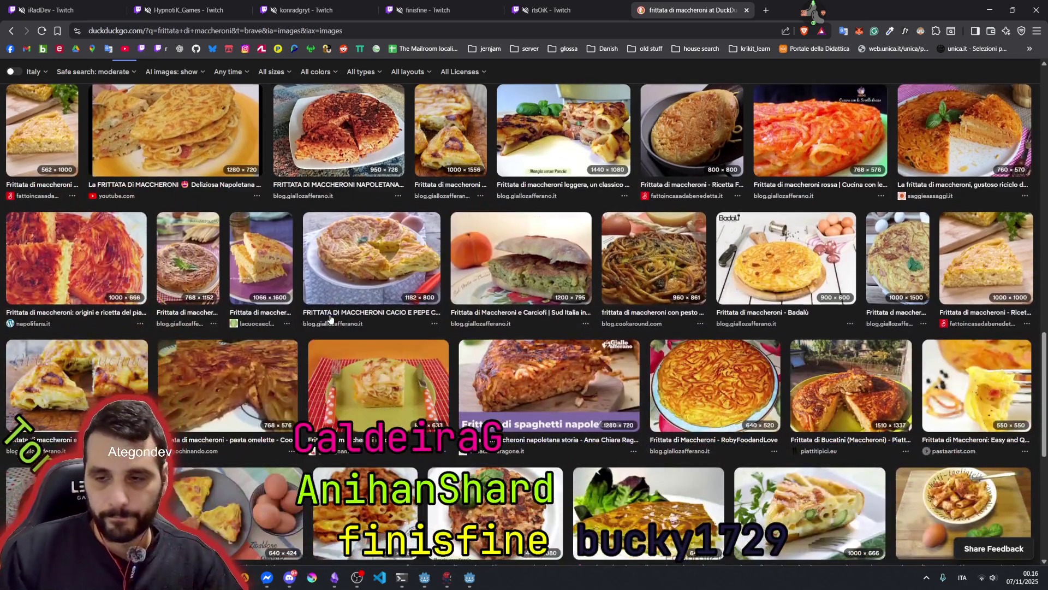
scroll(406, 322, "up", 4)
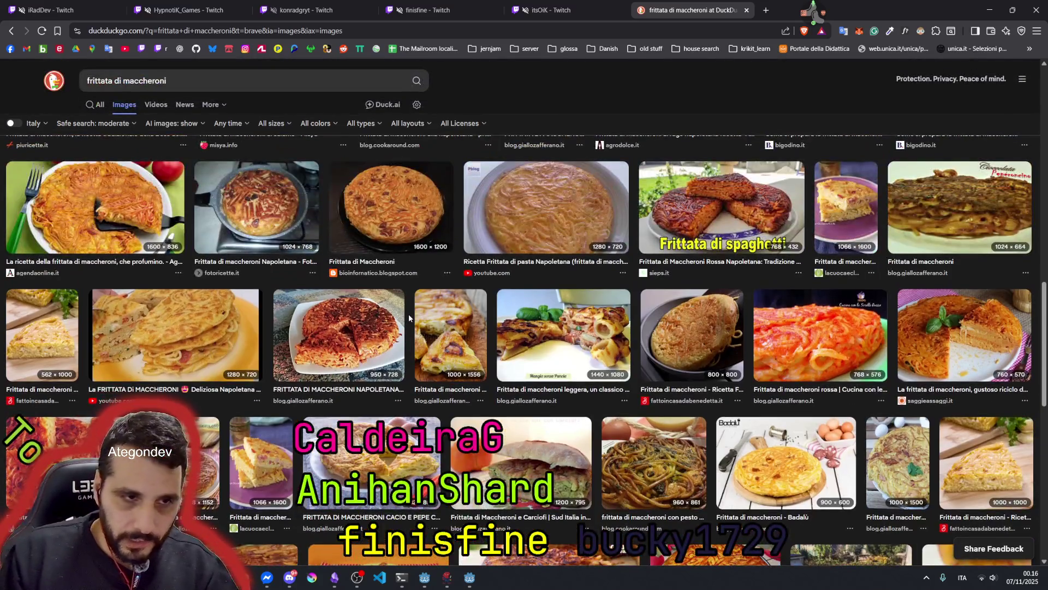
scroll(409, 313, "up", 1)
scroll(408, 313, "up", 10)
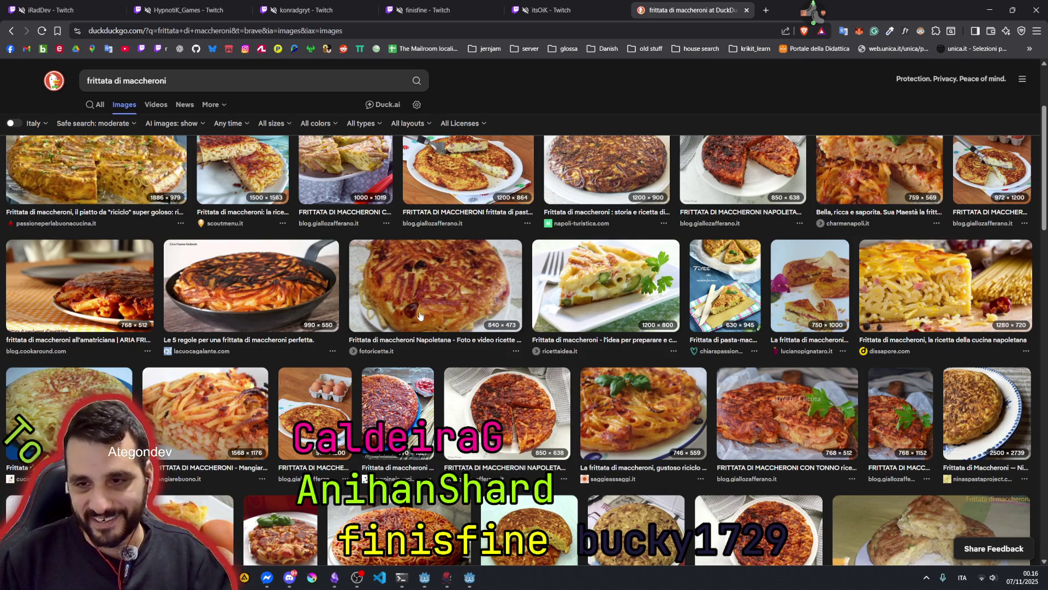
scroll(420, 315, "up", 2)
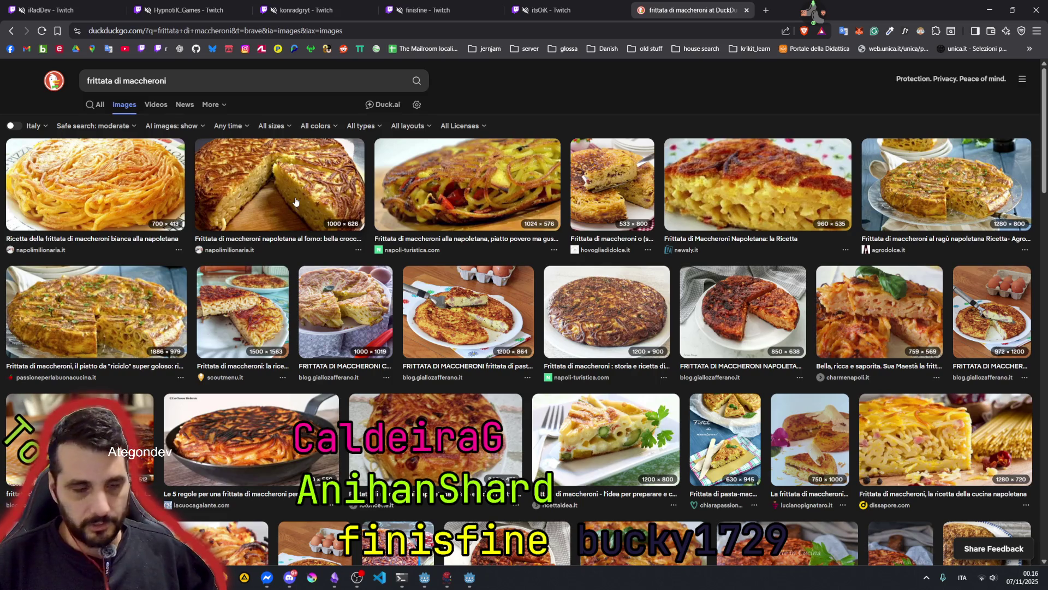
scroll(519, 325, "down", 5)
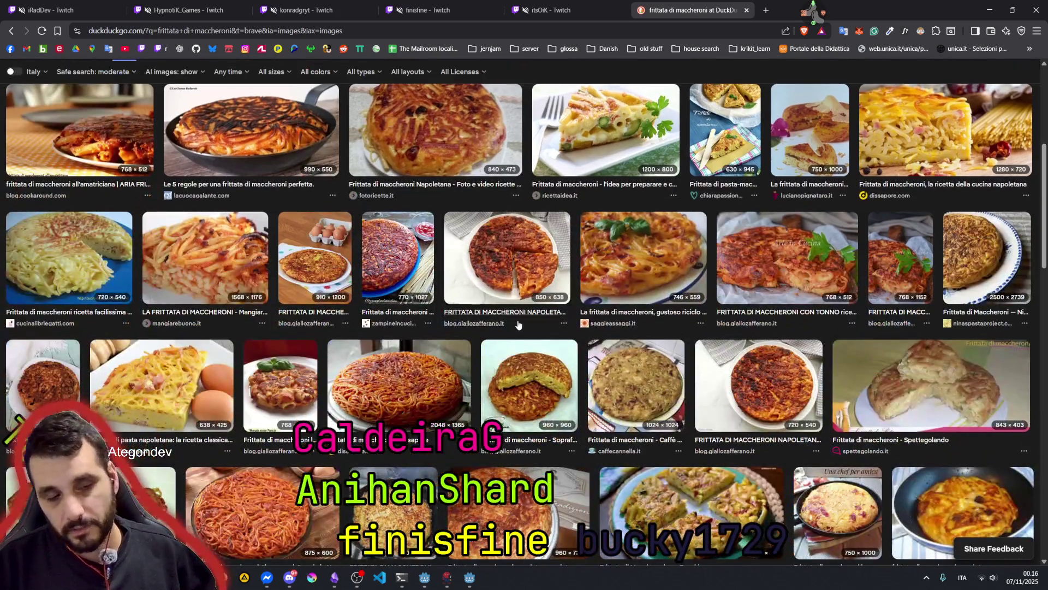
scroll(518, 325, "up", 5)
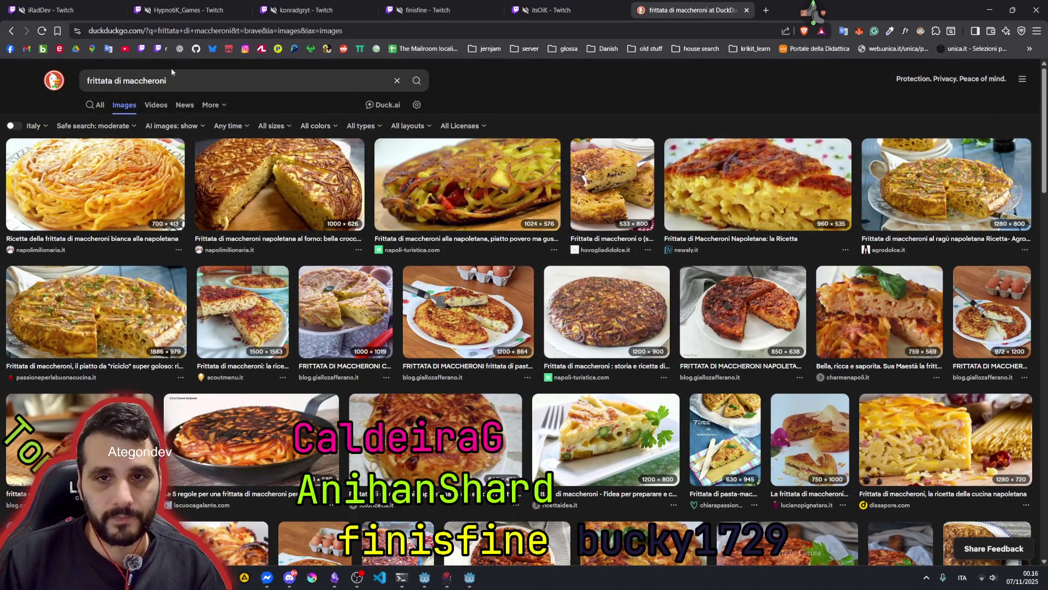
left_click(181, 75)
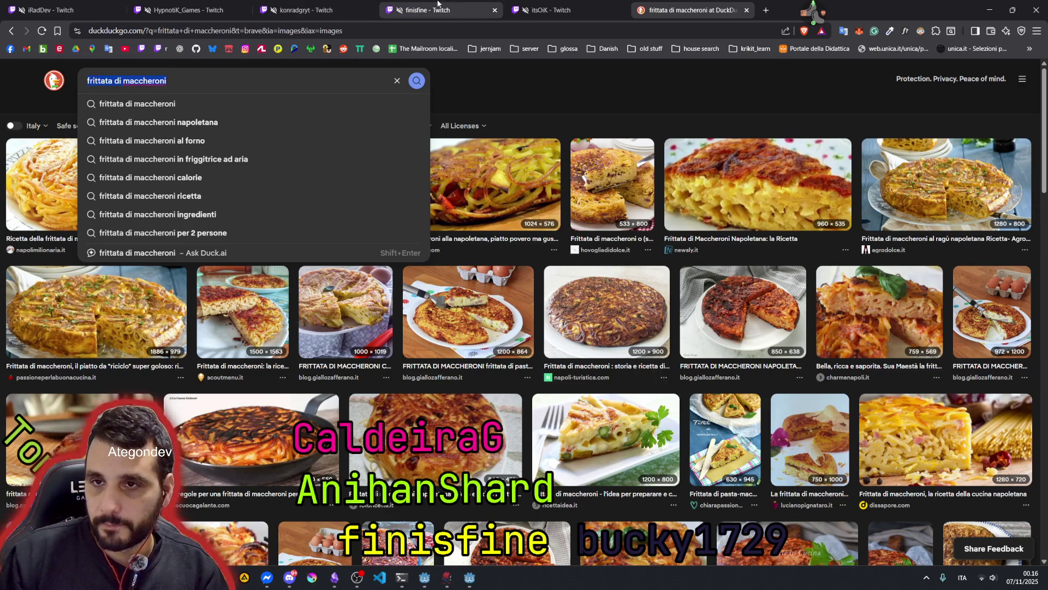
- Paste and send 'frittata di maccheroni' in the coding stream's Twitch chat
left_click(417, 9)
left_click(975, 529)
type("frittata di maccheroni")
key("Return")
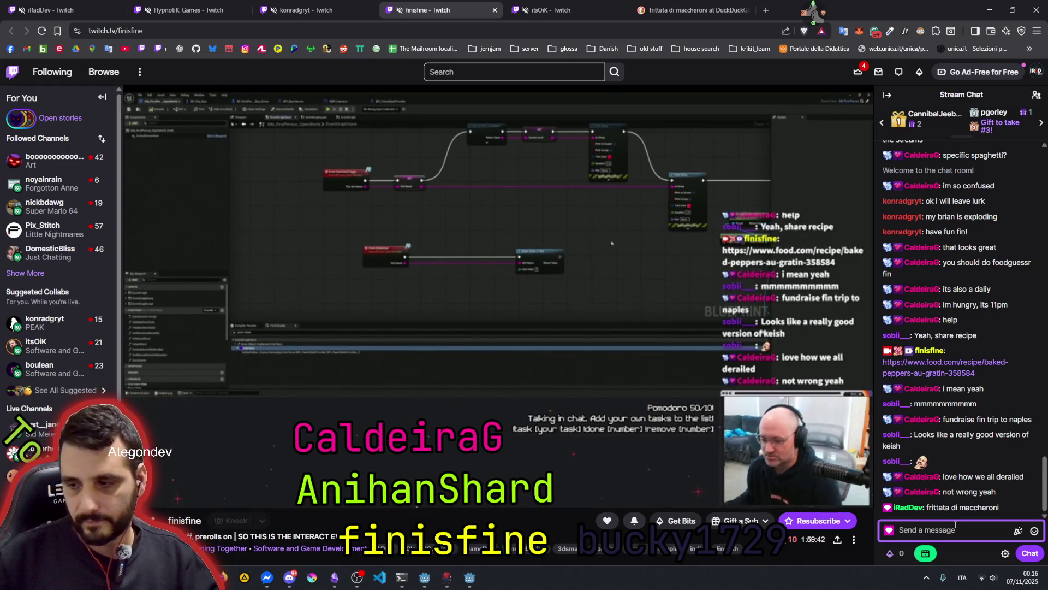
- Post 'or frittata di spaghetti' in the stream chat
type("or frittata di maccheroni")
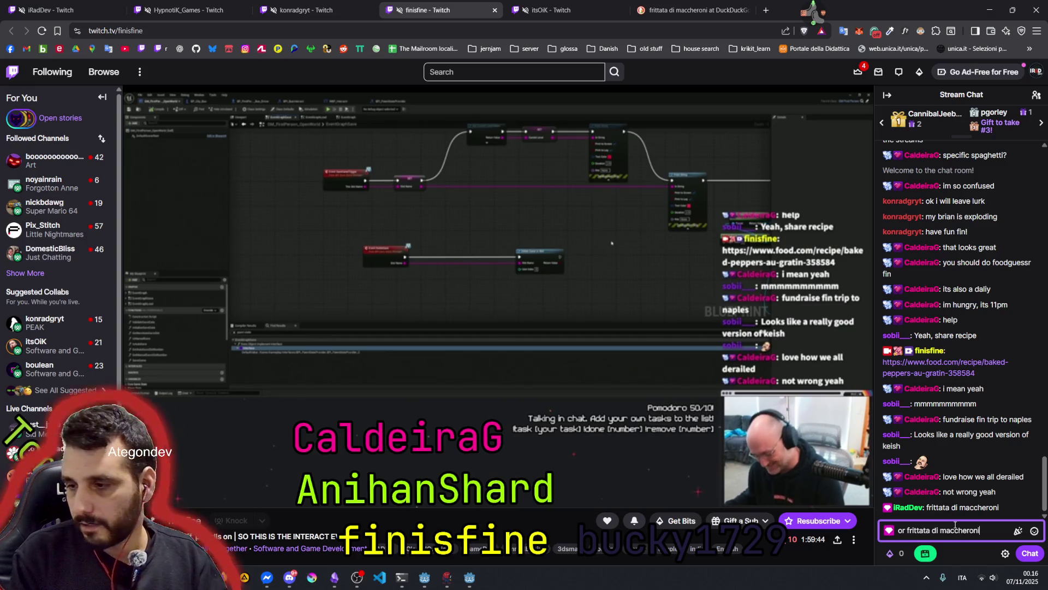
double_click(955, 529)
type("spaghett")
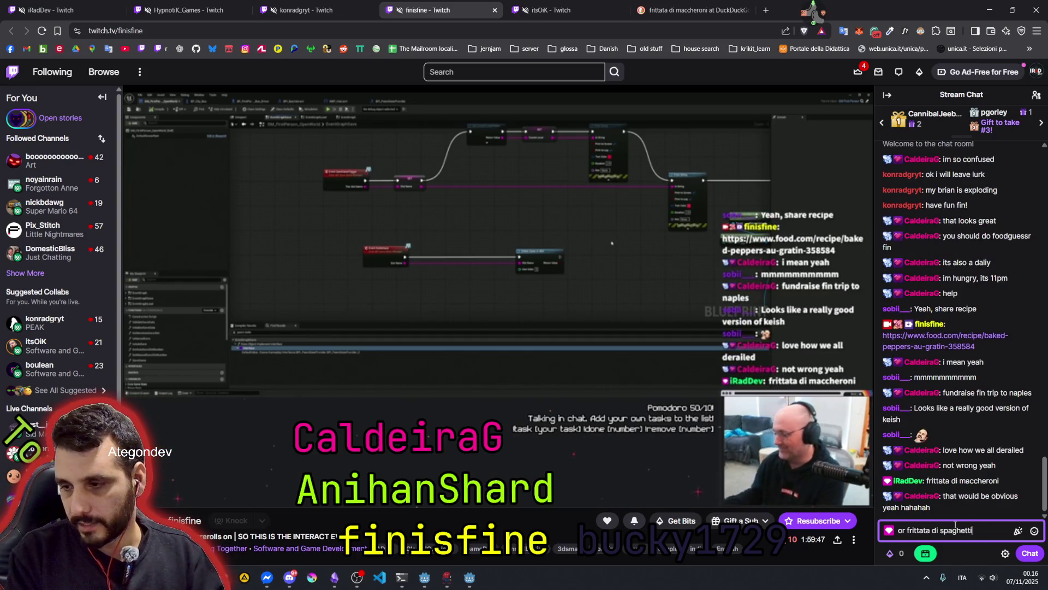
key("Return")
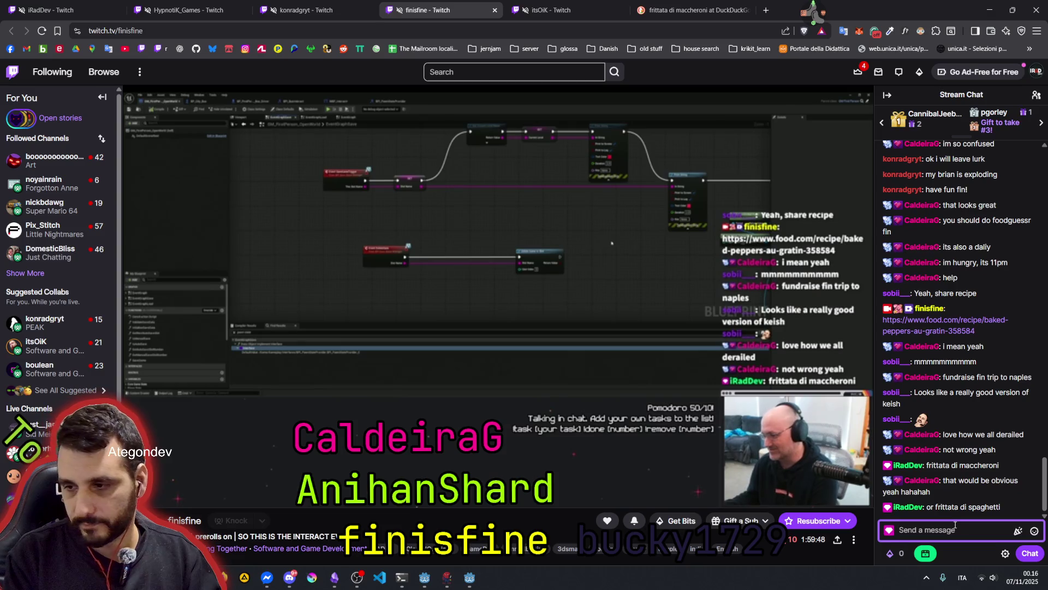
- Post 'It's just a paasta omelette' in chat, then switch to the game stream's tab
type("It's just")
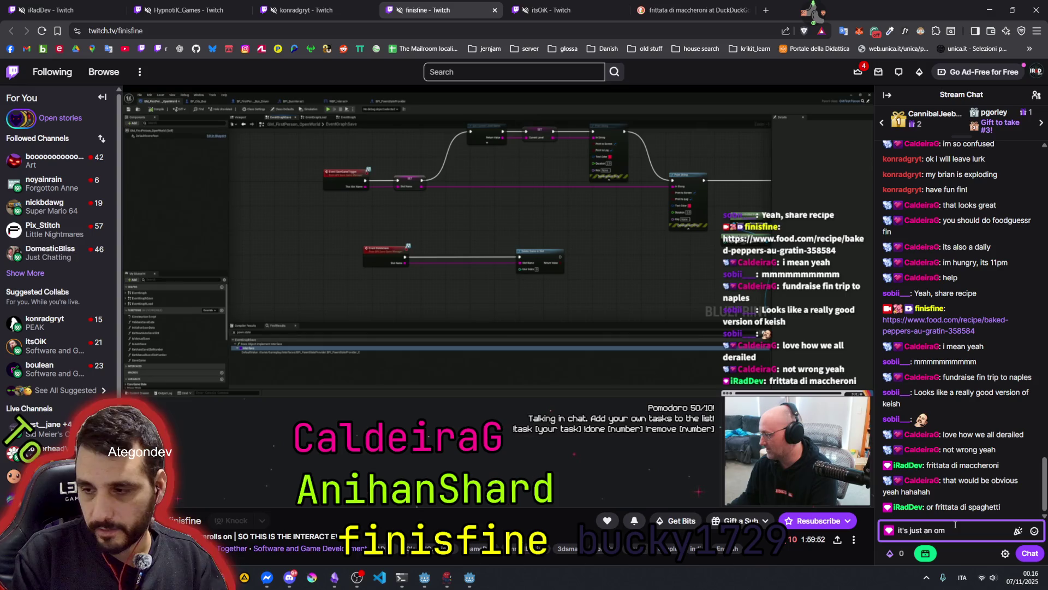
type(" a paasta")
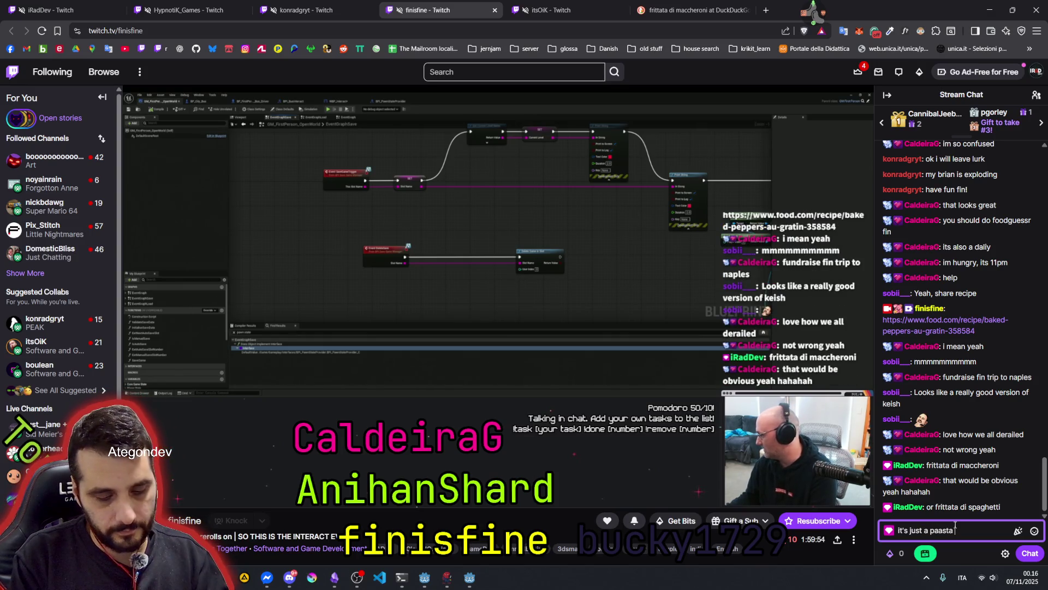
type(" omelette")
key("Return")
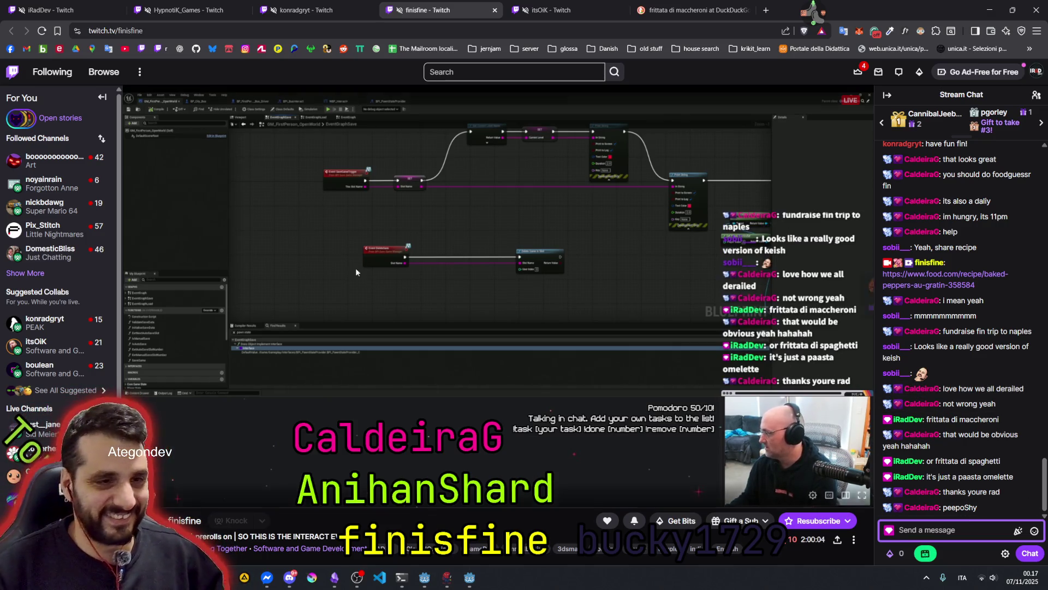
left_click(277, 11)
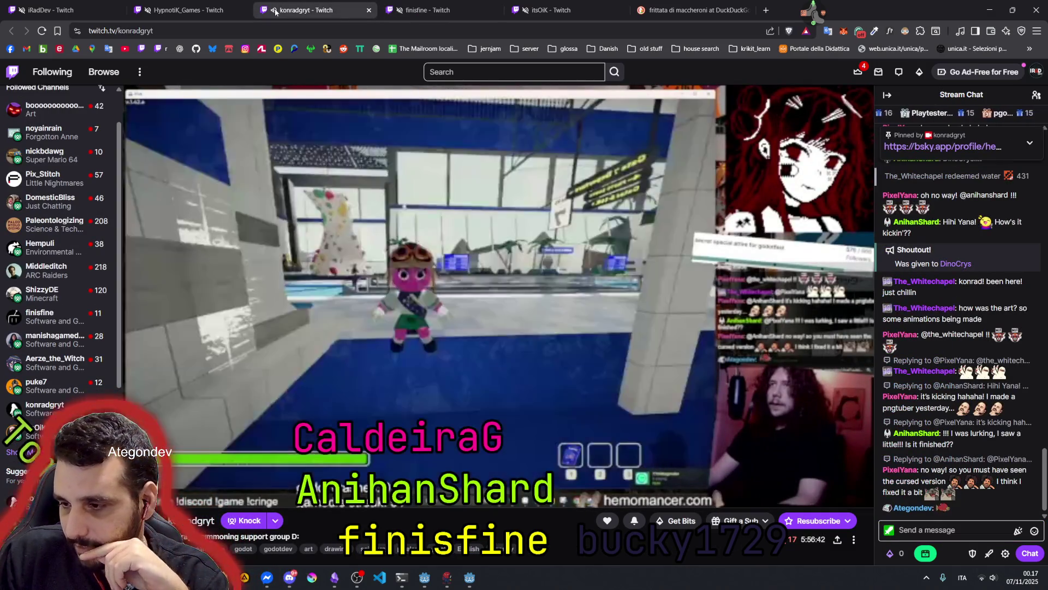
- Post 'omg you are already there?' and 'omg' in the game stream's chat
left_click(931, 535)
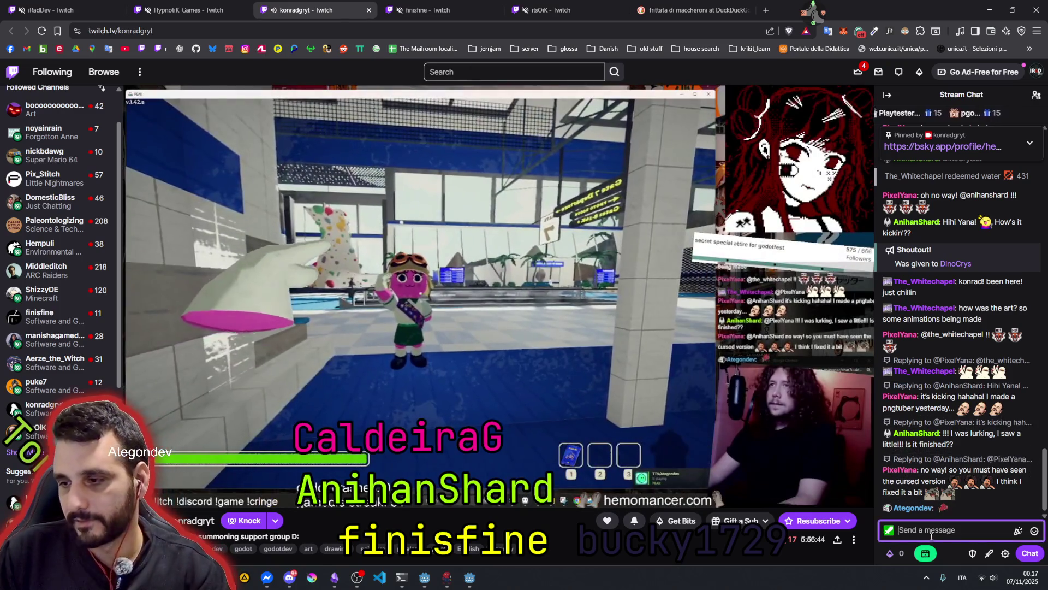
type("omg you are already there?")
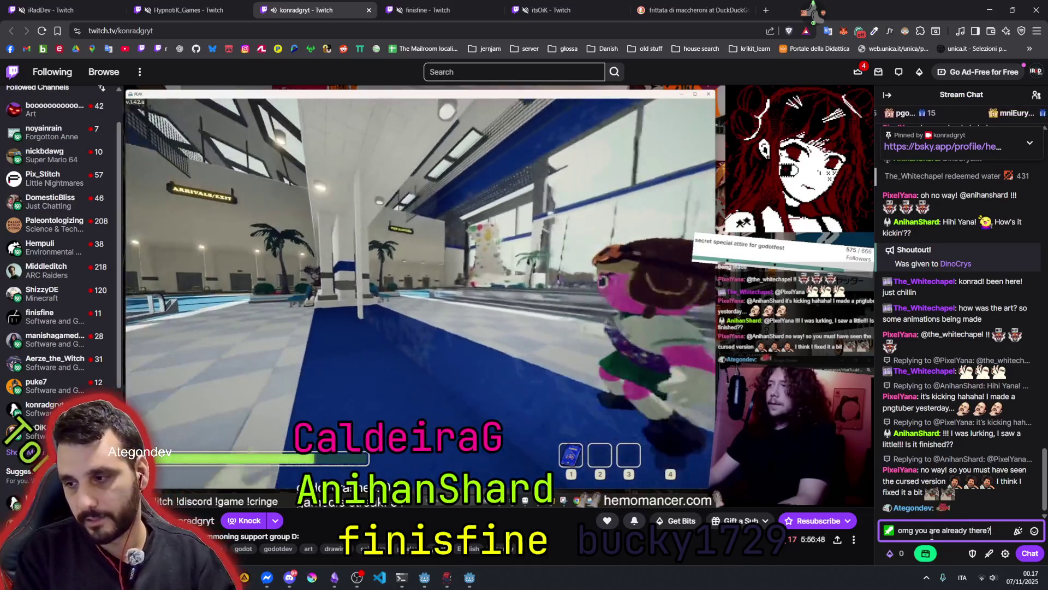
key("Return")
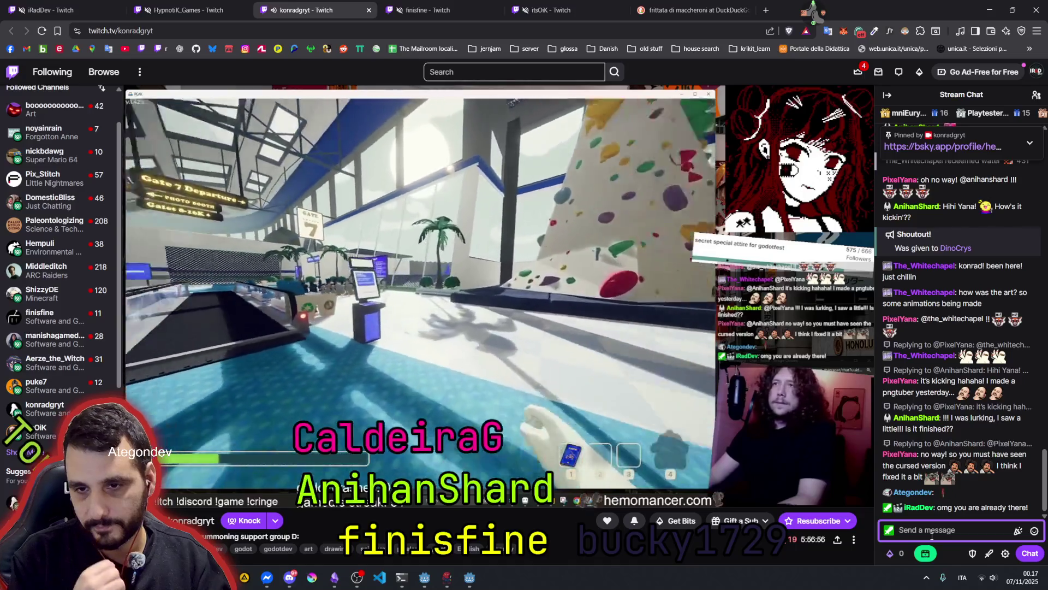
type("omg")
key("Return")
- Post a message about frittata di maccheroni with fin, followed by 'coming!'
type("l")
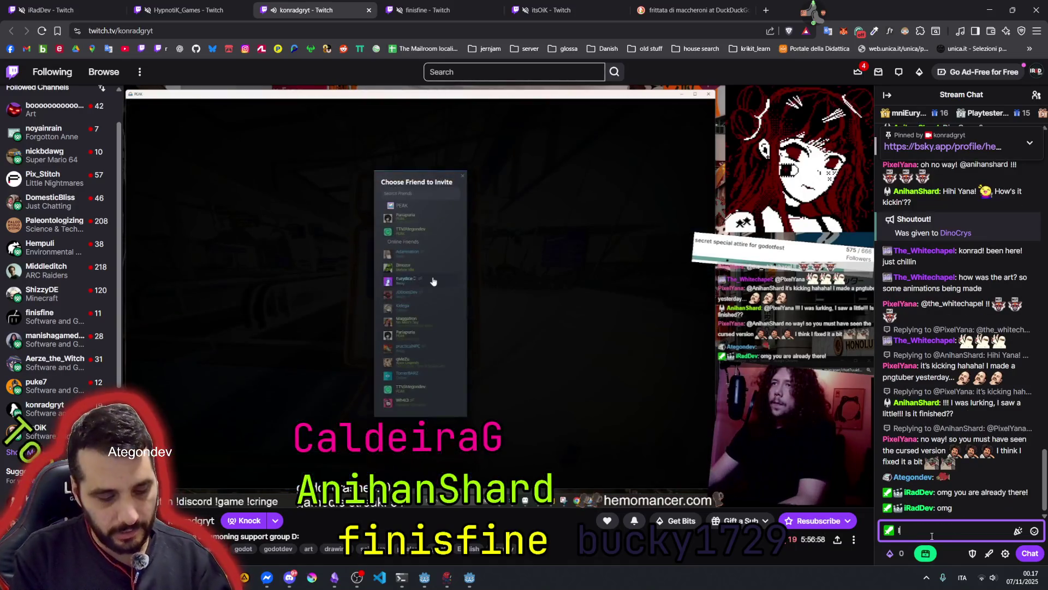
key("BackSpace")
key("BackSpace")
key("BackSpace")
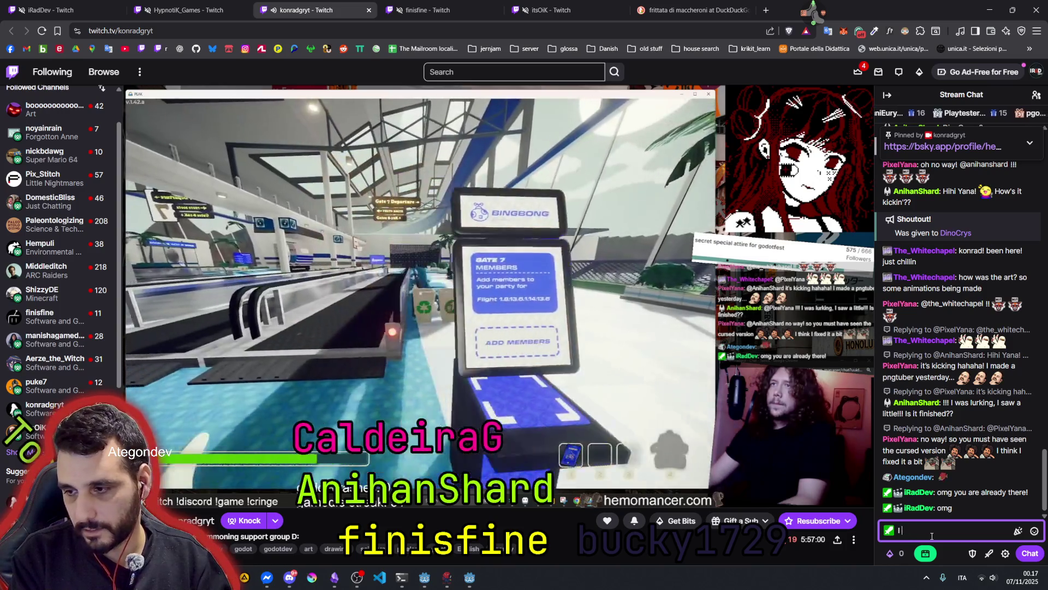
type("wast f")
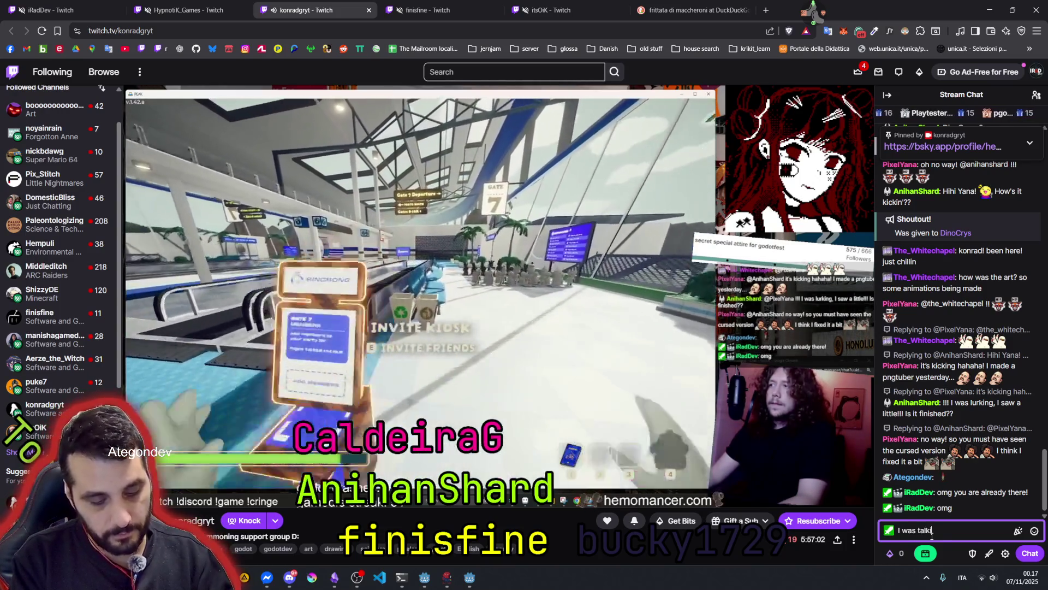
type("ritt")
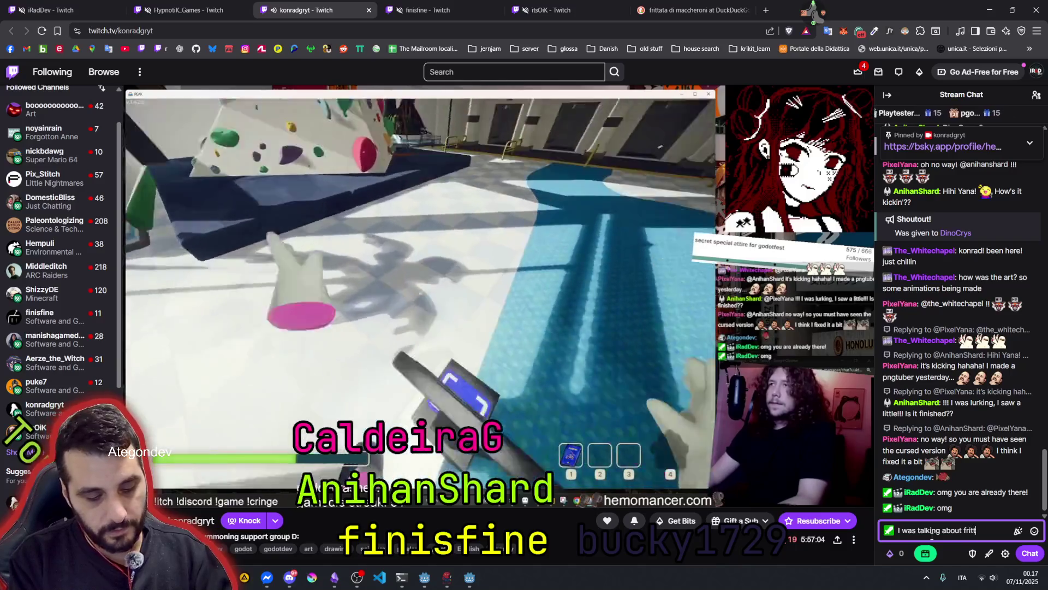
type("ata di macchero")
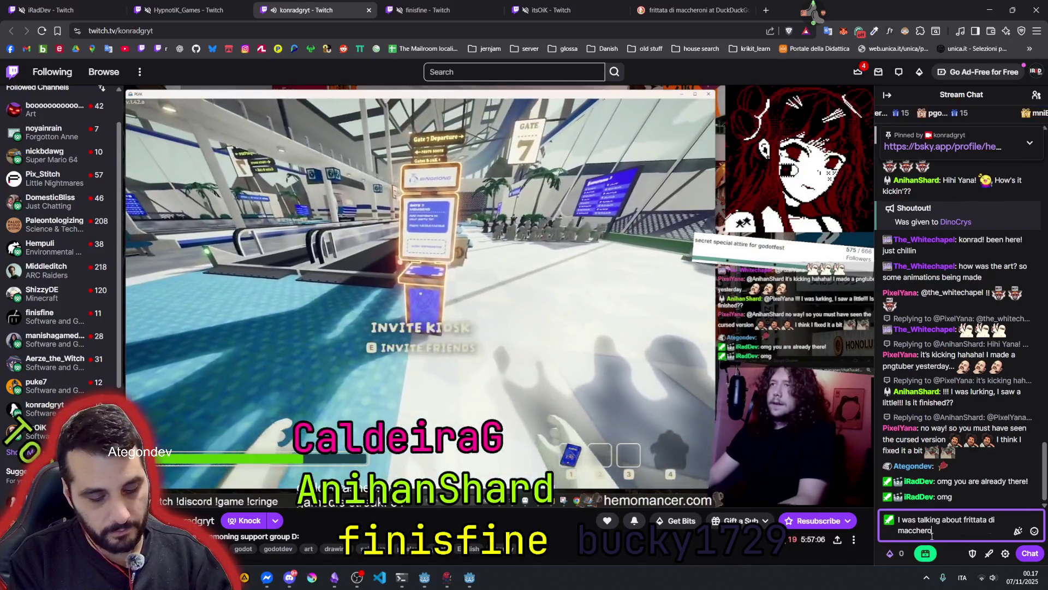
type("ni with fin")
key("Return")
type("coming!")
key("Return")
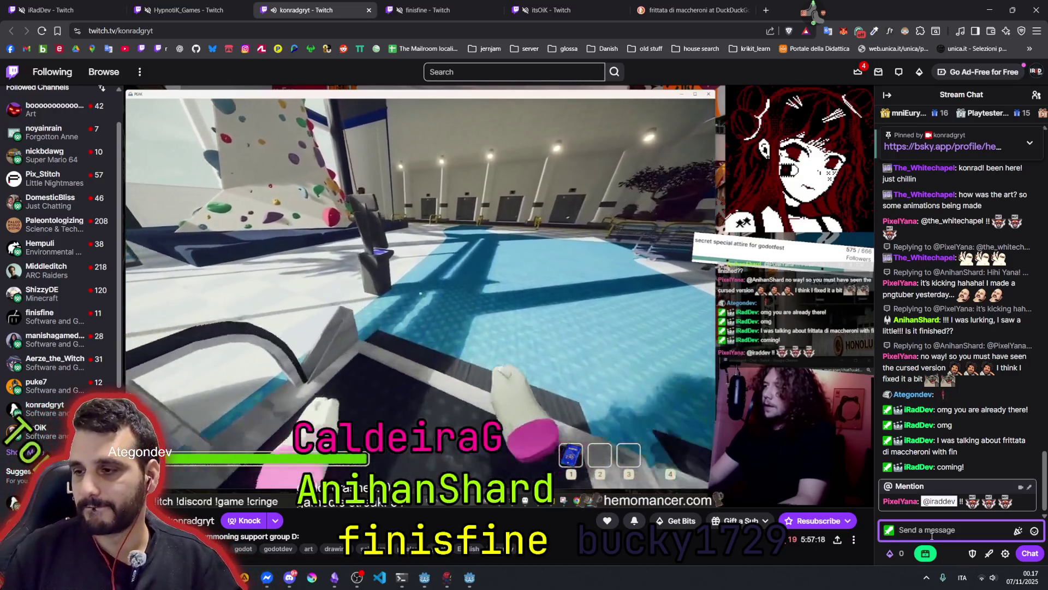
- Greet another chatter by autocompleted name plus an emote, then return to the image results
type("hi ")
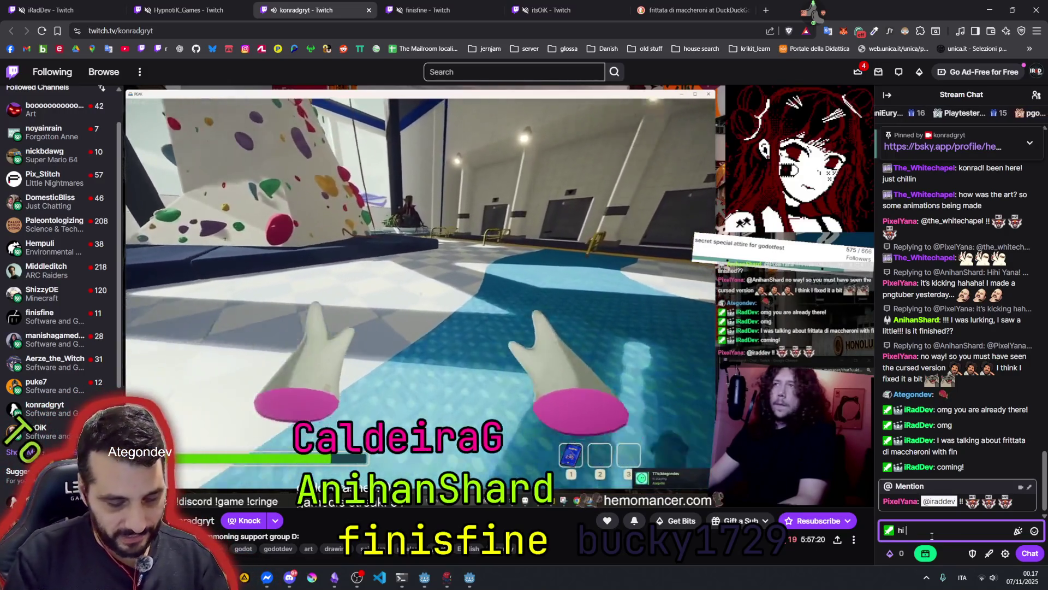
type("pixrel")
key("BackSpace")
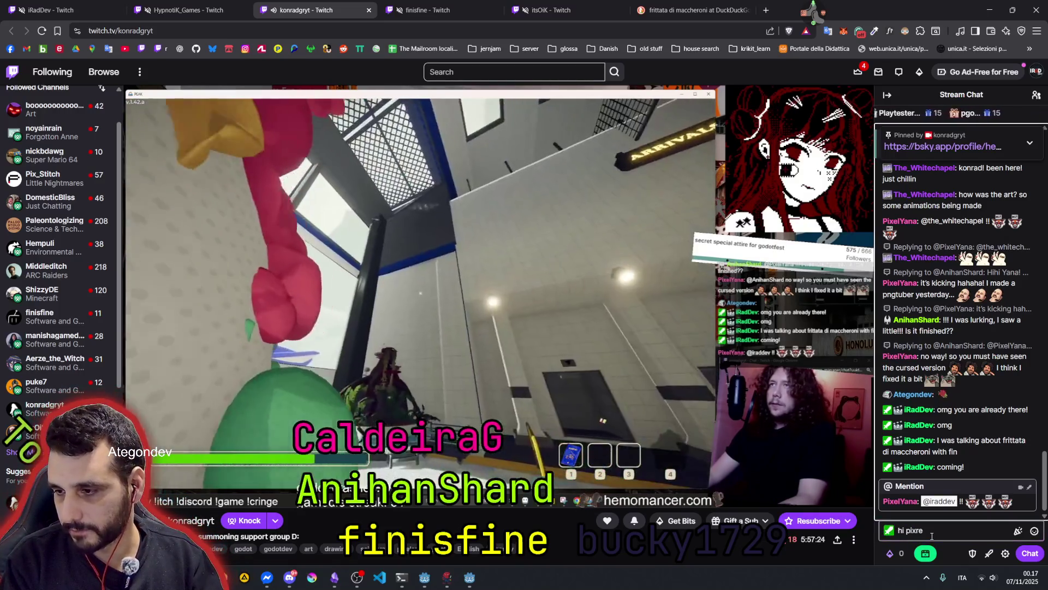
key("BackSpace")
key("BackSpace")
key("Tab")
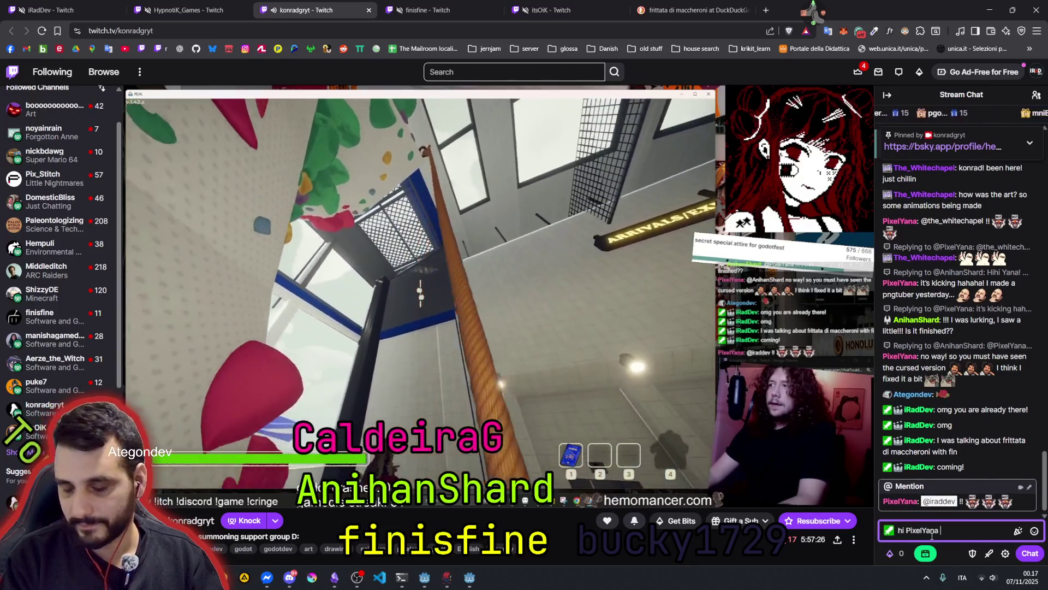
type("iradde")
key("Tab")
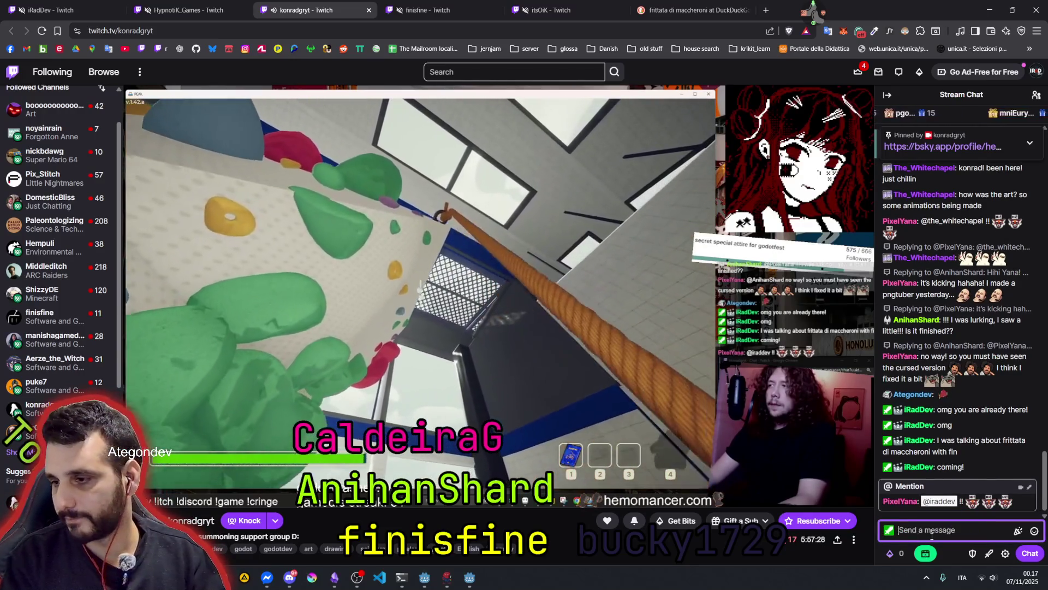
key("Return")
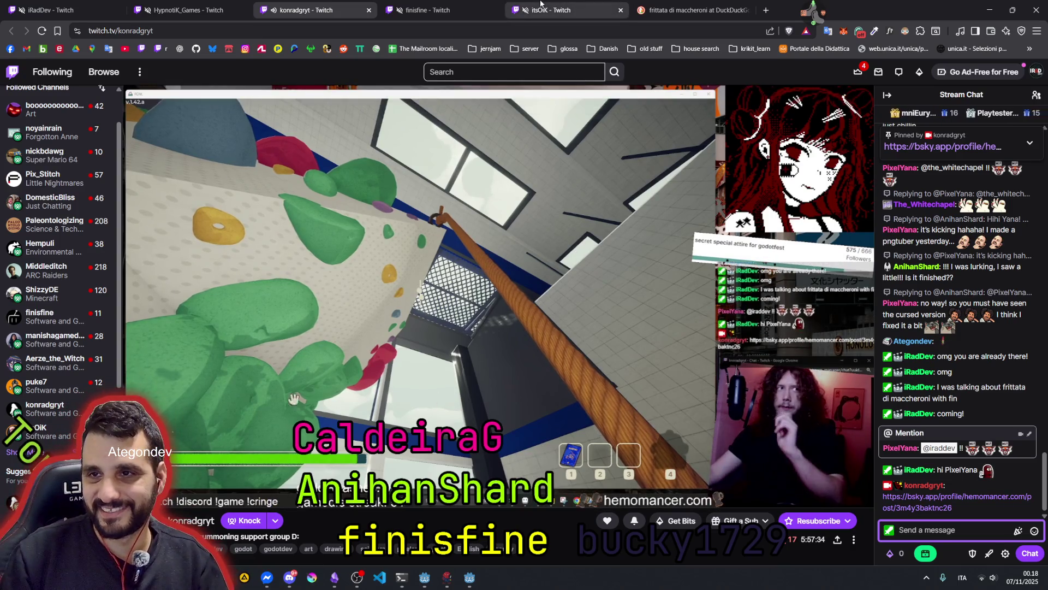
left_click(670, 4)
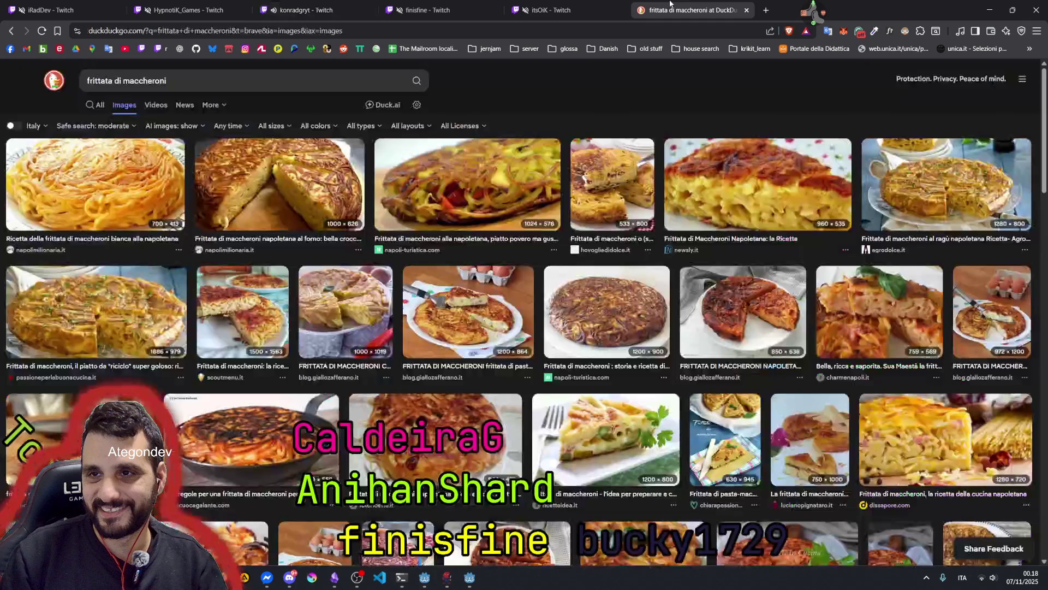
- Copy your Bluesky profile page's address and post it in the Twitch stream chat
left_click(483, 28)
left_click(217, 50)
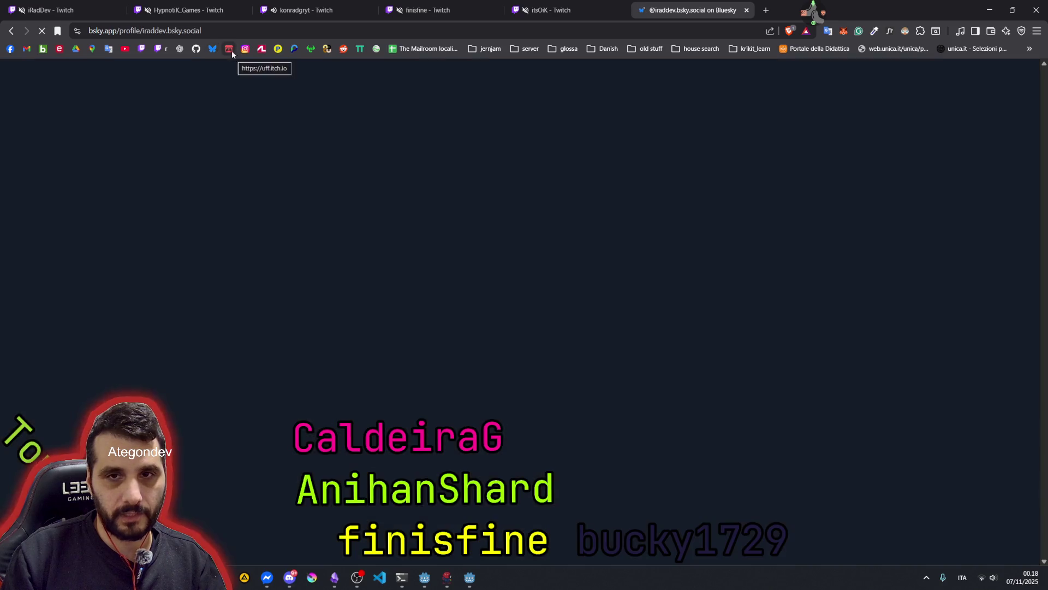
left_click(226, 28)
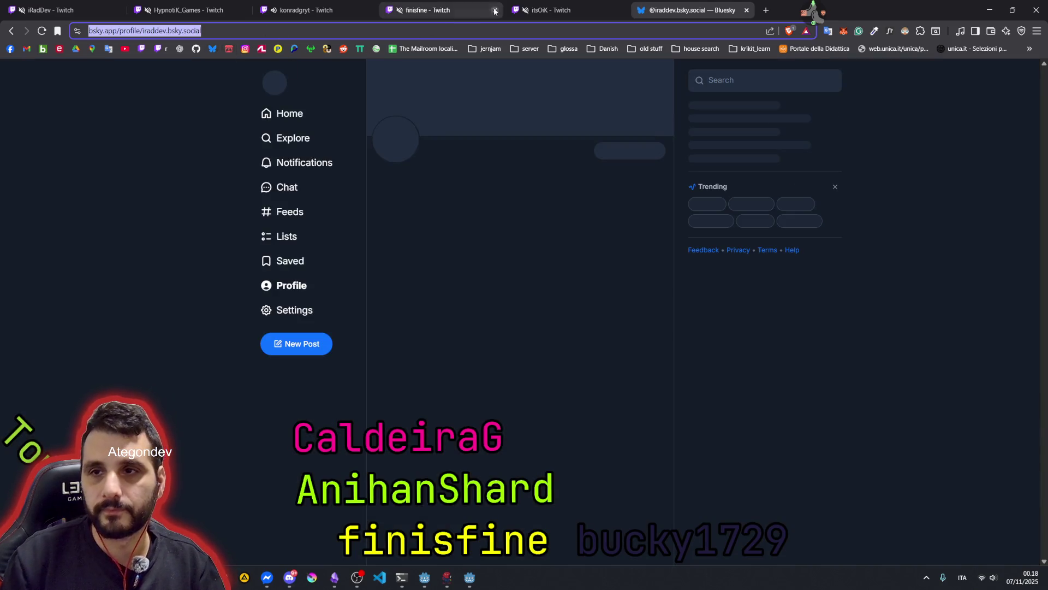
left_click(349, 9)
key("ctrl+v")
key("Return")
- Post 'correct link ^' in chat and switch to the Godot editor showing test01.tscn
type("correct")
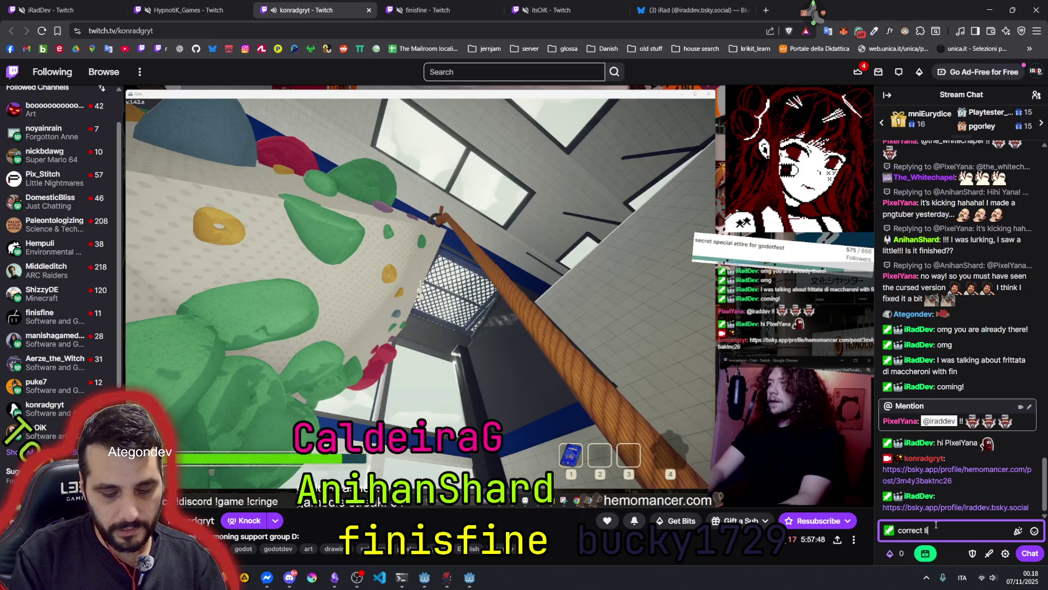
key("Return")
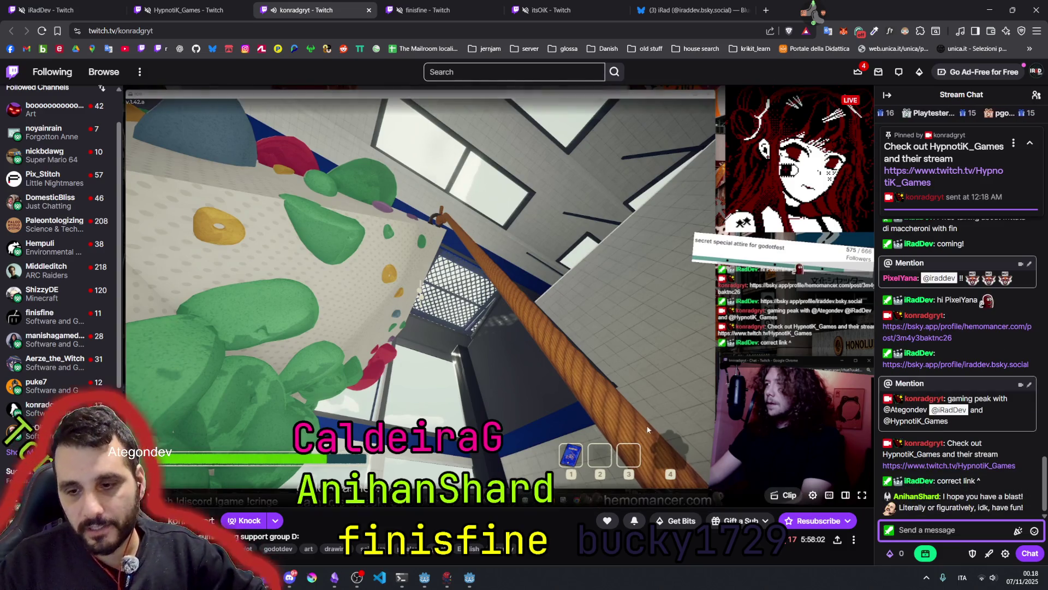
key("alt+Tab")
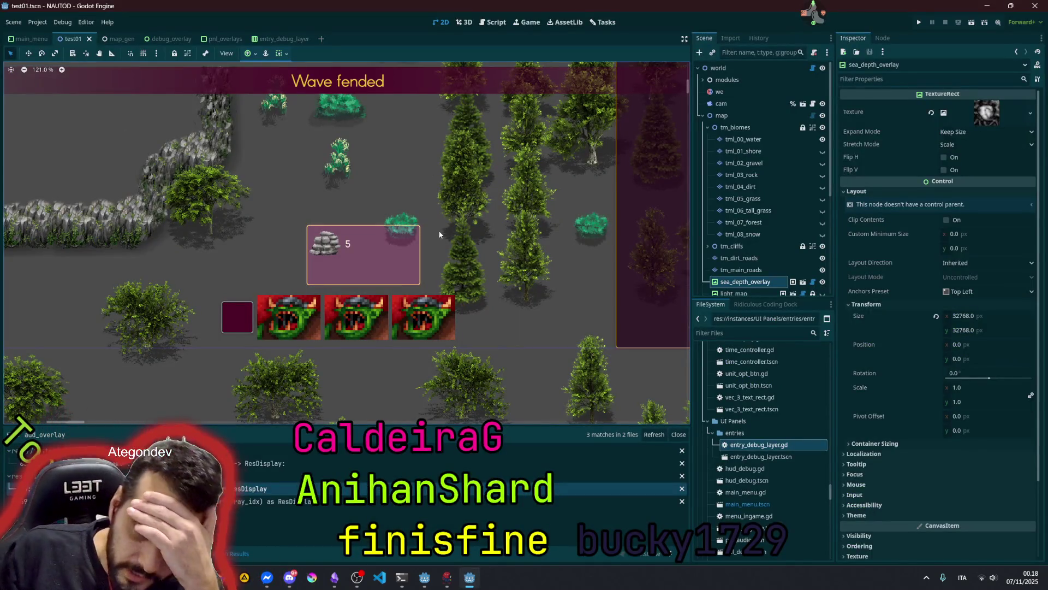
scroll(440, 235, "down", 7)
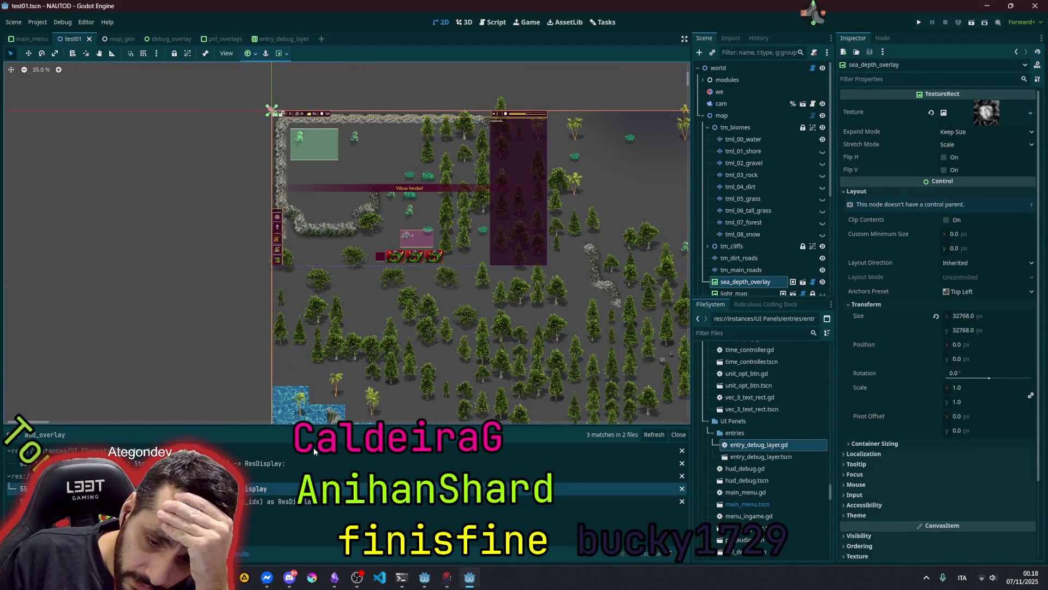
key("alt+Tab")
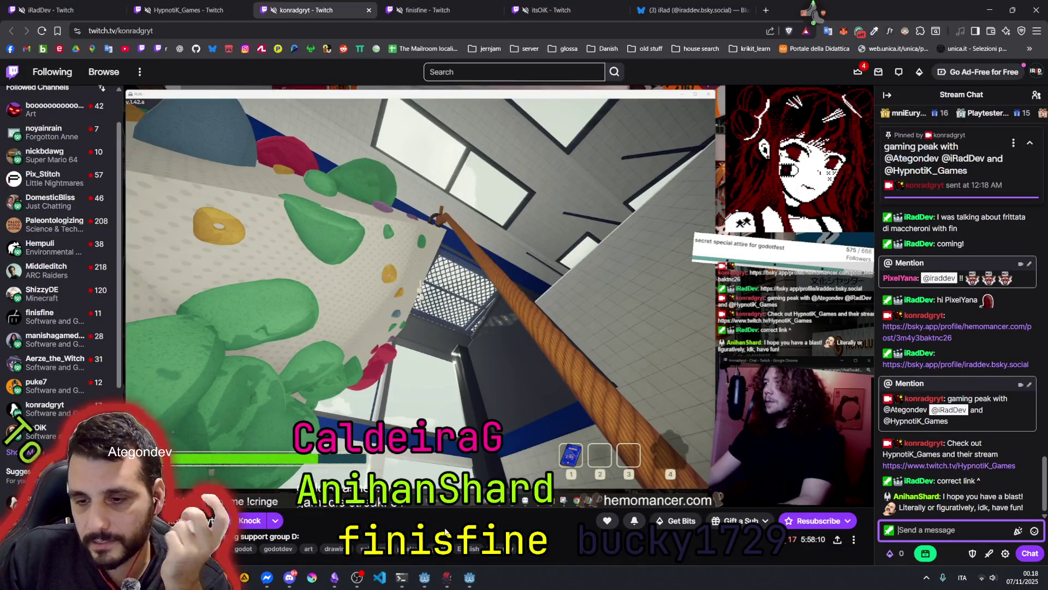
left_click(471, 581)
scroll(389, 257, "right", 5)
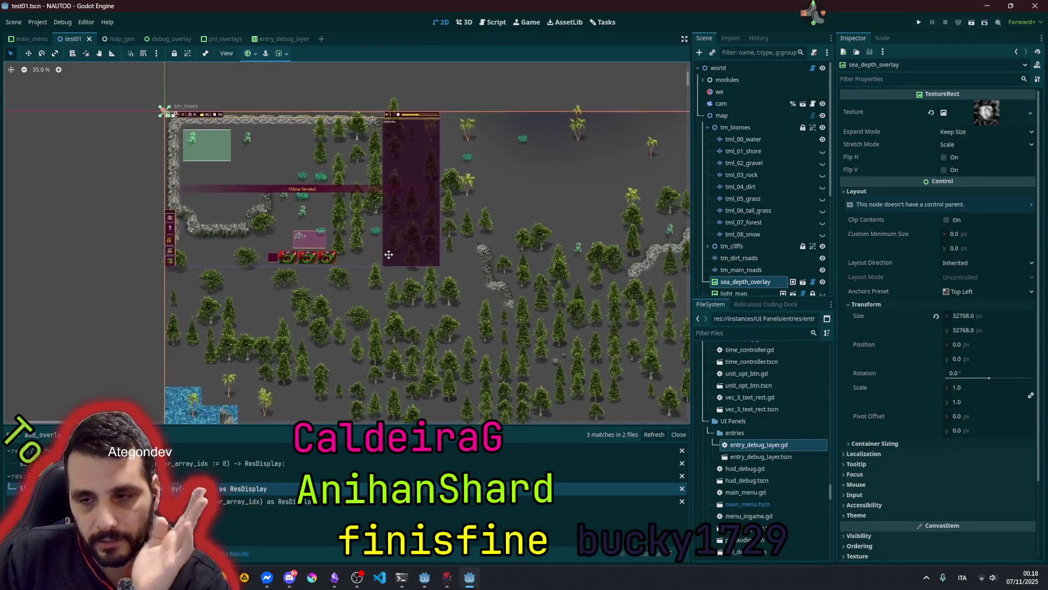
scroll(388, 257, "down", 3)
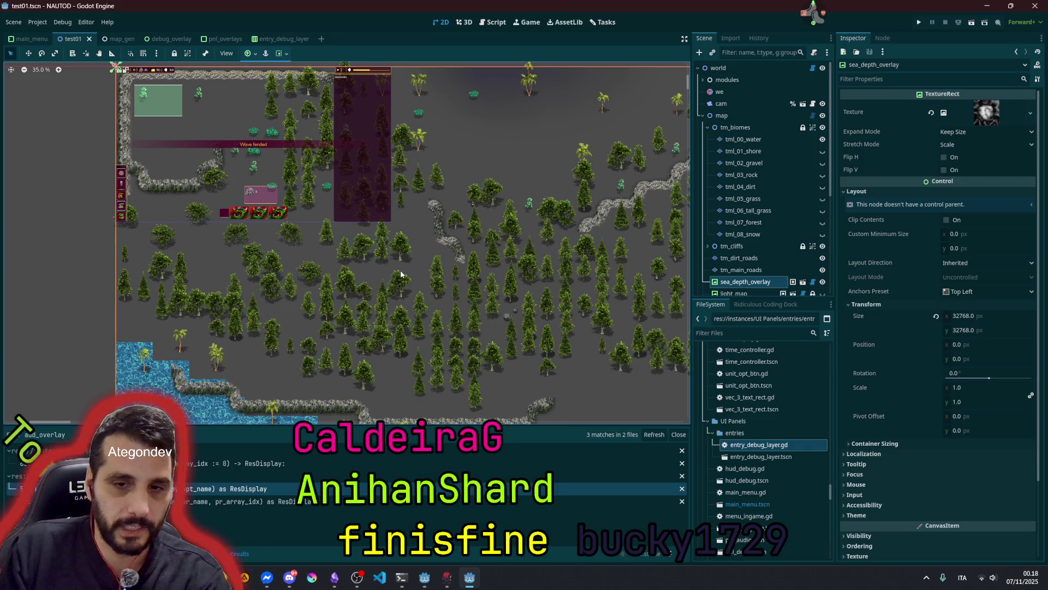
scroll(401, 274, "down", 3)
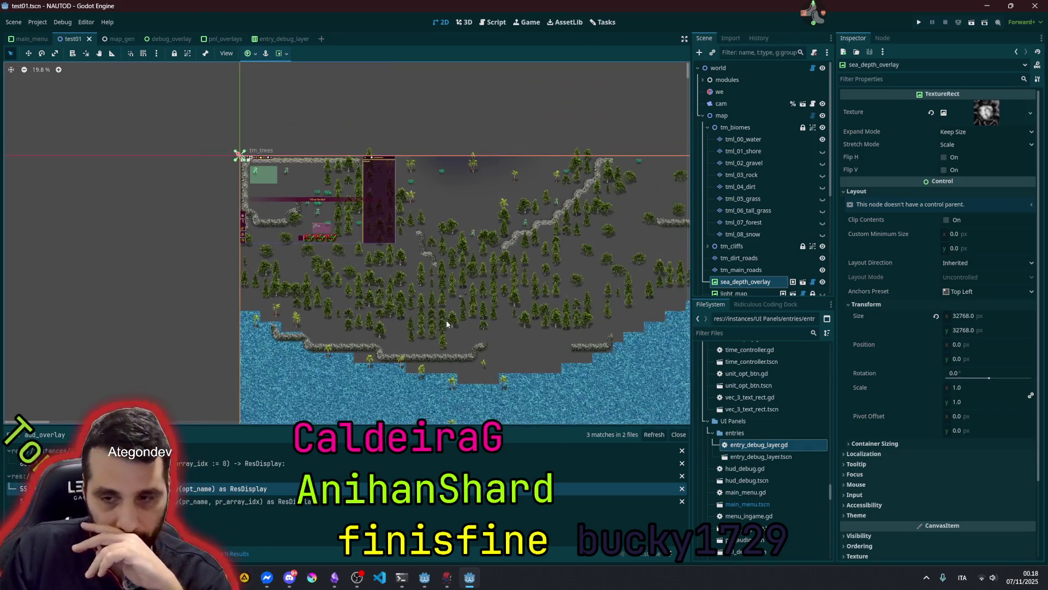
scroll(445, 328, "down", 3)
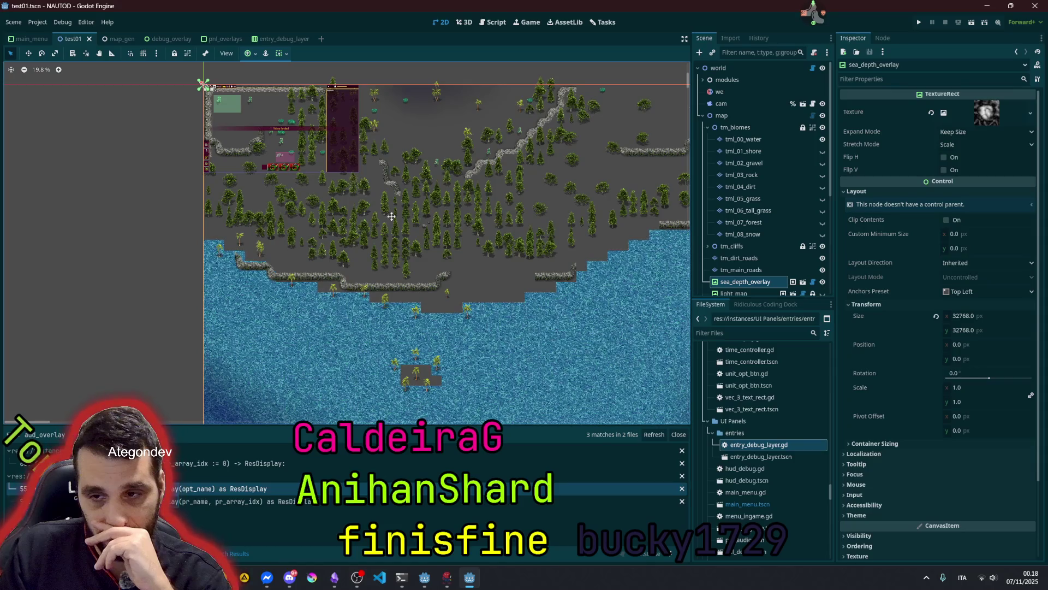
scroll(348, 202, "up", 3)
mouse_move(177, 125)
left_mouse_down()
mouse_move(540, 319)
mouse_move(573, 363)
left_mouse_up()
left_click(158, 283)
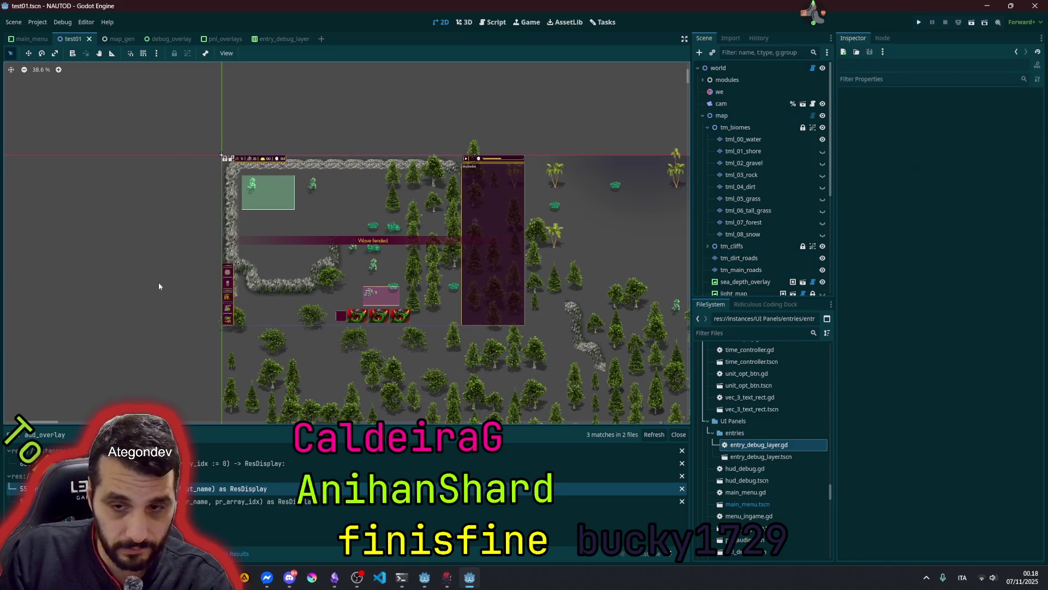
scroll(158, 282, "down", 3)
scroll(161, 280, "down", 2)
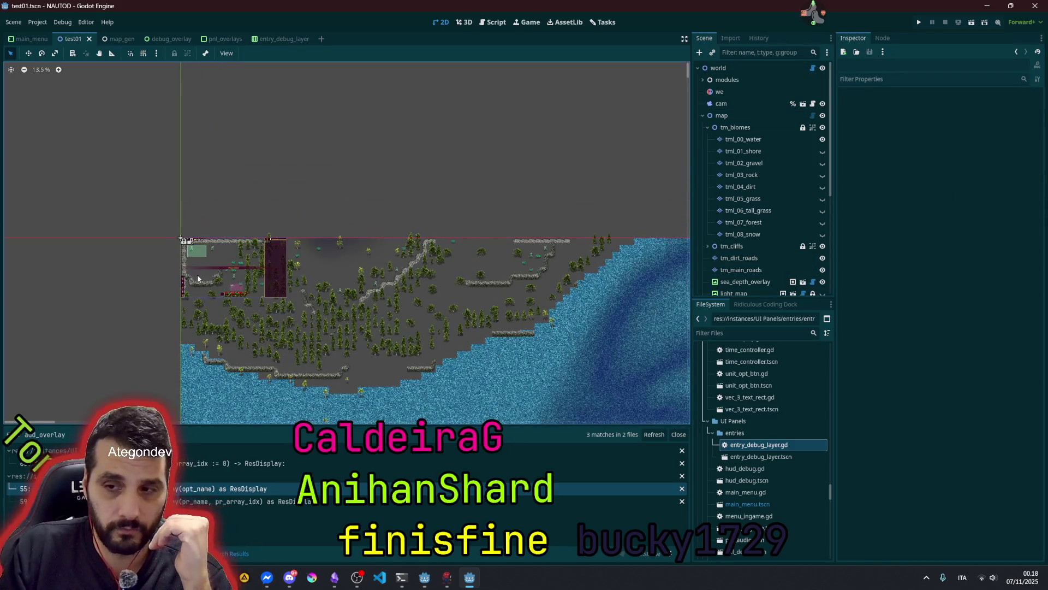
mouse_move(248, 294)
left_mouse_down()
mouse_move(415, 185)
mouse_move(383, 189)
mouse_move(327, 171)
left_mouse_up()
scroll(440, 194, "down", 4)
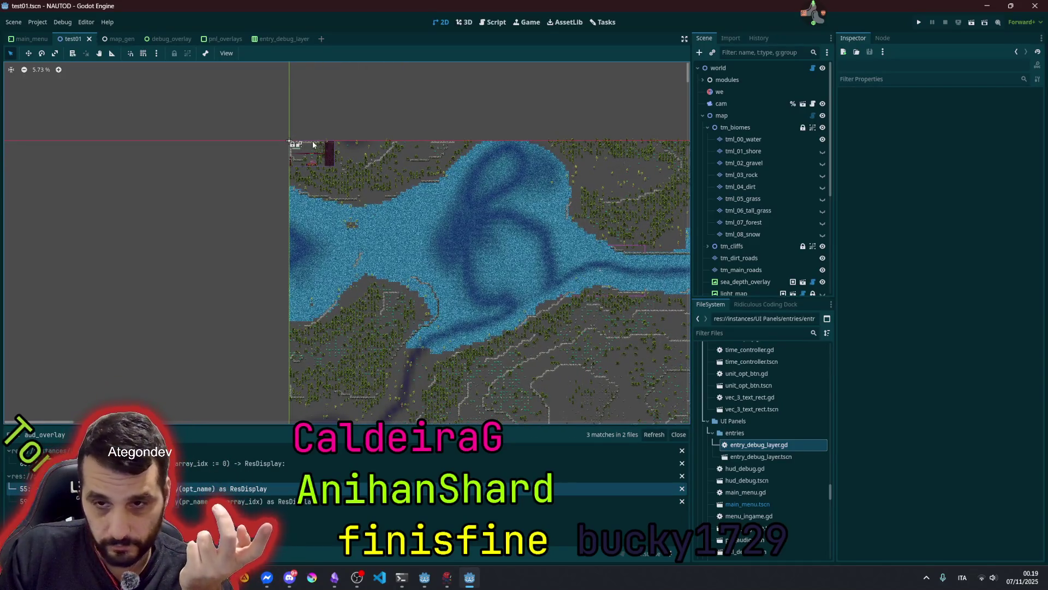
scroll(357, 104, "up", 2)
scroll(449, 251, "down", 3)
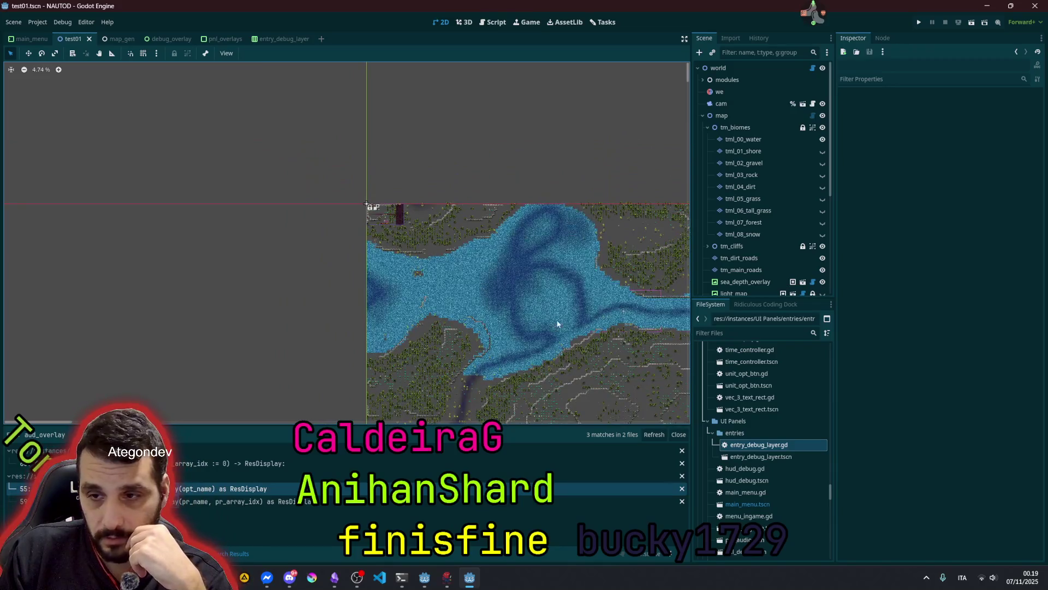
left_click_drag(543, 323, 410, 234)
scroll(453, 242, "down", 2)
mouse_move(496, 250)
left_mouse_down()
mouse_move(509, 328)
mouse_move(494, 262)
left_mouse_up()
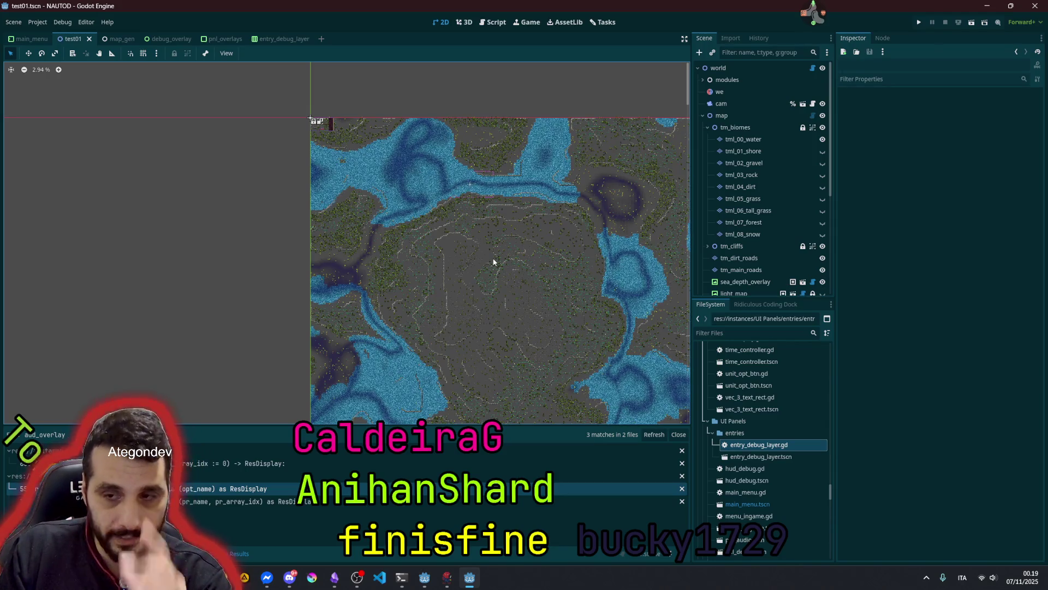
- Collapse map, expand modules, and inspect the MapGen and debug_overlay nodes, cancelling the quit prompt
left_click(703, 116)
left_click(731, 80)
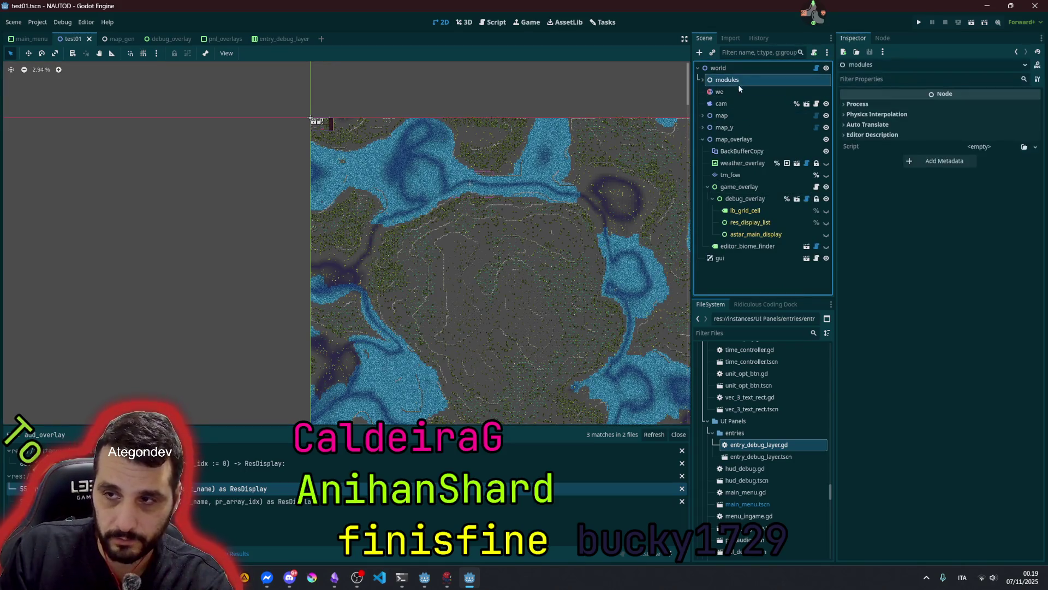
left_click(702, 81)
left_click(732, 91)
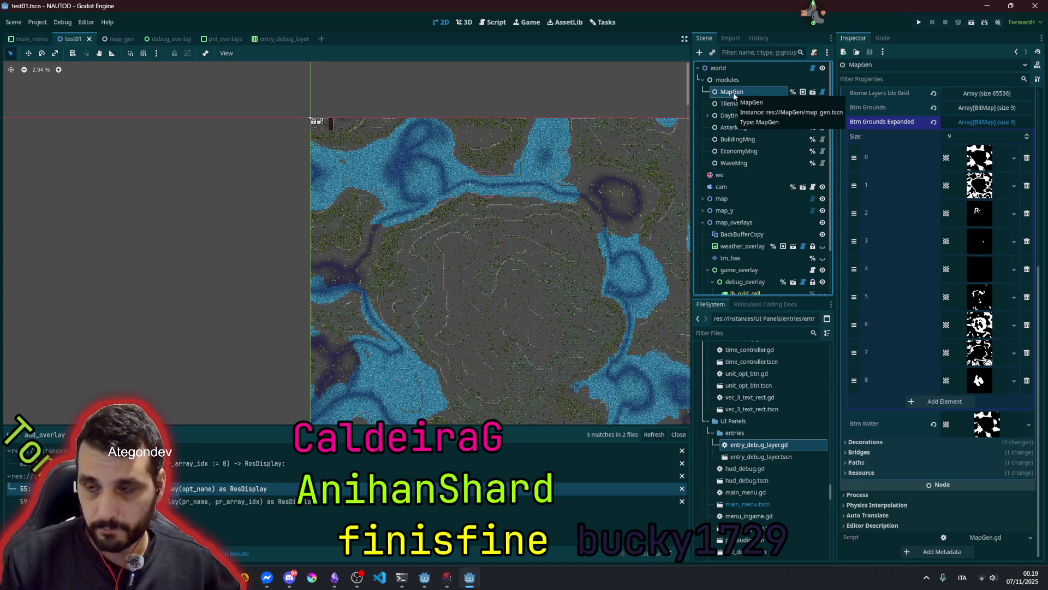
scroll(748, 201, "down", 3)
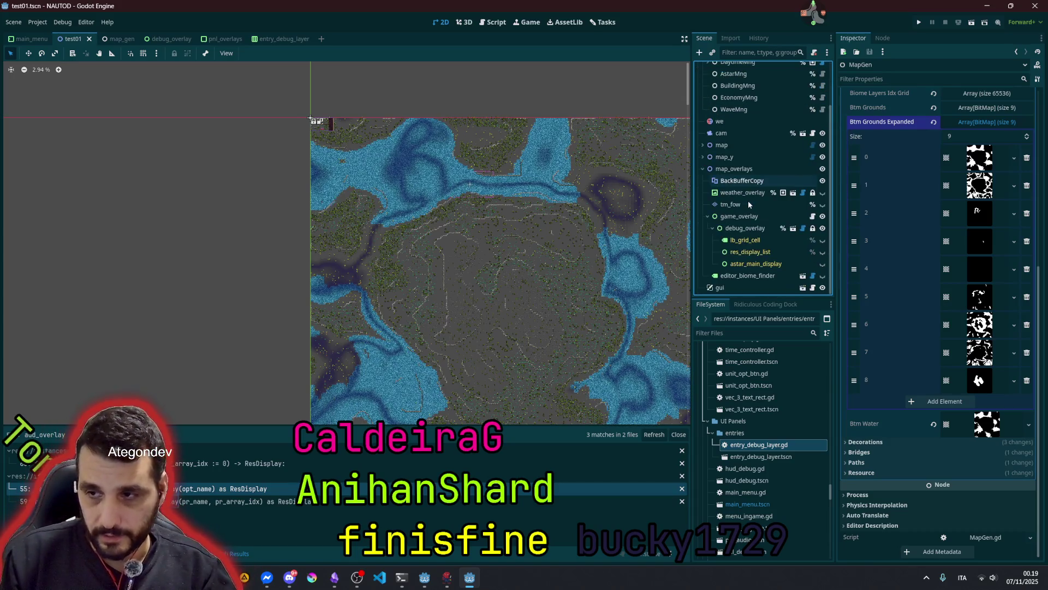
left_click(758, 234)
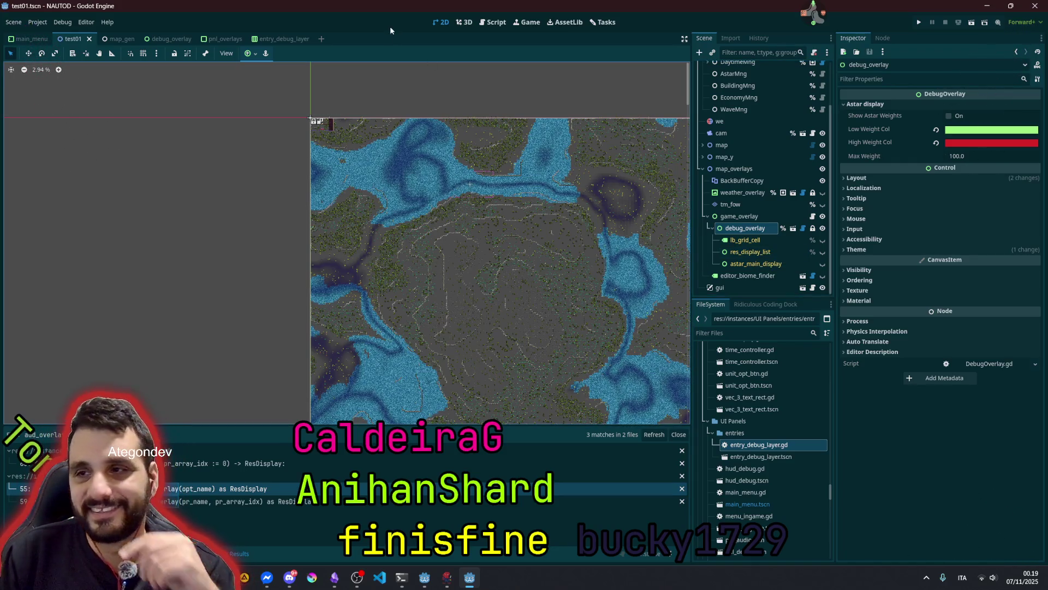
left_click(1036, 5)
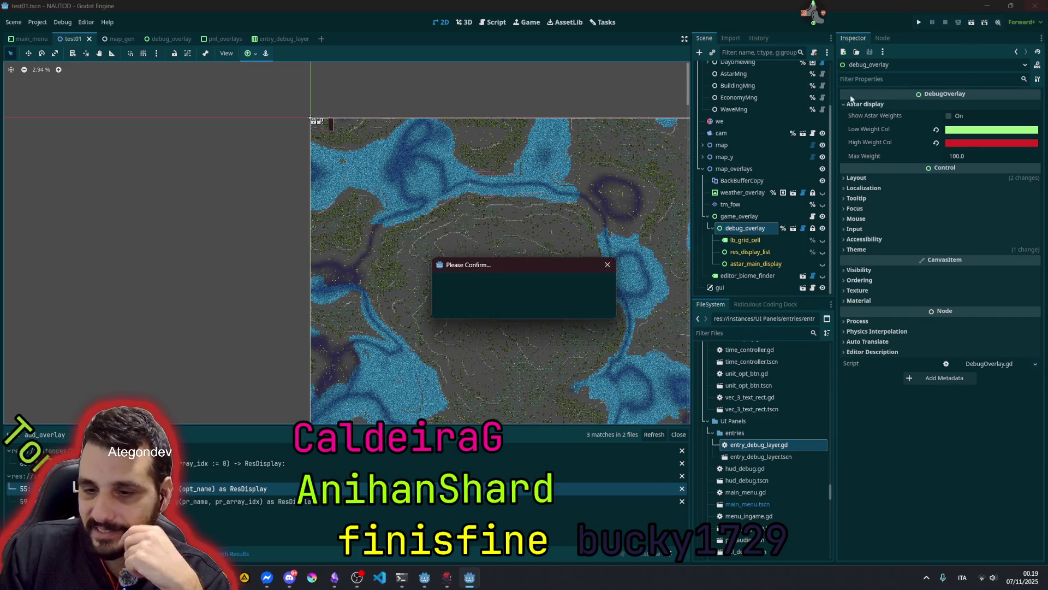
left_click(472, 309)
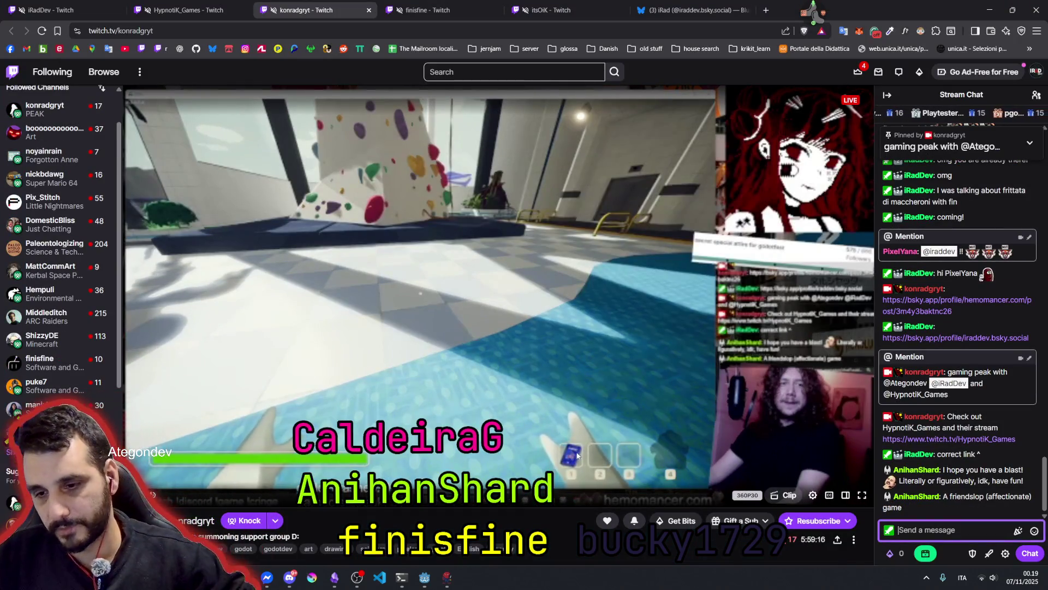
- Bring up Discord's options from the hidden tray icons, then dismiss them
mouse_move(334, 577)
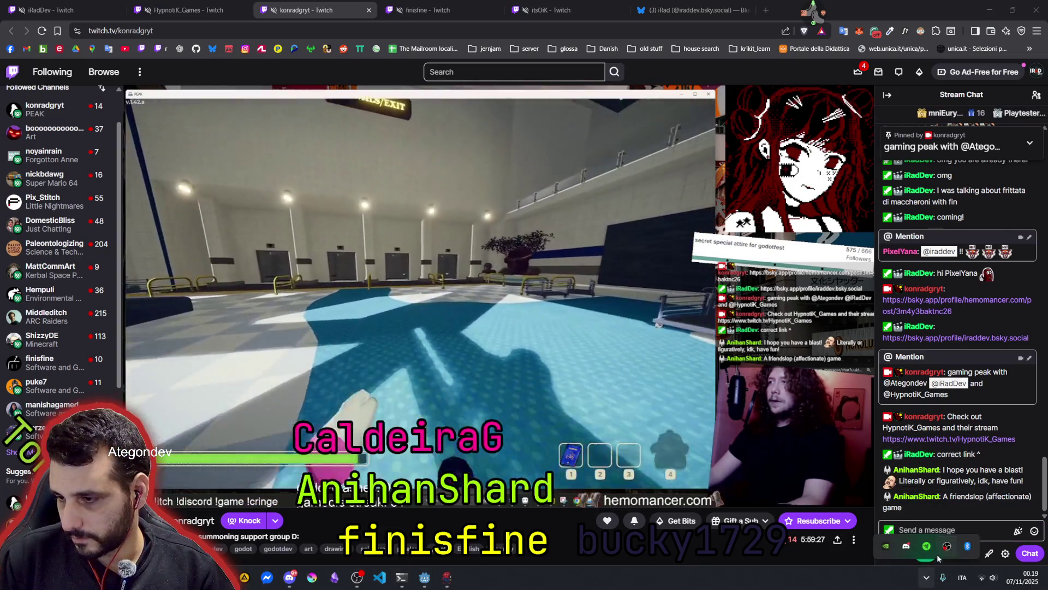
left_click(927, 577)
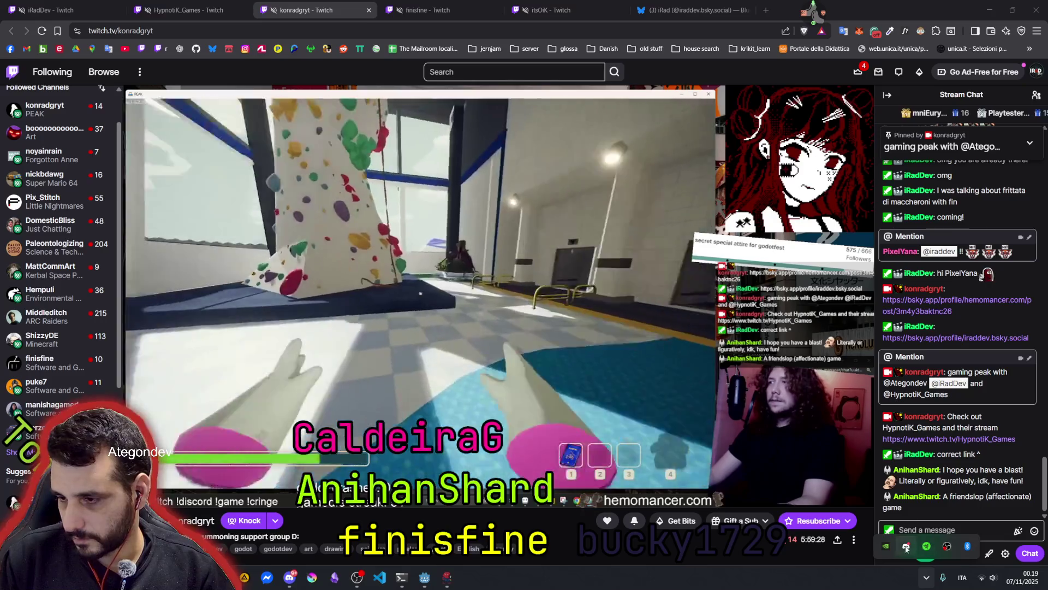
right_click(905, 547)
left_click(845, 582)
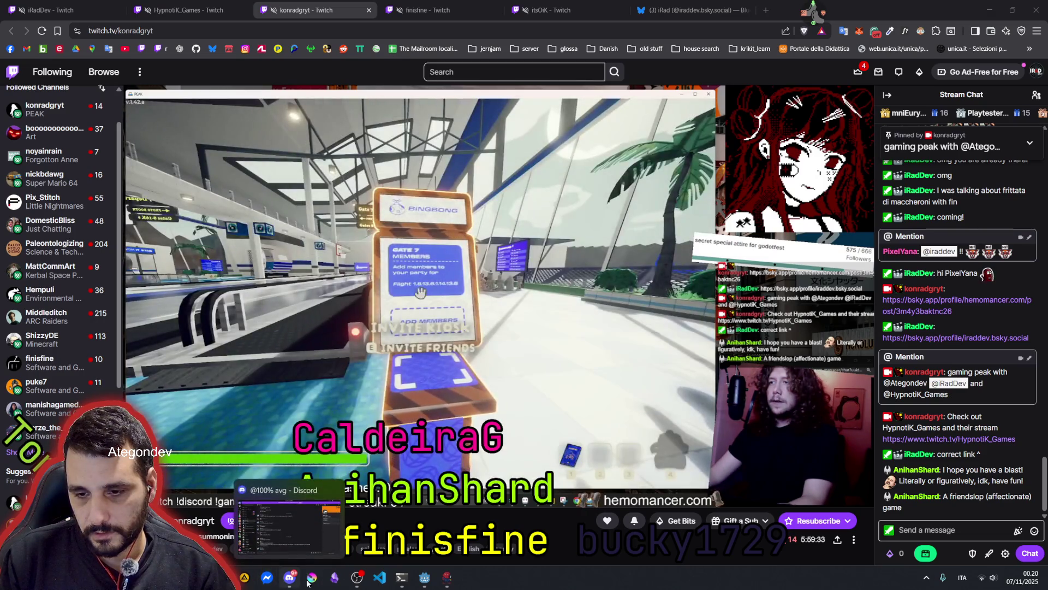
- Open the radial quick-launch ring and switch to the Bluesky profile tab
mouse_move(445, 580)
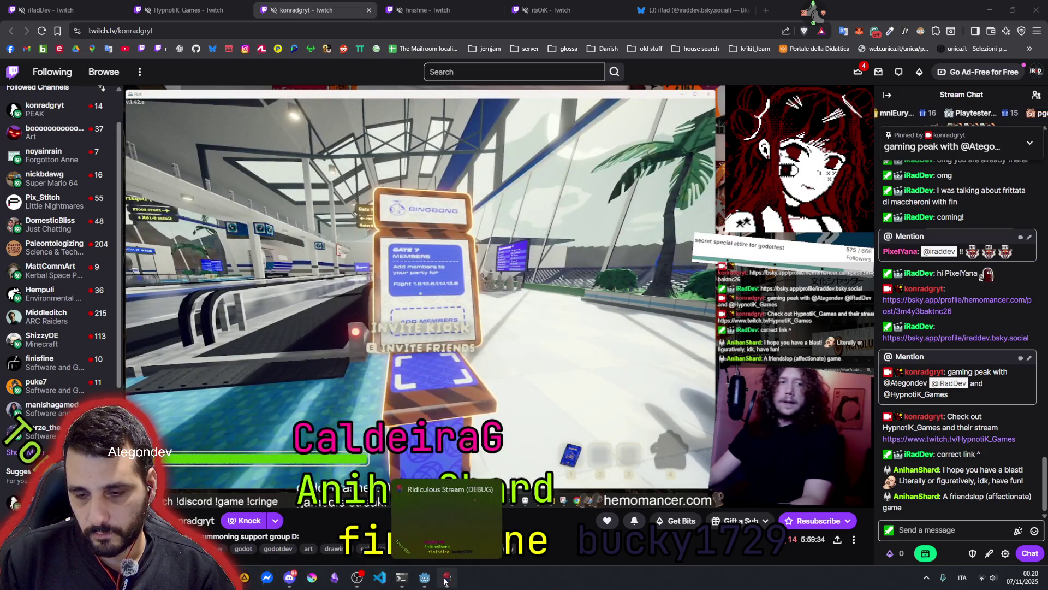
mouse_move(366, 582)
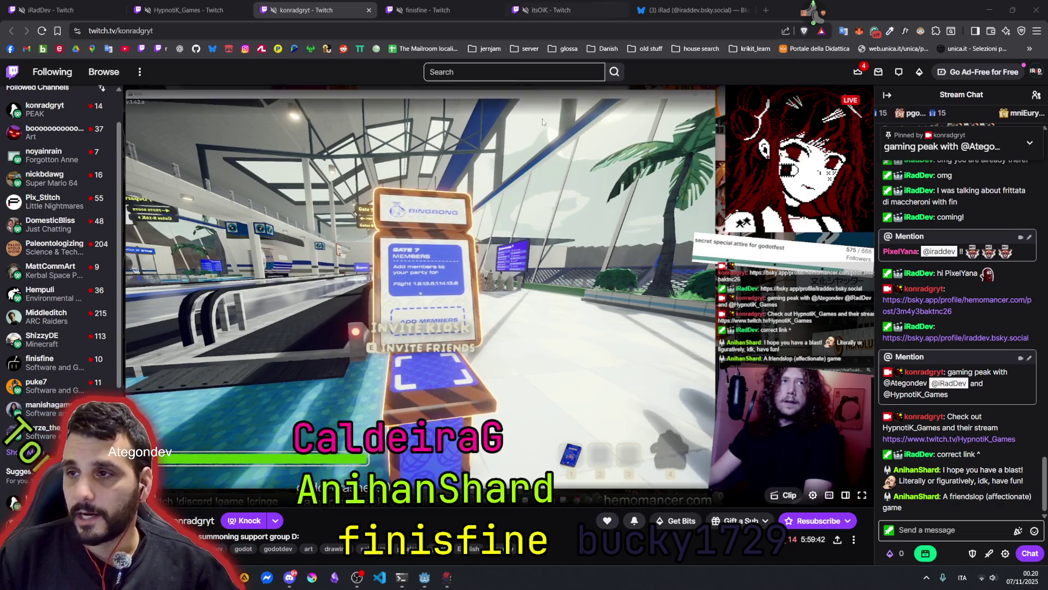
middle_click(798, 17)
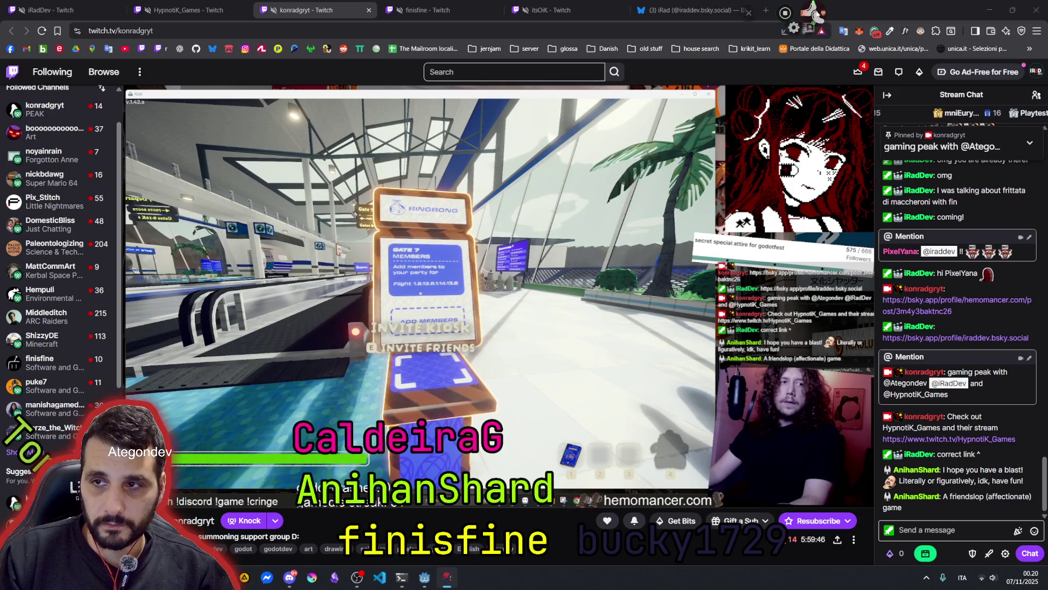
left_click(688, 6)
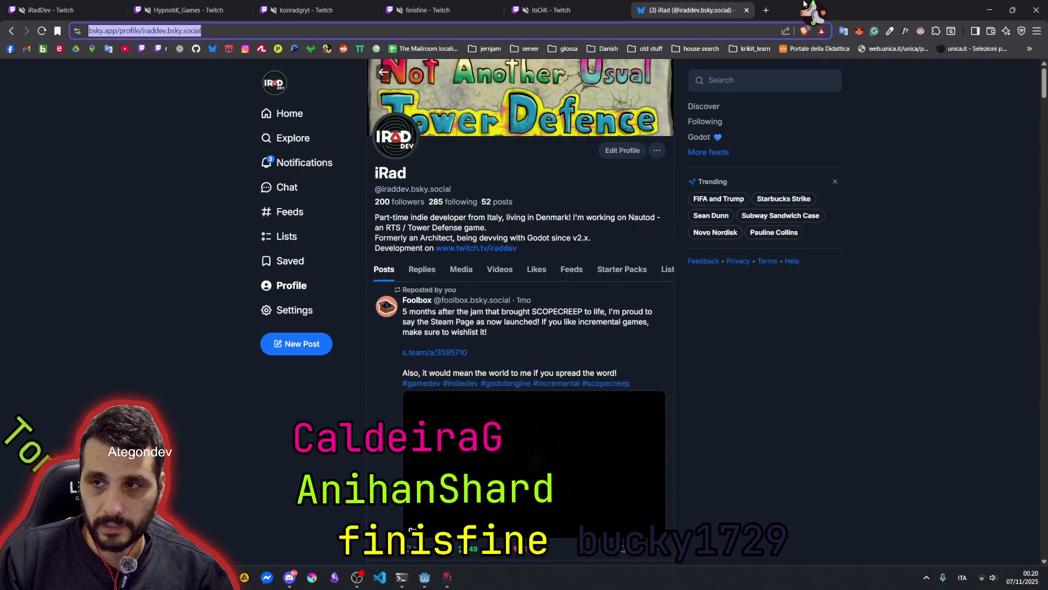
- Close the Bluesky and two extra stream tabs, hide the bookmarks bar, and close Brave
middle_click(697, 6)
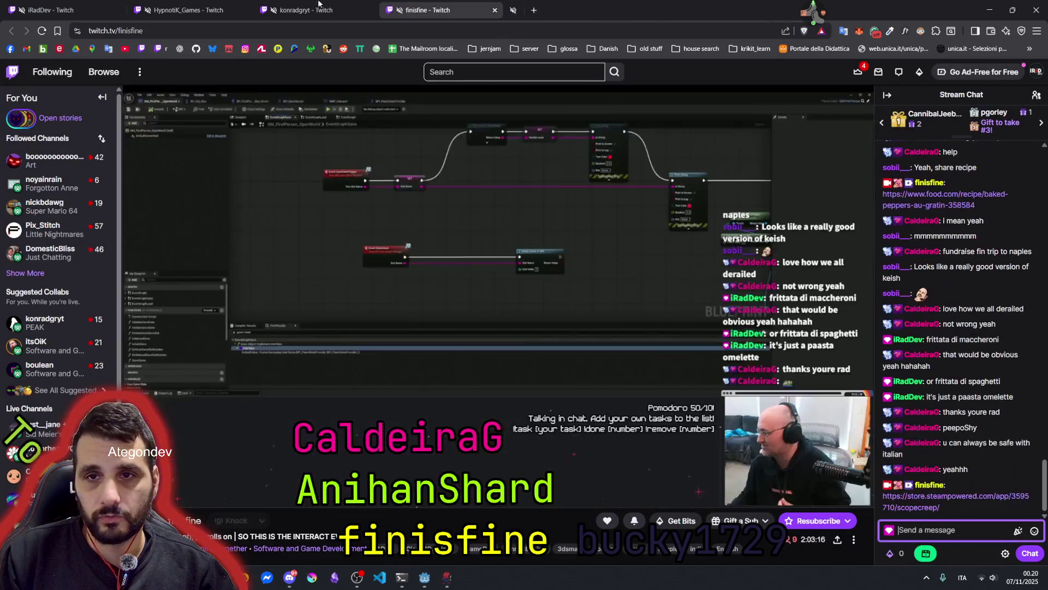
middle_click(186, 10)
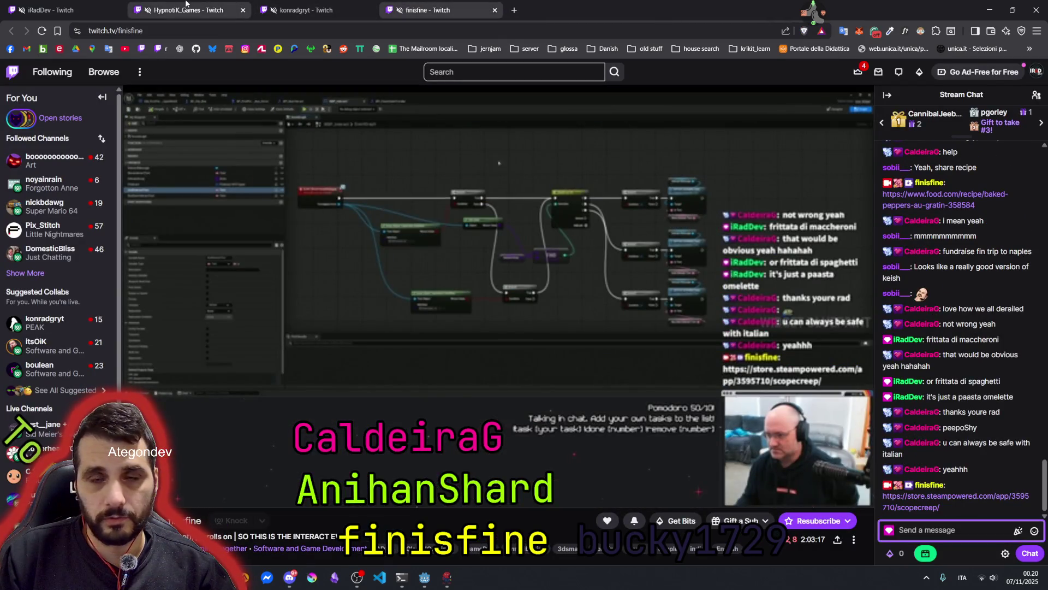
middle_click(47, 11)
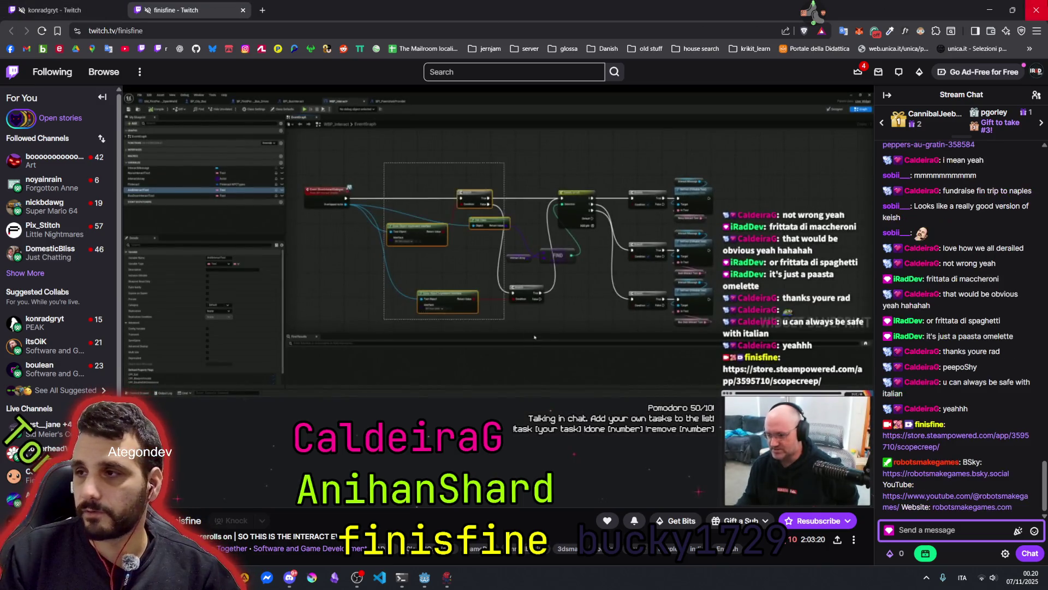
key("ctrl+shift+b")
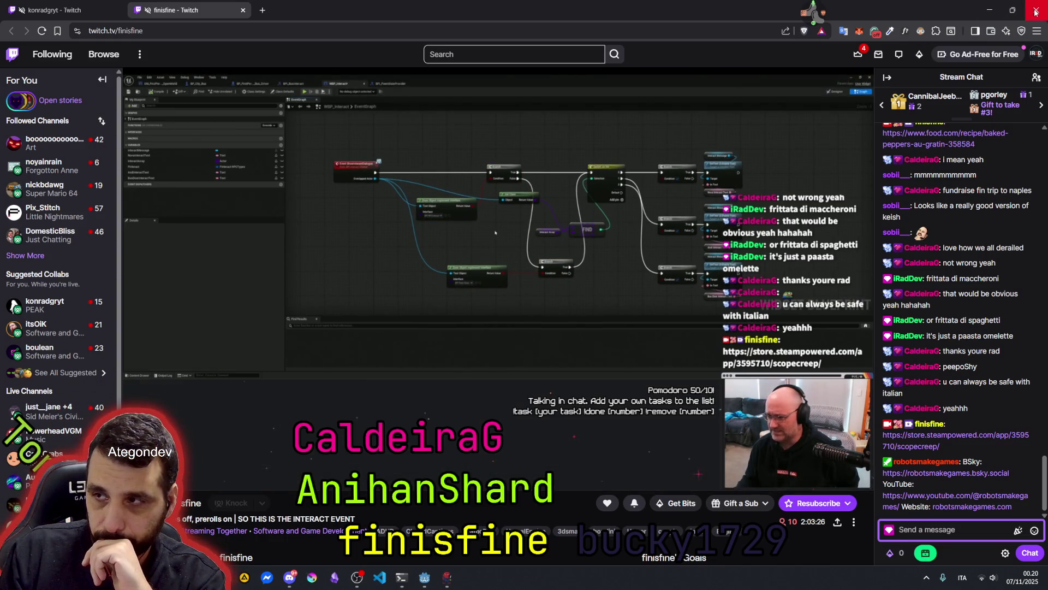
left_click(990, 10)
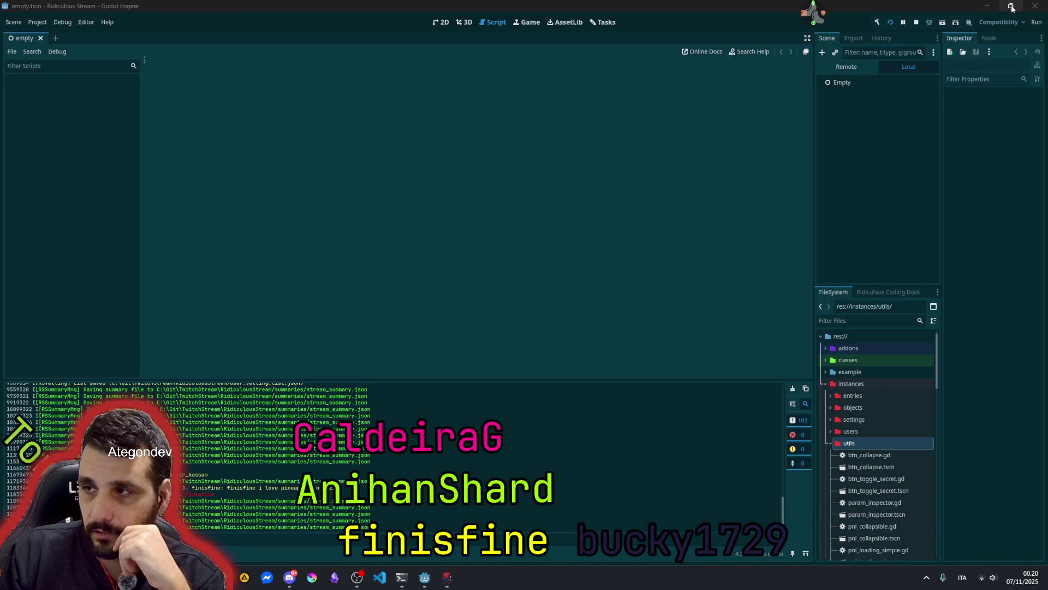
- Minimize the Godot editor and launch PEAK from its desktop shortcut
left_click(988, 7)
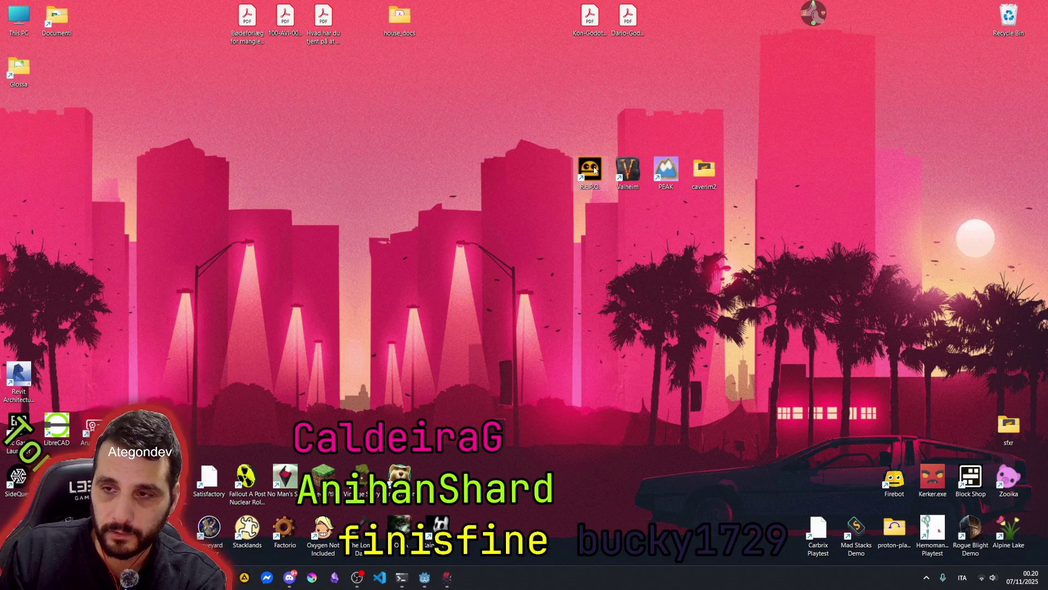
double_click(662, 167)
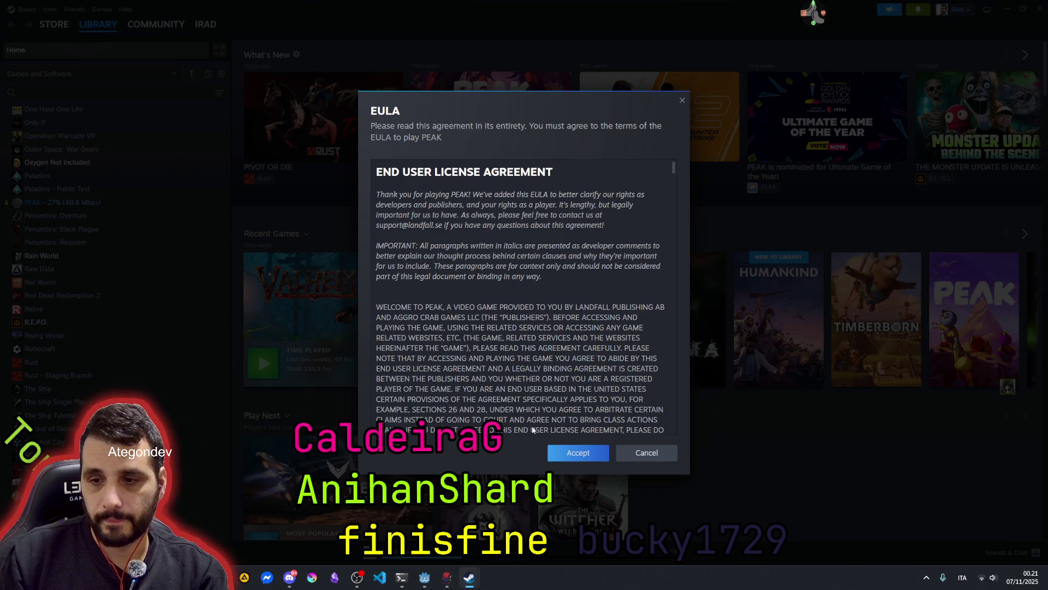
- Accept PEAK's EULA, then close the Steam window and the update news popup
left_click(578, 458)
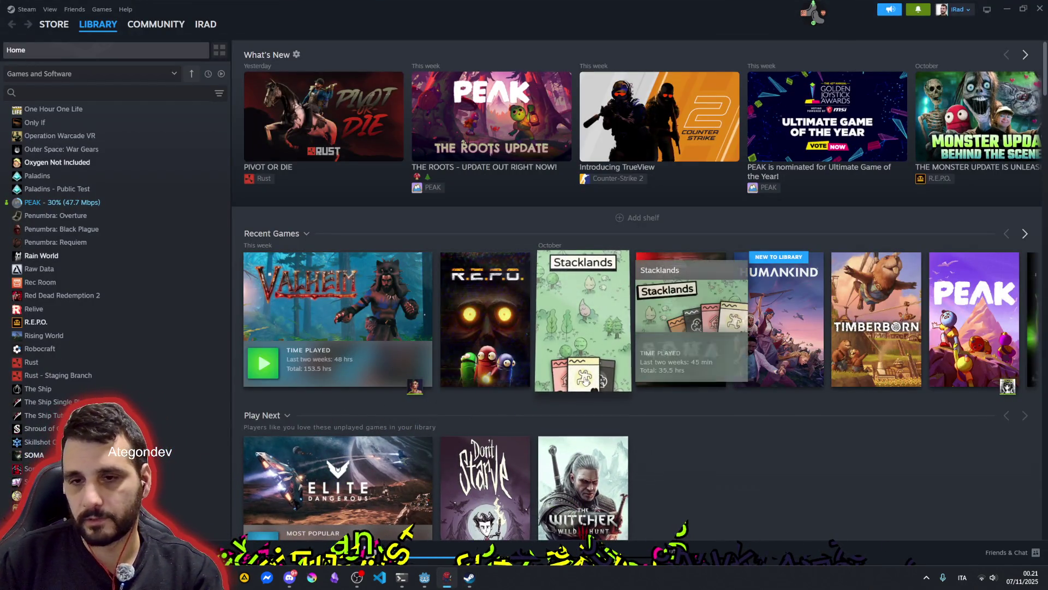
left_click(1033, 10)
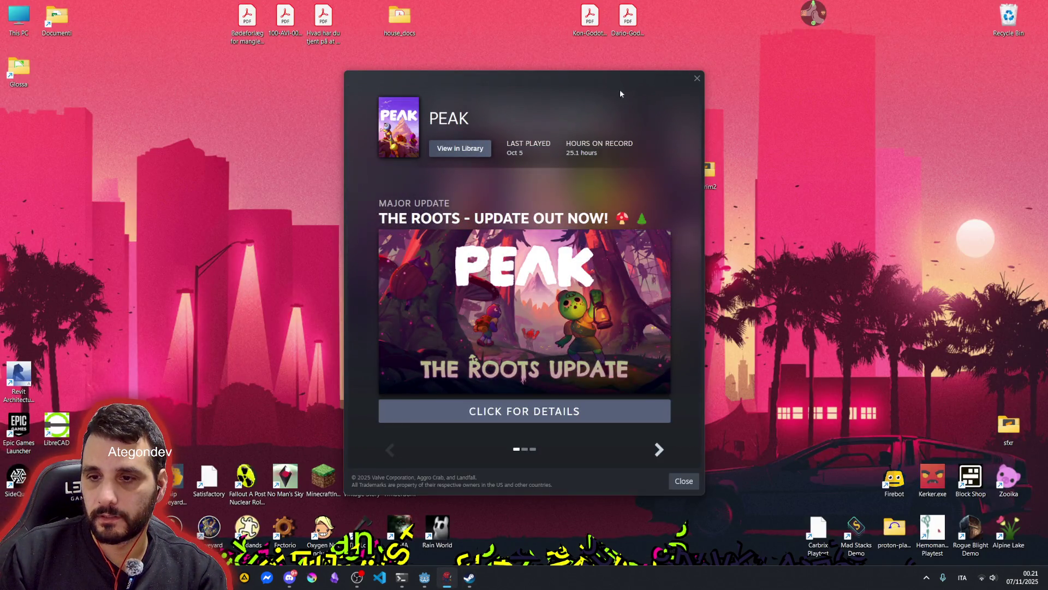
left_click(696, 79)
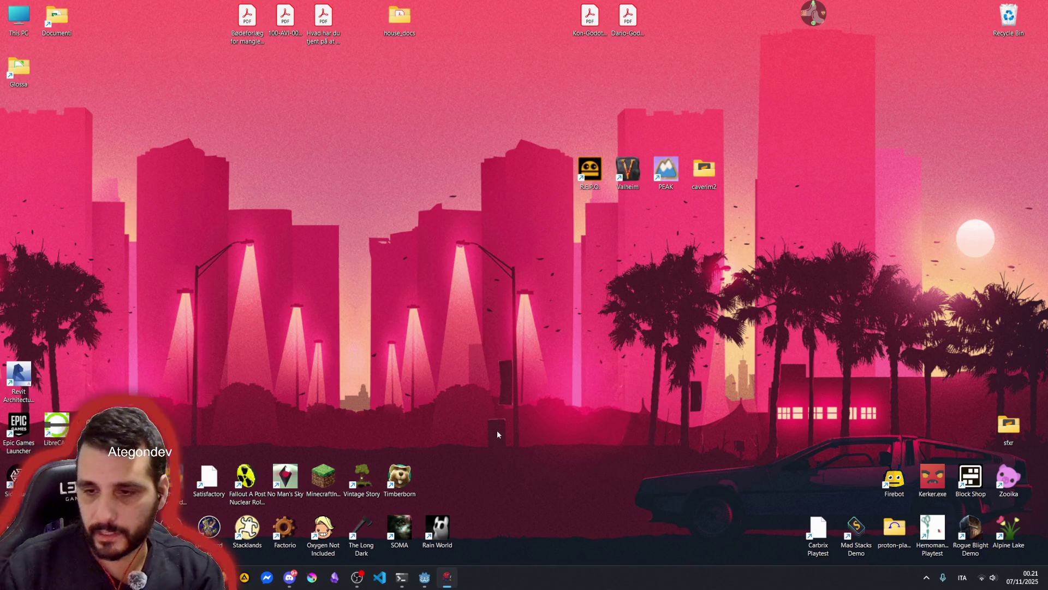
- Reopen the Steam library from the hidden system tray icons
left_click(930, 582)
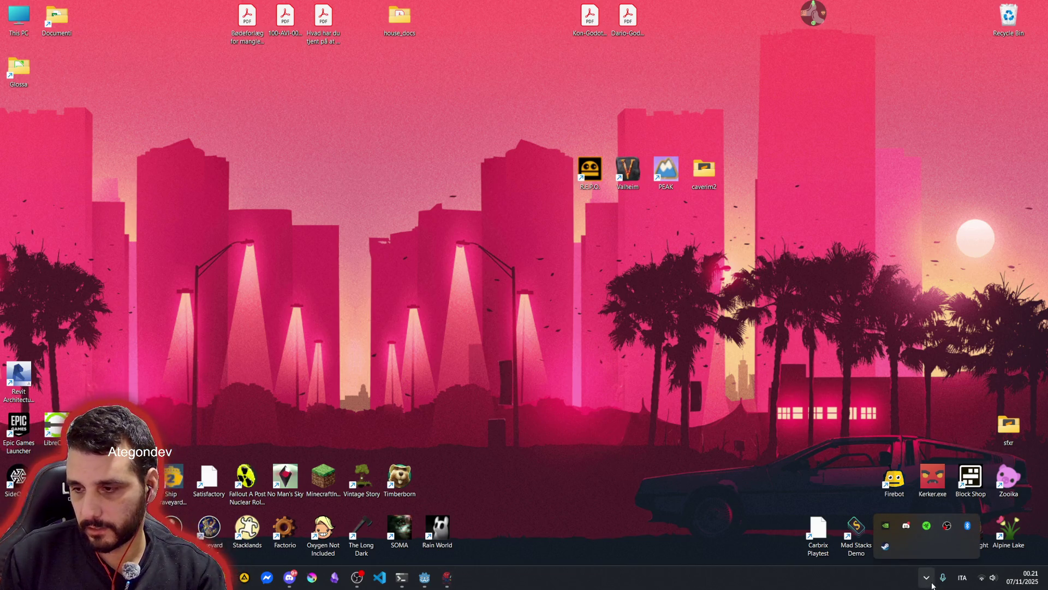
mouse_move(882, 547)
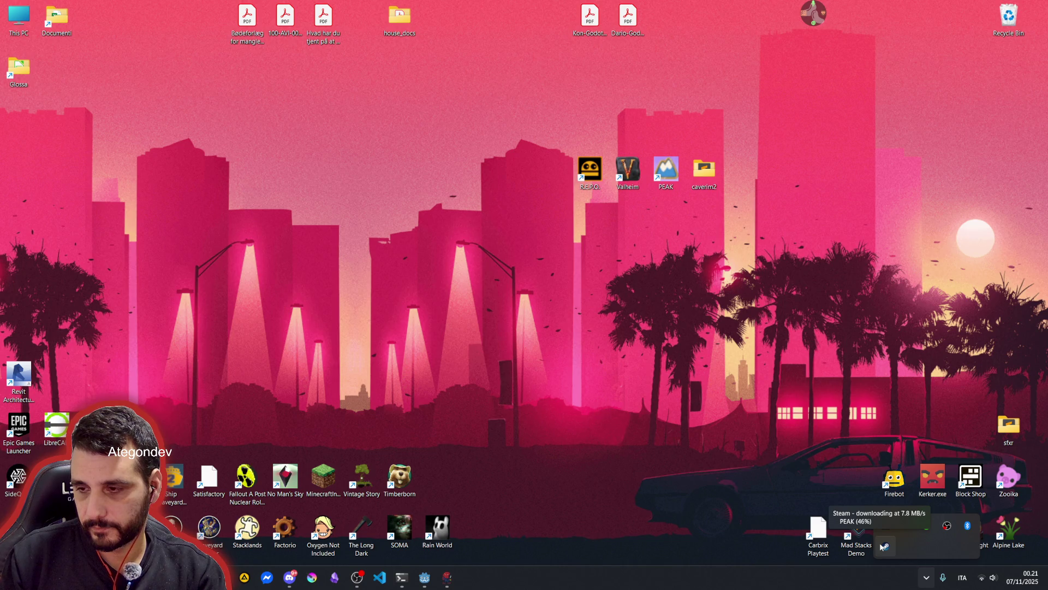
left_click(884, 546)
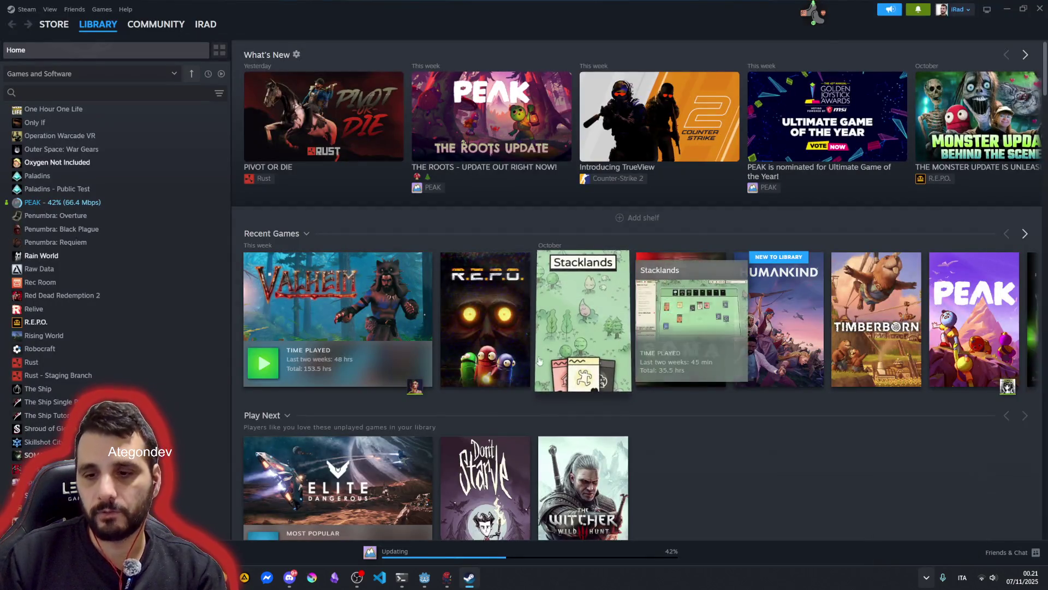
- Check PEAK's update progress on Steam's Downloads page, then return to the browser
left_click(441, 550)
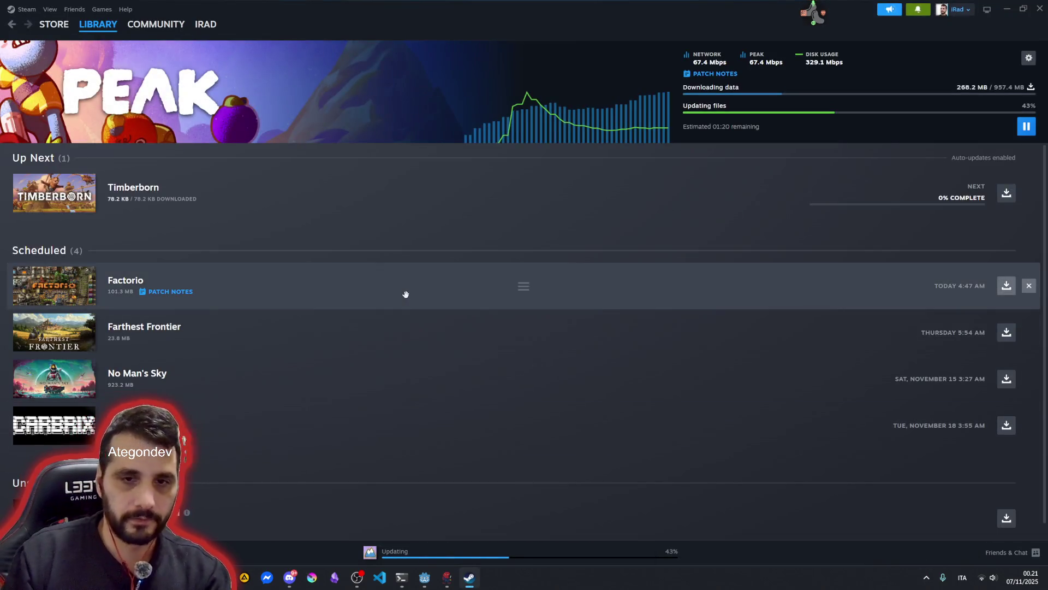
scroll(276, 381, "down", 1)
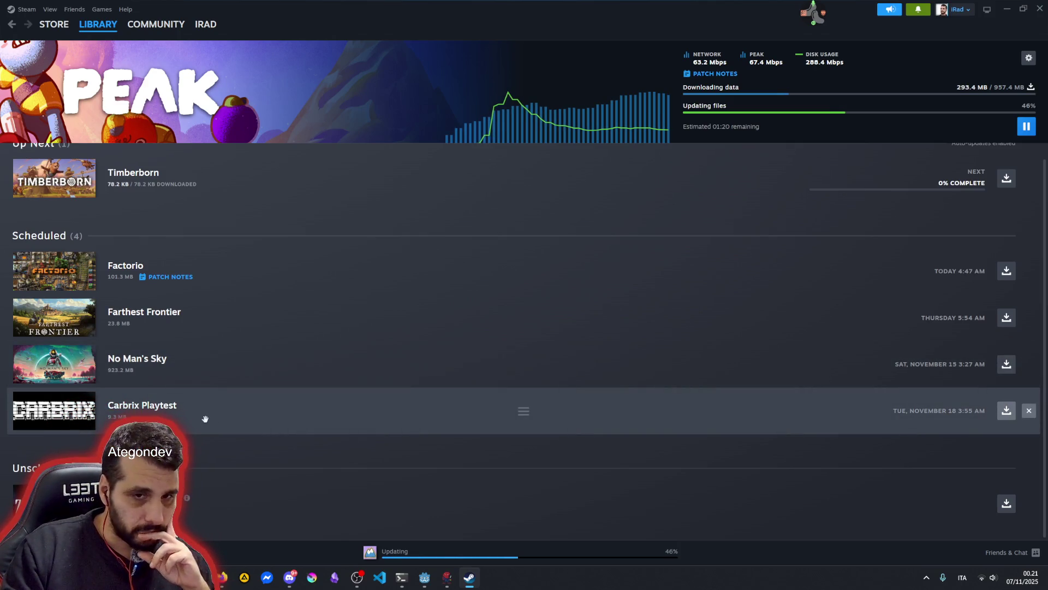
scroll(294, 350, "up", 1)
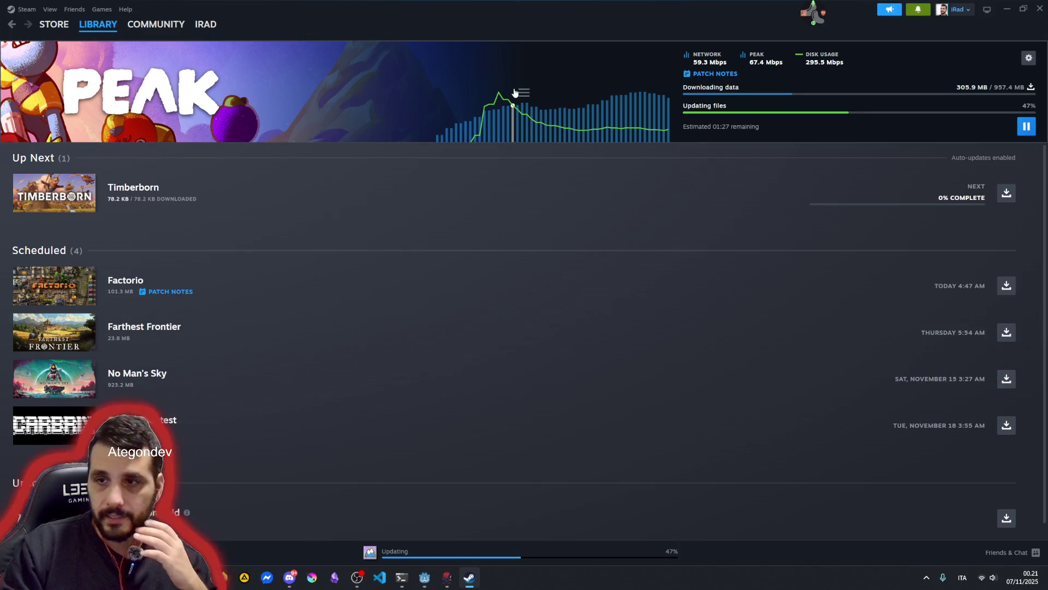
mouse_move(533, 96)
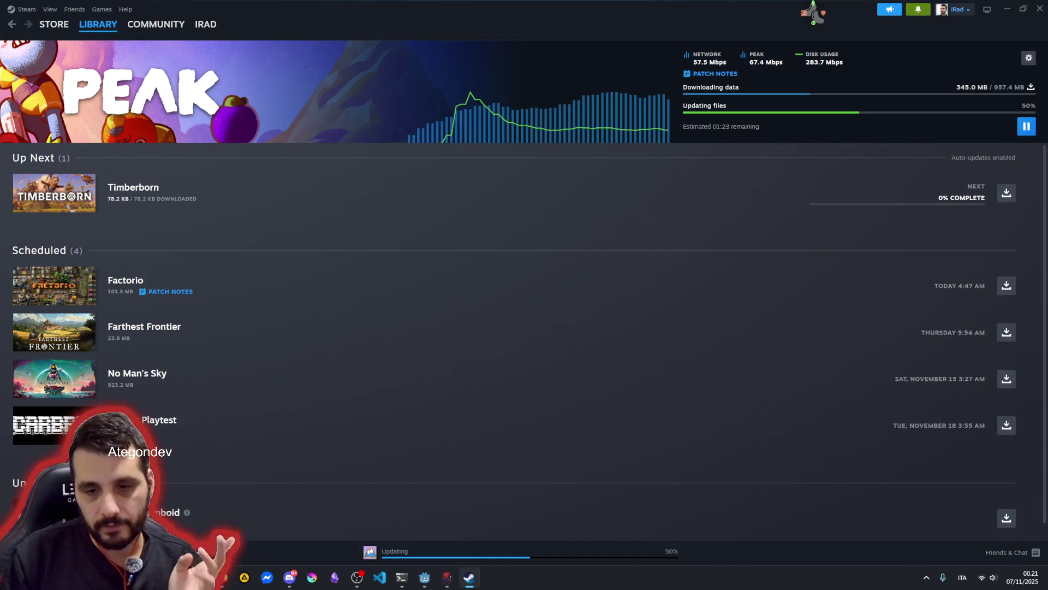
key("alt+Tab")
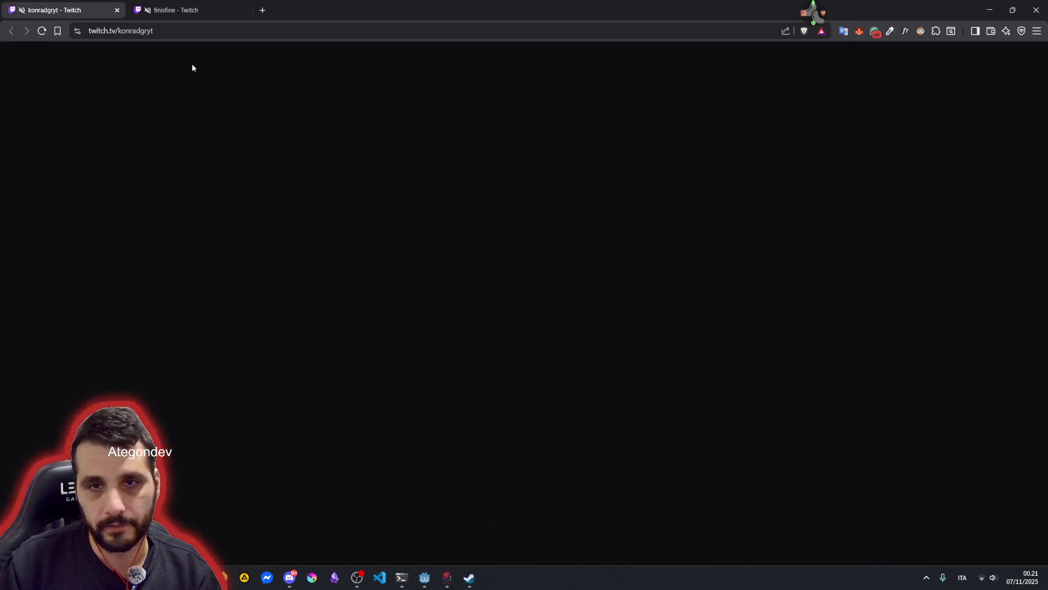
- Post 'still doing the update...' in the Twitch chat, then switch to Steam's downloads
left_click(949, 535)
type("still doing the u")
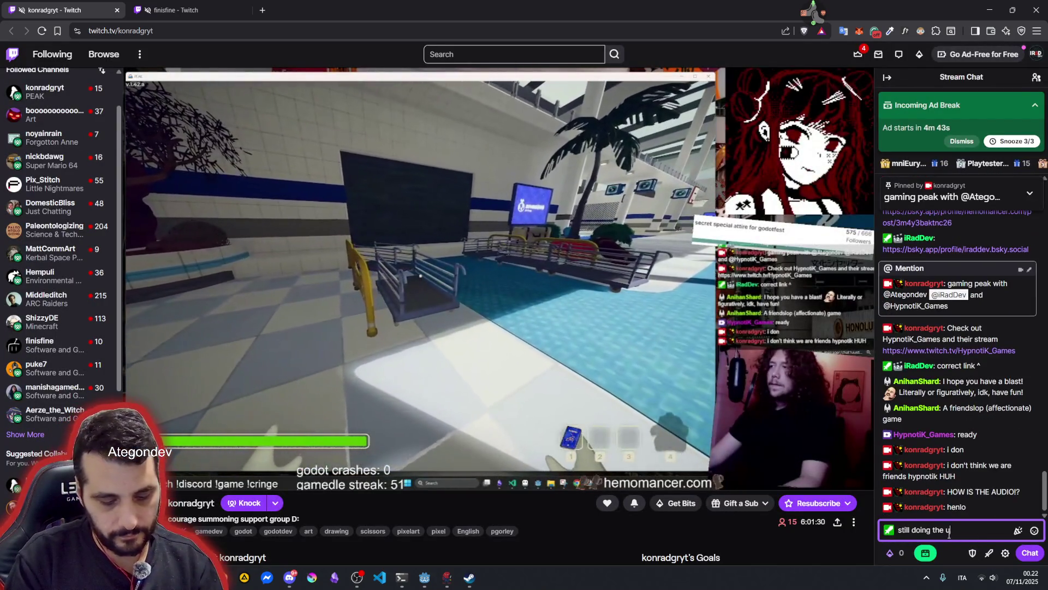
type("pdate...")
key("Return")
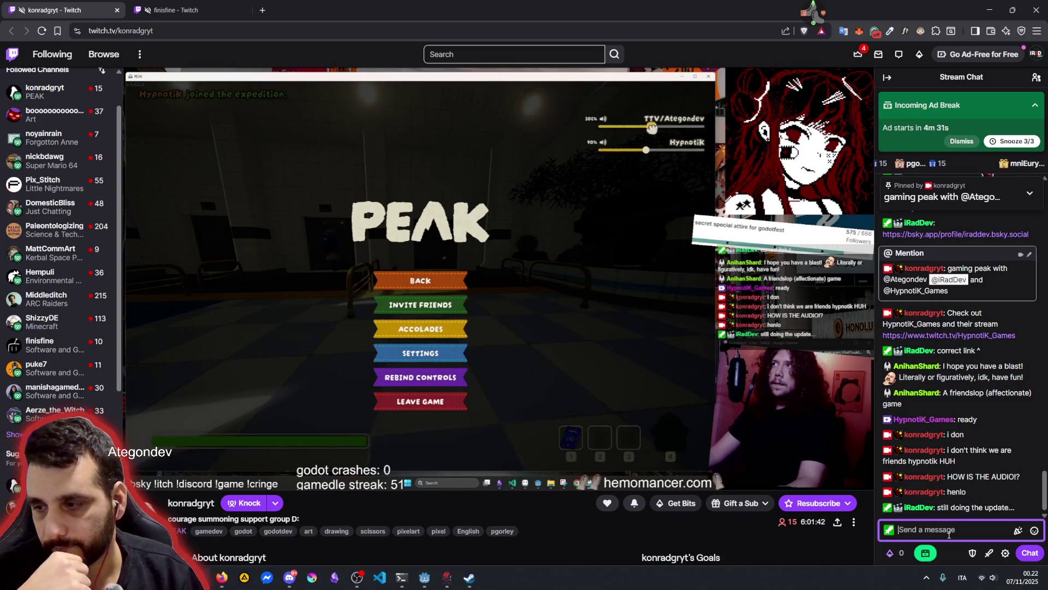
left_click(464, 582)
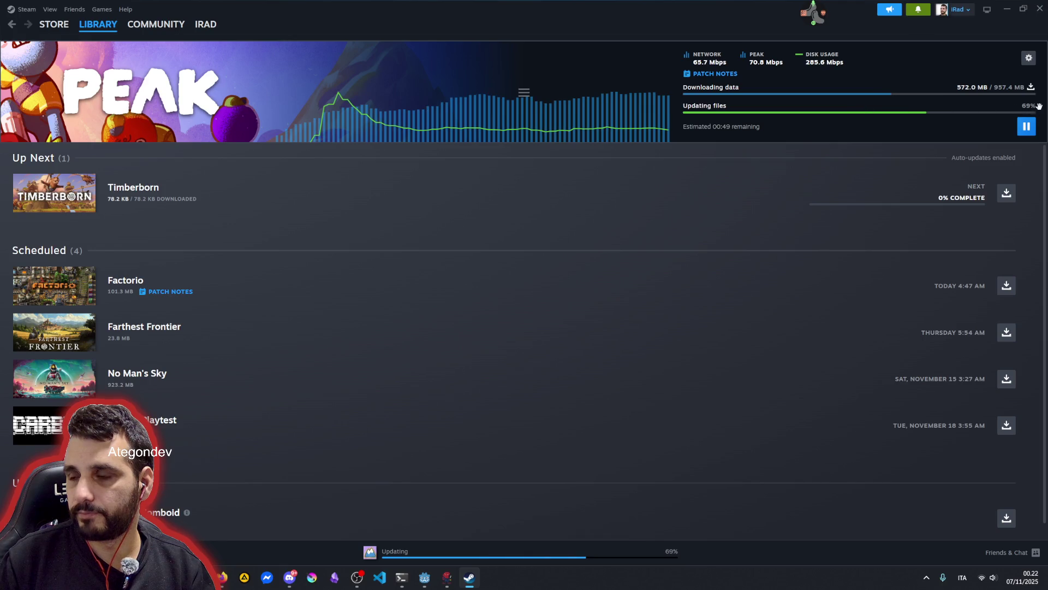
- Return to the Twitch stream in the browser and unmute the tab's audio
left_click(447, 577)
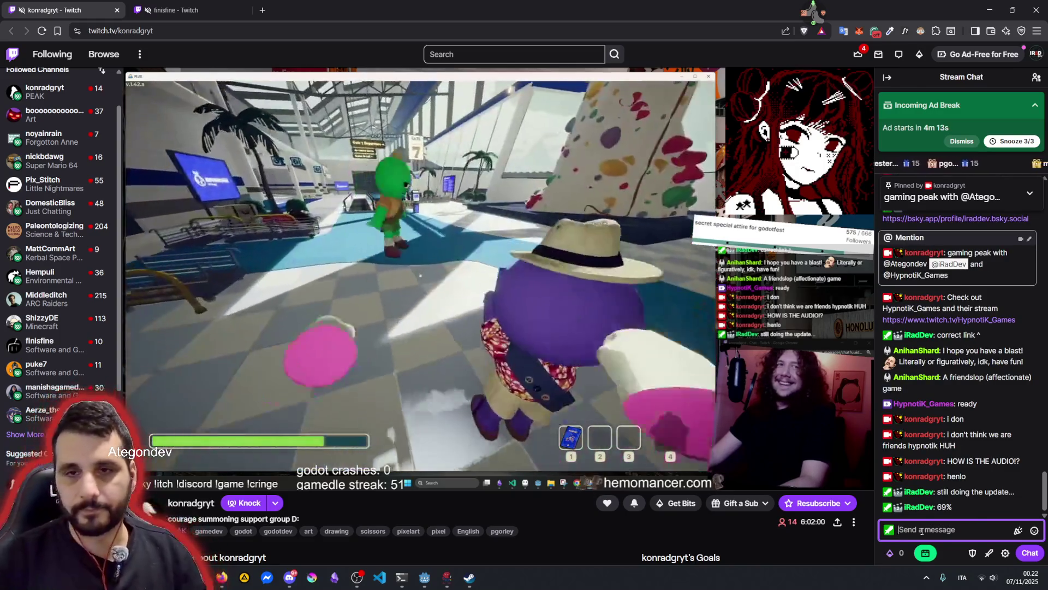
left_click(20, 12)
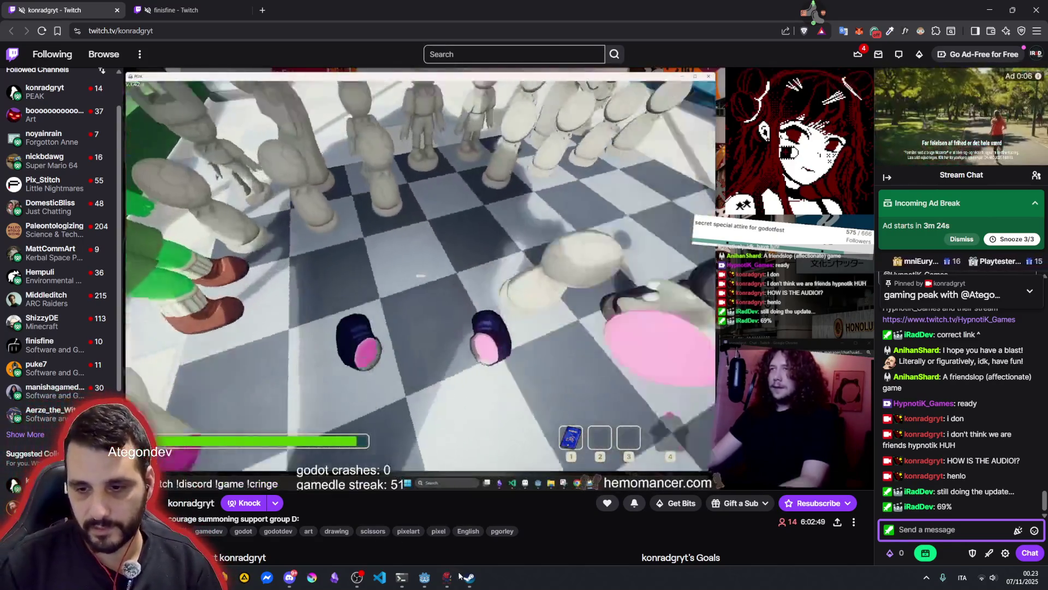
- Switch to Steam's Downloads page, now showing 2 of 2 items complete
left_click(469, 577)
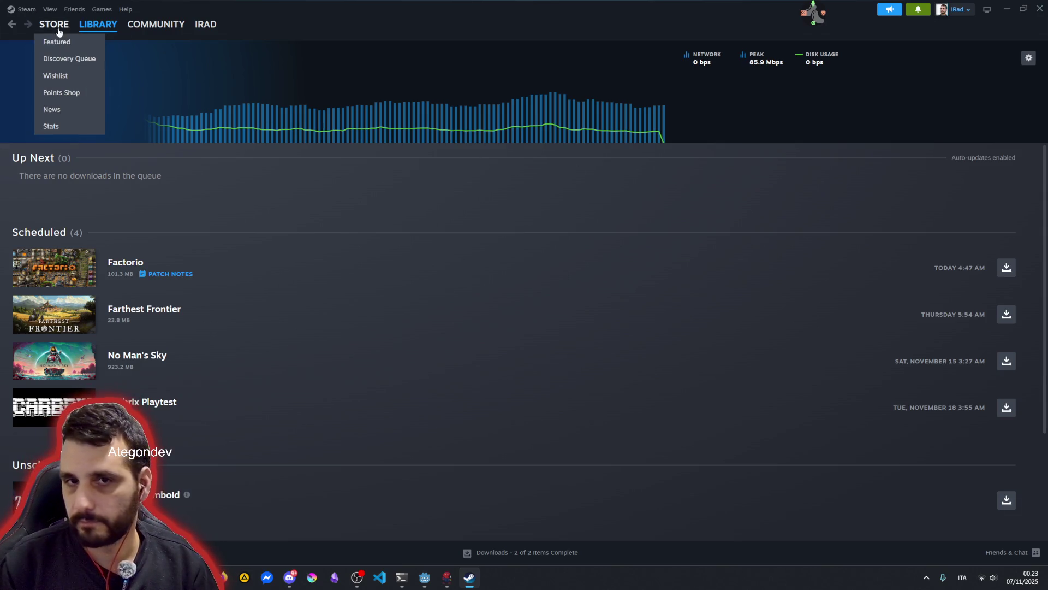
- From the Library home, open PEAK and play it with 'Play PEAK using DX11'
left_click(9, 30)
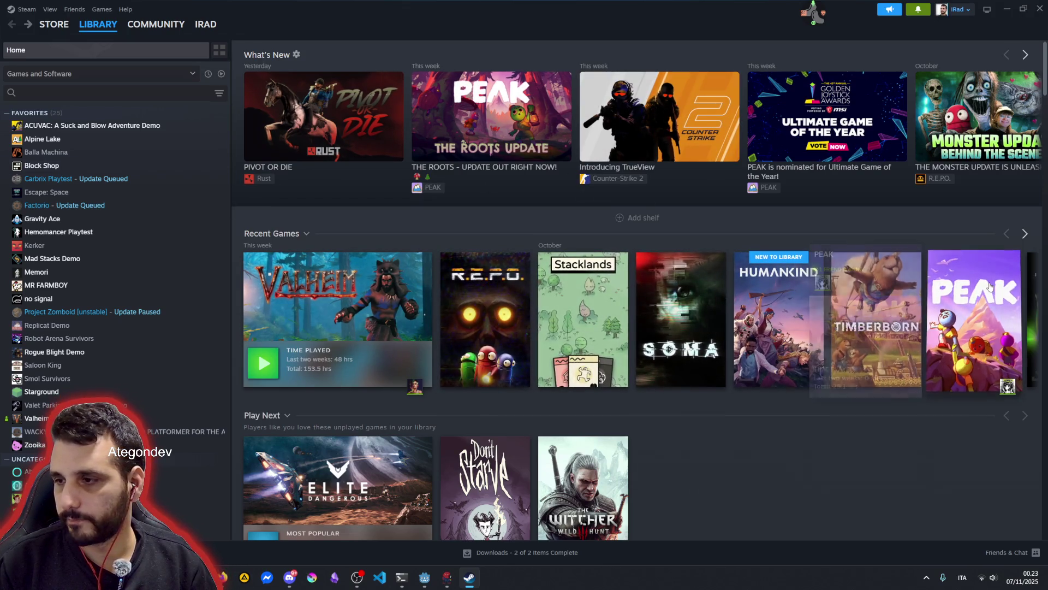
left_click(914, 342)
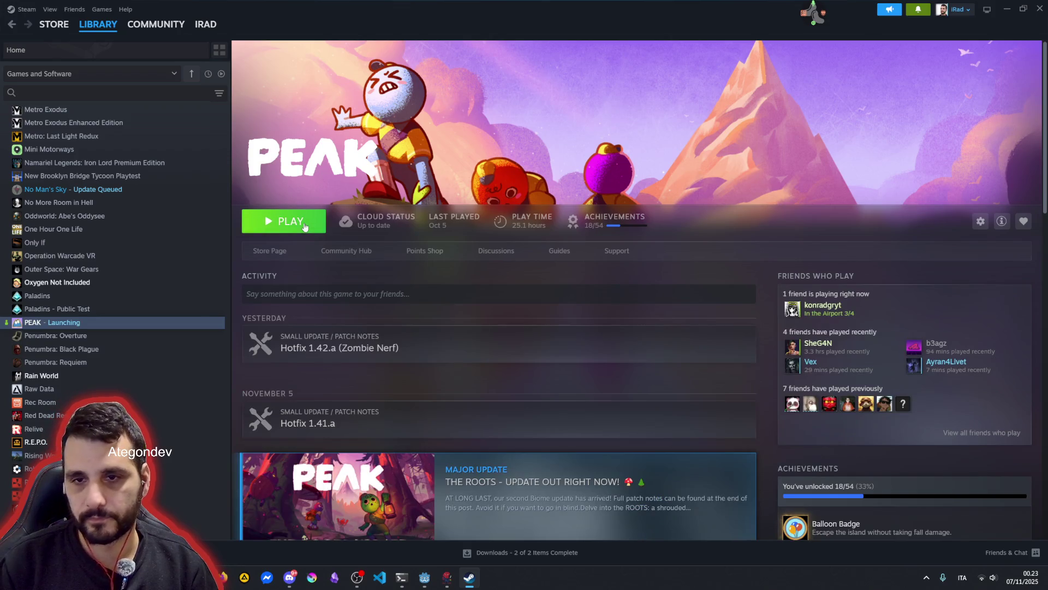
left_click(304, 225)
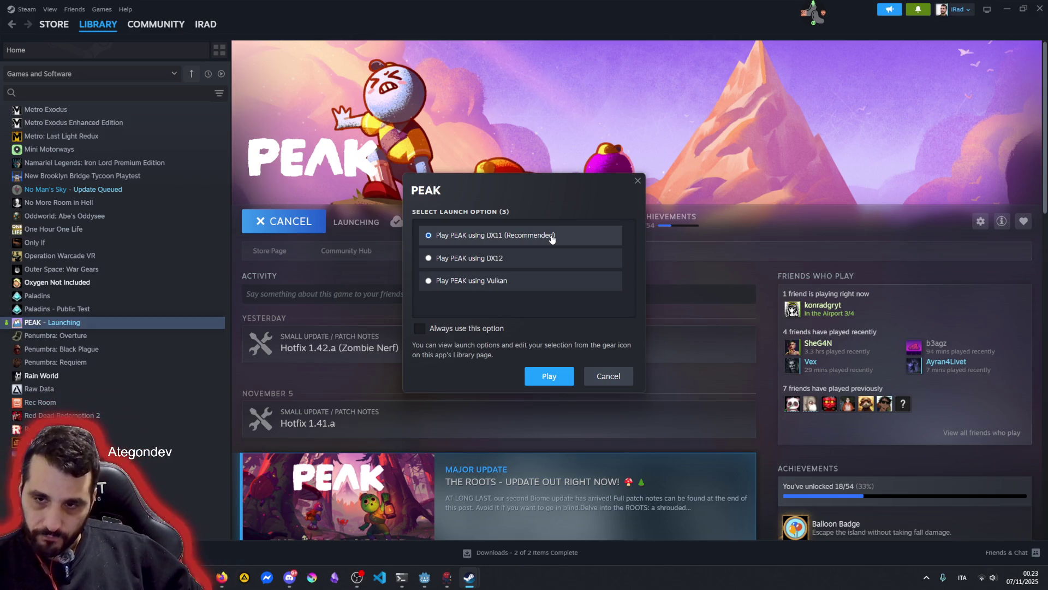
left_click(533, 377)
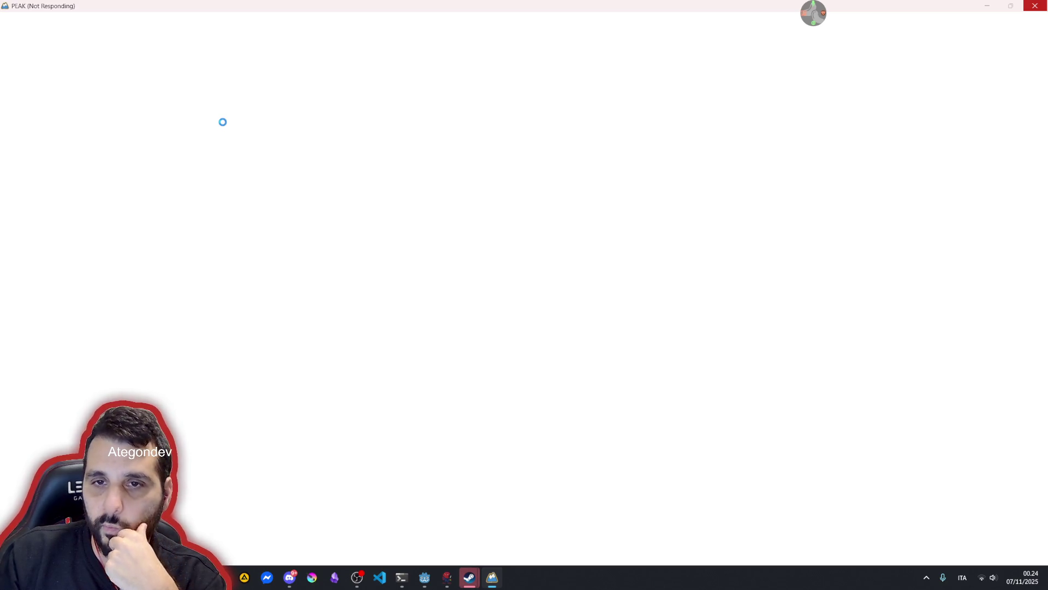
- Bring up the PEAK window and friend chat, then accept the friend's Play Game invite
mouse_move(475, 586)
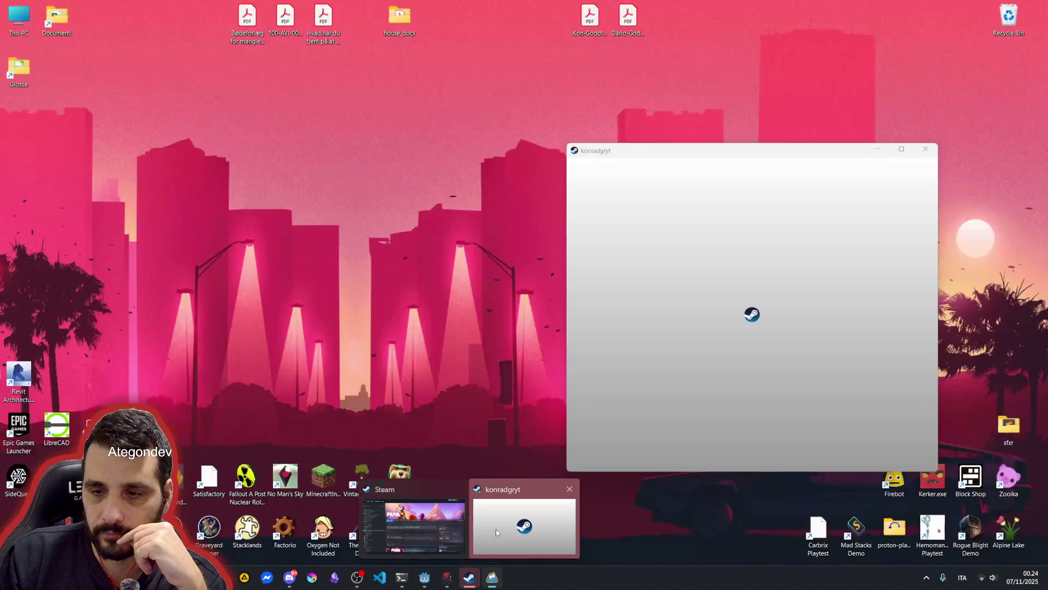
left_click(497, 532)
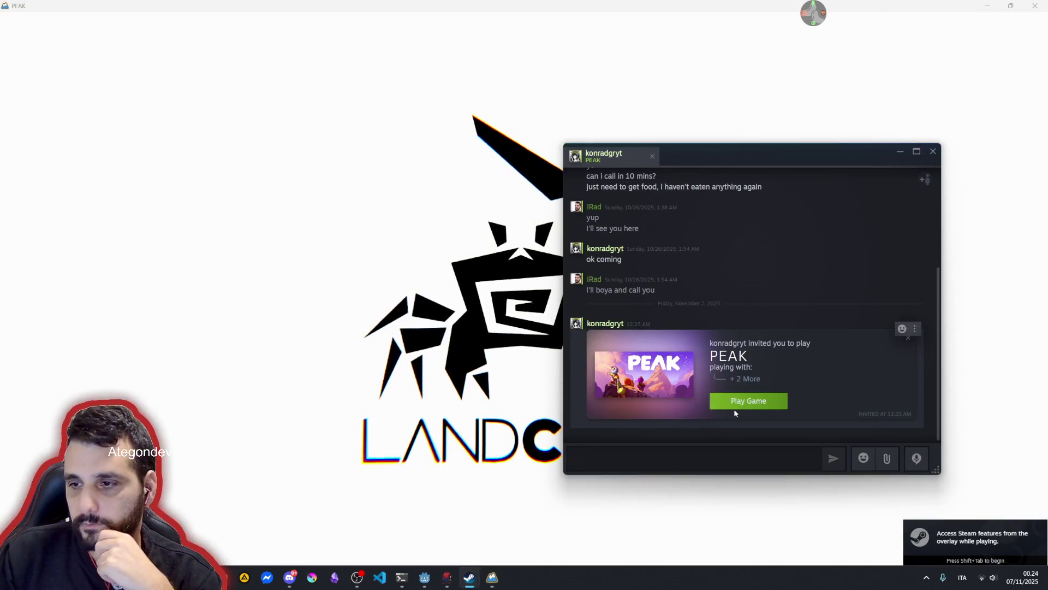
left_click(736, 404)
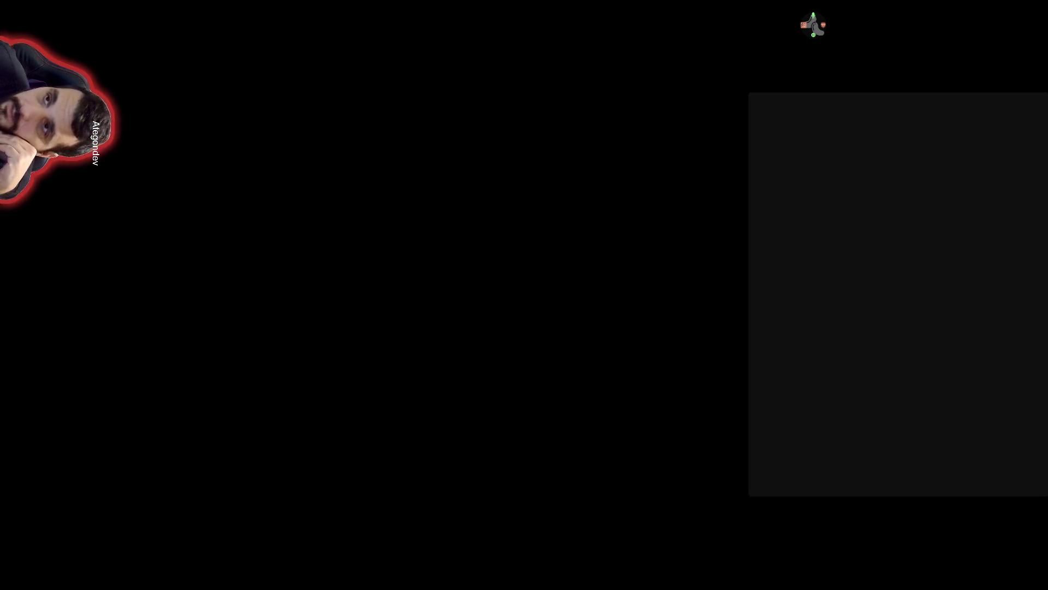
- Wait for PEAK to load into the airport room with the passport in slot one
left_click(812, 33)
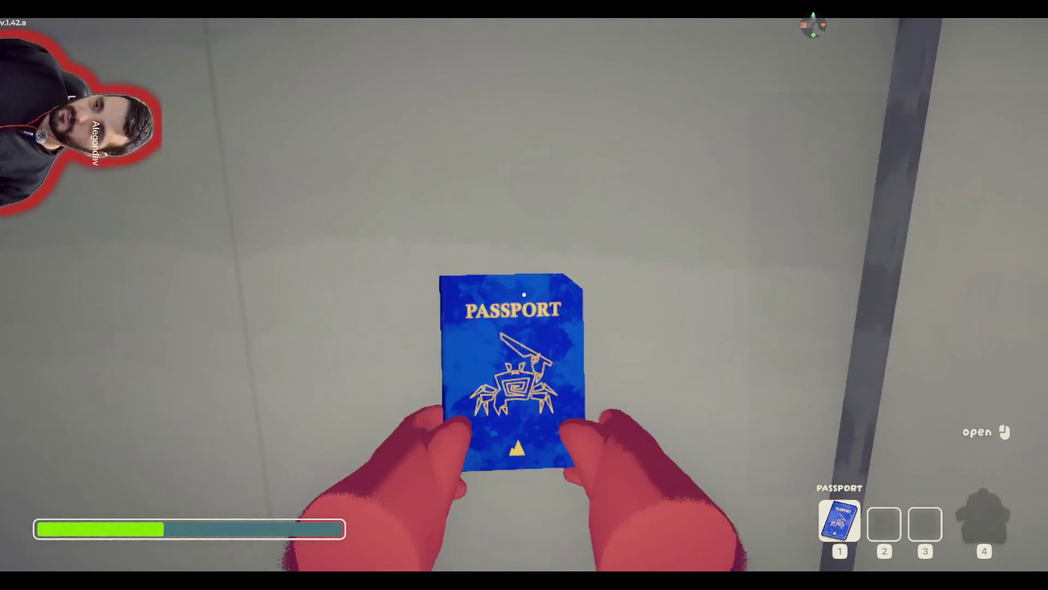
- Walk forward through the airport hall toward the moving walkways
key("w")
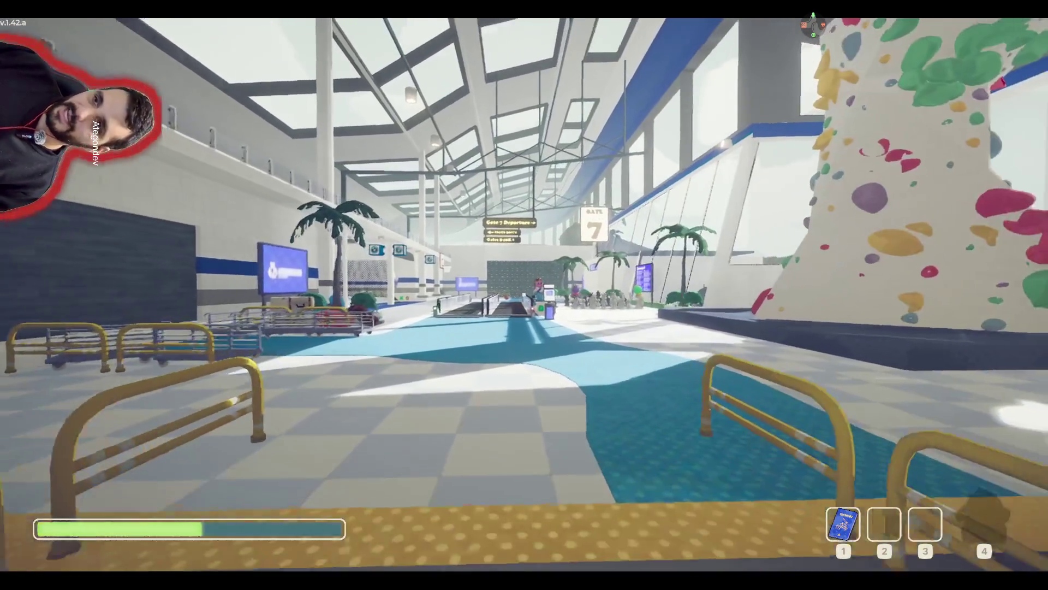
key("w")
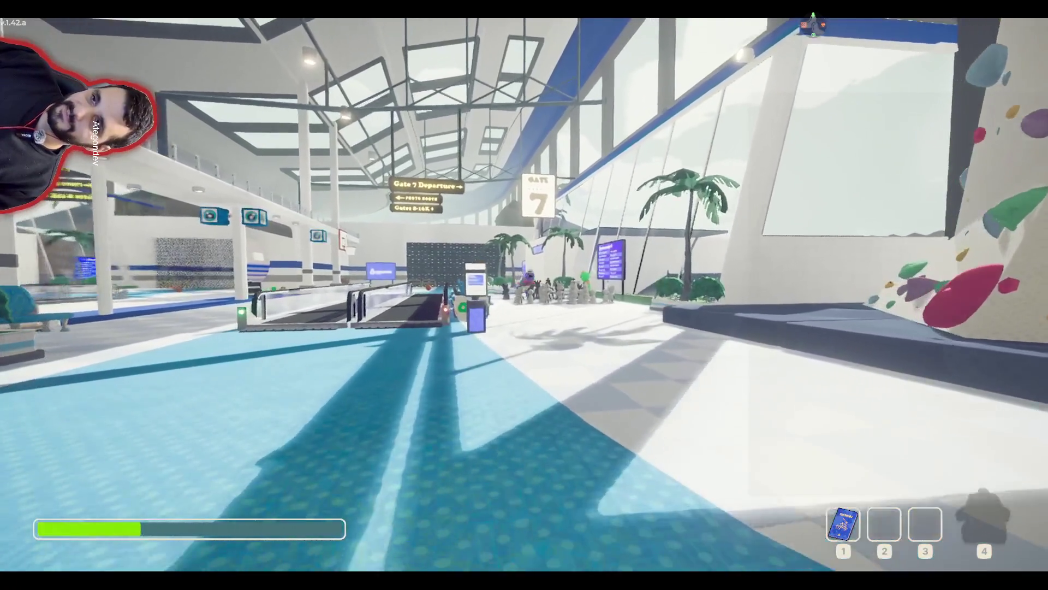
key("w")
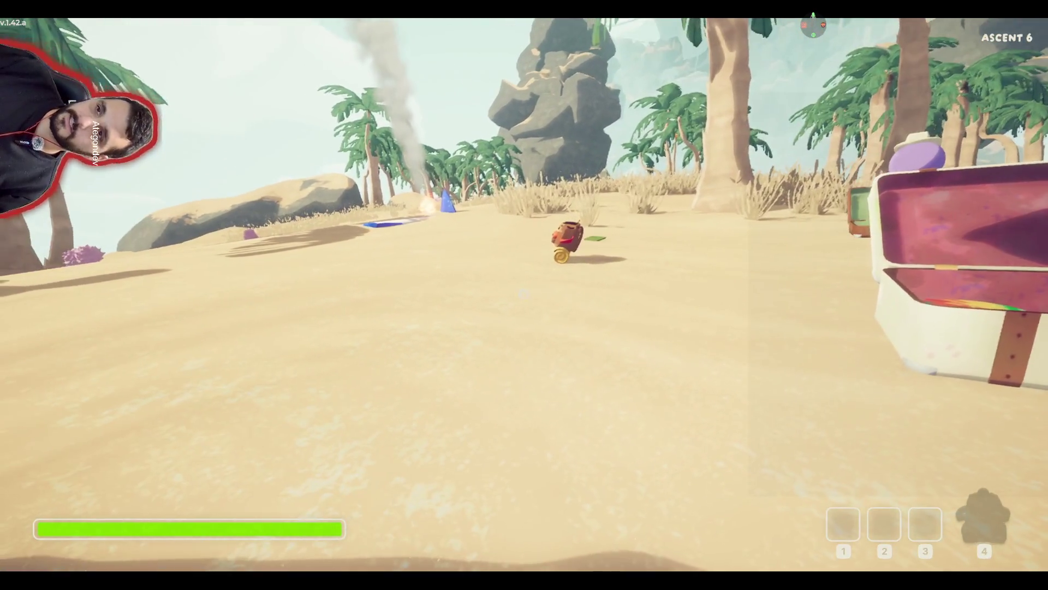
- In the pause menu, raise the first teammate's voice volume to about 148%
key("Escape")
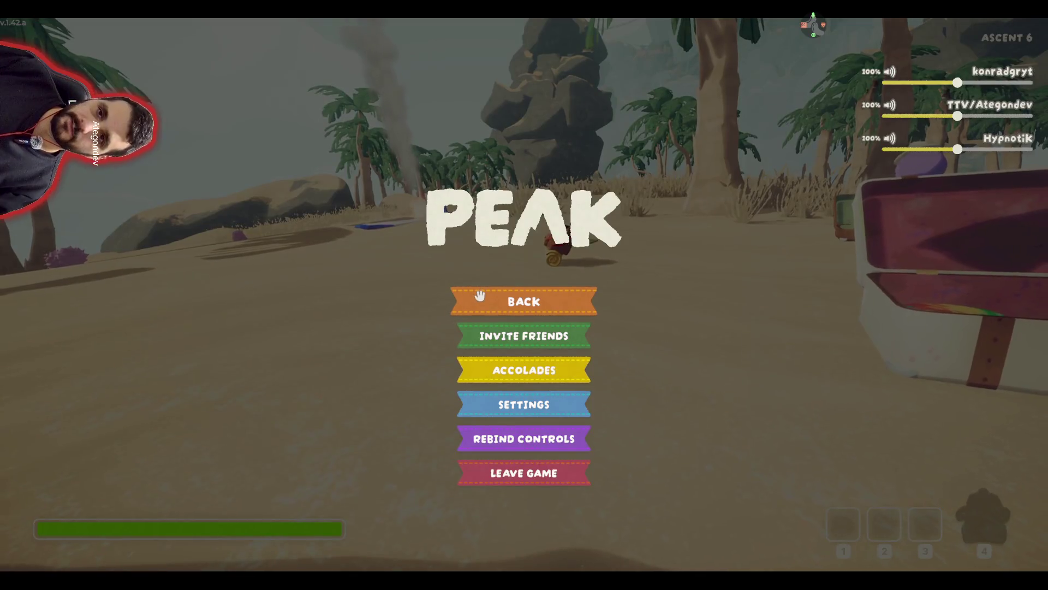
left_click(479, 297)
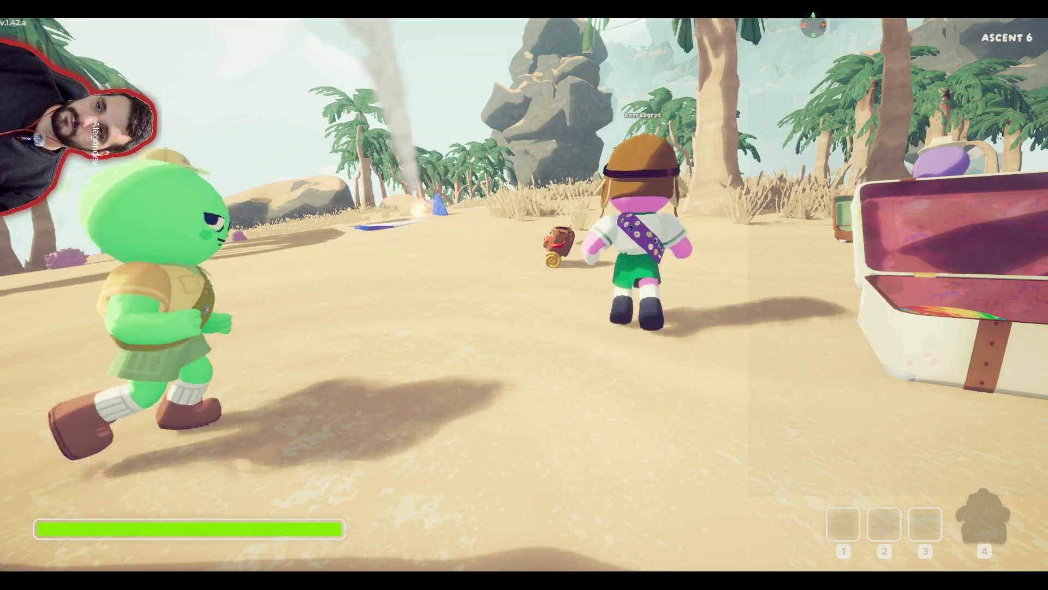
key("Escape")
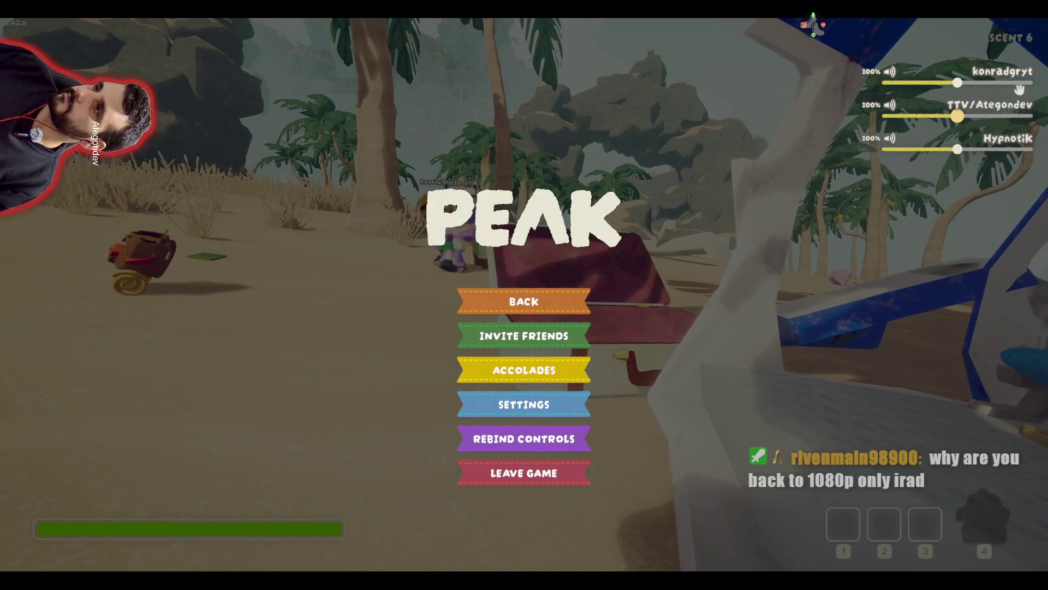
left_click(978, 82)
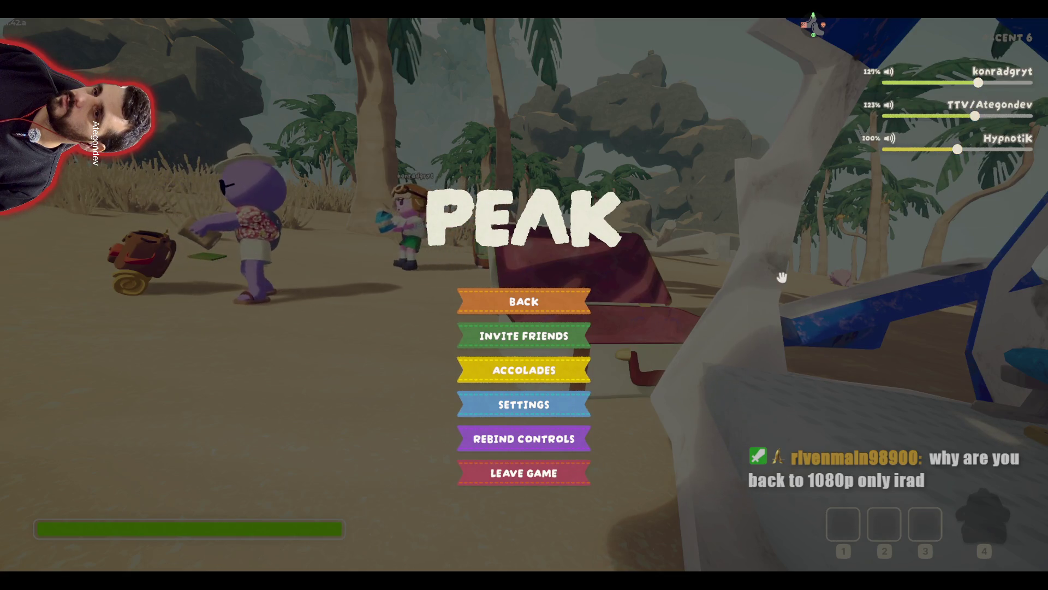
left_click(995, 83)
key("Escape")
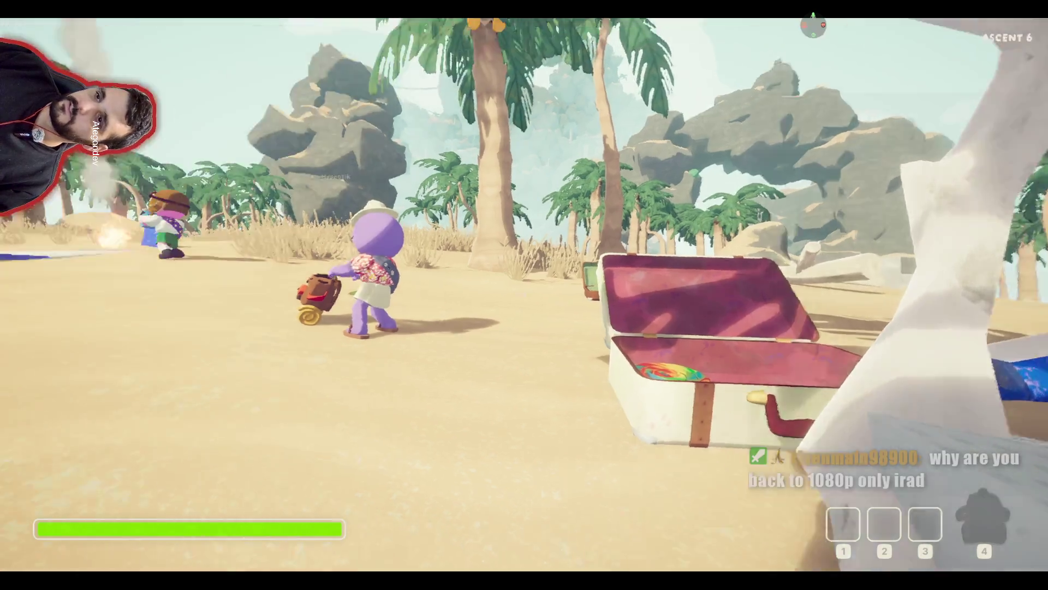
- Run past the backpack to the crashed plane and pick up the flying disc
key("shift+w")
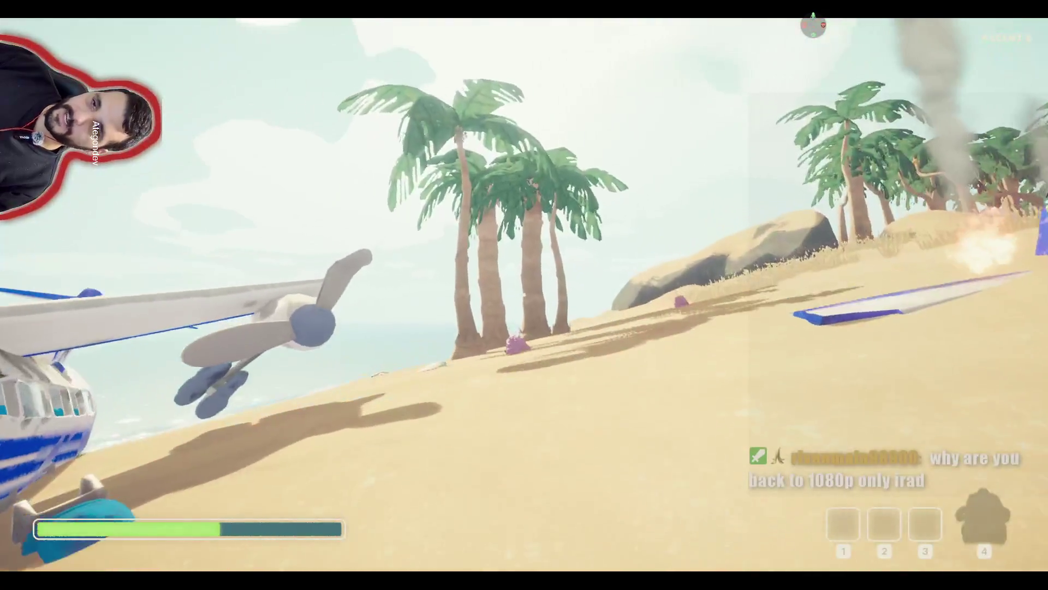
key("w")
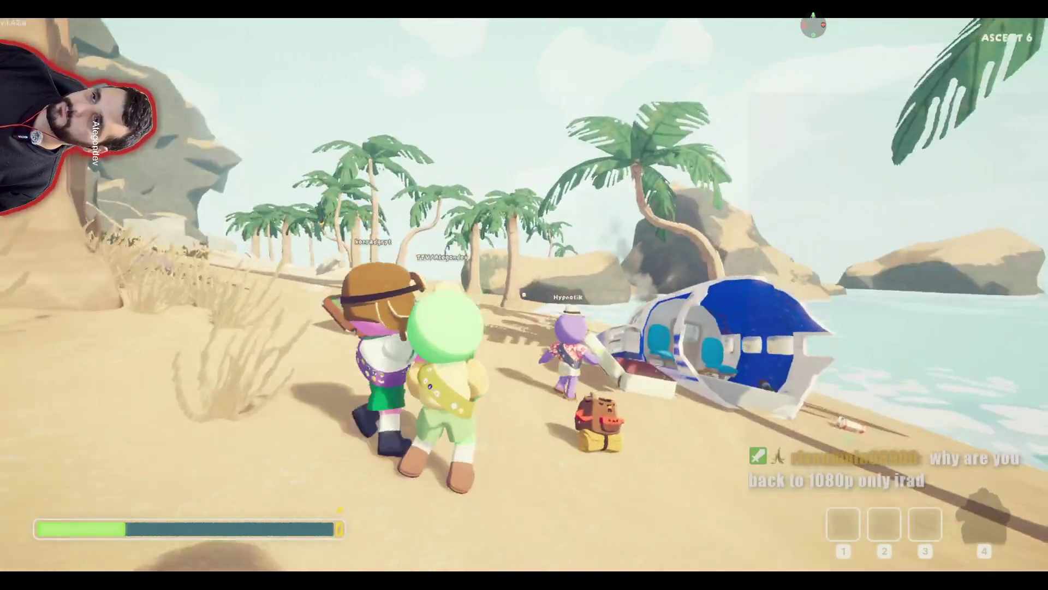
key("w")
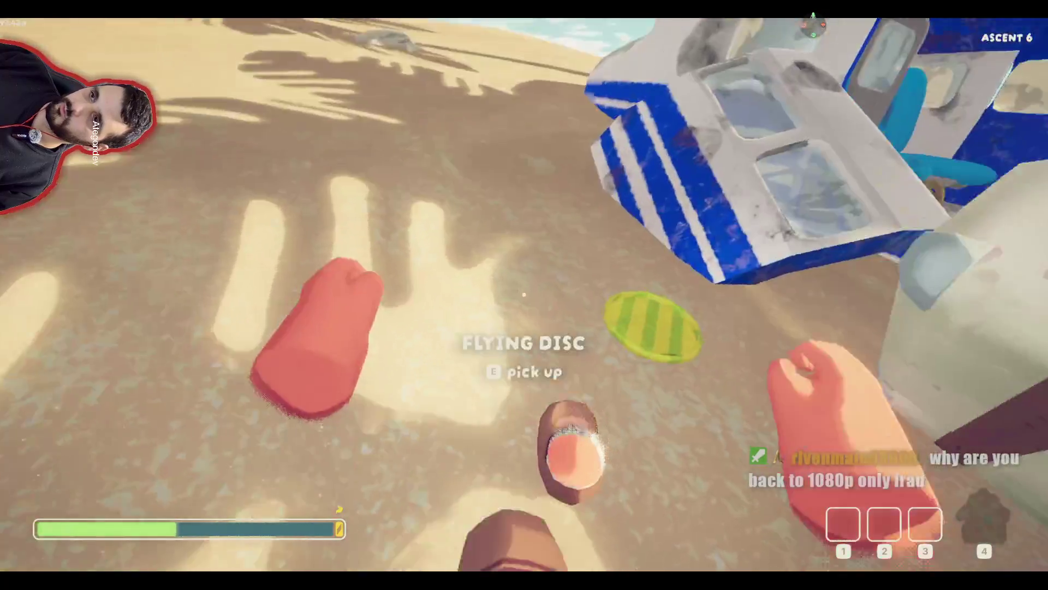
key("e")
key("w")
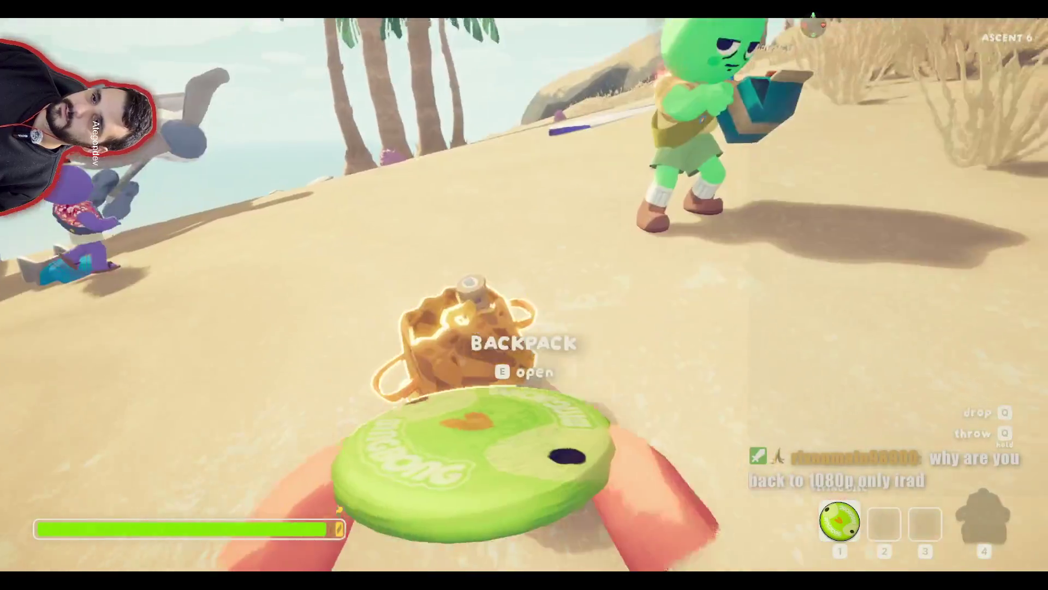
- Stow the flying disc in the backpack on the sand and head toward the palm trees
key("e")
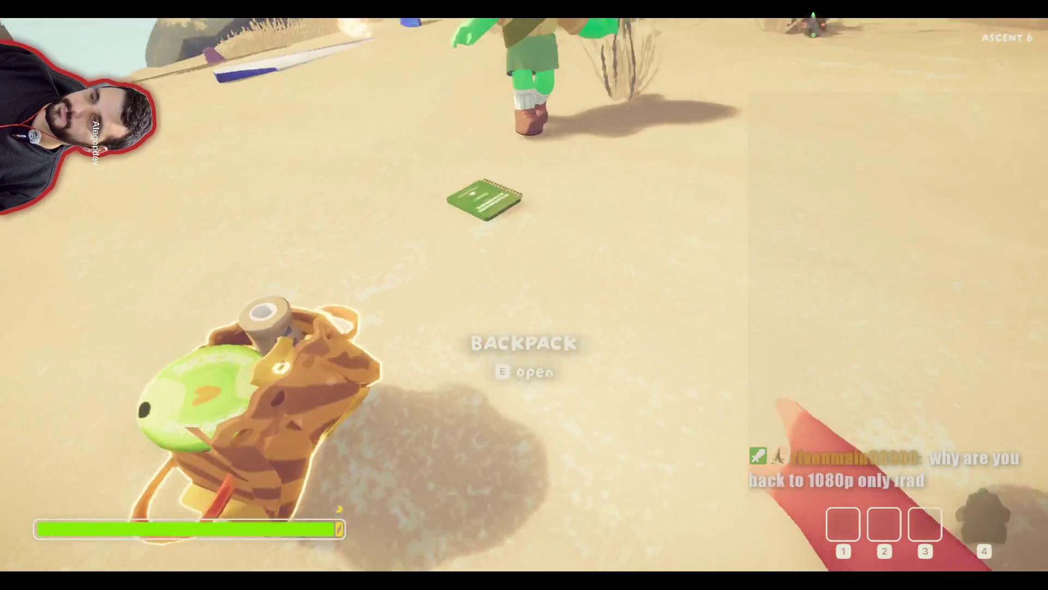
key("w")
key("w")
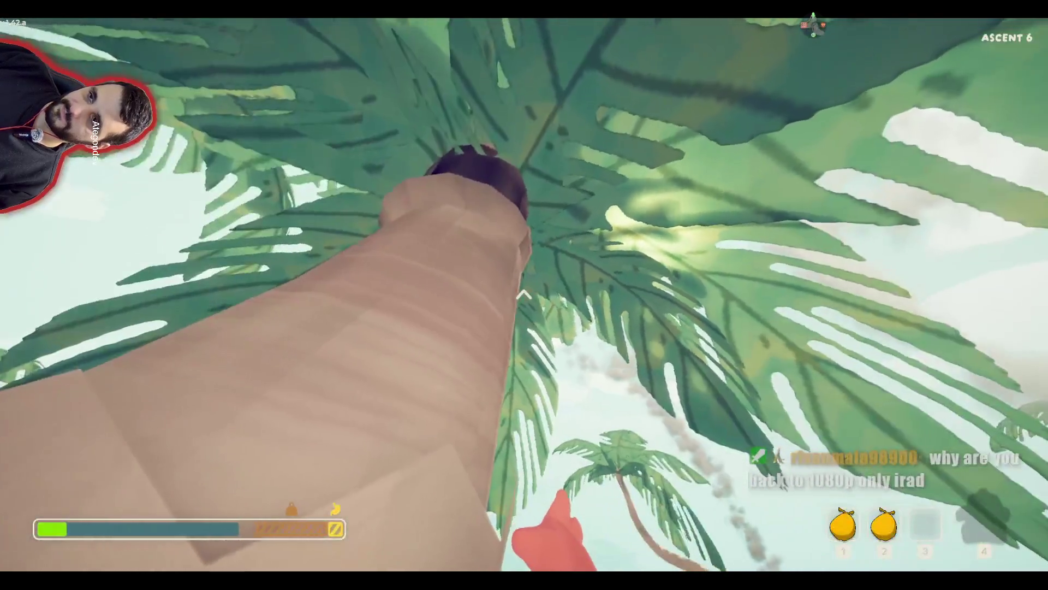
- Hold a coconut at the campfire to cook it, then eat the cooked coconut
key("w")
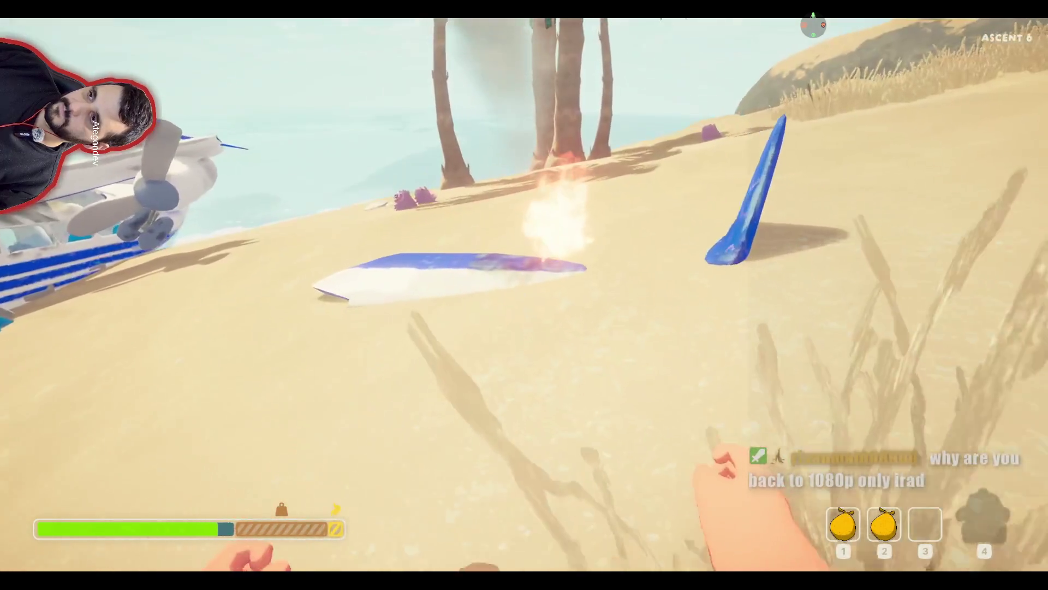
key("1")
key("w")
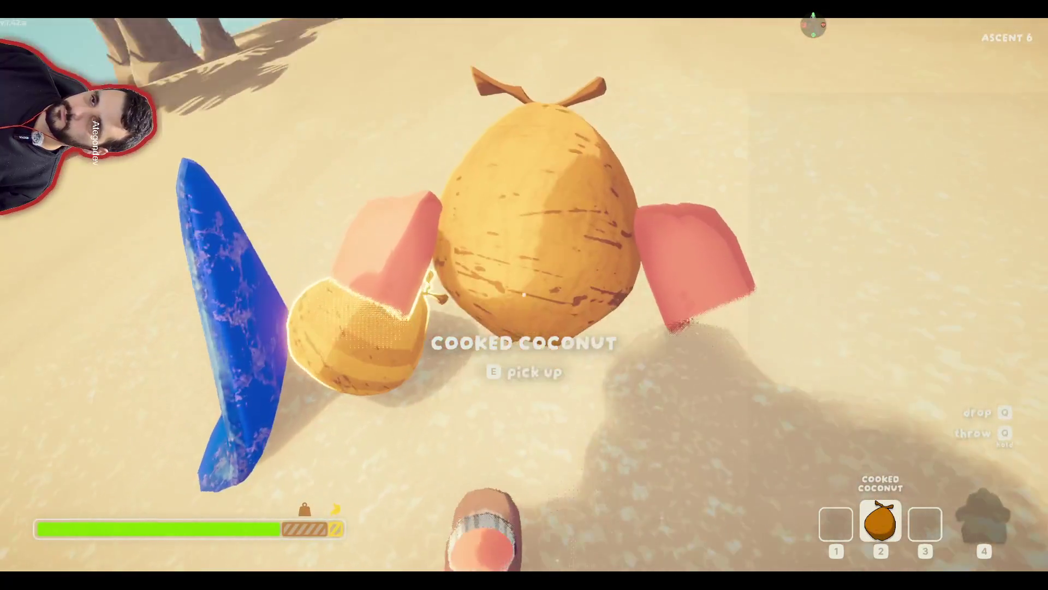
left_click(524, 295)
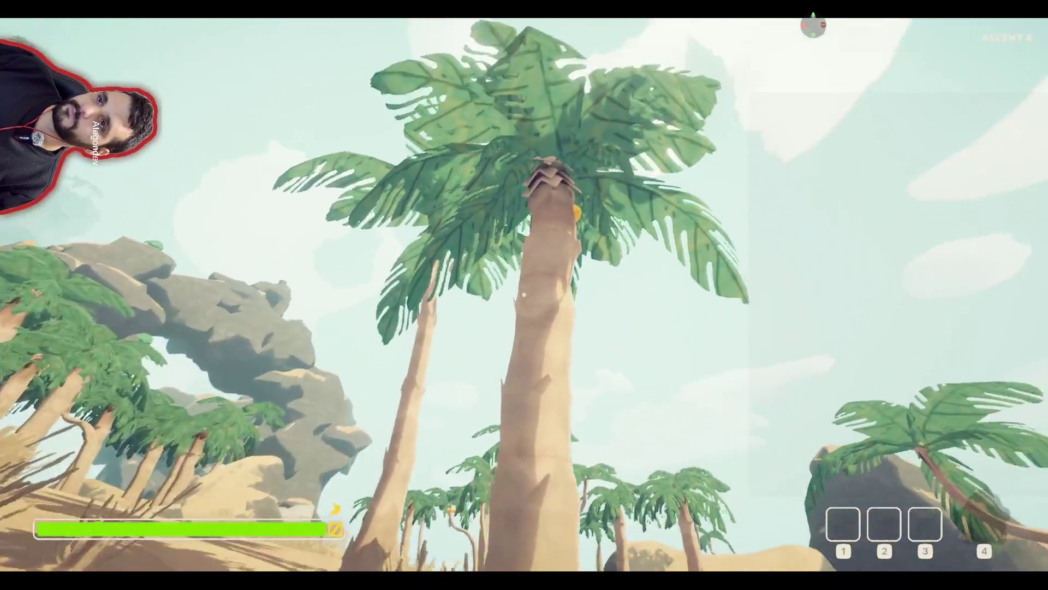
- Grab a palm trunk and climb toward the single coconut near its crown
key("w")
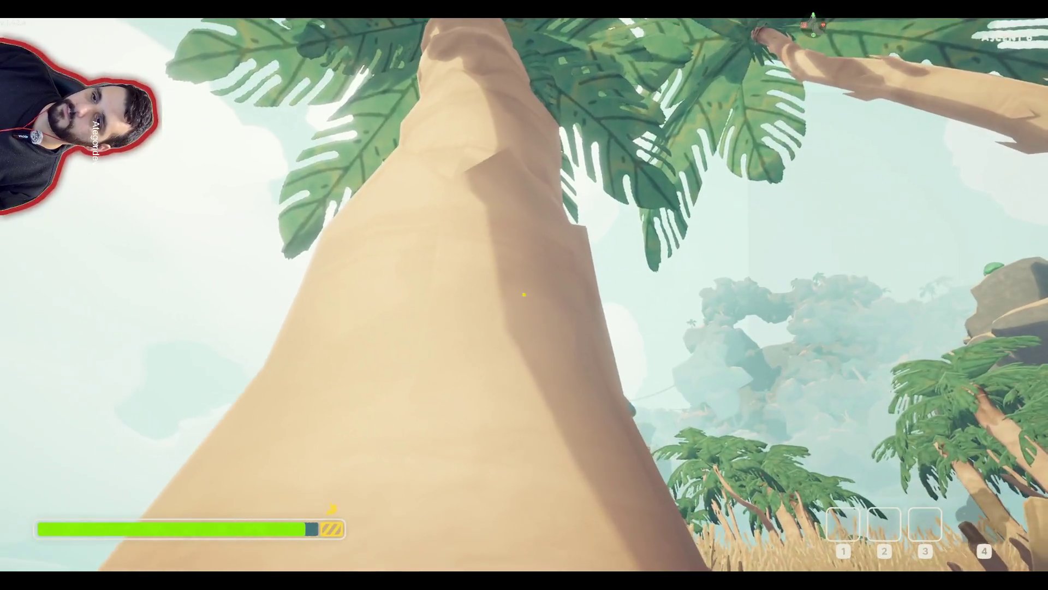
left_click(524, 295)
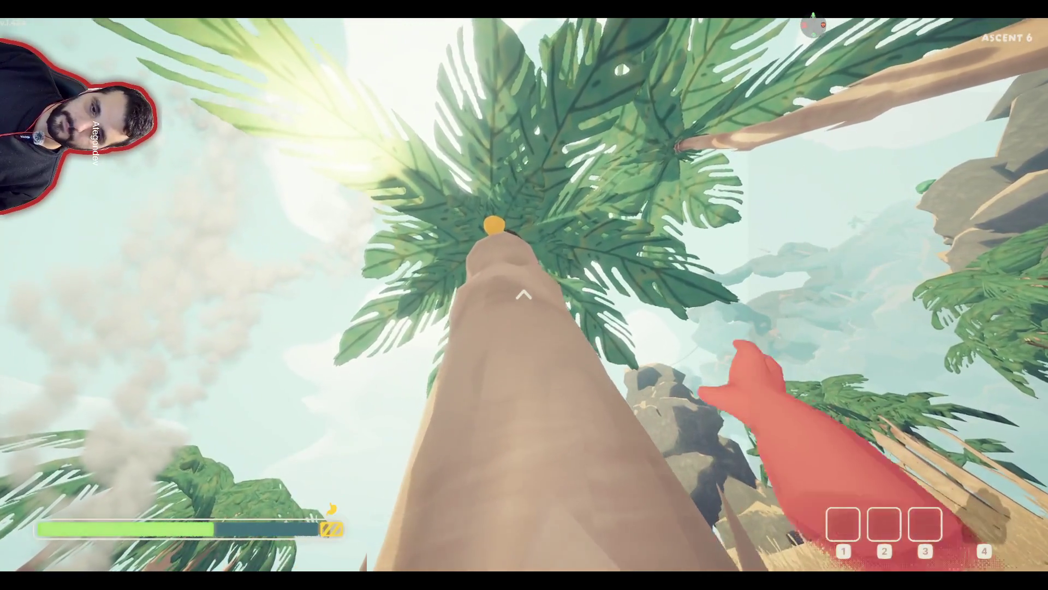
key("w")
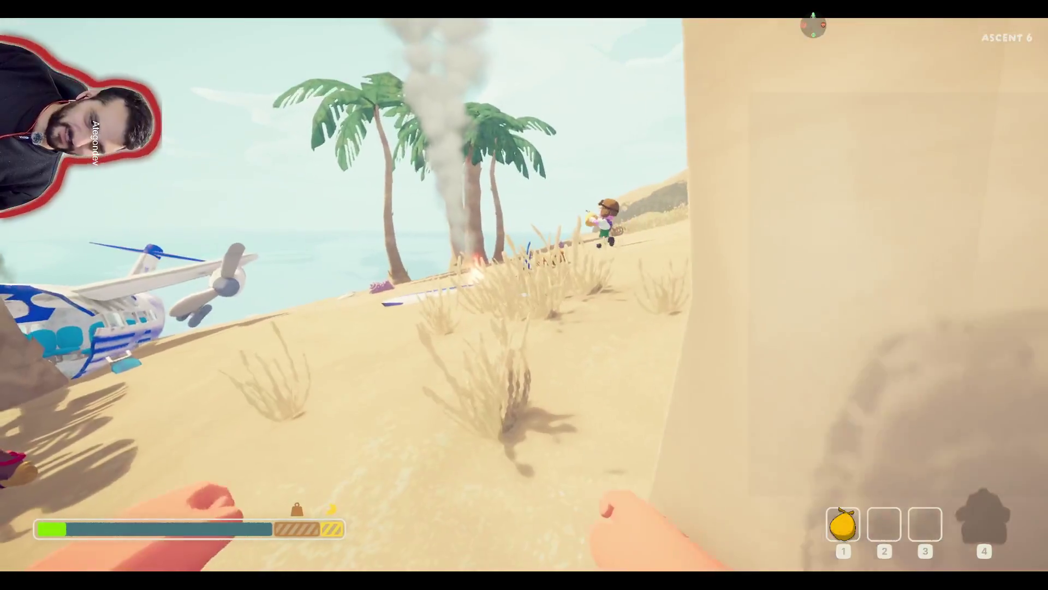
- Cook the coconut from slot 1 over the campfire and eat it
key("w")
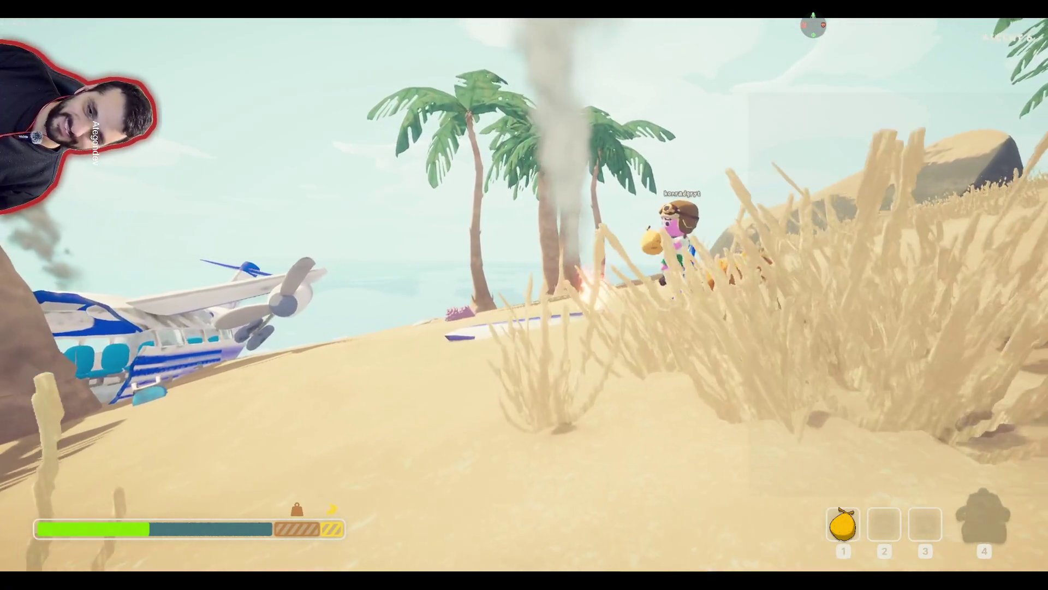
key("1")
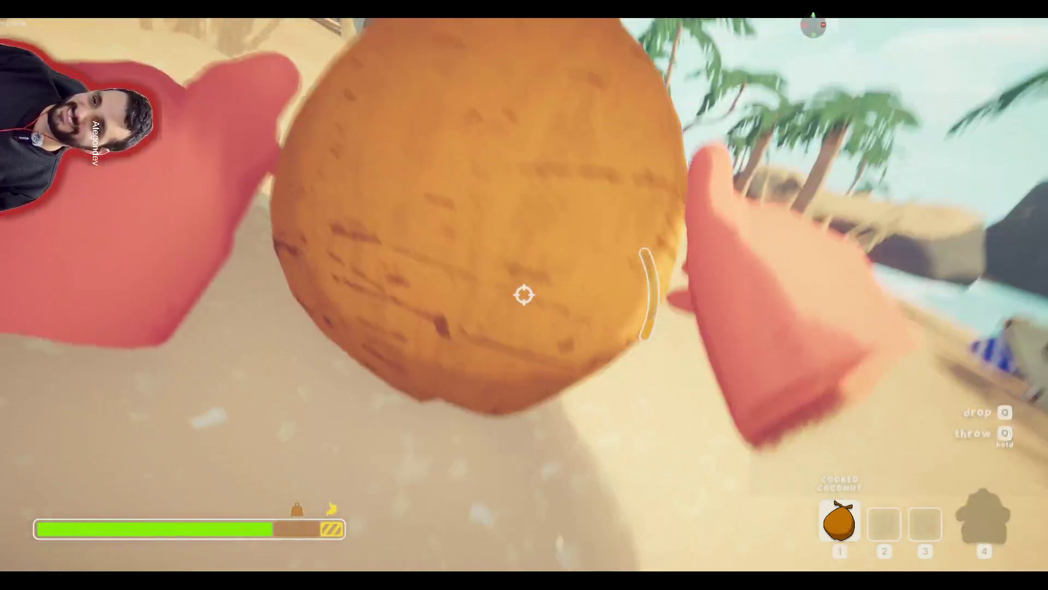
left_click(524, 294)
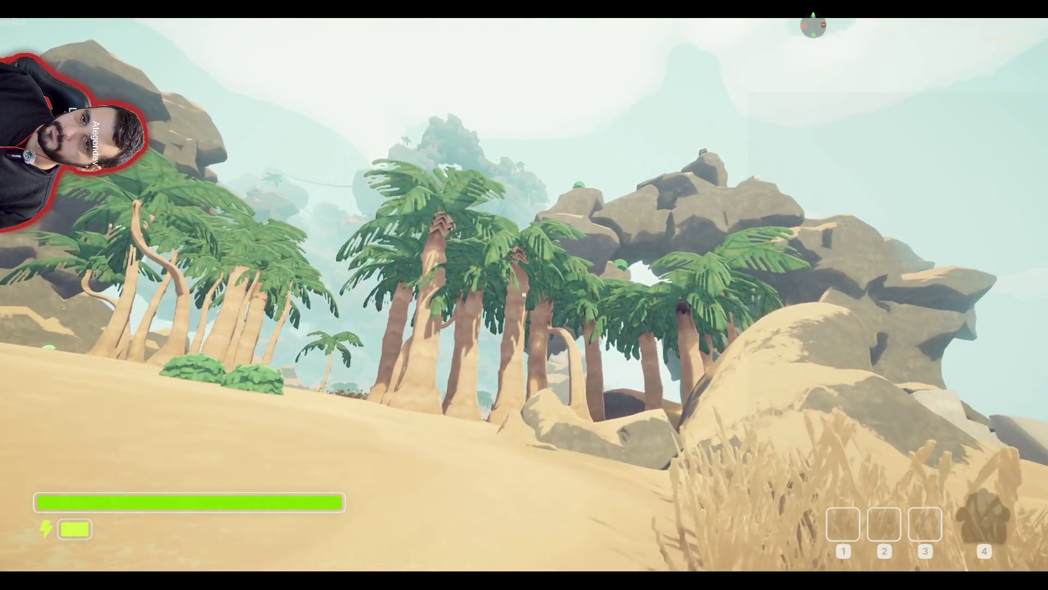
- Walk over the dune to the palm trees and pick up three coconuts
key("w")
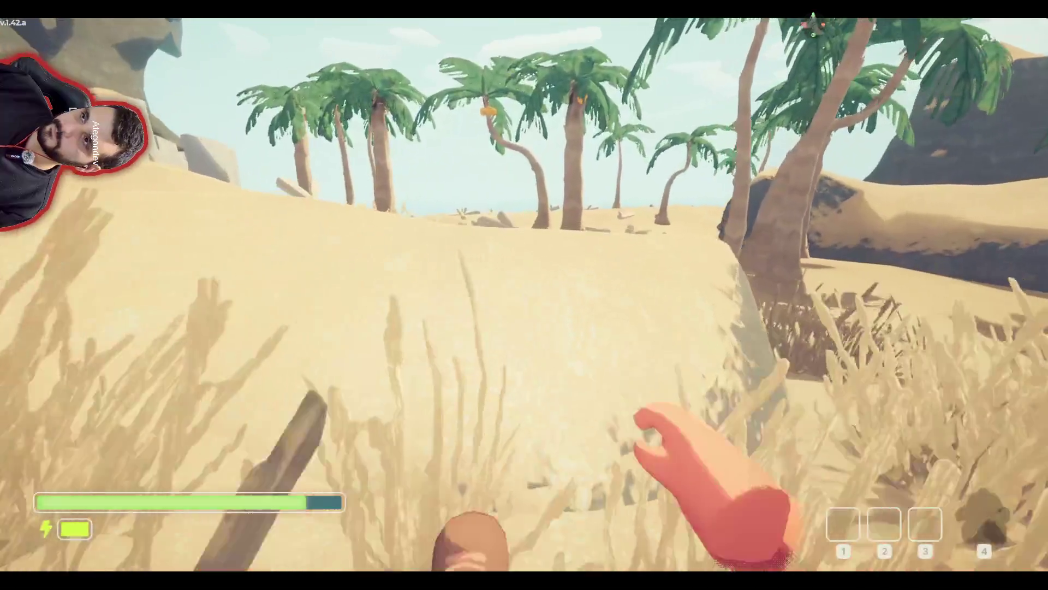
key("w")
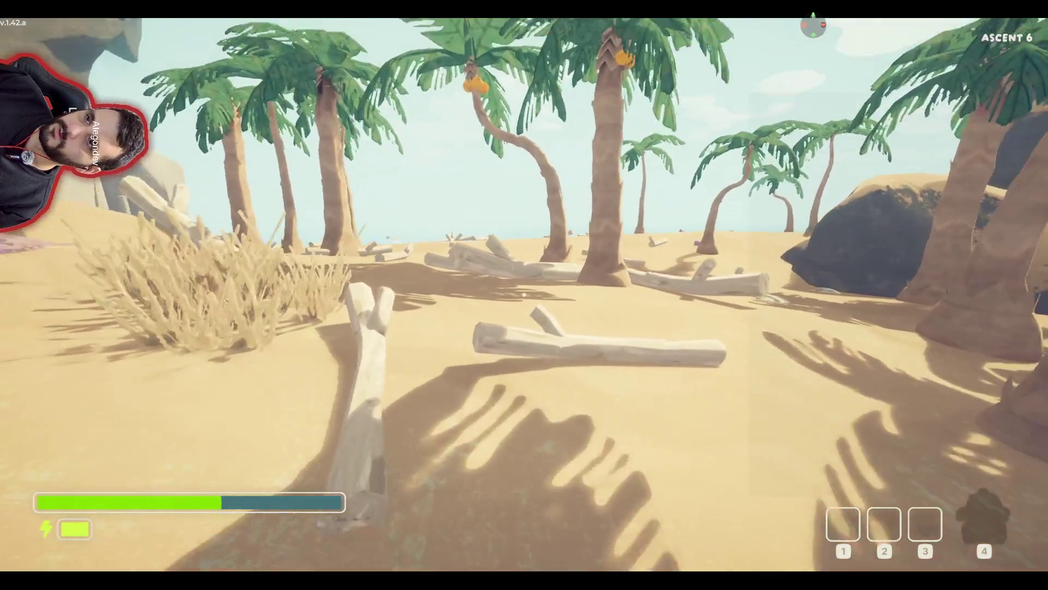
key("w")
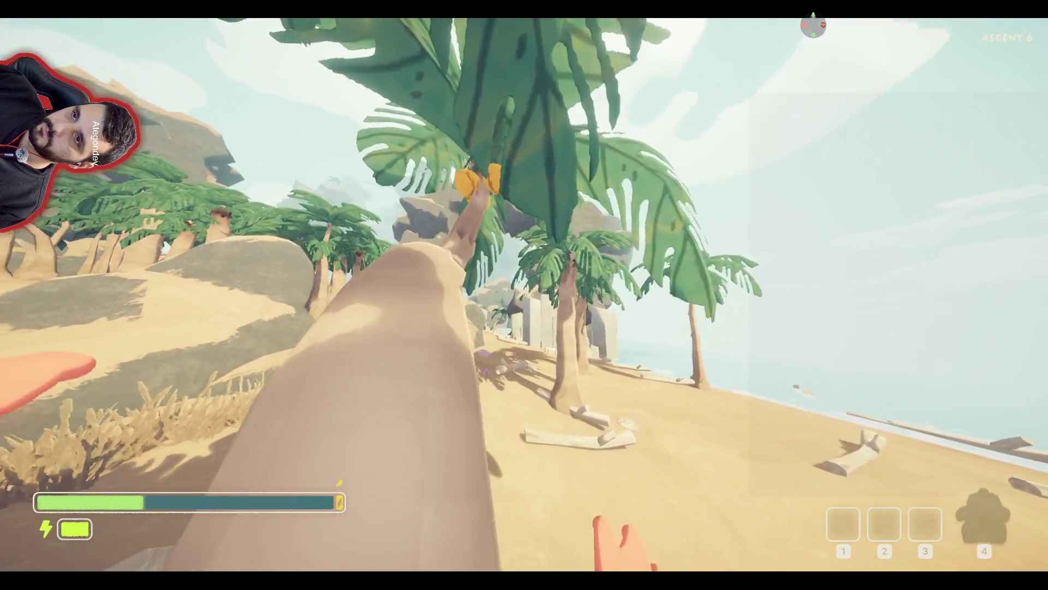
key("e")
key("e")
key("e")
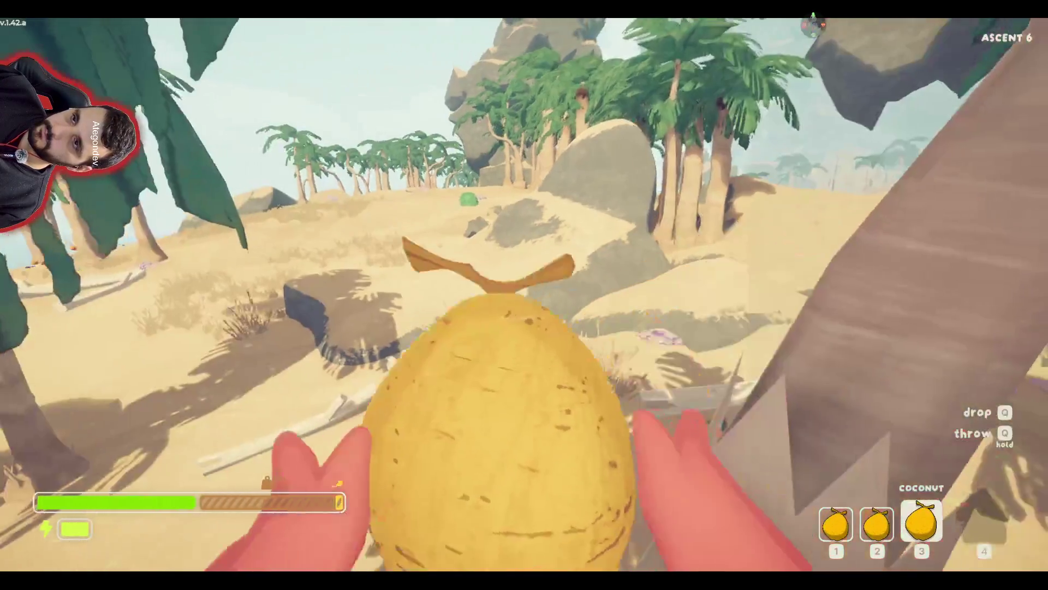
- Get past the log to another palm and climb its trunk toward more coconuts
key("w")
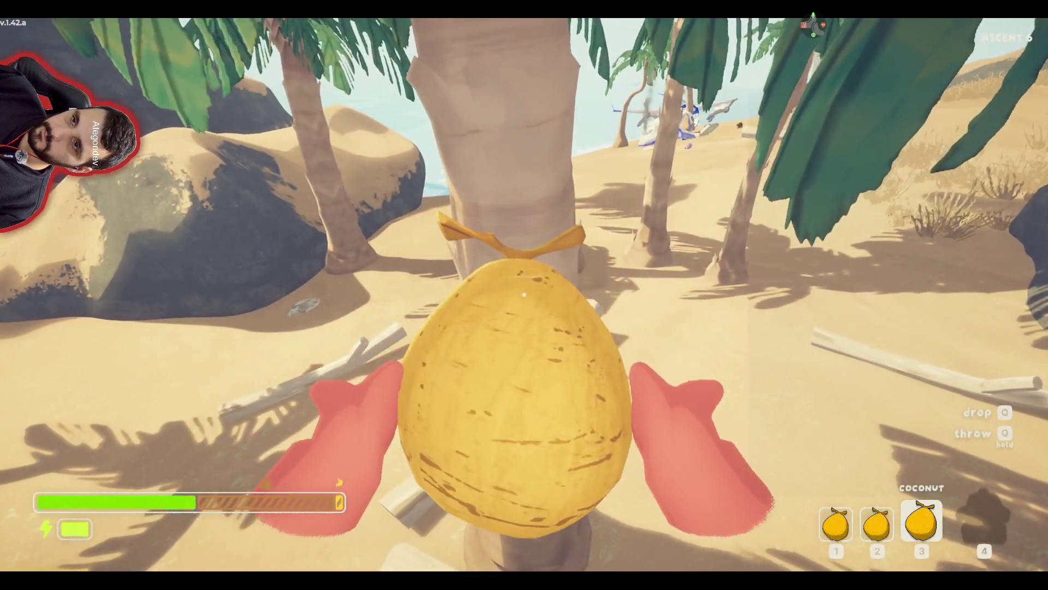
key("3")
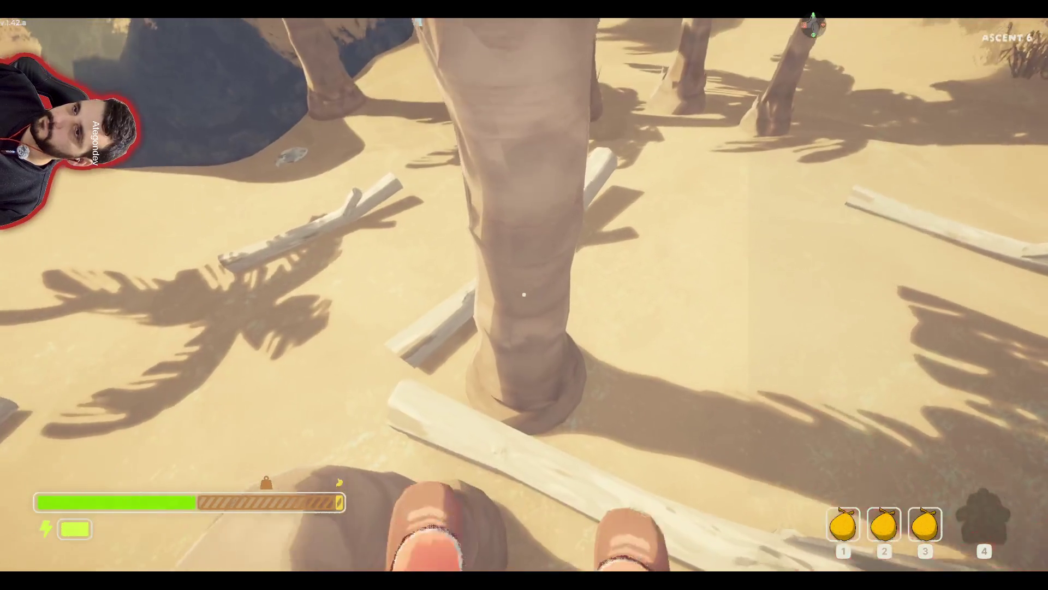
key("space")
key("w")
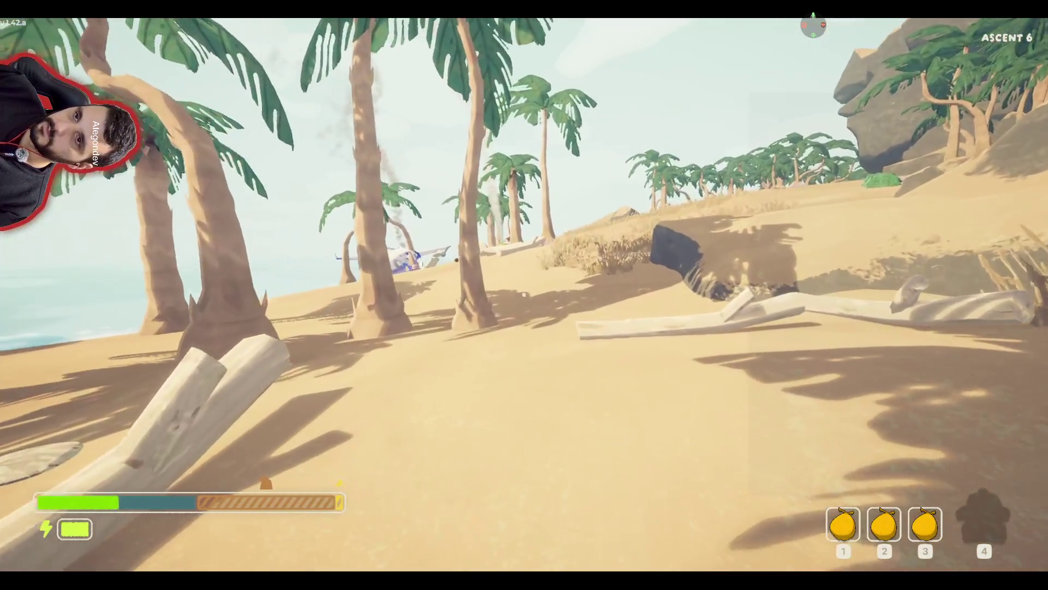
key("w")
key("w")
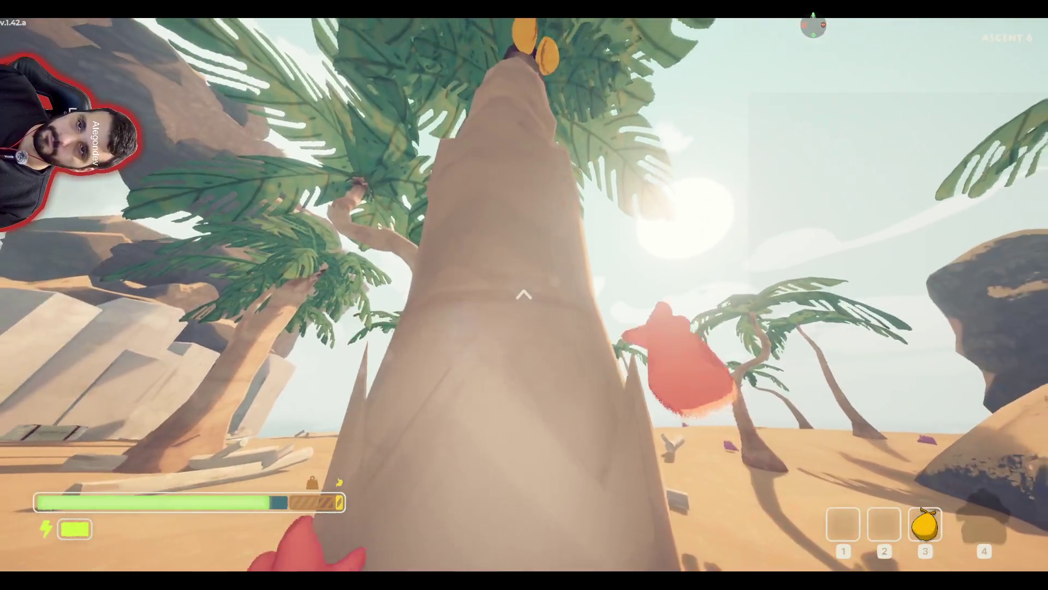
key("4")
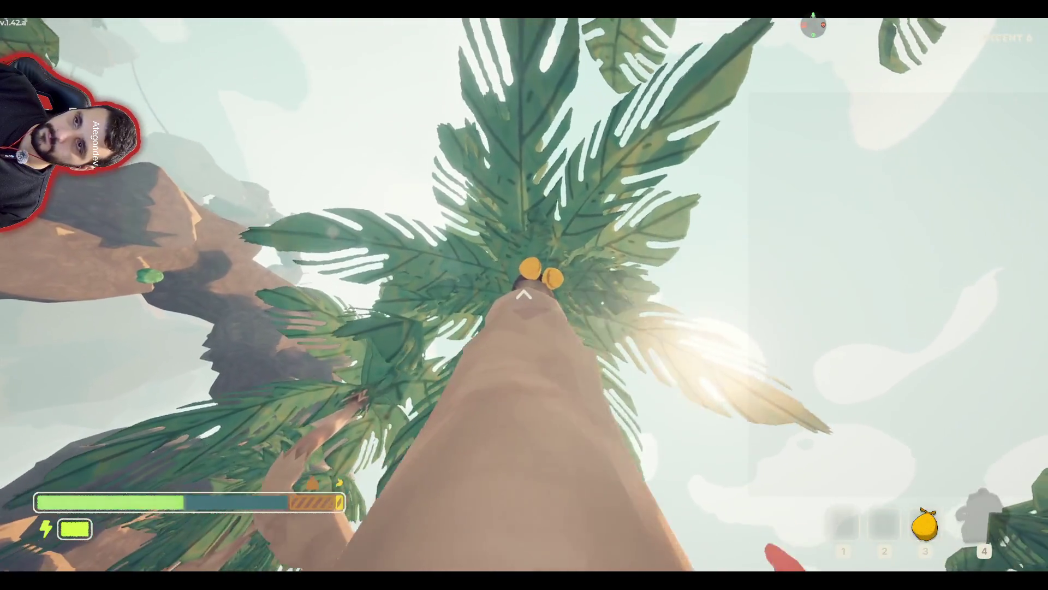
key("w")
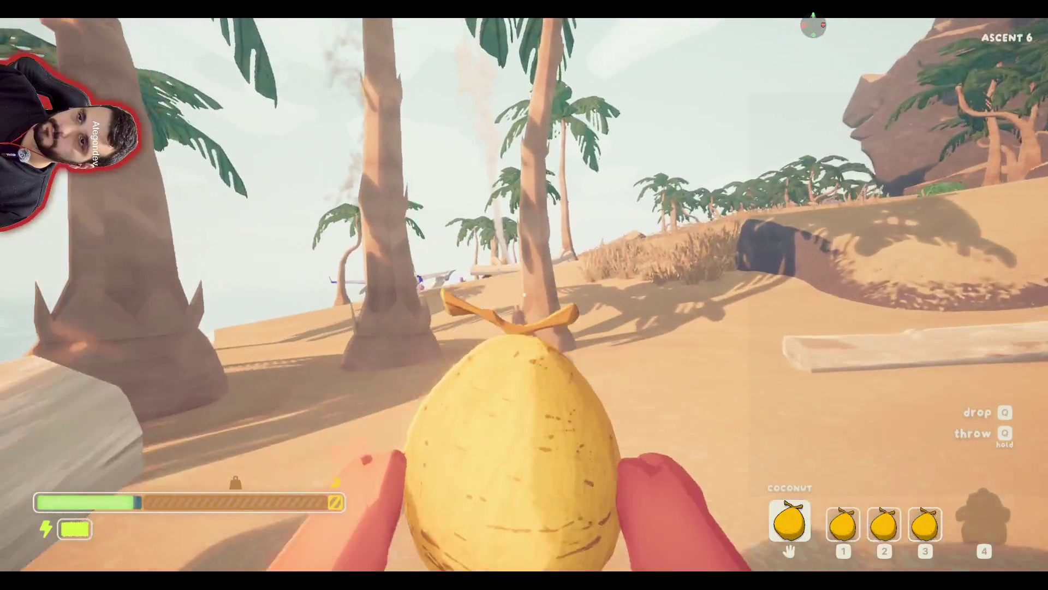
- Walk the held coconut past the crashed plane toward the campfire and teammates
key("w")
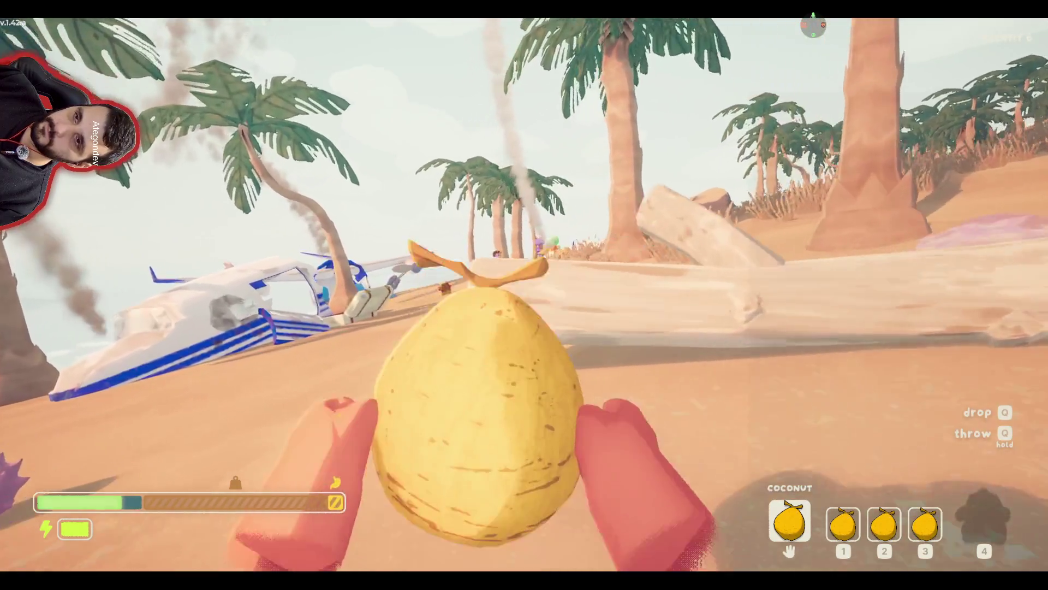
key("w")
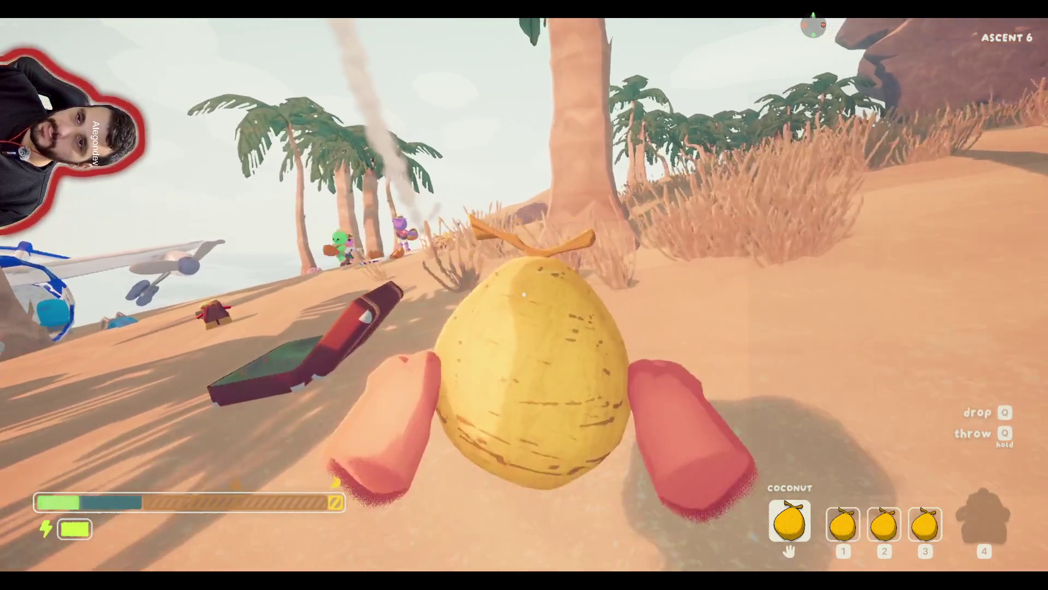
key("w")
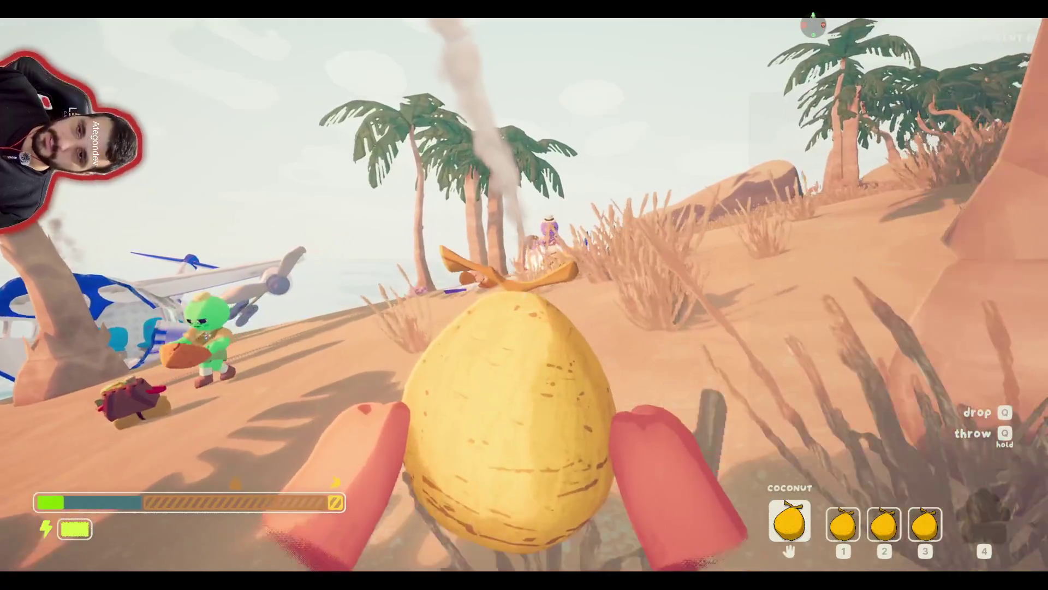
- Cook the coconuts from slots 1, 2 and 3 one by one over the flame
key("w")
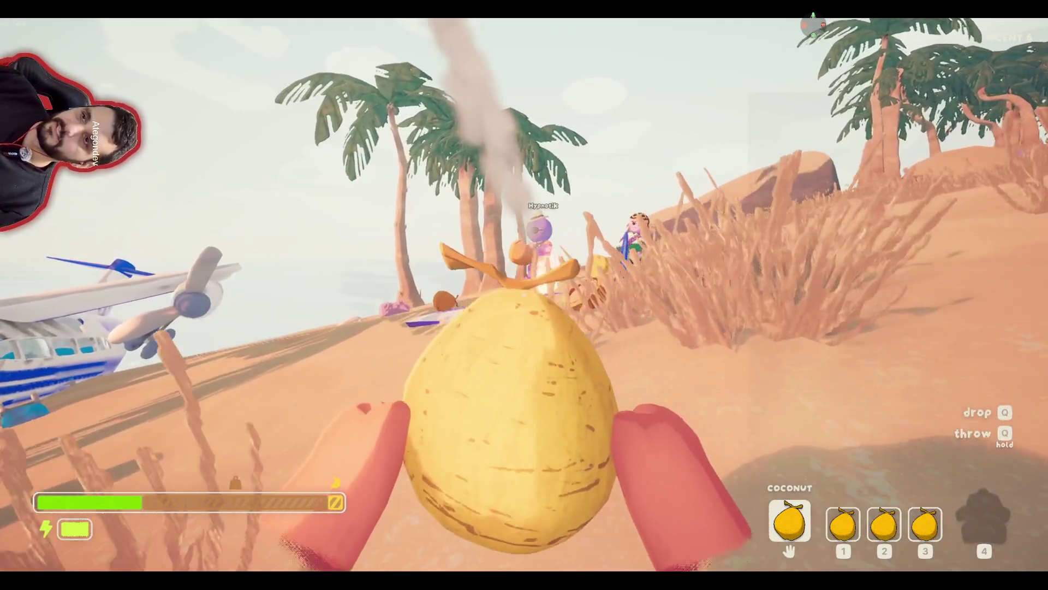
key("w")
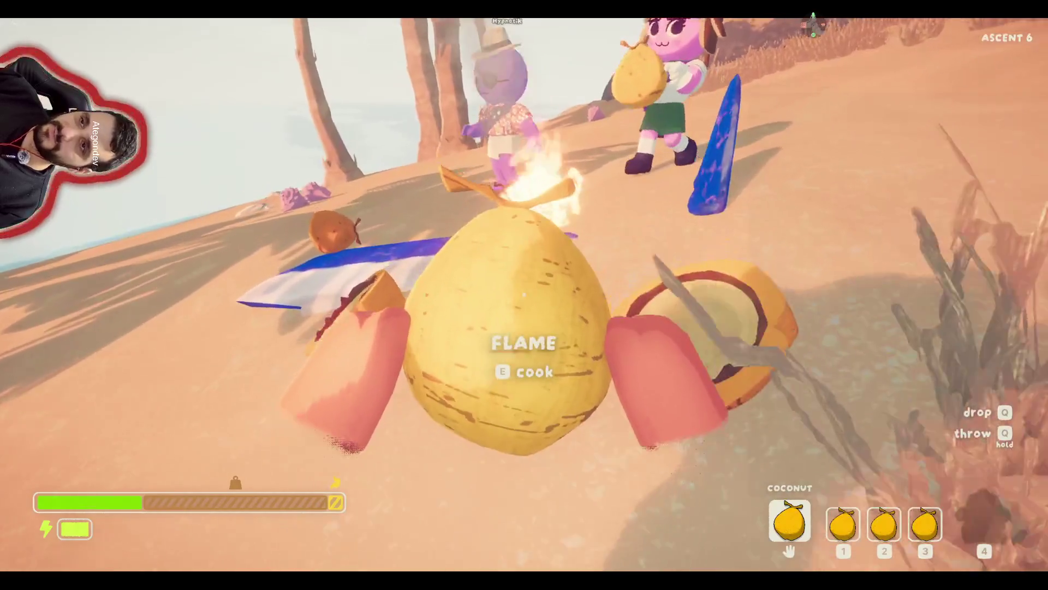
key("e")
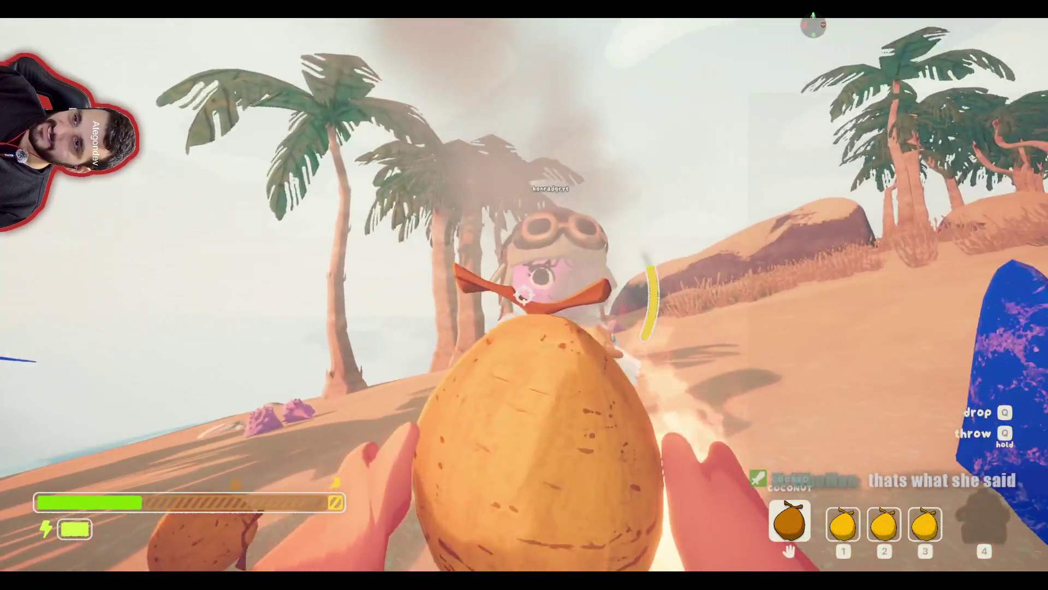
key("q")
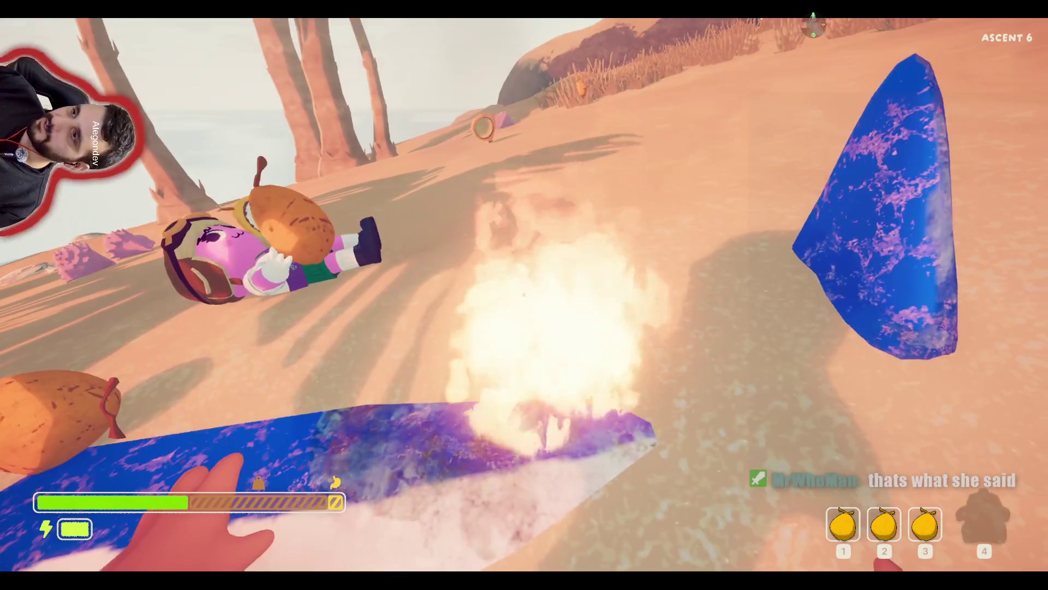
key("1")
key("e")
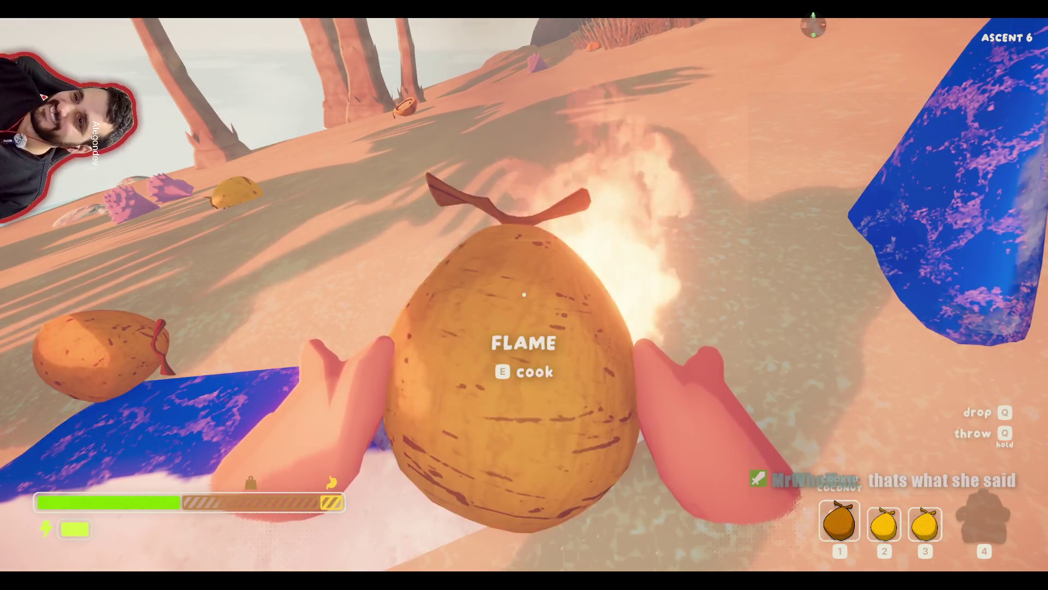
key("q")
key("2")
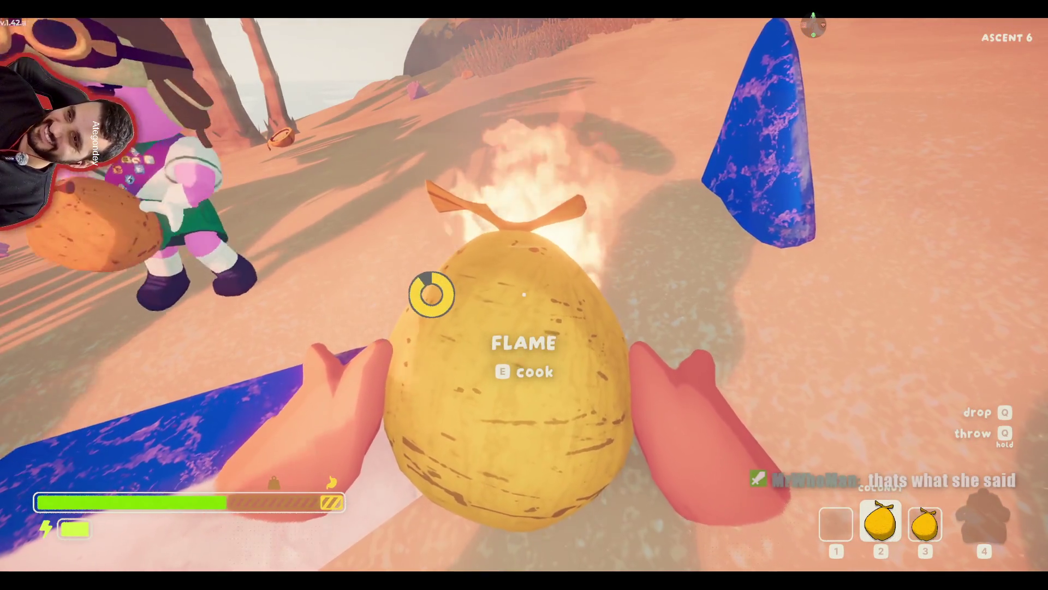
key("q")
key("3")
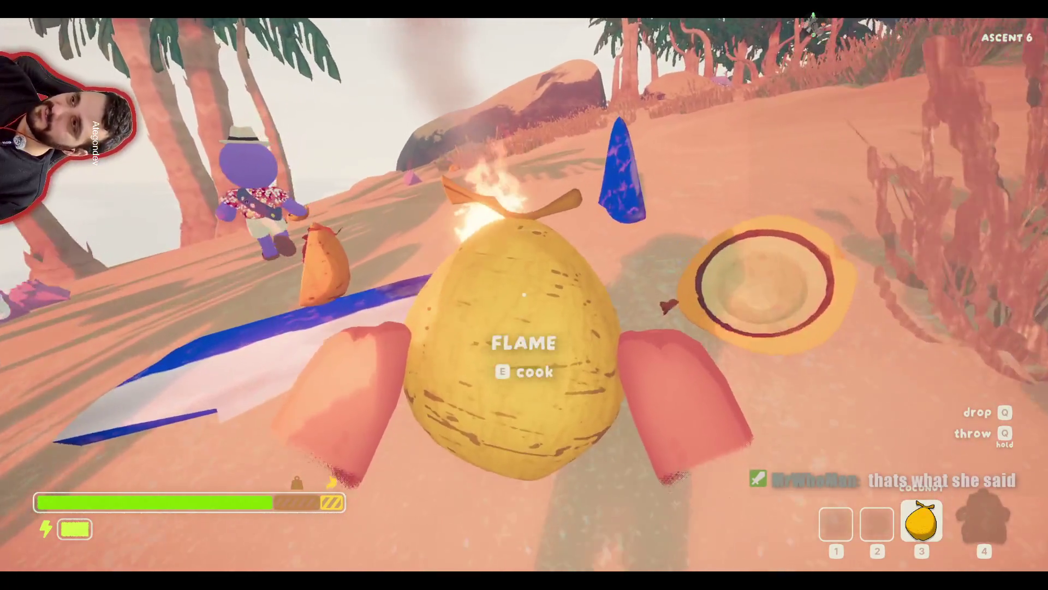
key("e")
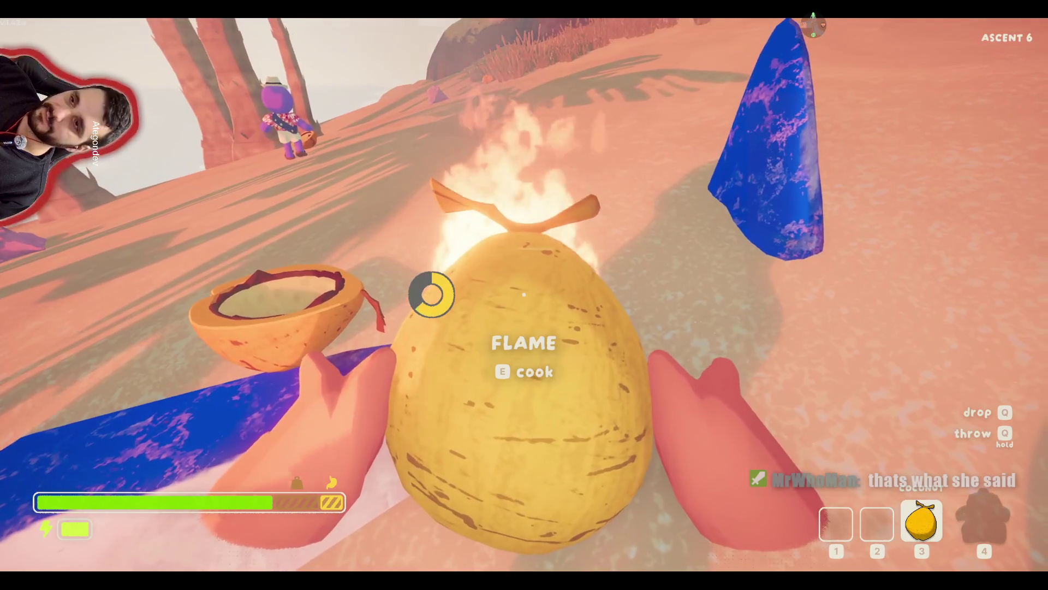
- Throw a coconut to crack it into halves, eat one half and pick up the other
key("q")
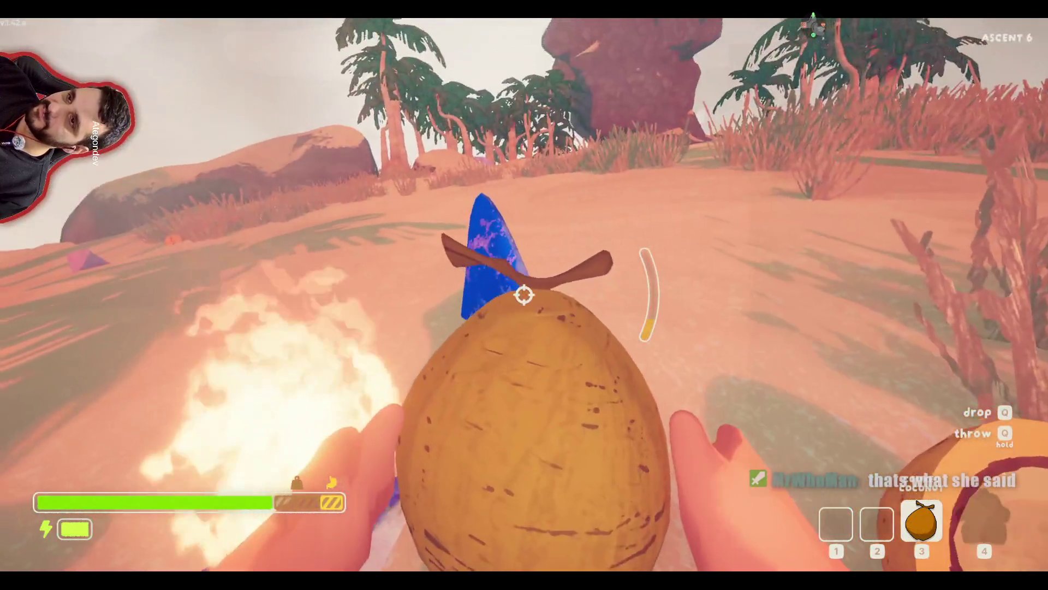
key("e")
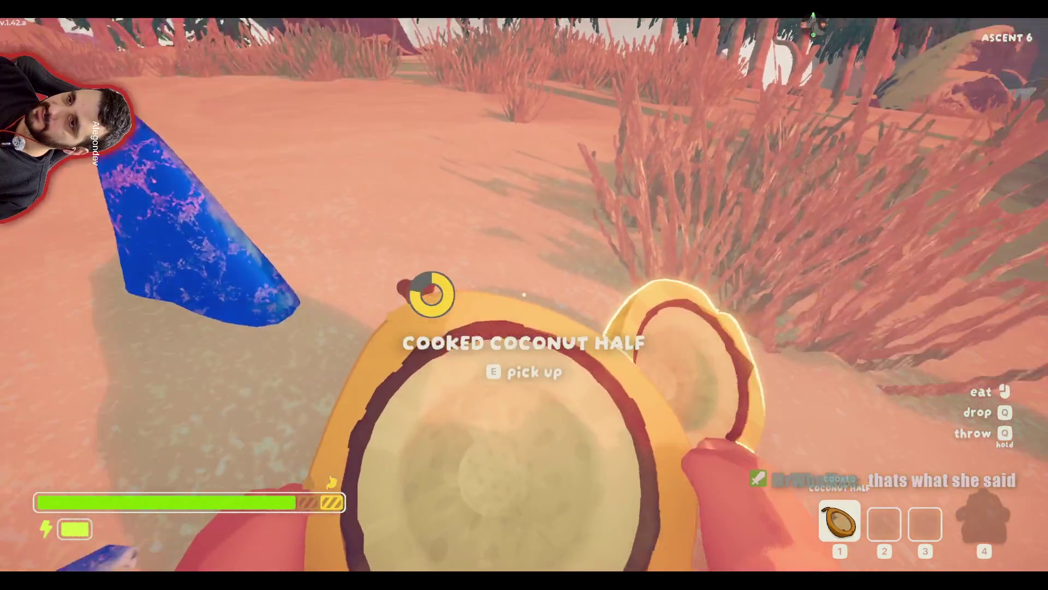
left_click(524, 295)
key("e")
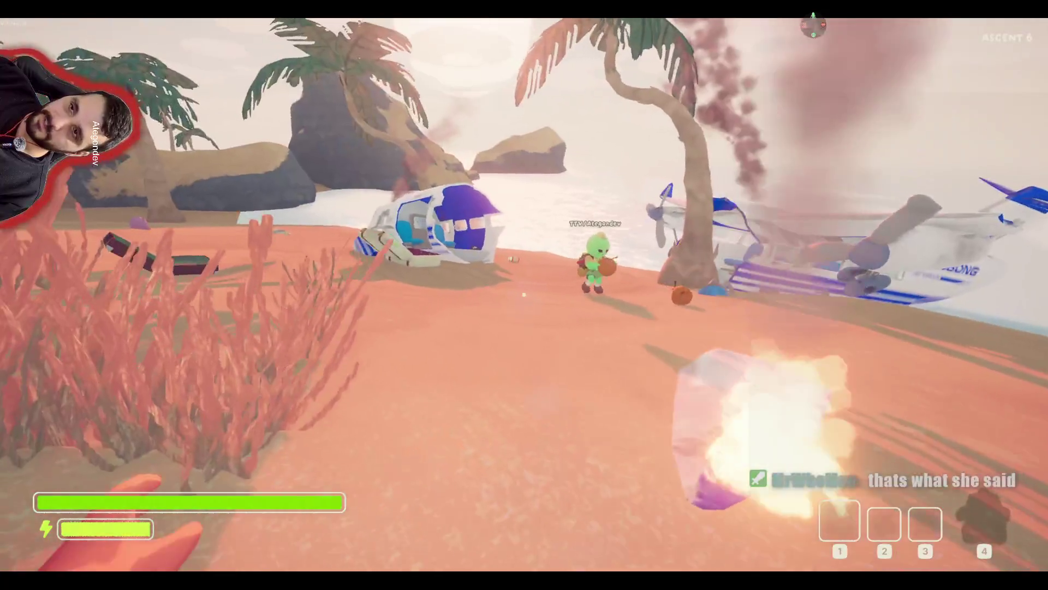
- Walk past the shuttle, log and plane back to the campfire flame
key("w")
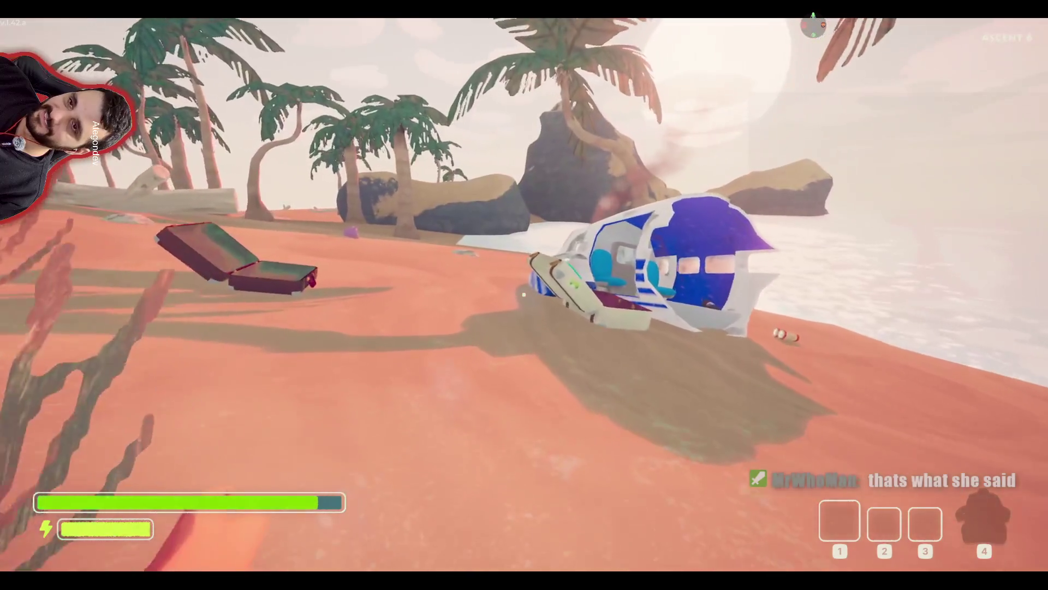
key("w")
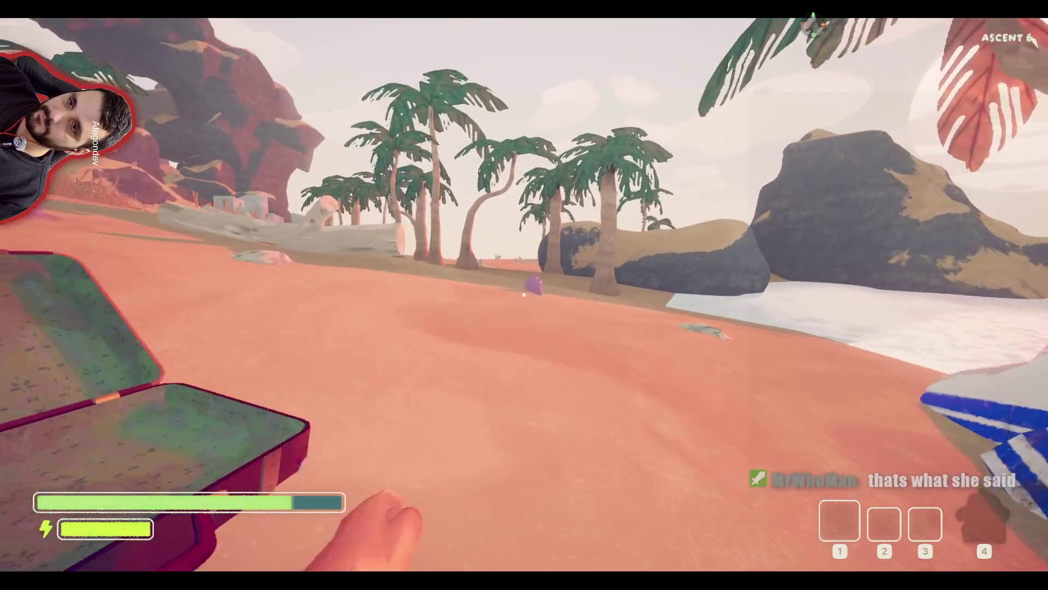
key("w")
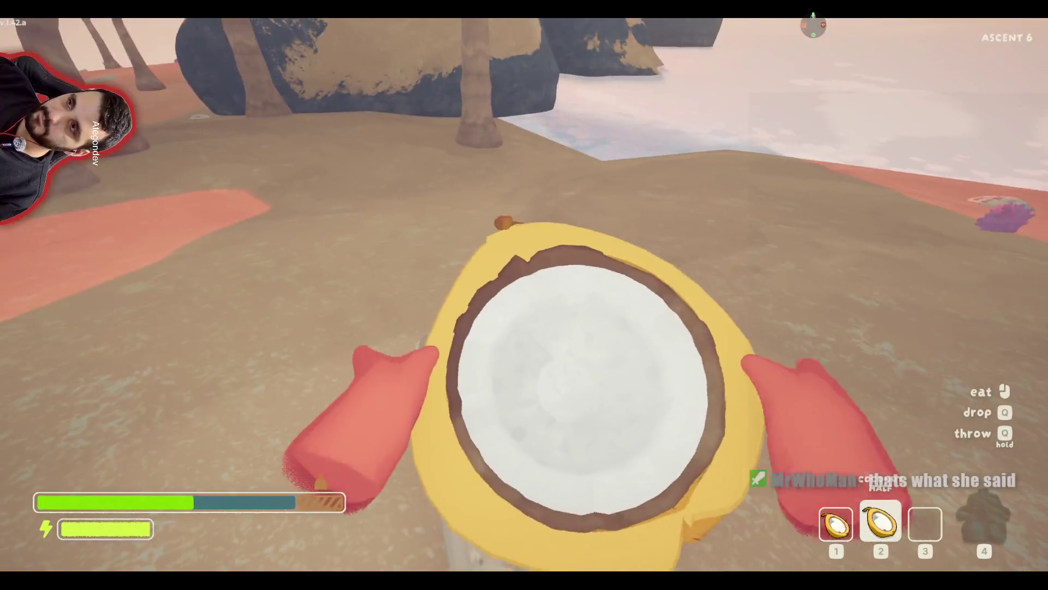
key("w")
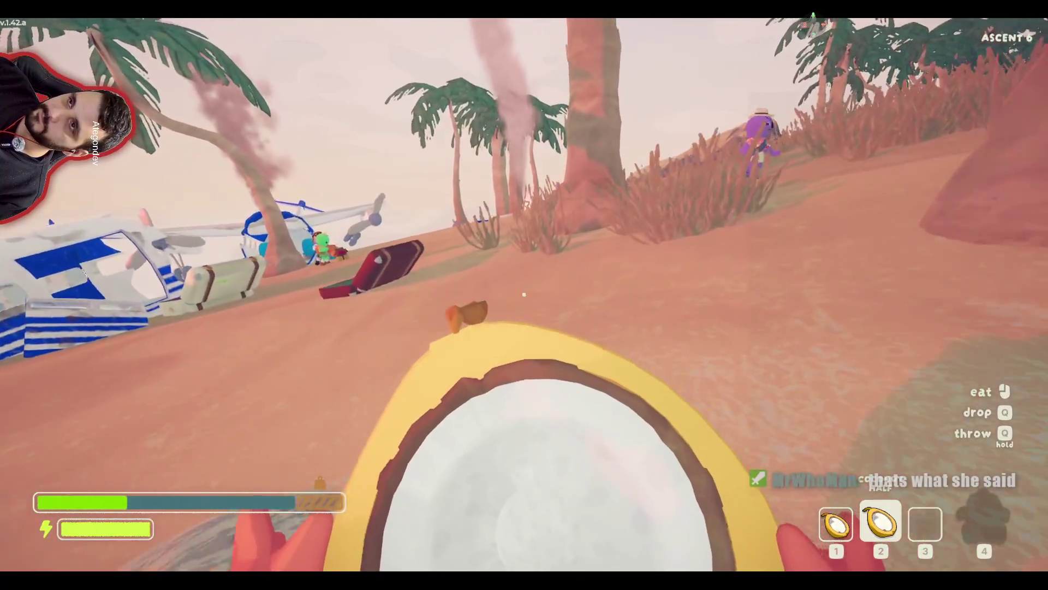
key("w")
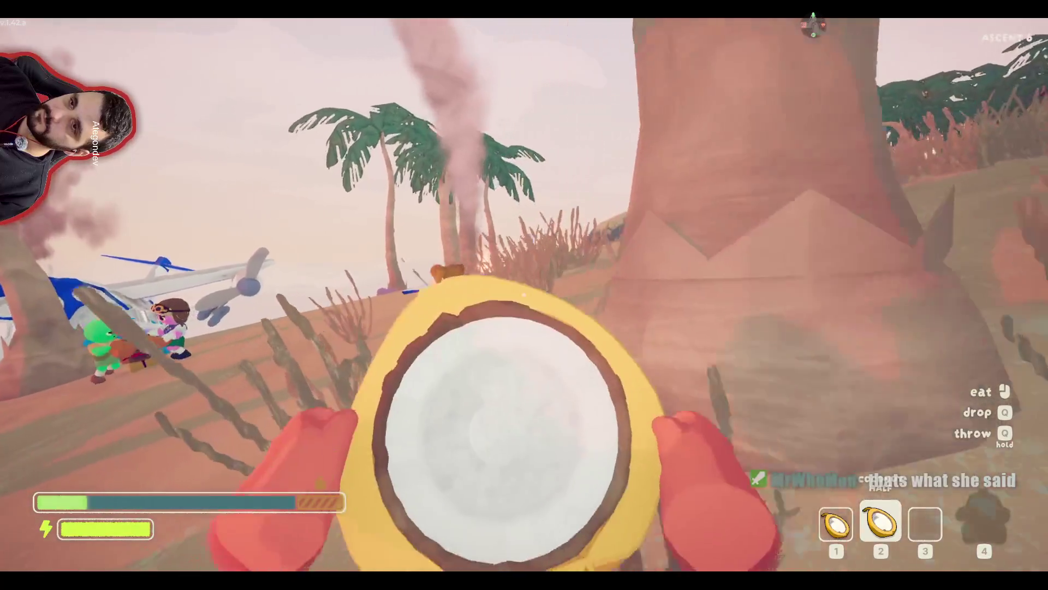
key("w")
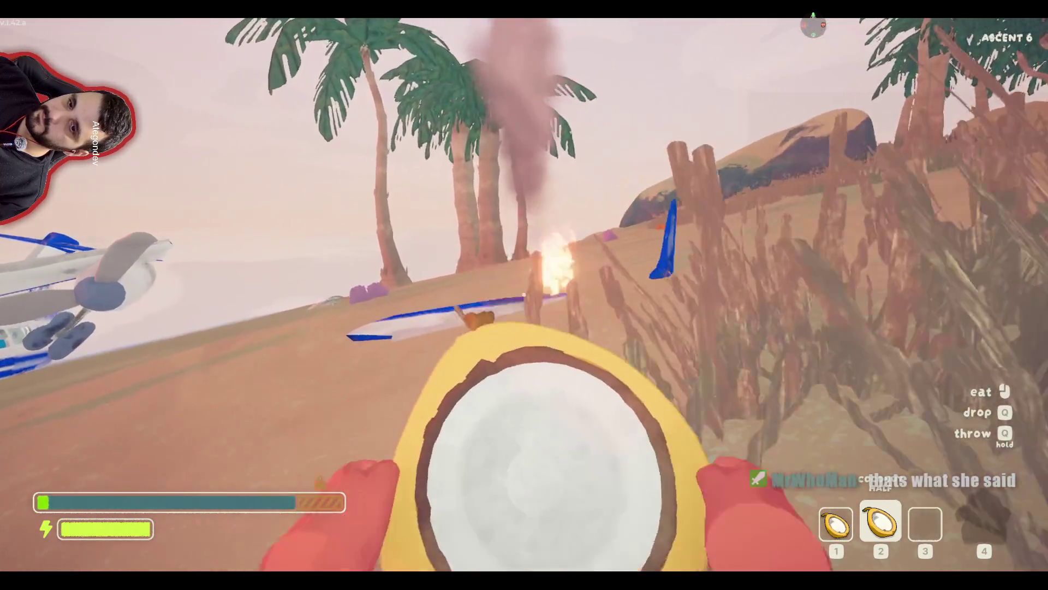
- Cook each coconut half over the flame and eat both
key("e")
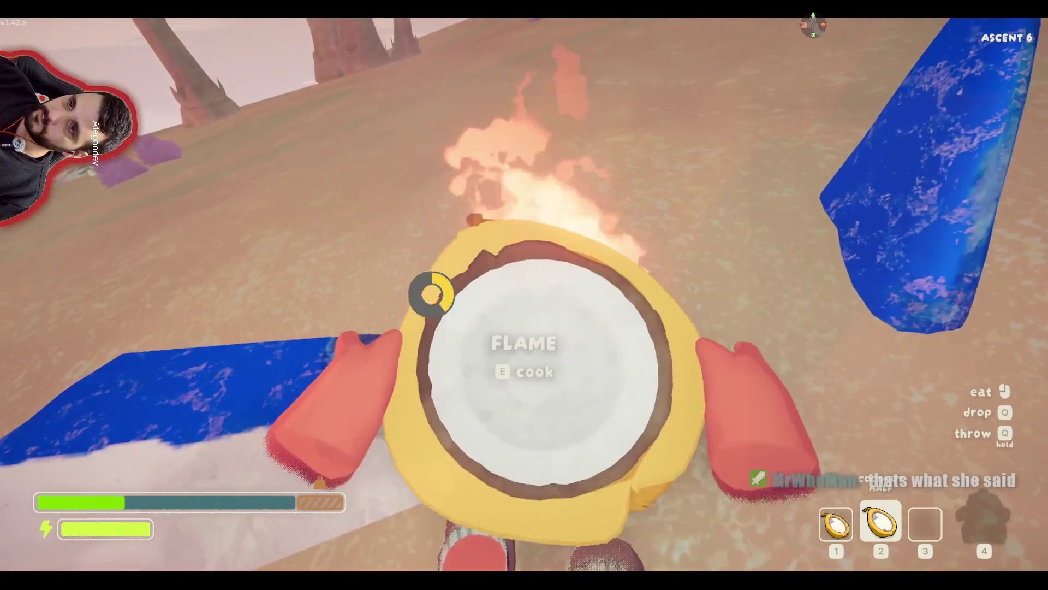
left_click(524, 294)
key("1")
key("e")
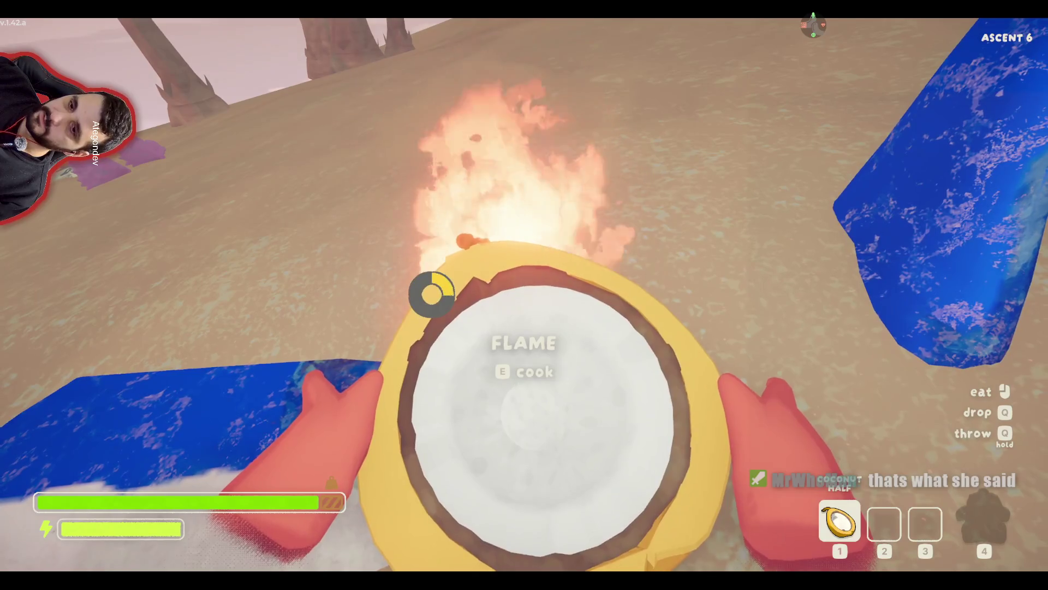
left_click(524, 294)
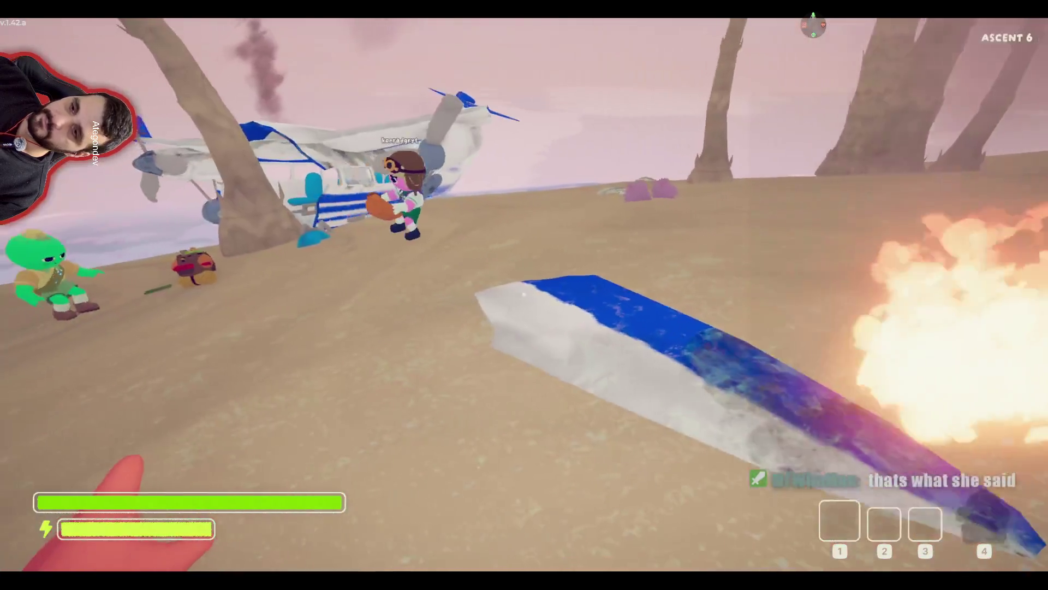
- Pick up the pink conch on the sand, then drop it again
key("w")
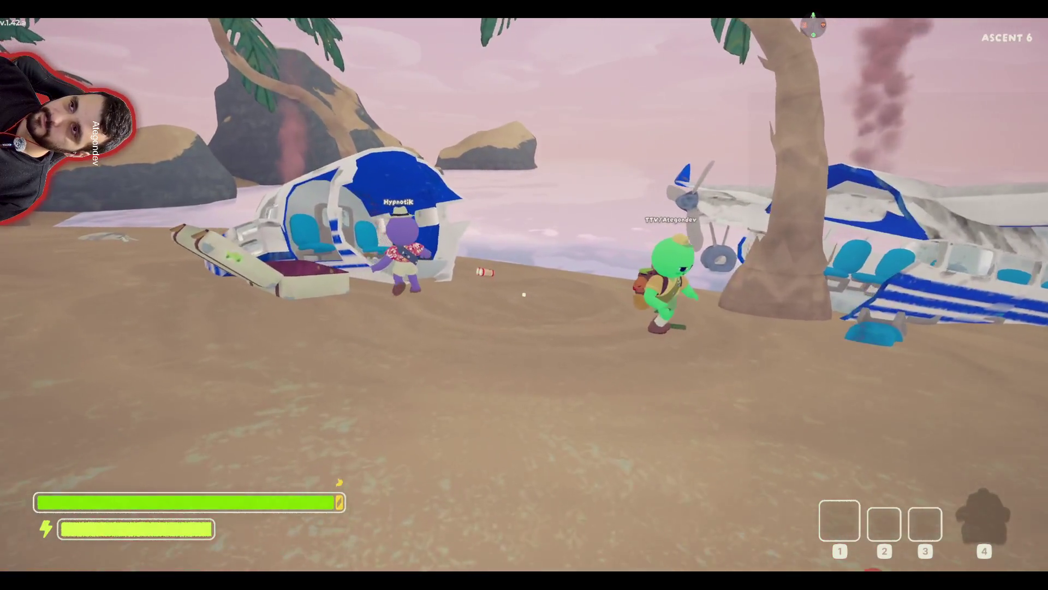
key("w")
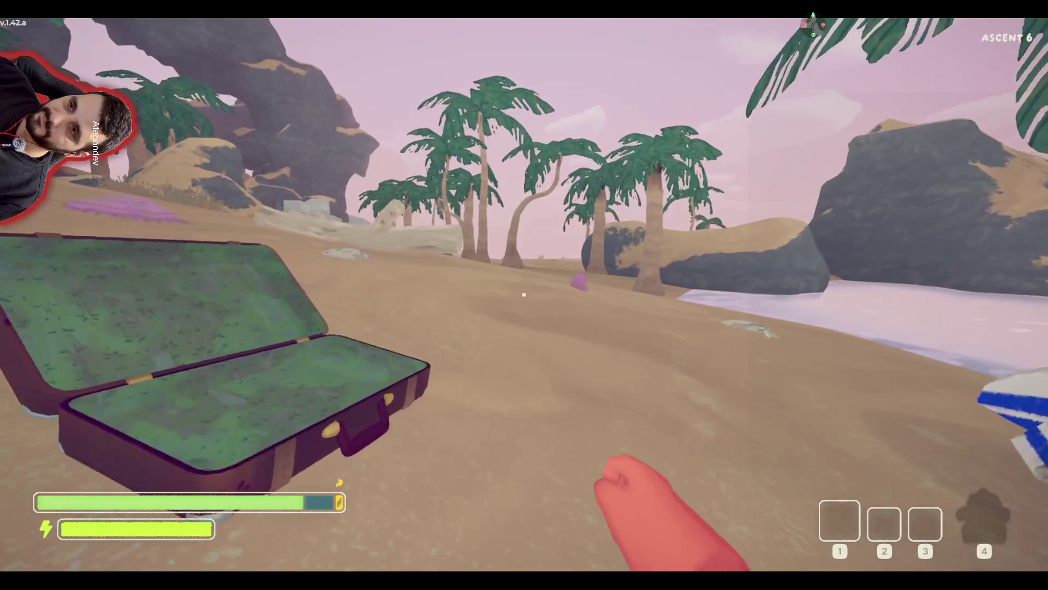
key("w")
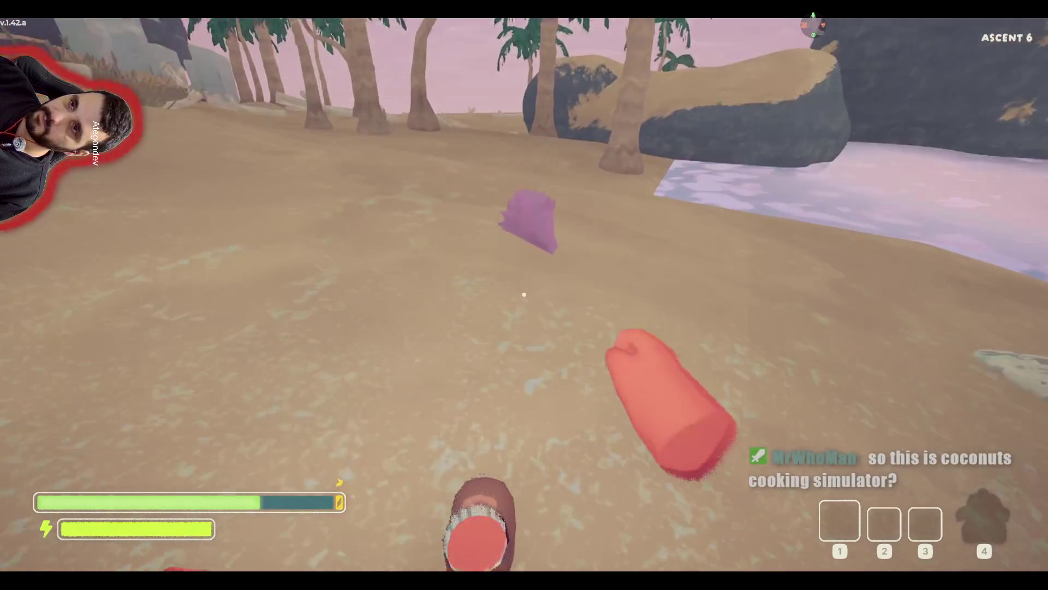
key("e")
key("w")
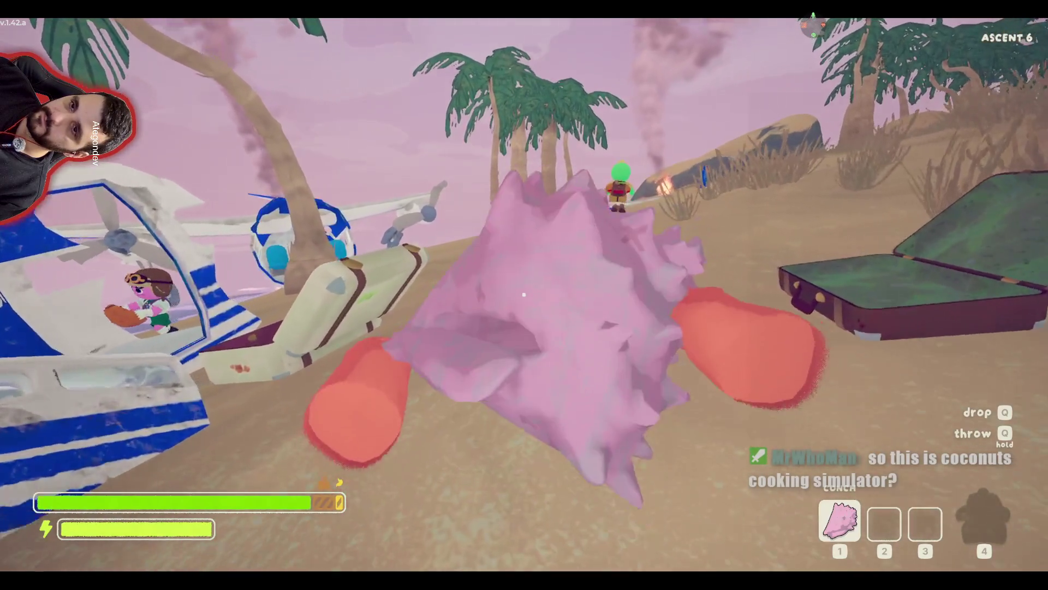
key("q")
key("w")
- Walk along the plane wreck to the players beside the binoculars
key("w")
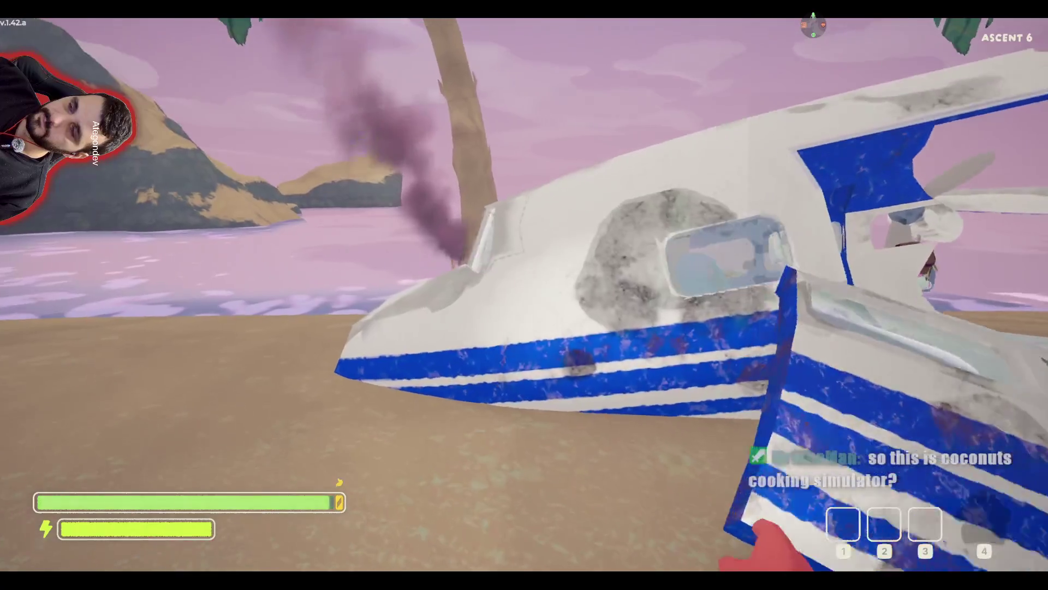
key("w")
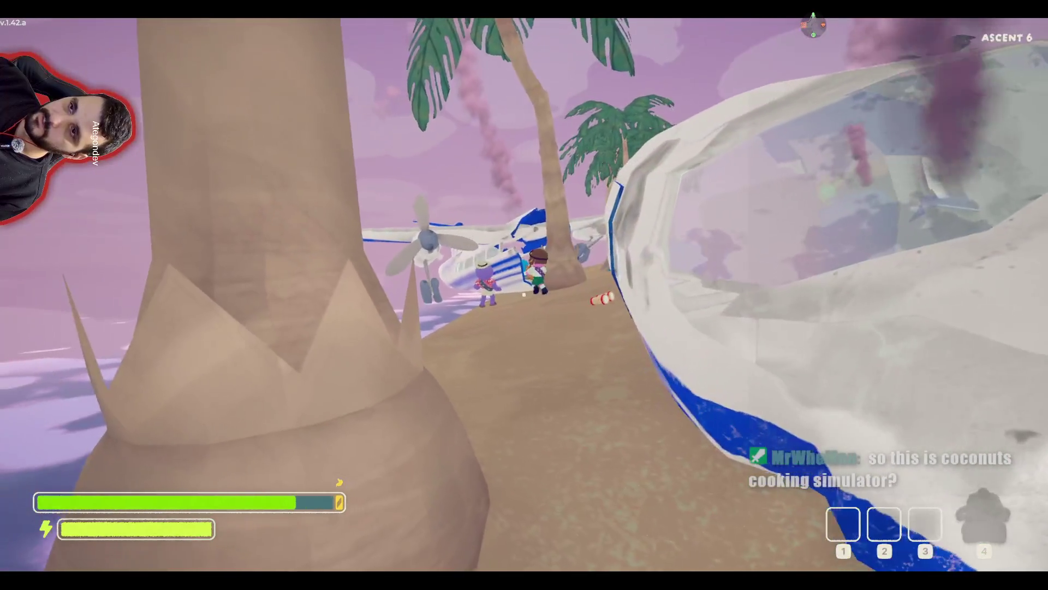
key("w")
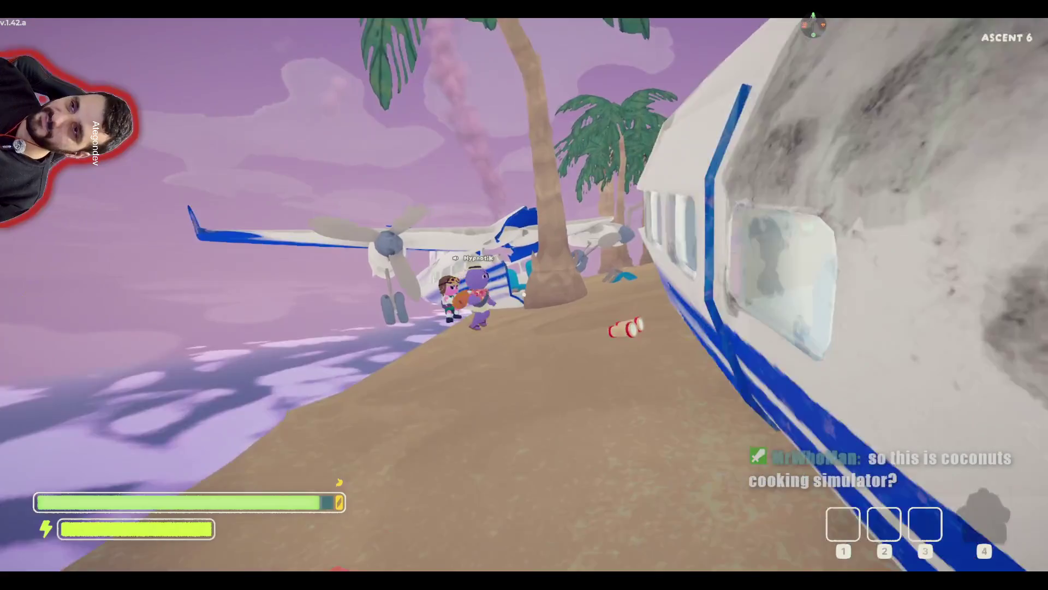
key("w")
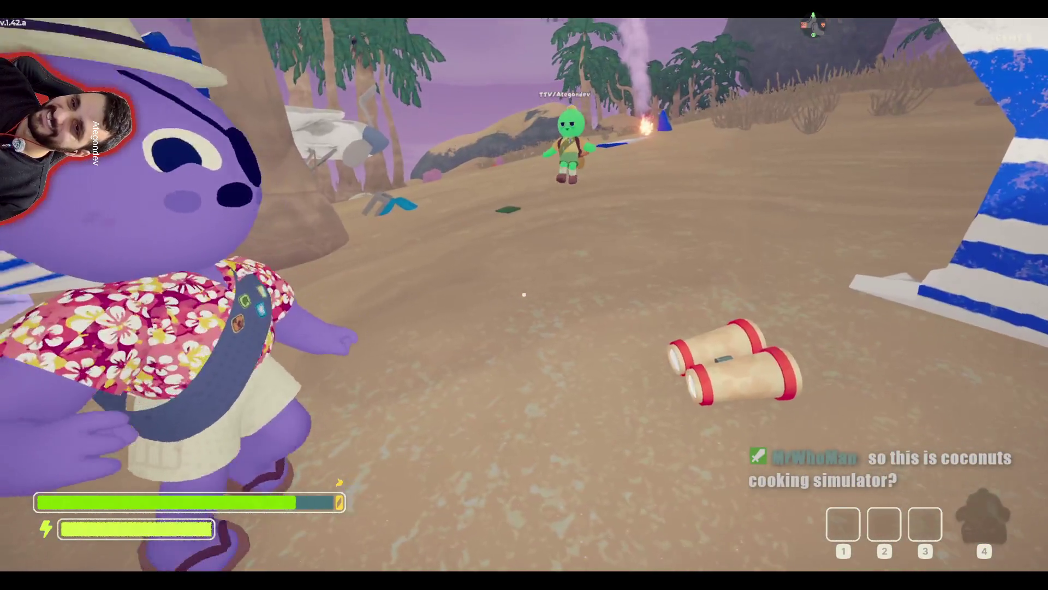
key("w")
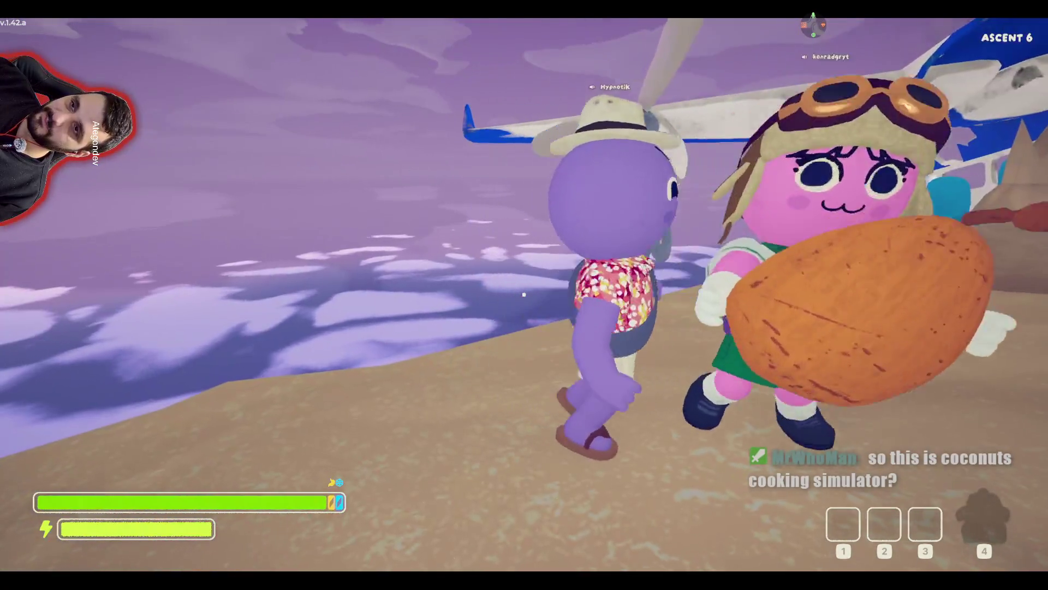
key("w")
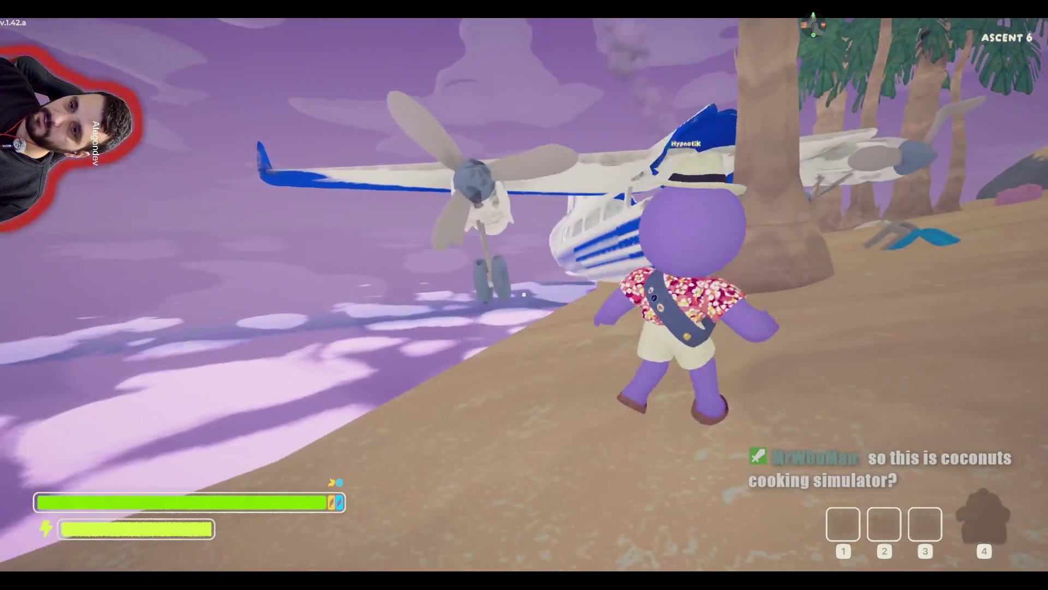
key("w")
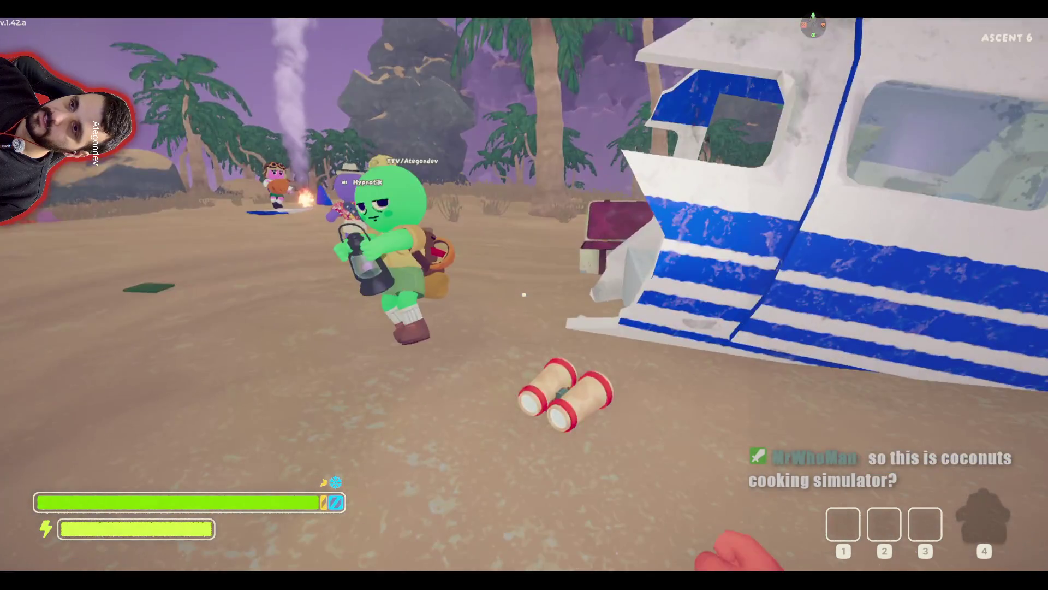
- Pick up the binoculars, zoom in on the players at the campfire, then drop them
key("e")
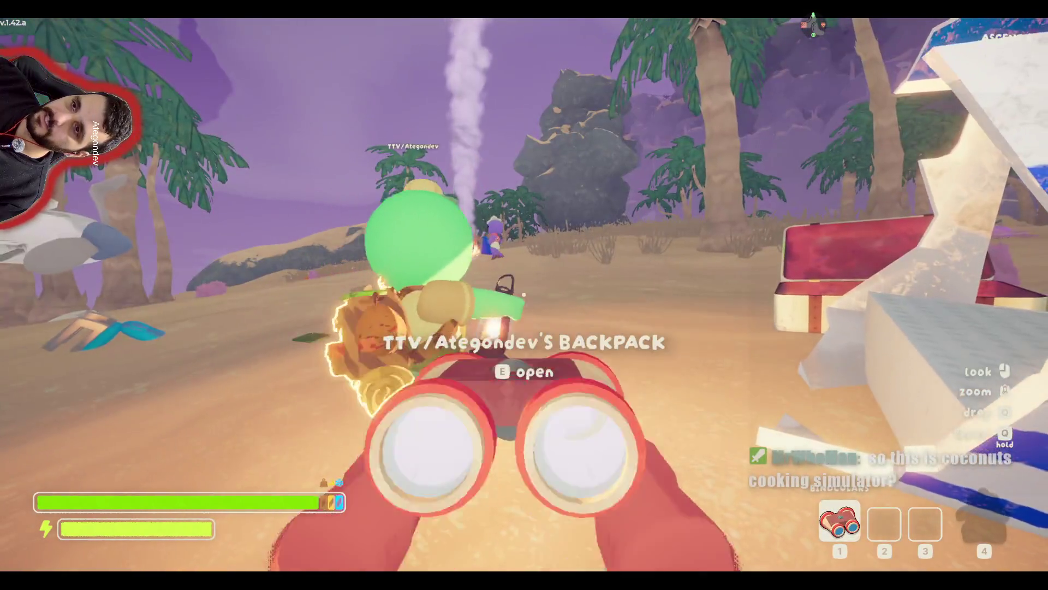
left_click(524, 295)
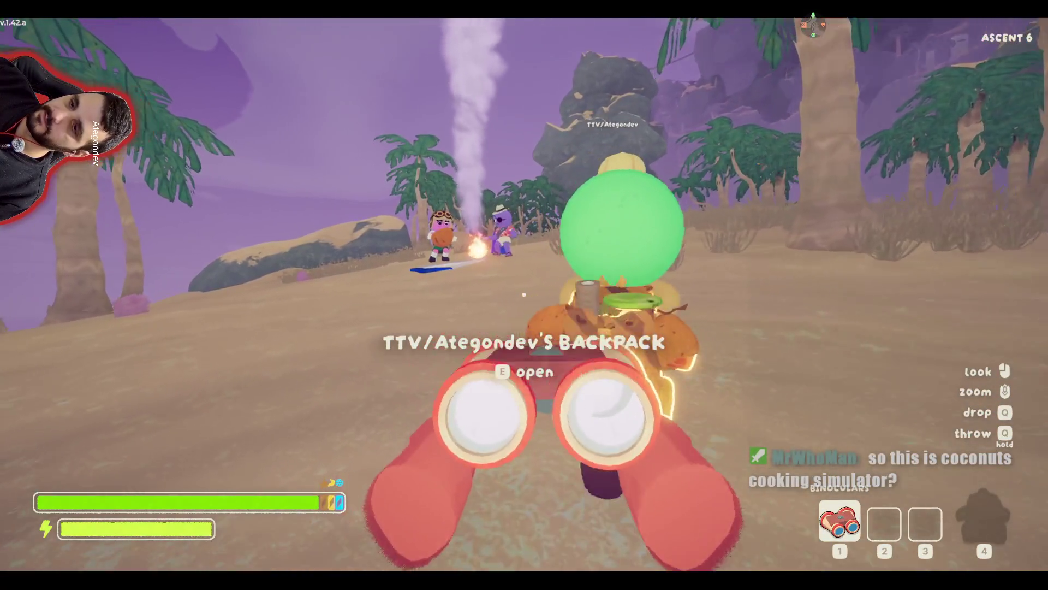
key("w")
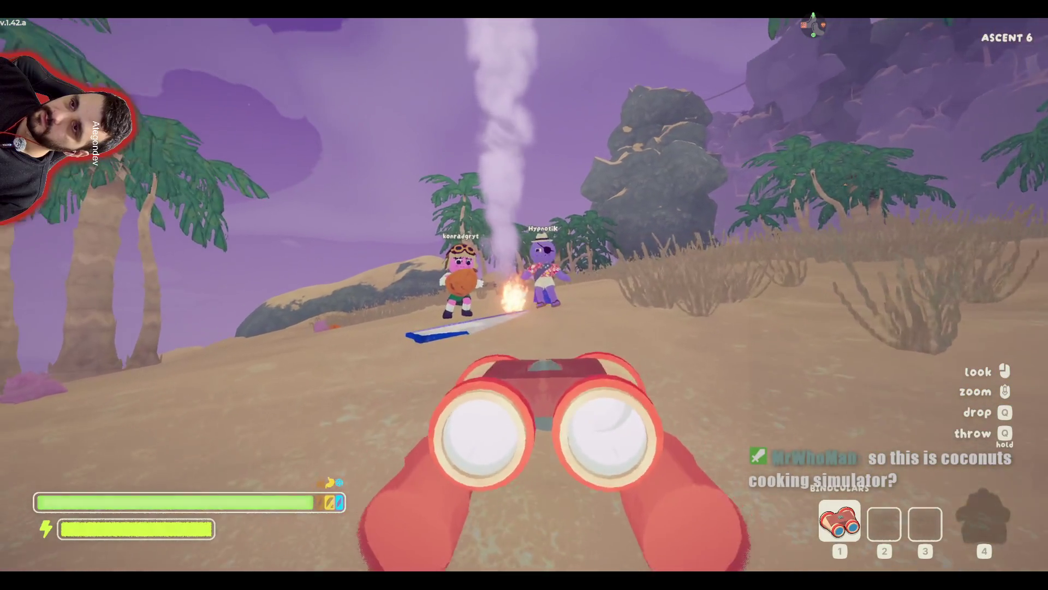
right_click(525, 295)
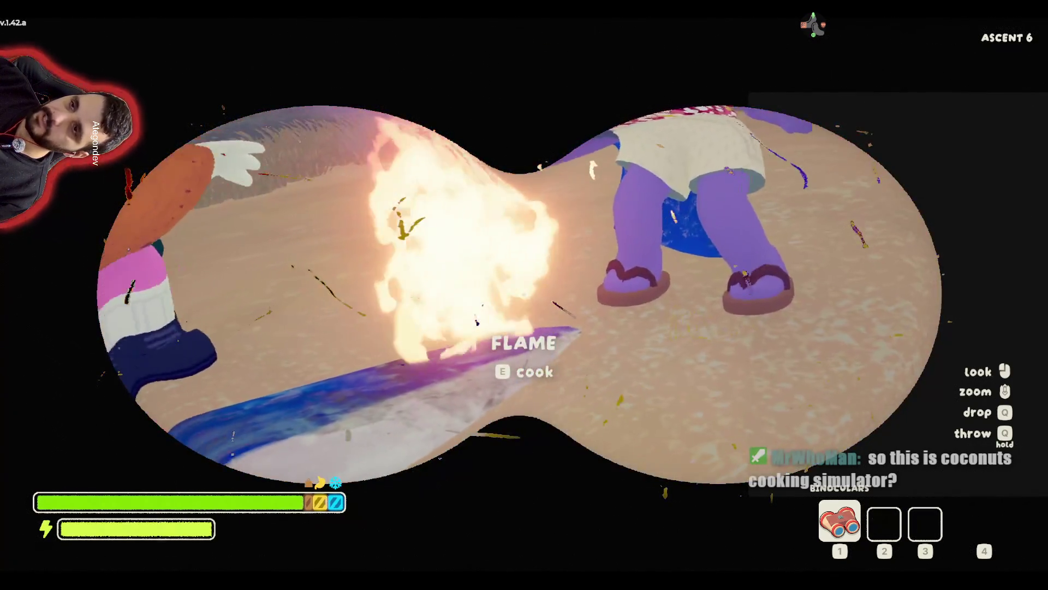
key("q")
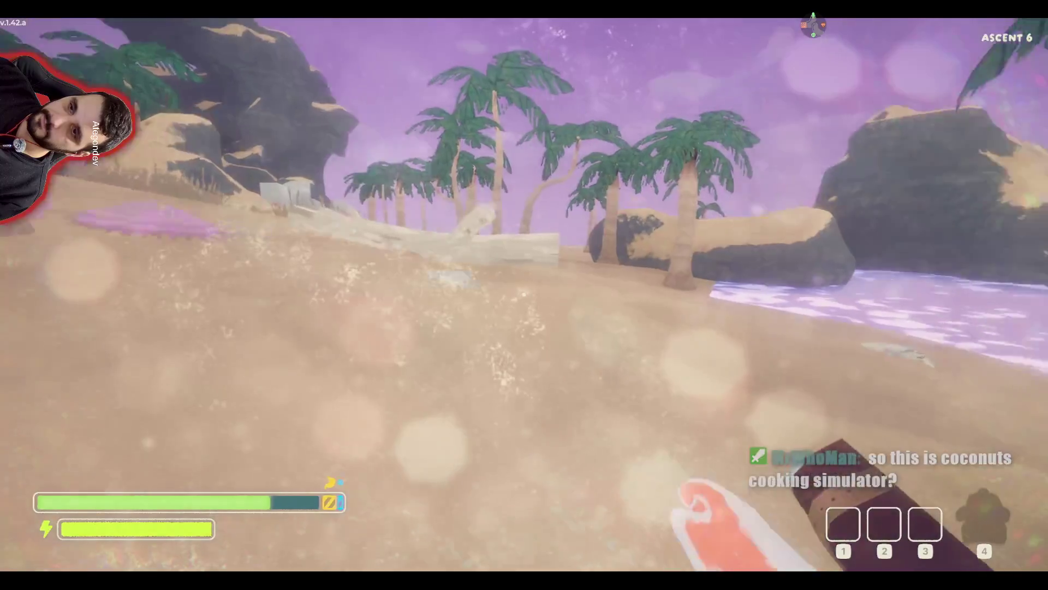
- Walk inland past the palms and driftwood, climb the dune and open the red luggage
key("w")
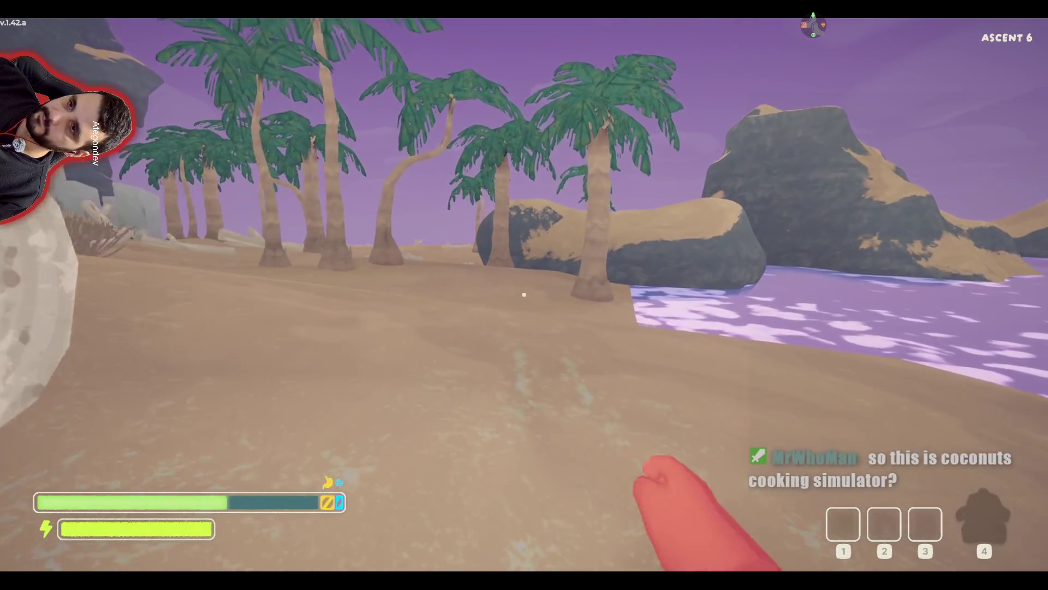
key("w")
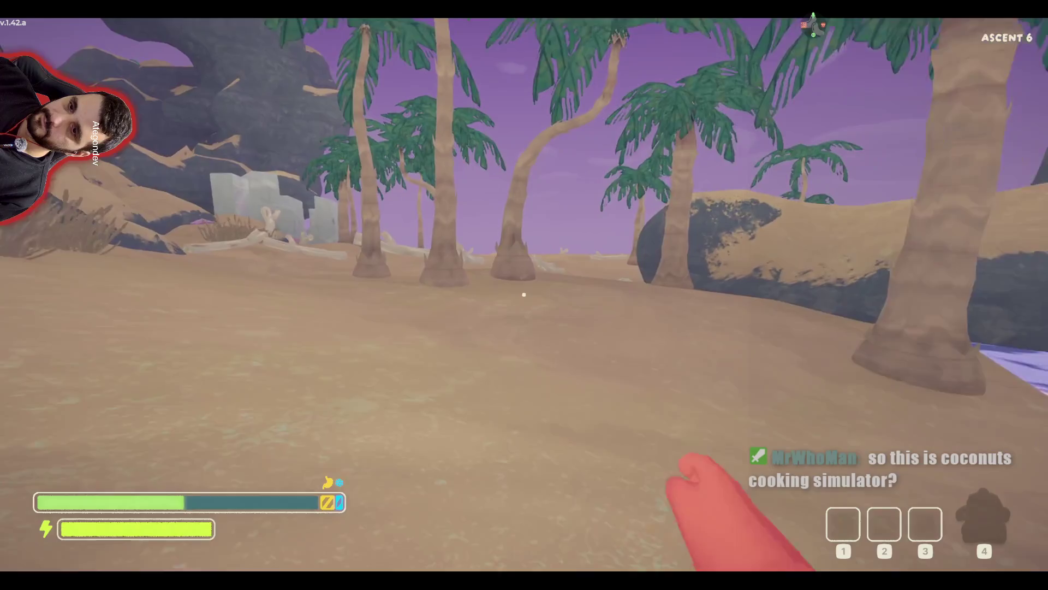
key("w")
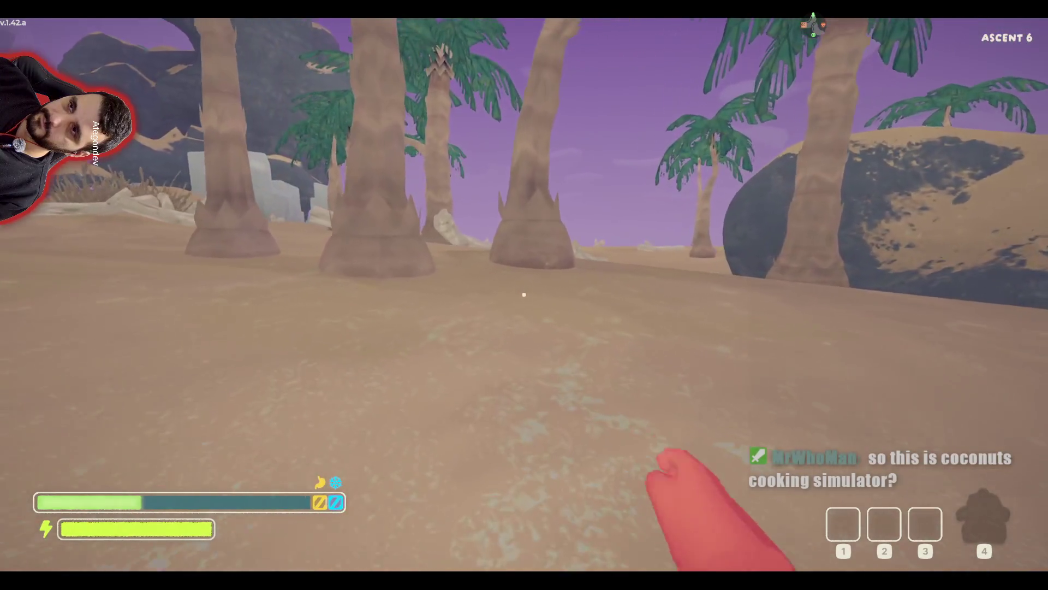
key("w")
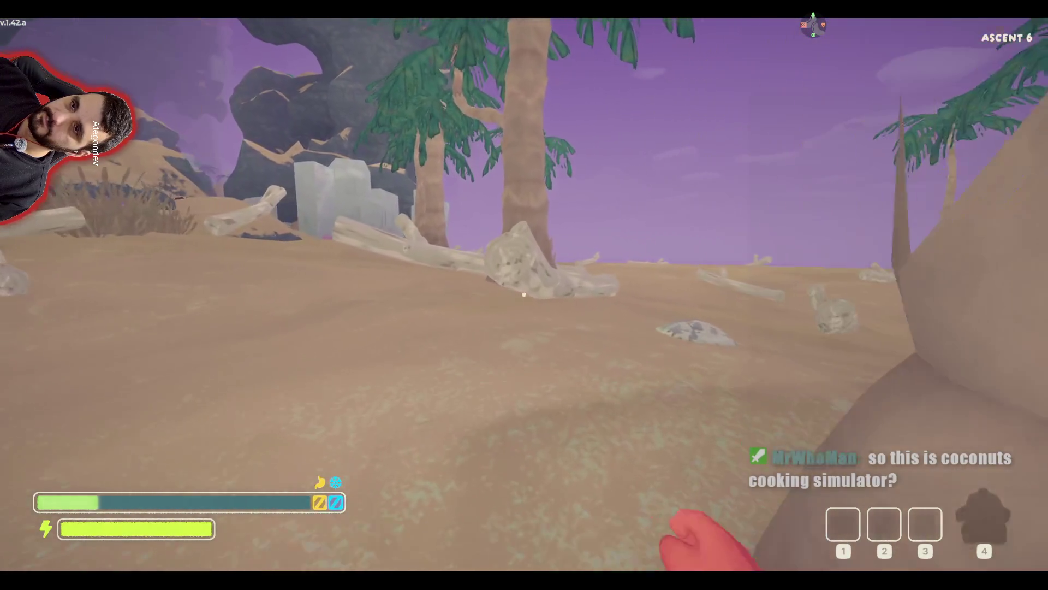
key("w")
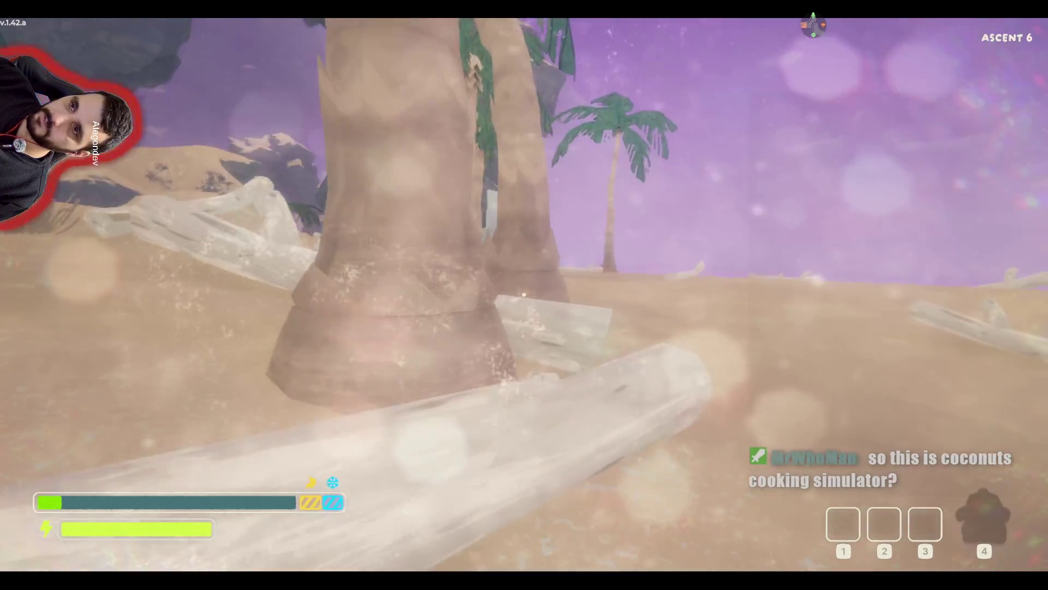
key("s")
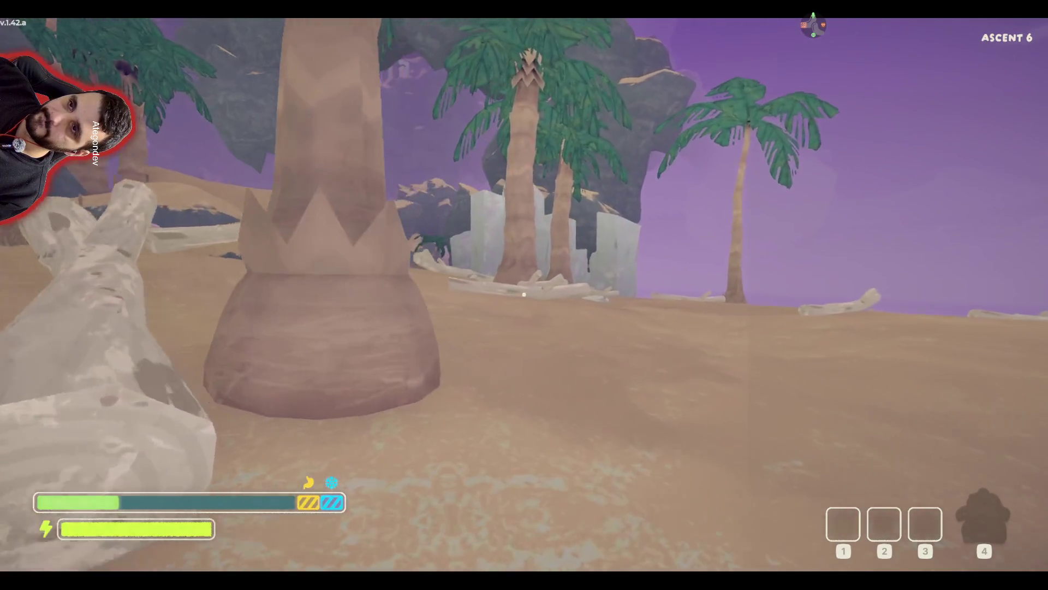
key("w")
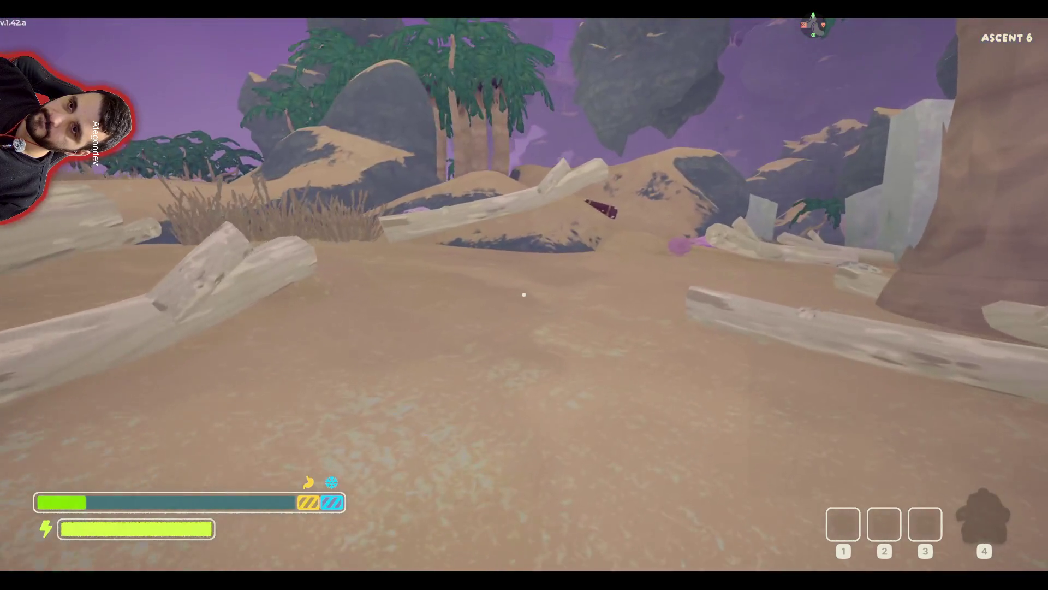
key("w")
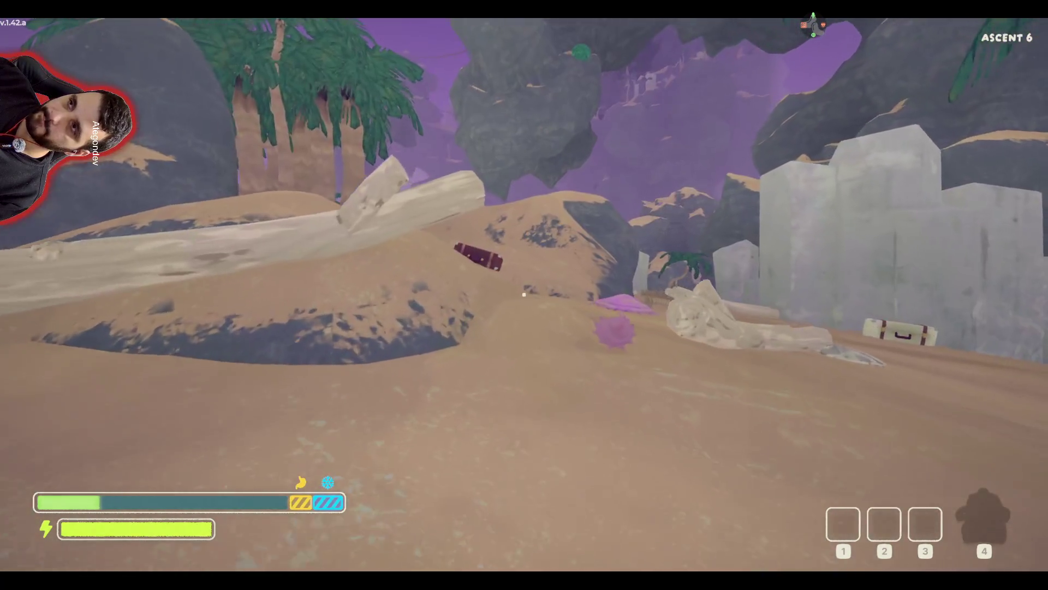
key("w")
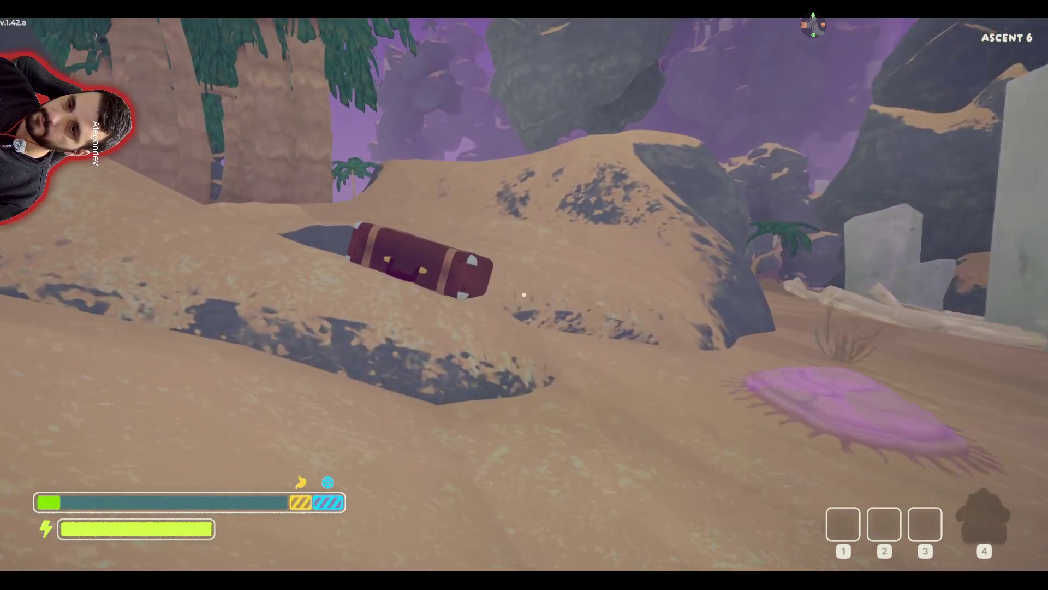
key("w")
key("e")
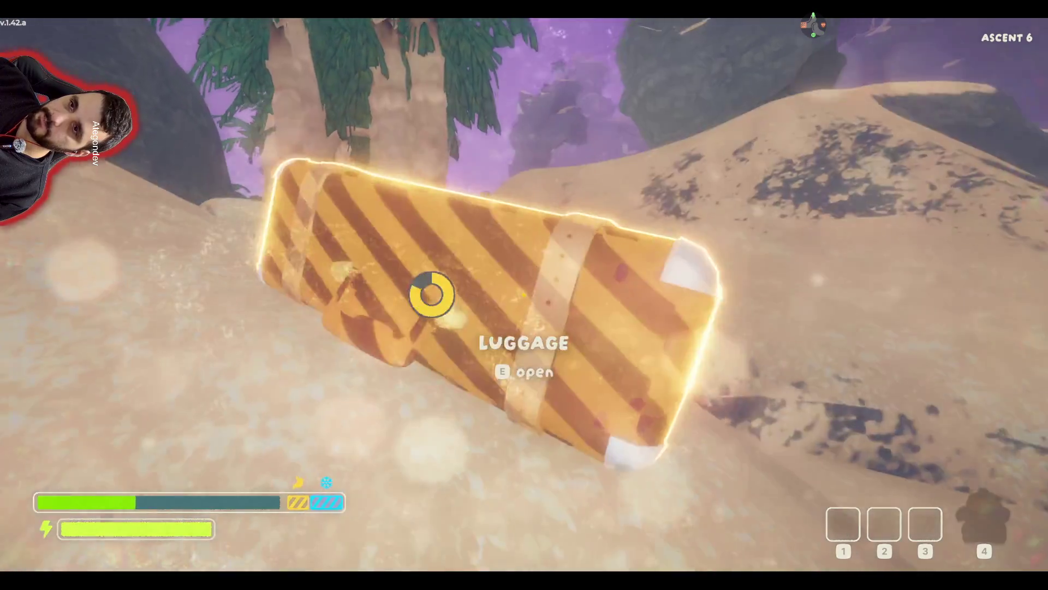
- Take the Fortified Milk from the big luggage on the dune
key("e")
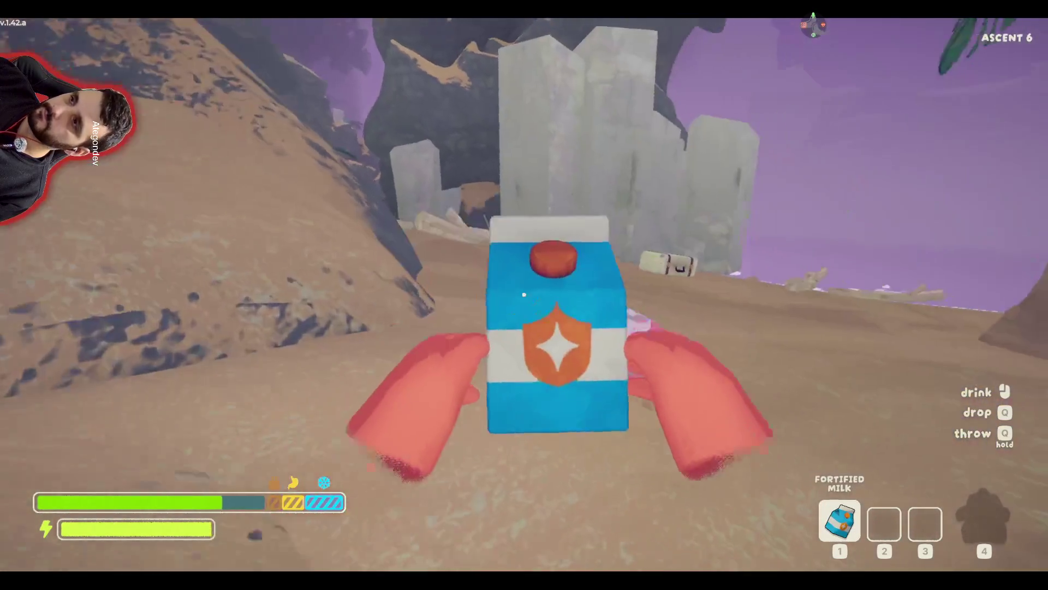
key("1")
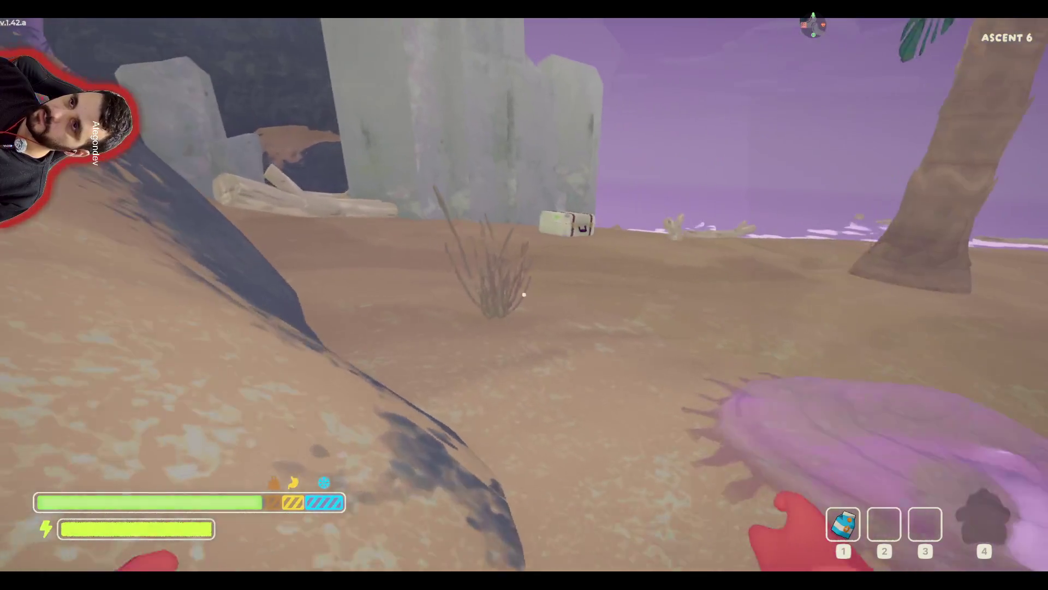
key("w")
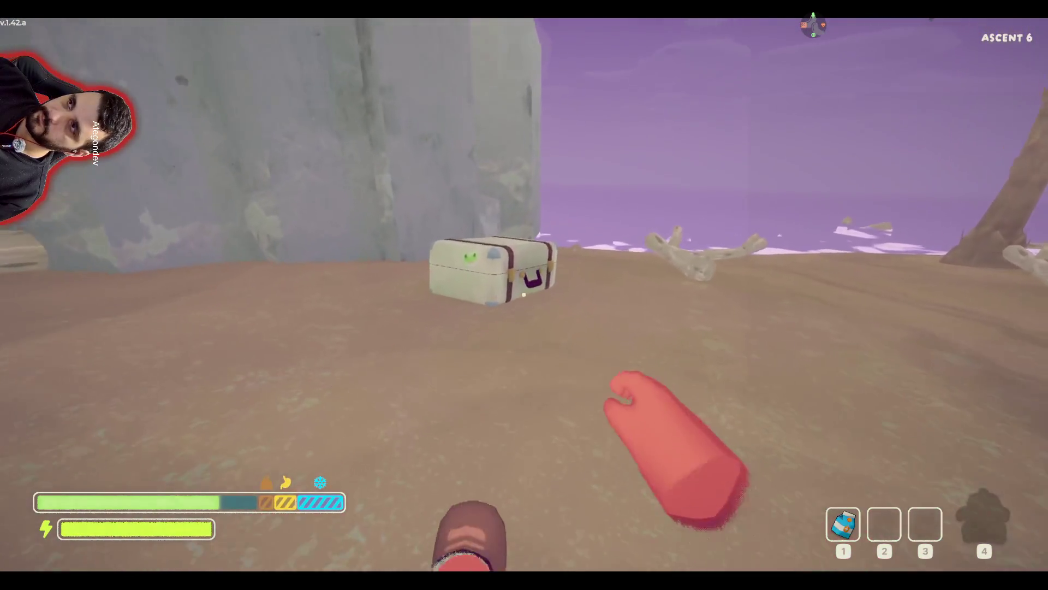
key("w")
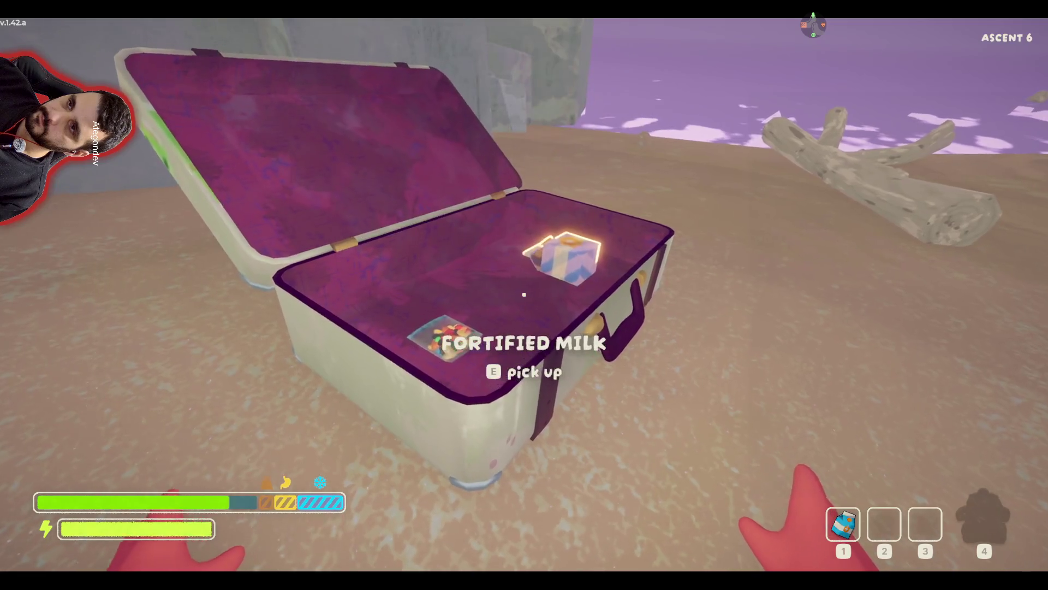
key("e")
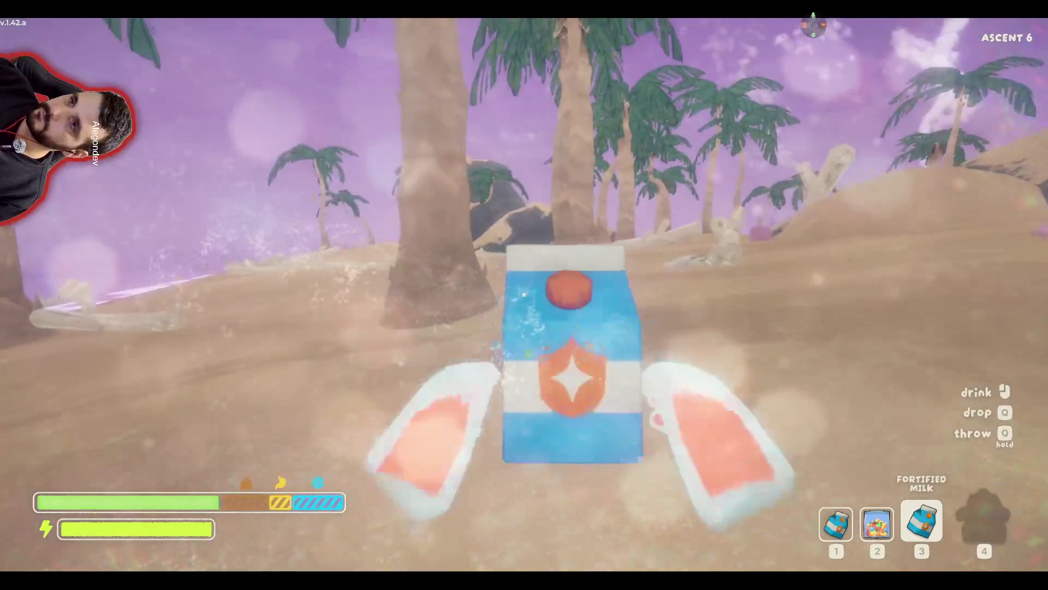
- Carry the milk carton back across the beach, past the plane wreck and log, to the campfire
key("w")
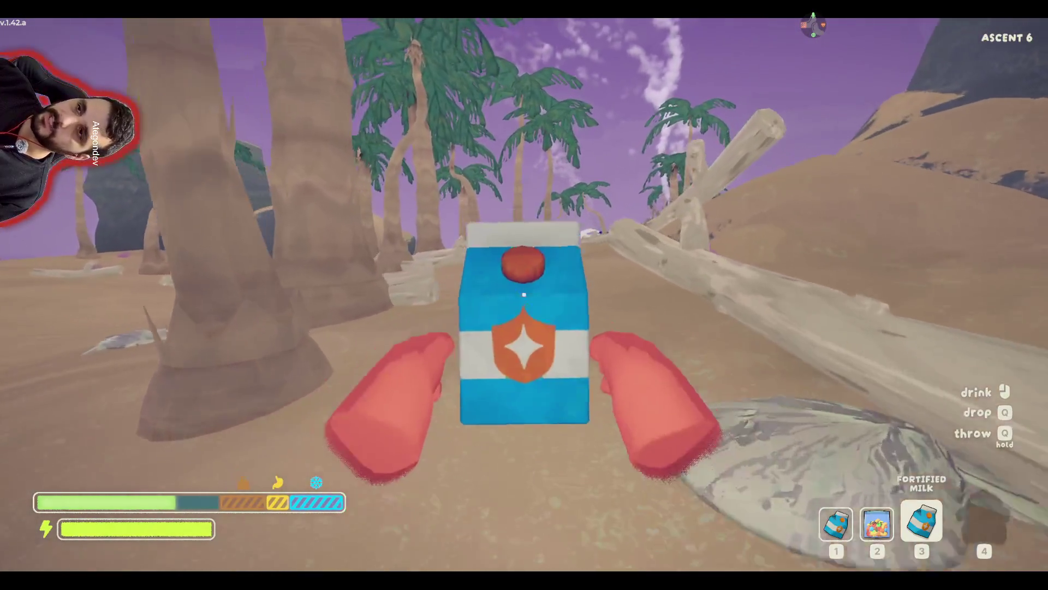
key("w")
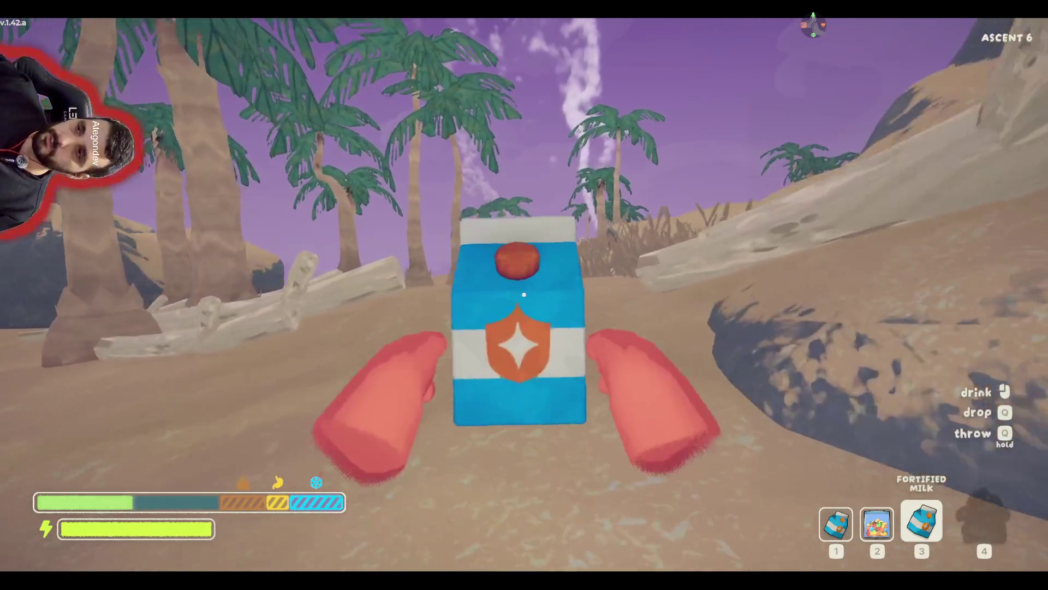
key("w")
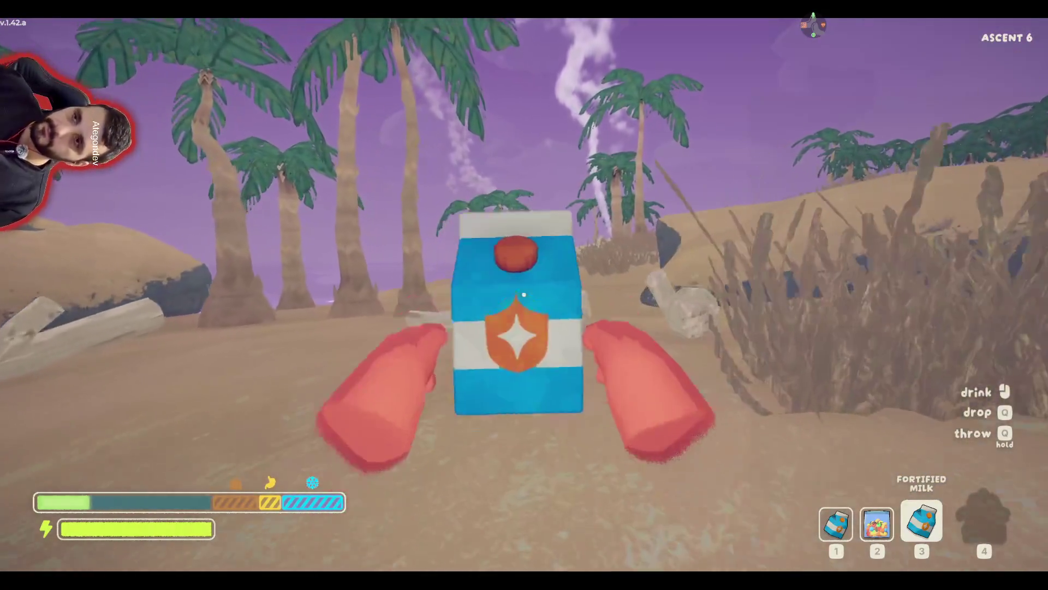
key("w")
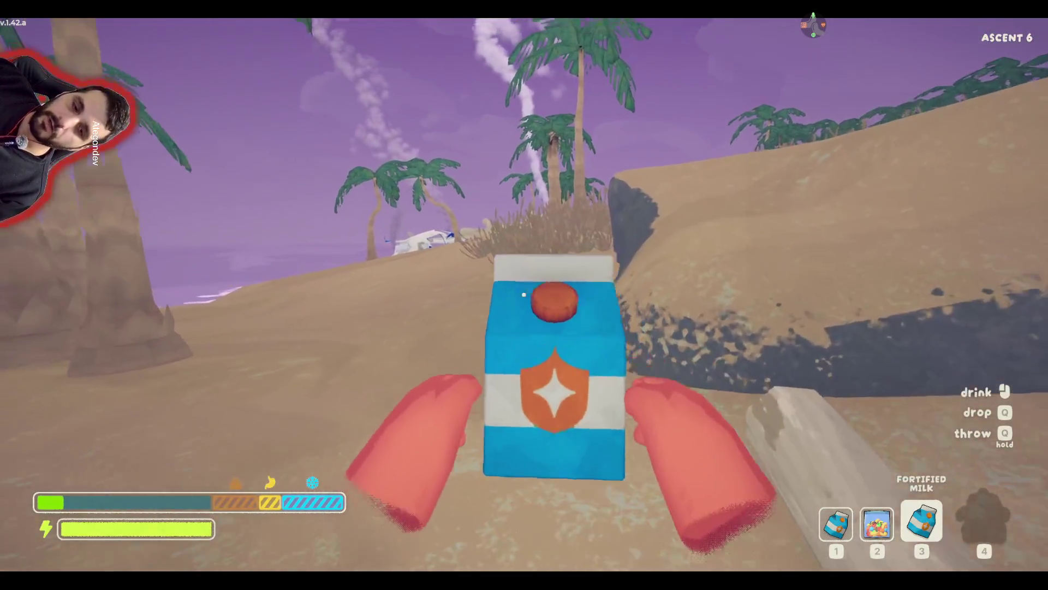
key("w")
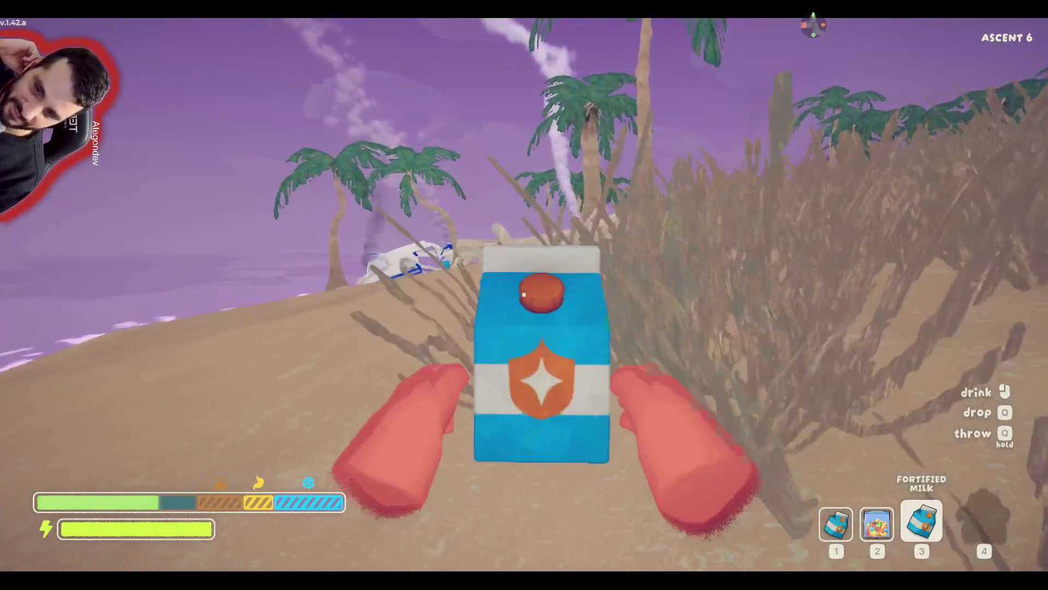
key("w")
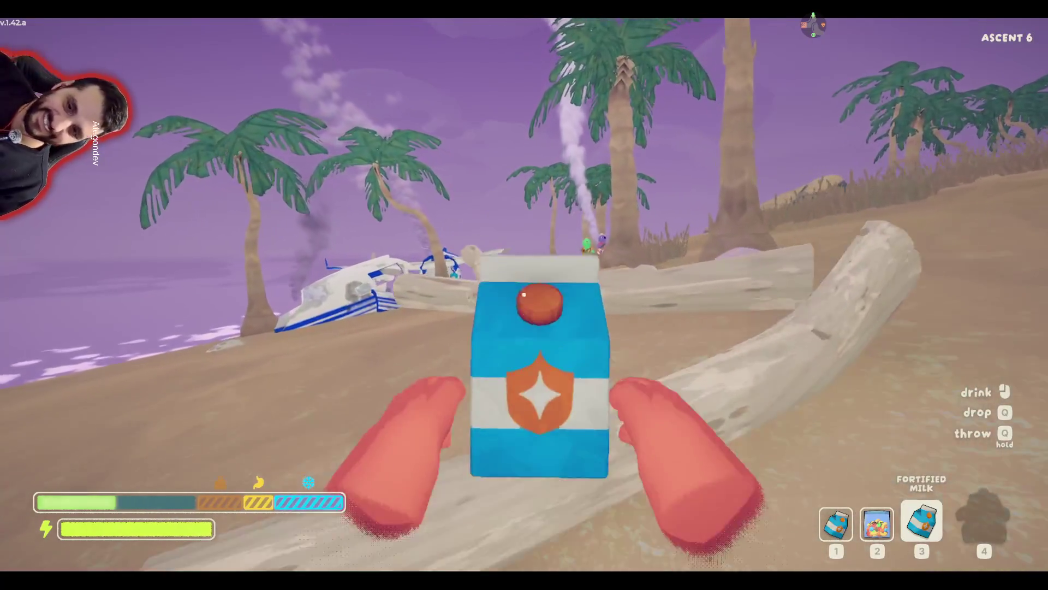
key("w")
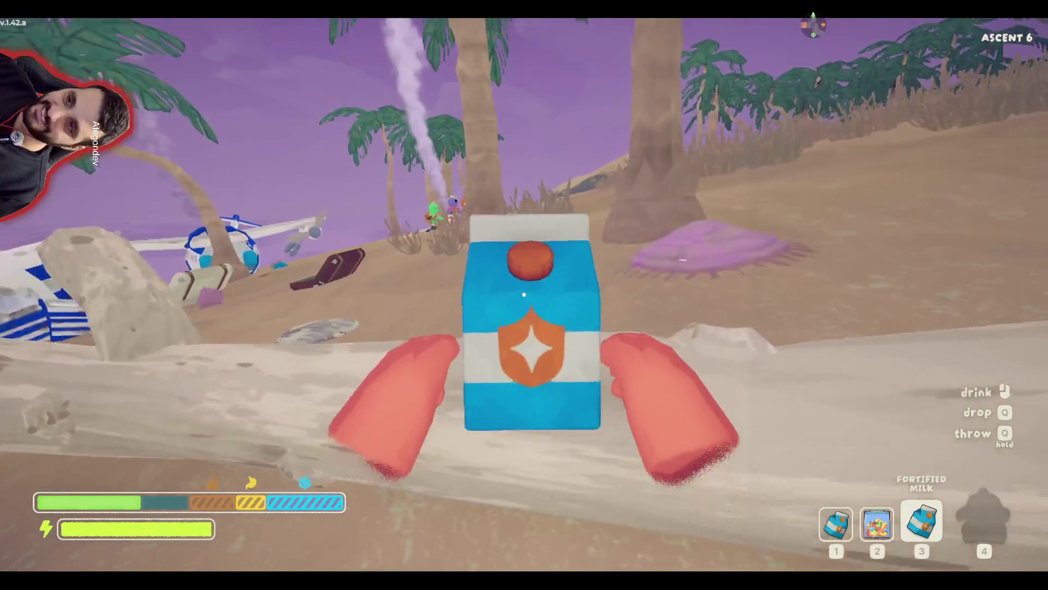
key("w")
key("w")
left_click(524, 295)
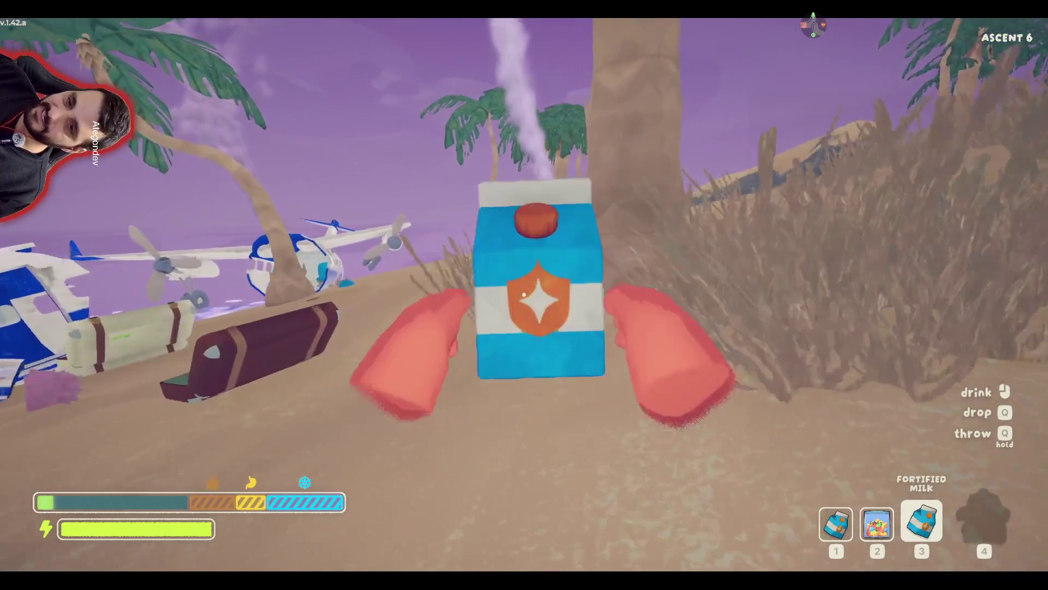
key("w")
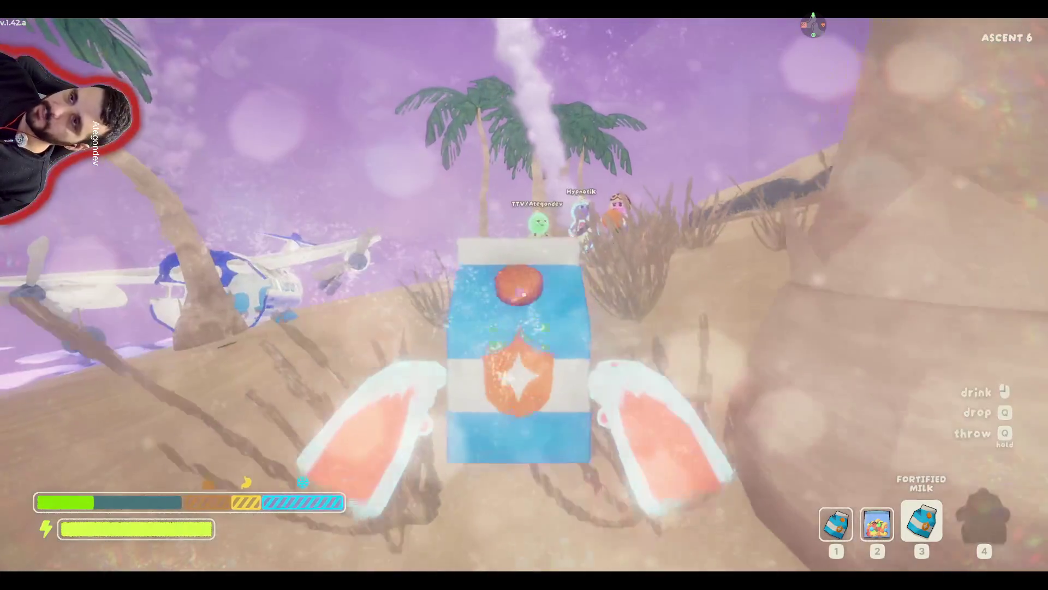
key("w")
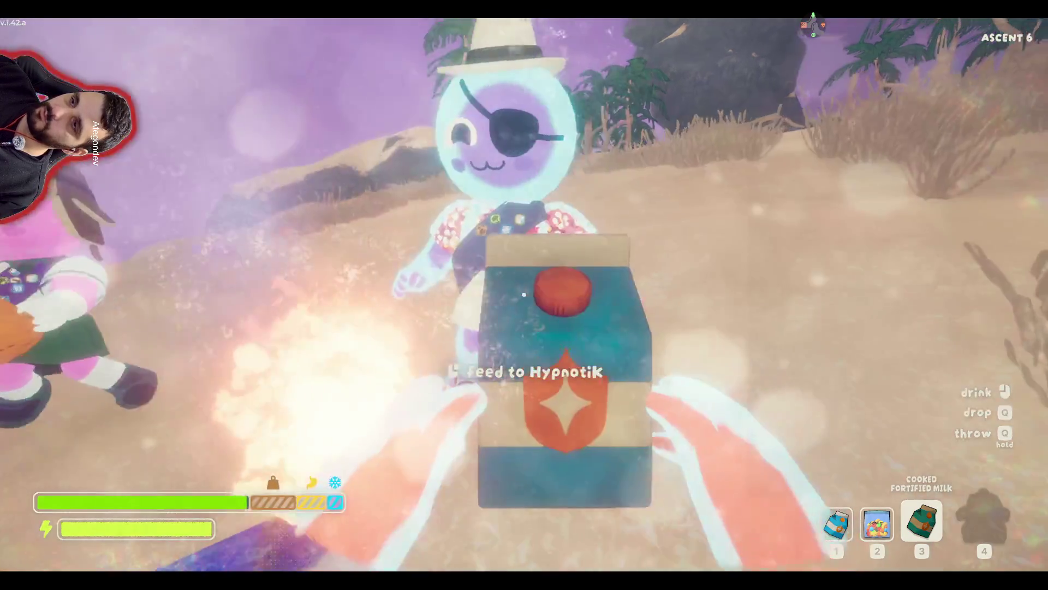
- Drop the milk, cook the Trail Mix over the fire, and pick up both cooked milks
key("q")
key("1")
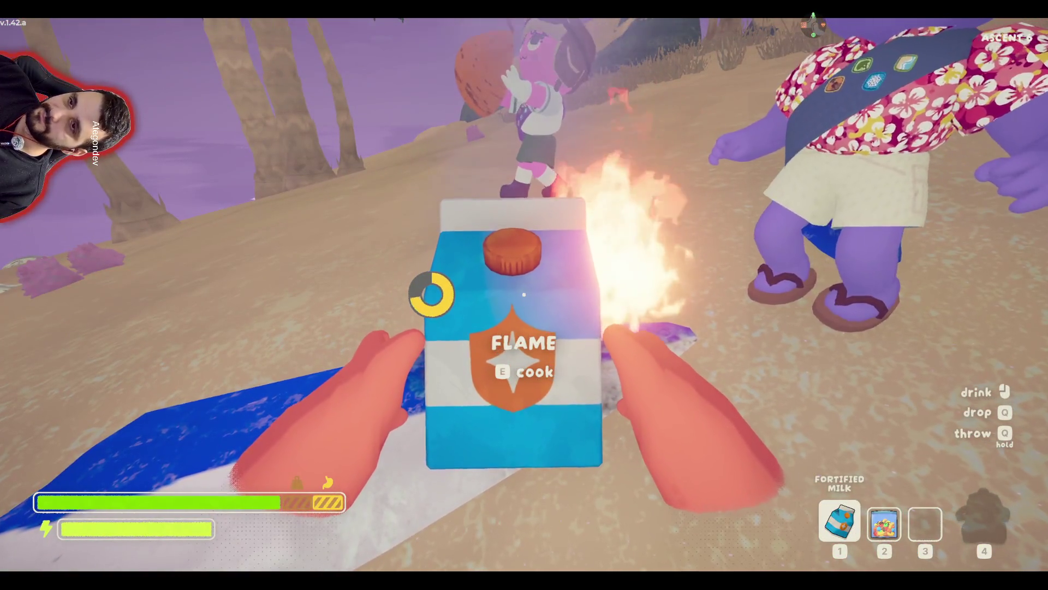
key("q")
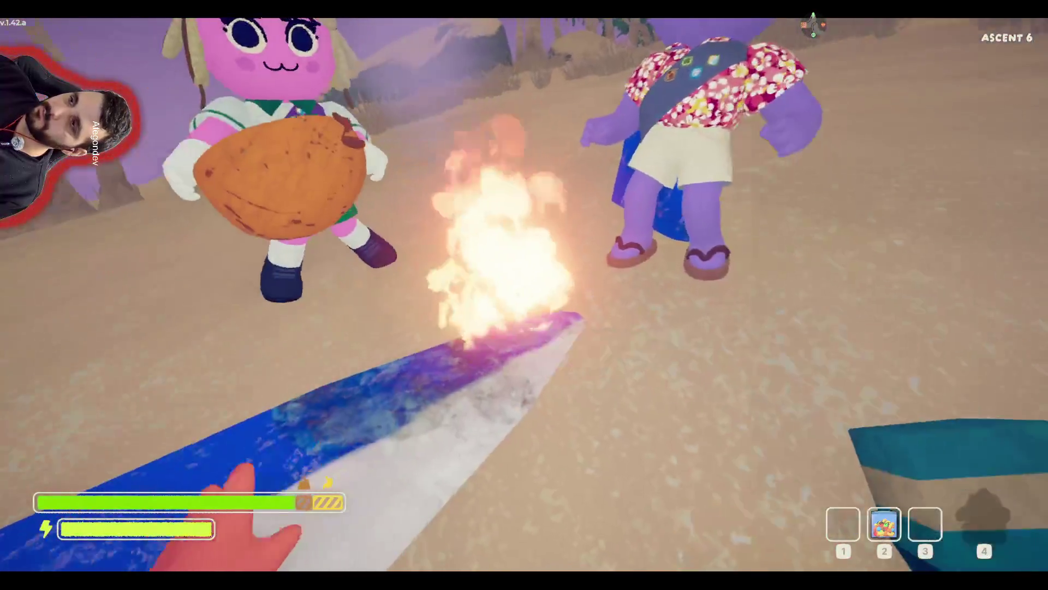
key("2")
key("e")
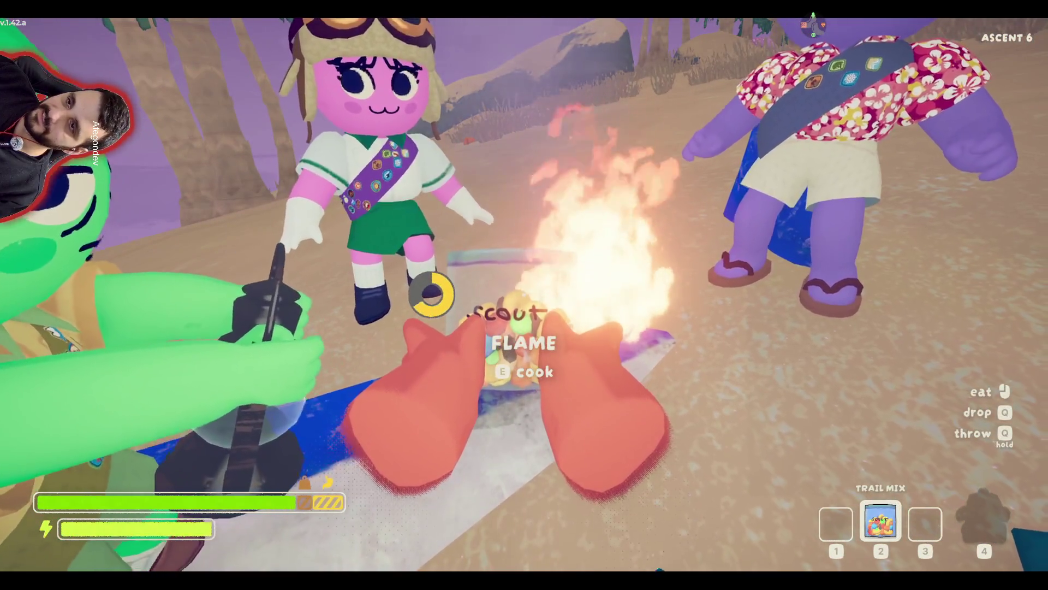
key("e")
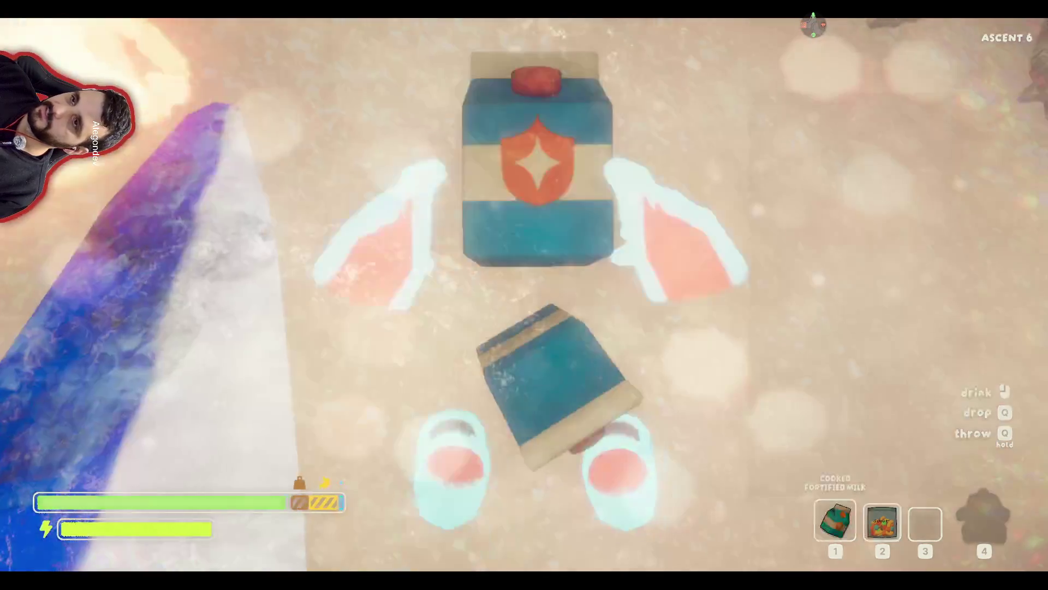
key("e")
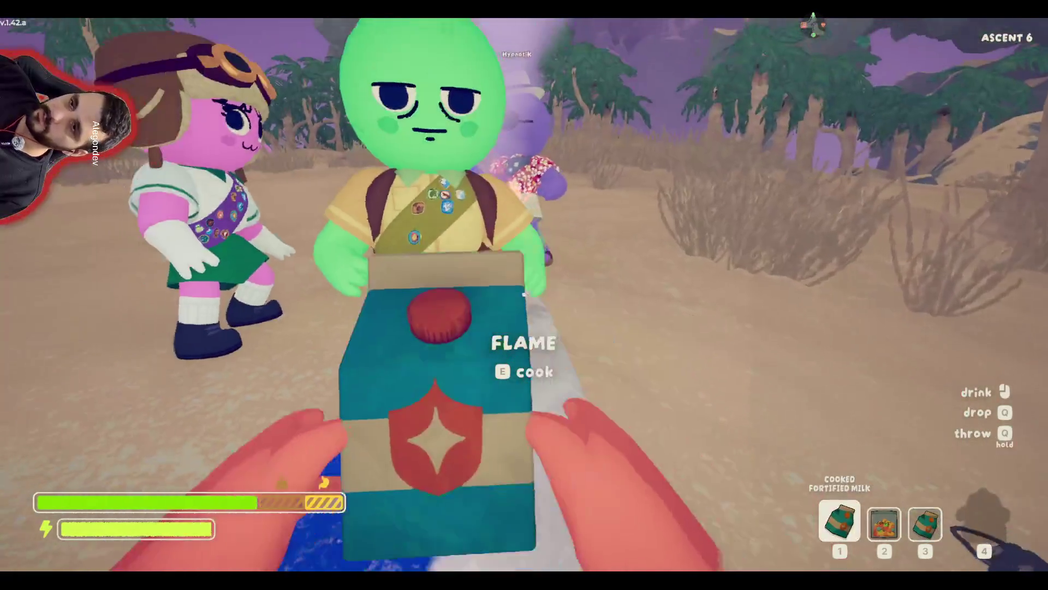
key("3")
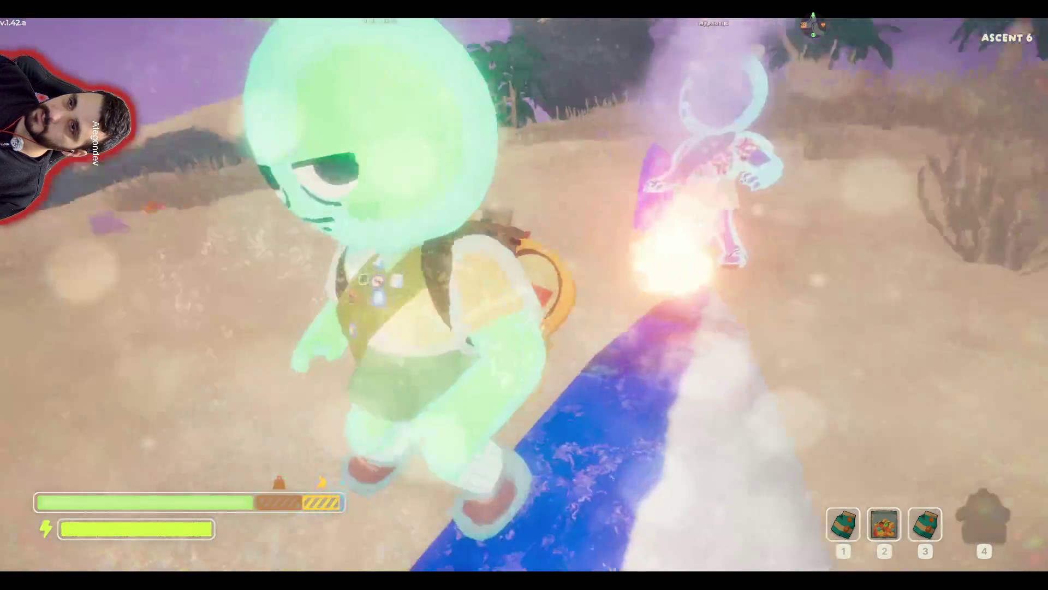
- Stash a cooked milk in the backpack, take out the cooked coconut half, and feed it to the green teammate
key("e")
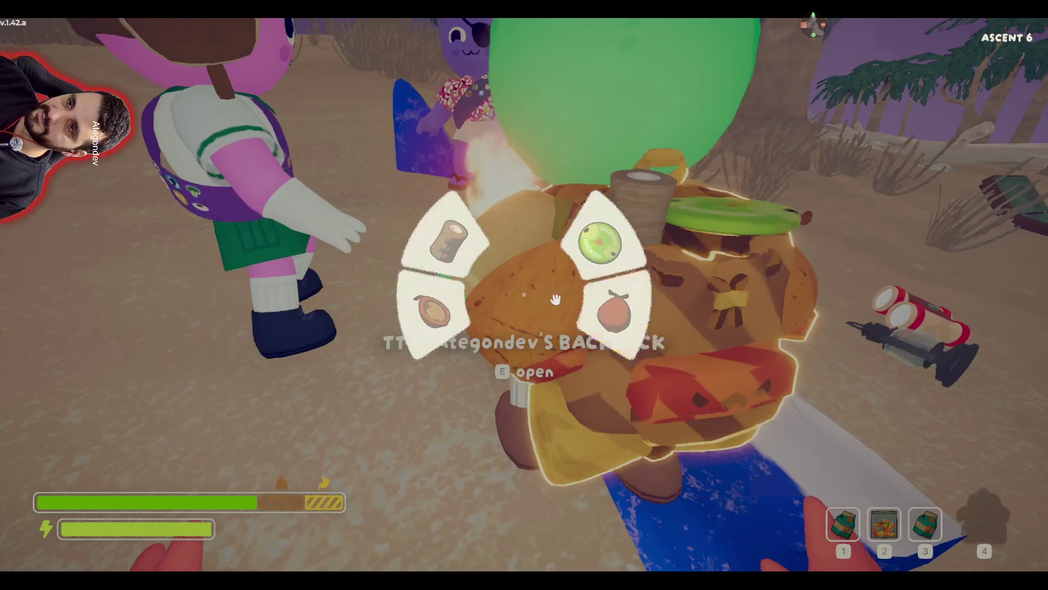
left_click(444, 310)
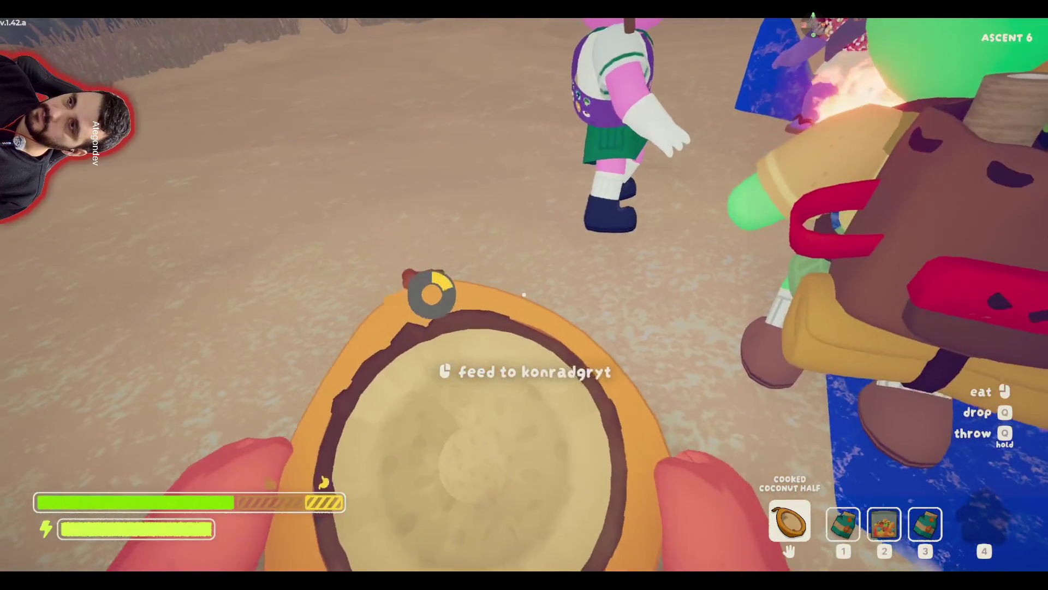
key("1")
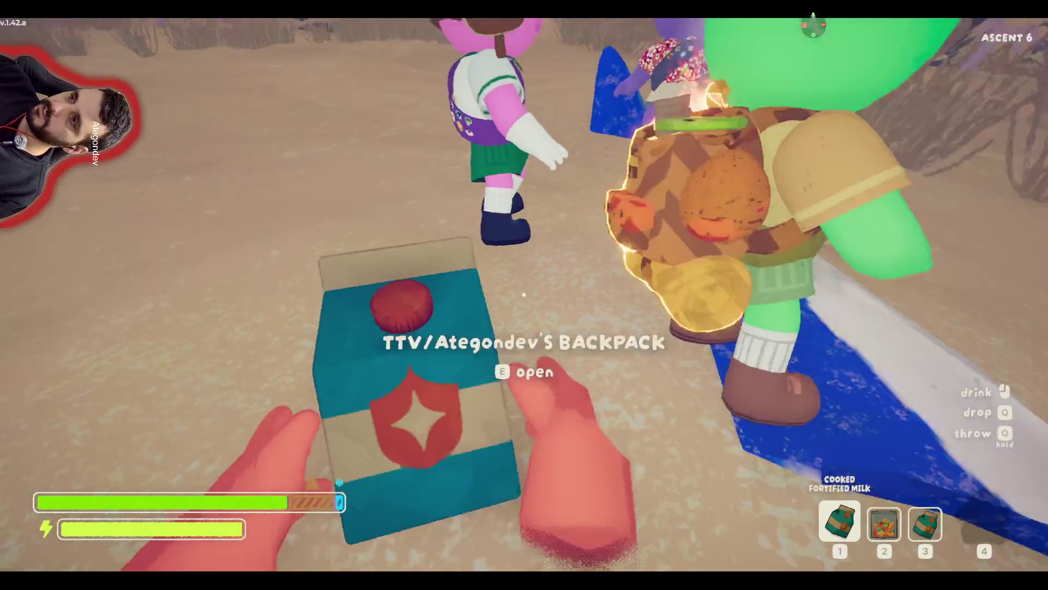
key("e")
left_click(435, 301)
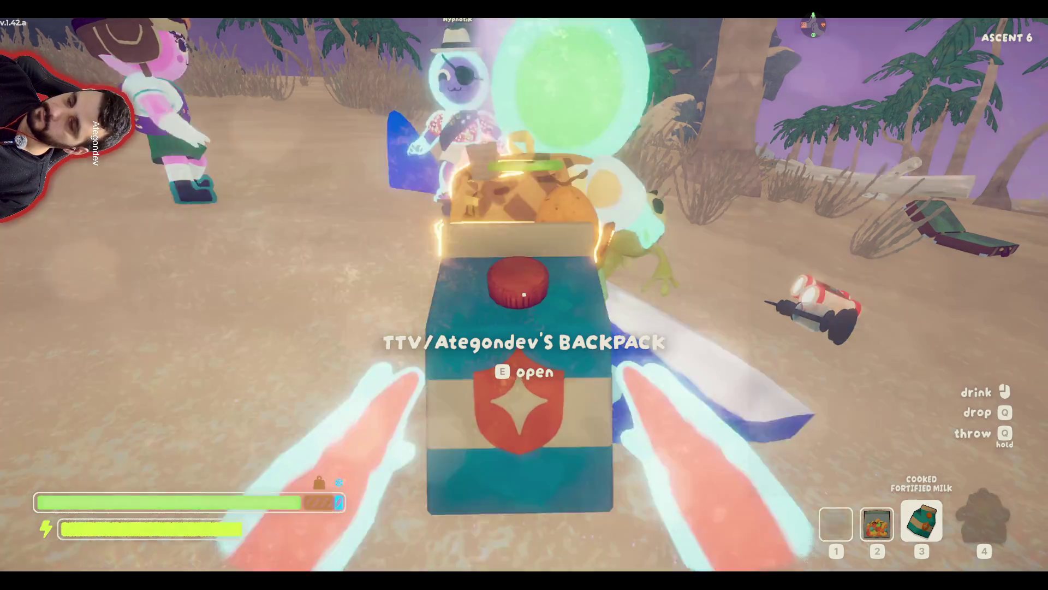
key("3")
key("e")
left_click(642, 316)
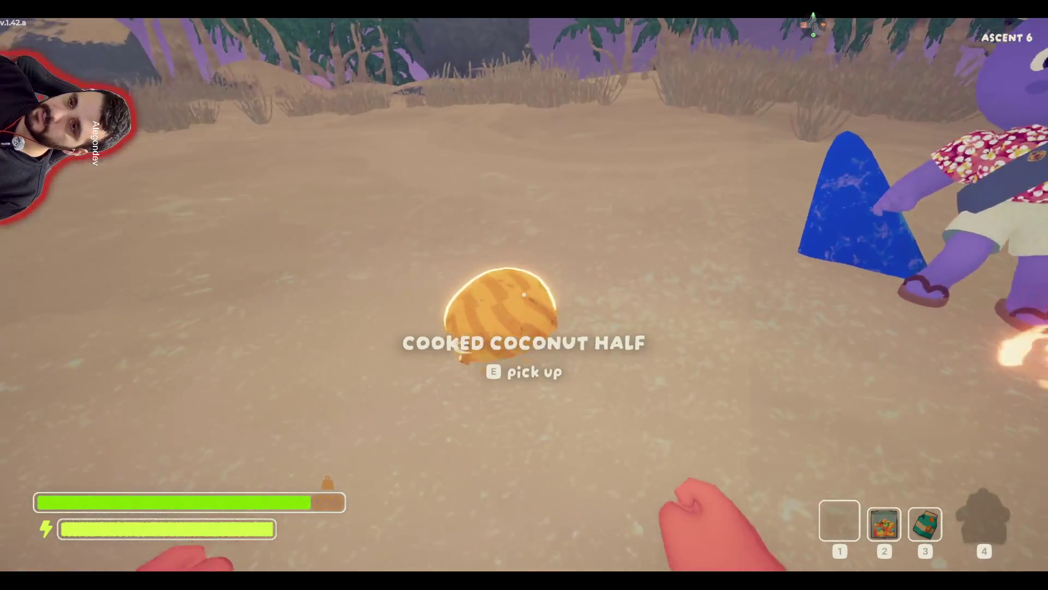
key("e")
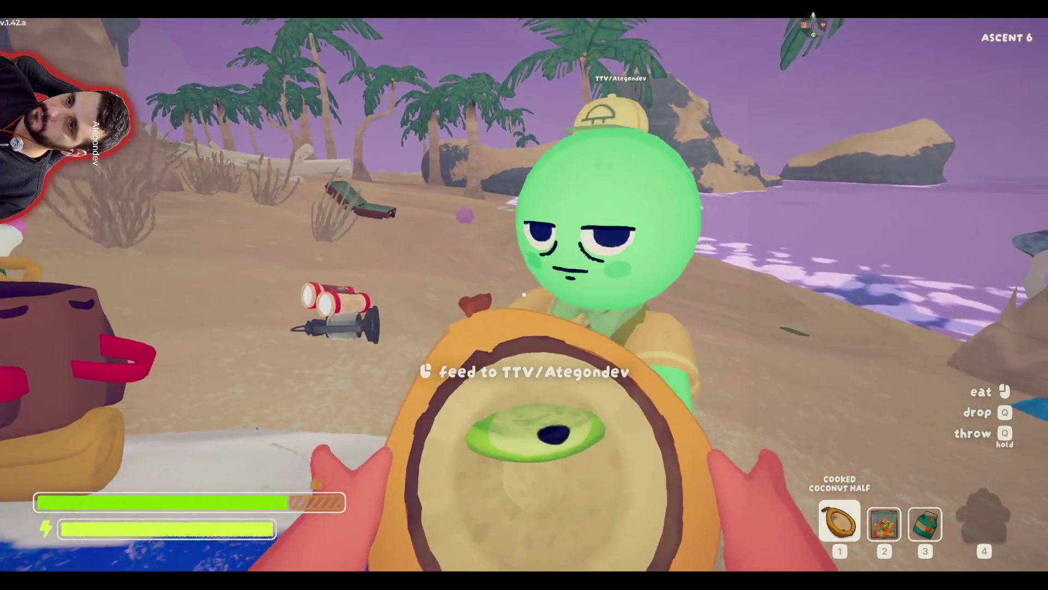
left_click(524, 295)
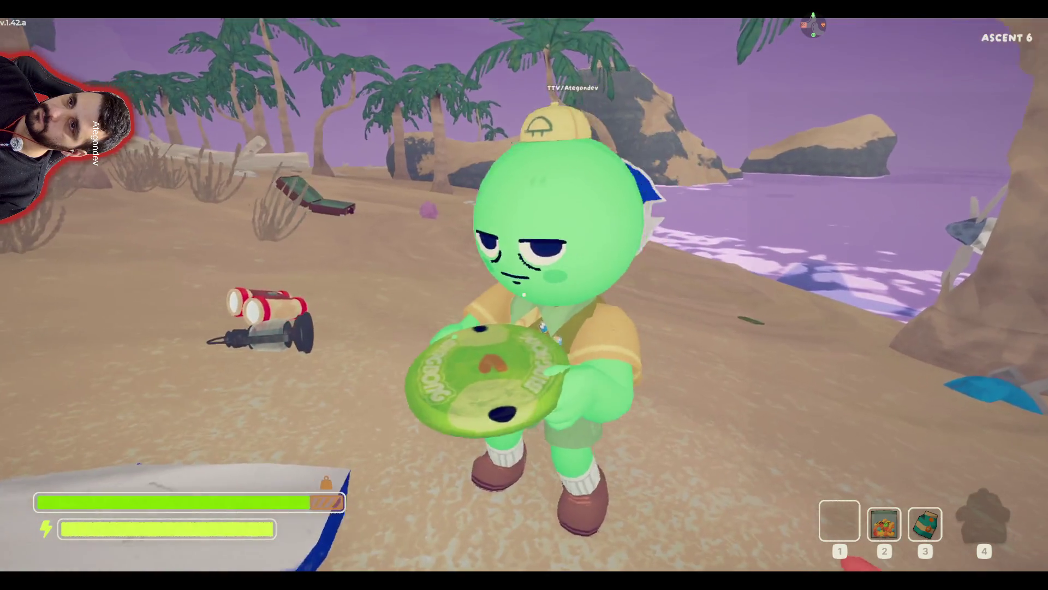
- Stash the cooked trail mix and Fortified Milk in the backpack, pick it up, and open the pause menu
key("w")
key("w")
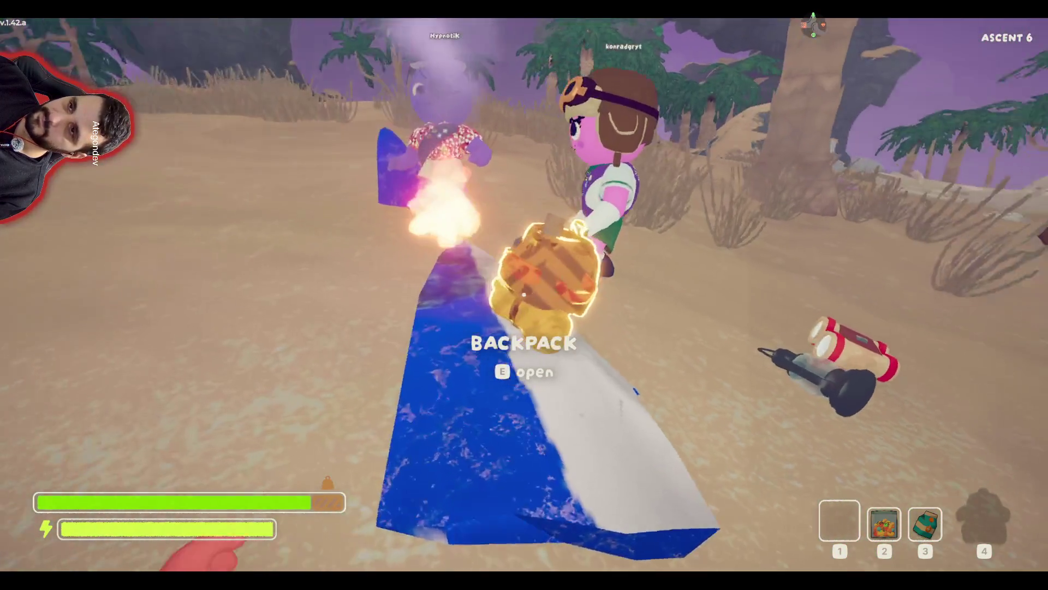
key("e")
key("2")
key("e")
left_click(660, 232)
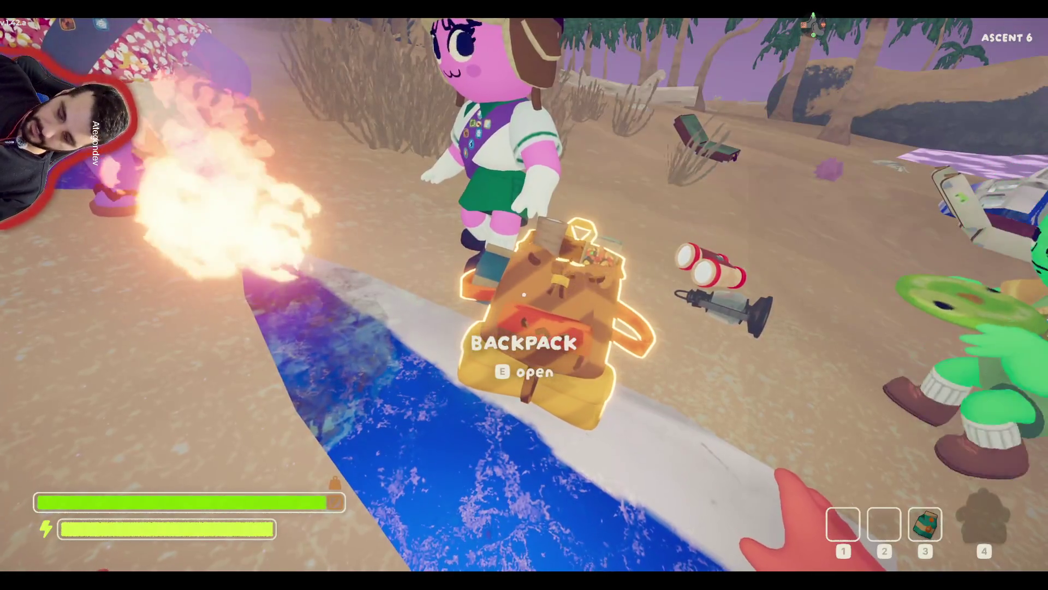
key("3")
key("e")
left_click(613, 327)
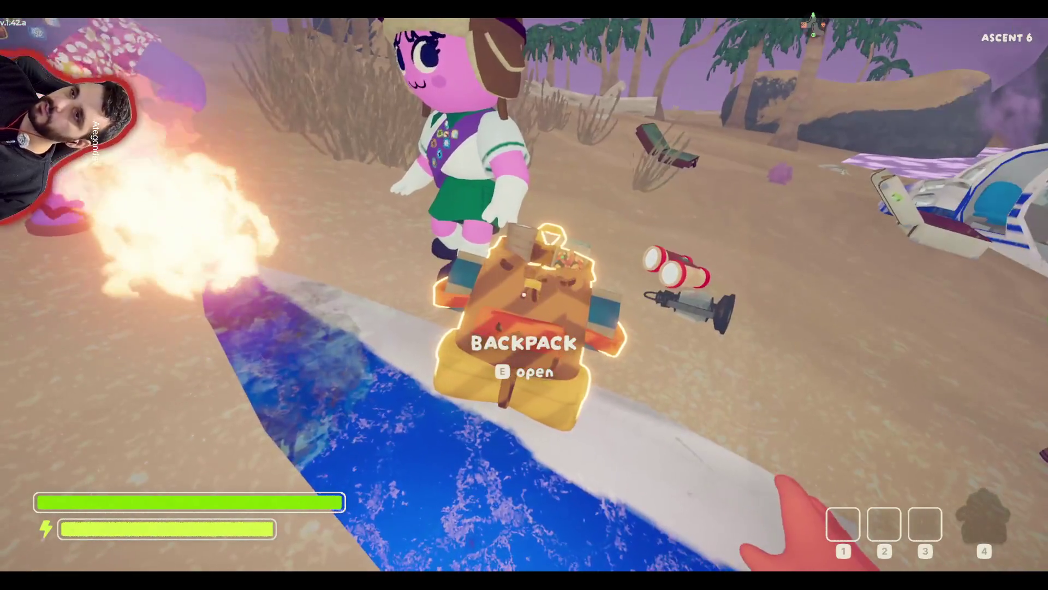
key("e")
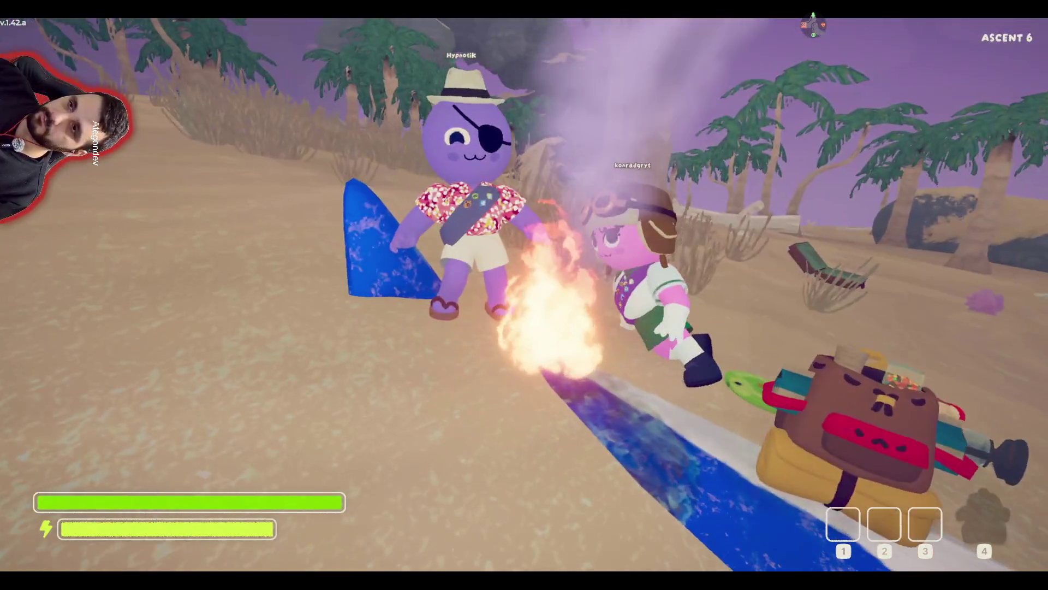
key("Escape")
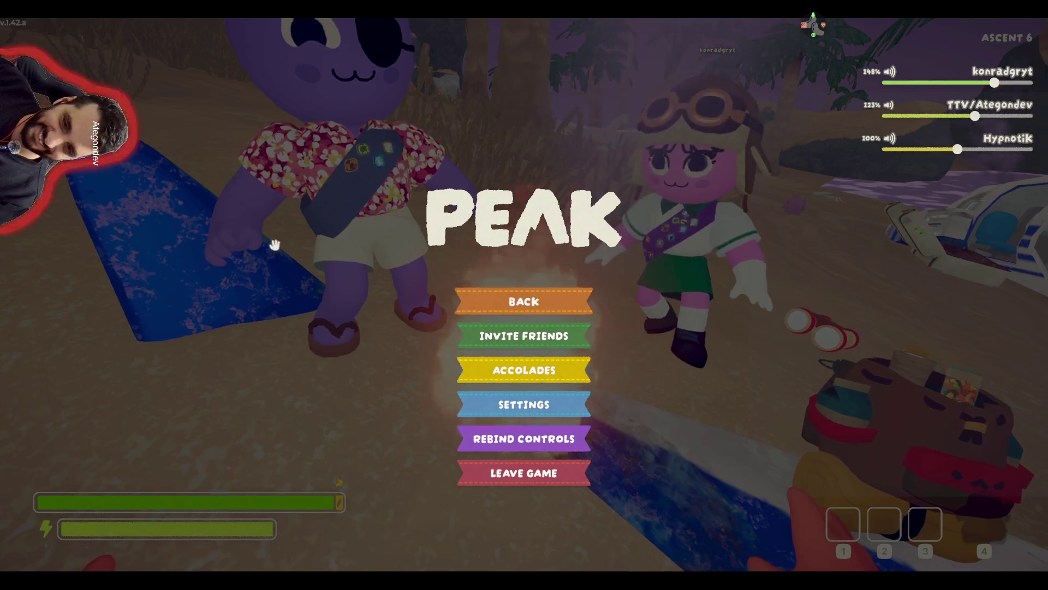